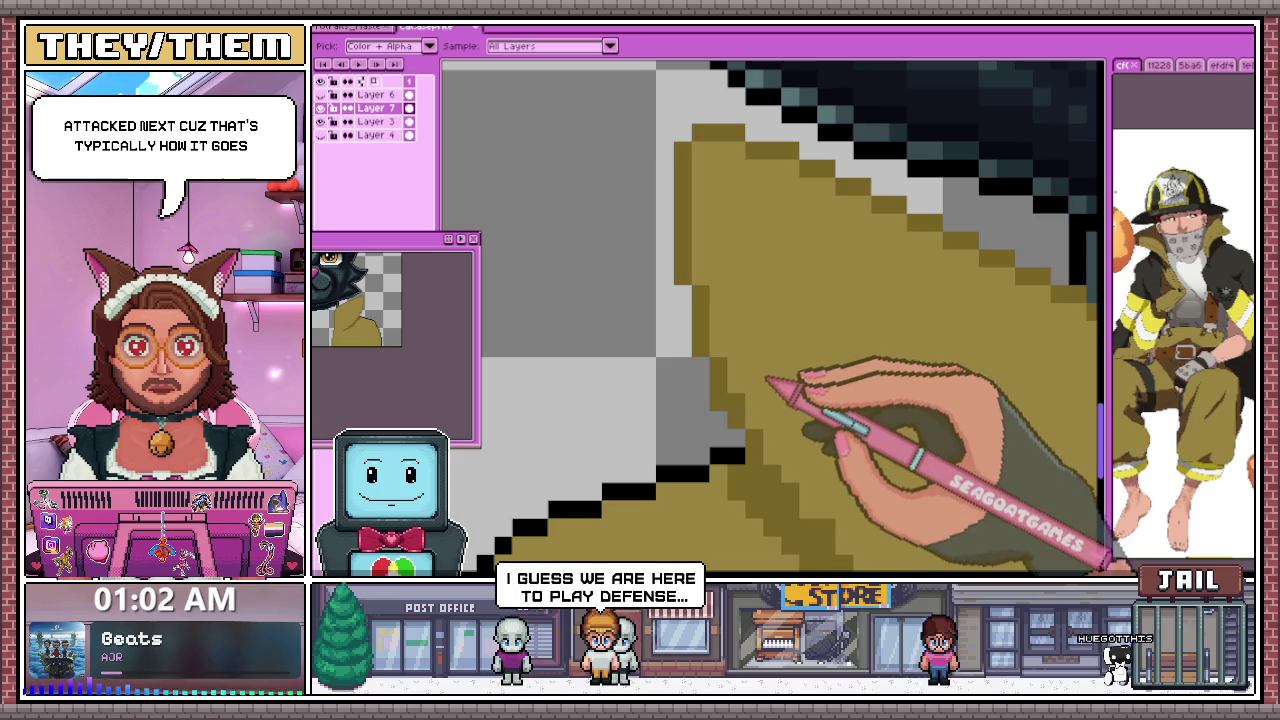
Load the olive coat colour into the Color Shading ramps and ready the eyedropper for a darker tone
scroll(745, 413, "down", 2)
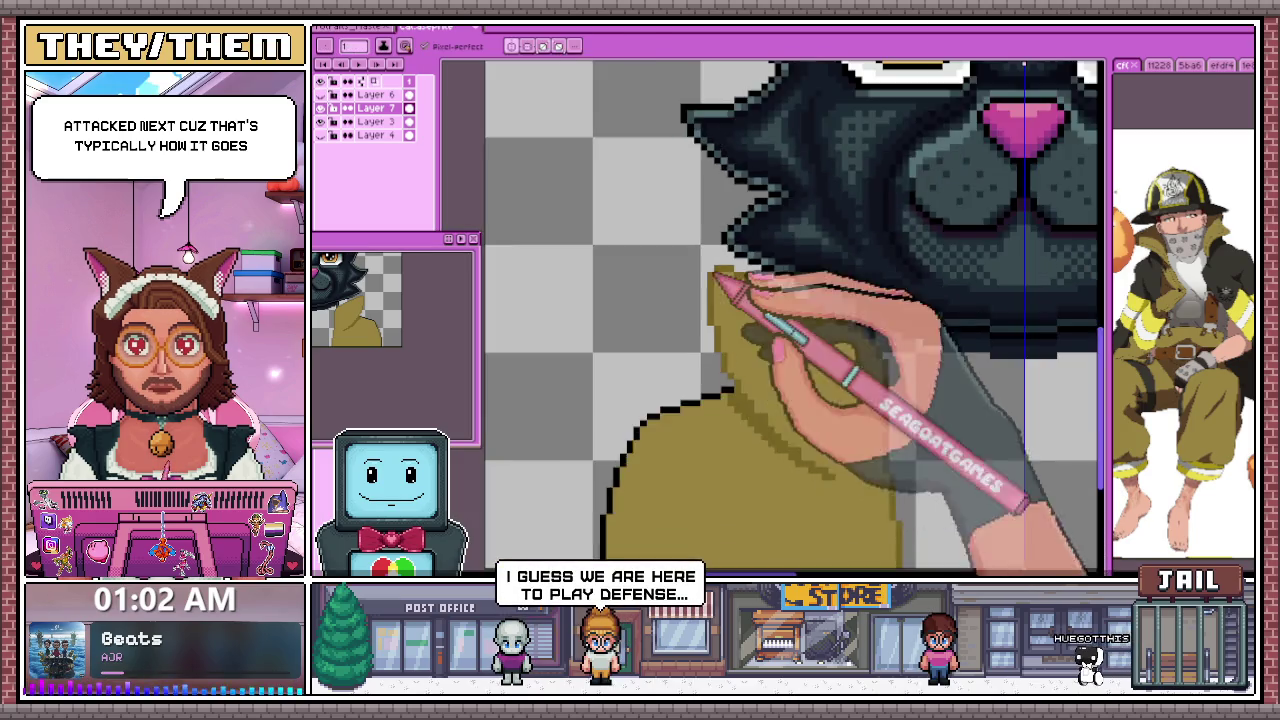
scroll(760, 412, "down", 3)
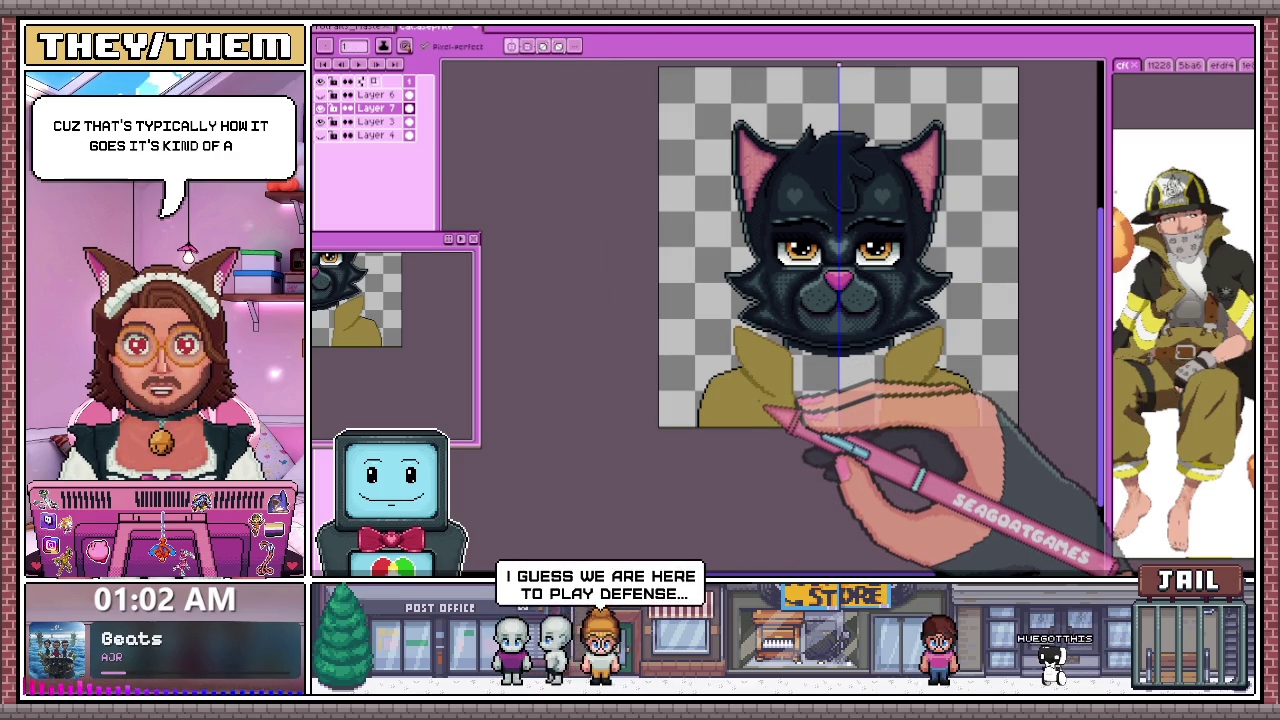
left_click_drag(808, 357, 693, 262)
scroll(740, 330, "up", 1)
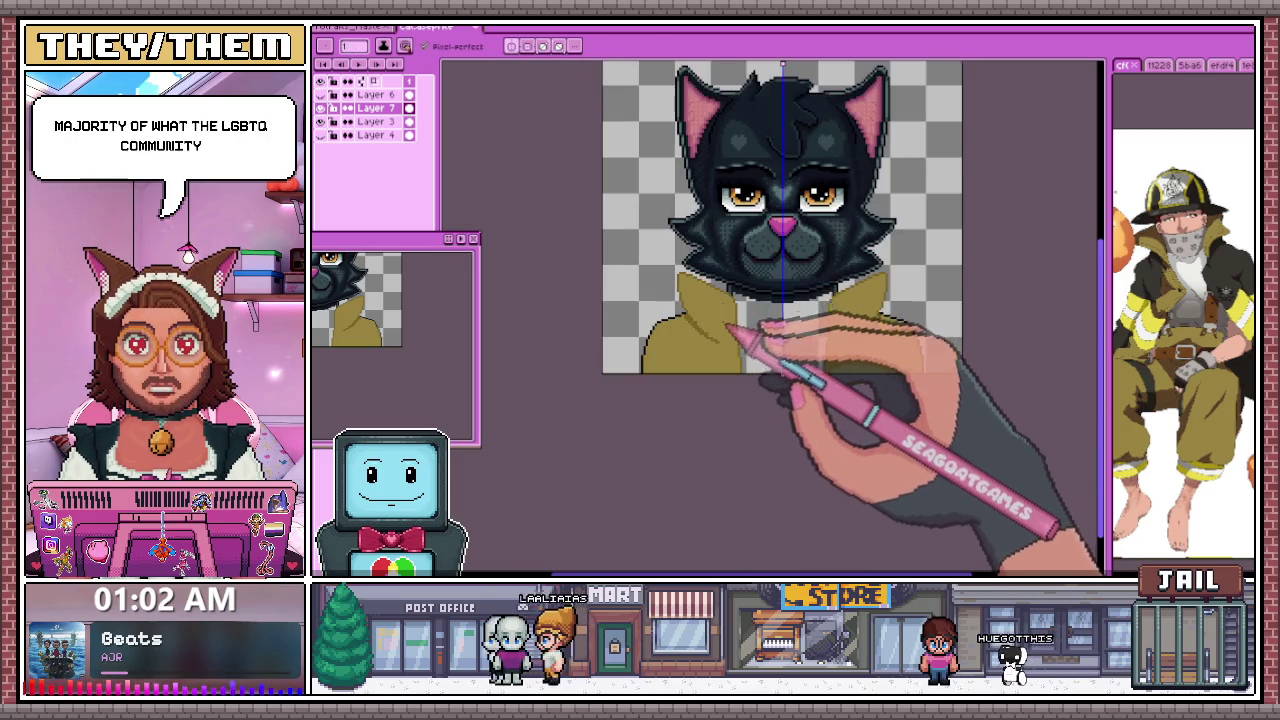
scroll(750, 337, "down", 4)
scroll(750, 340, "up", 4)
scroll(740, 340, "down", 1)
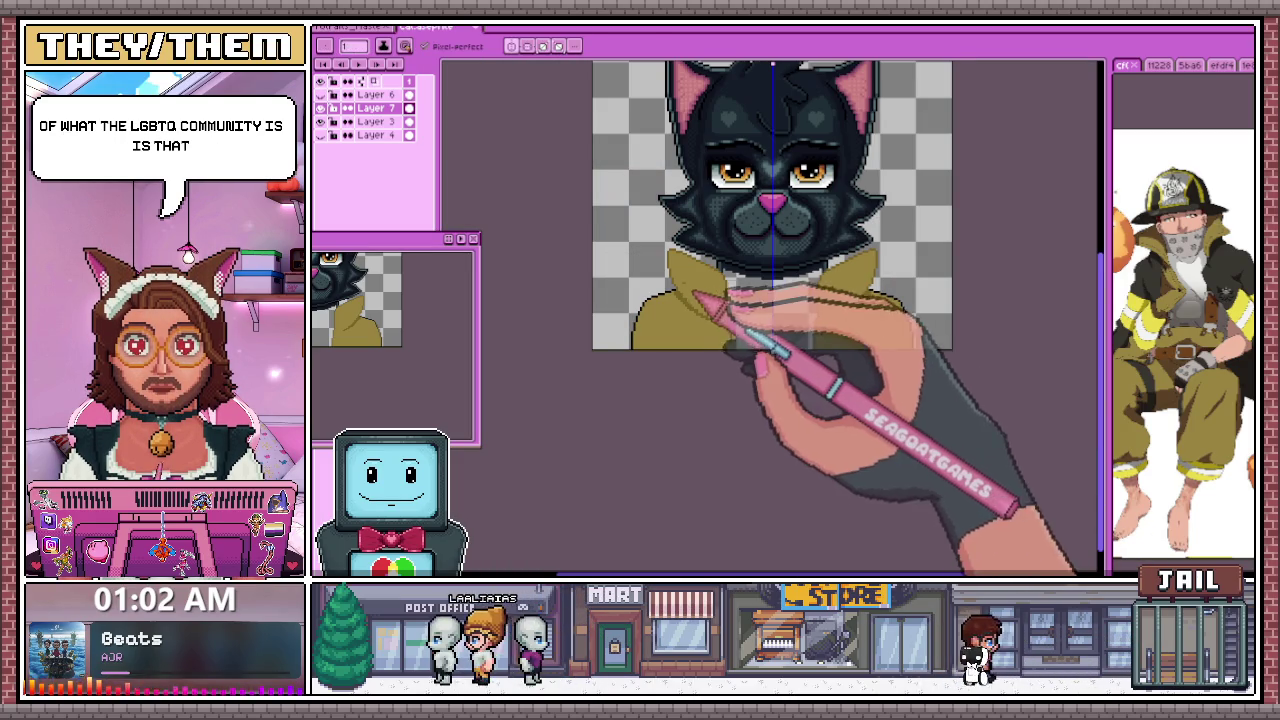
scroll(733, 356, "down", 2)
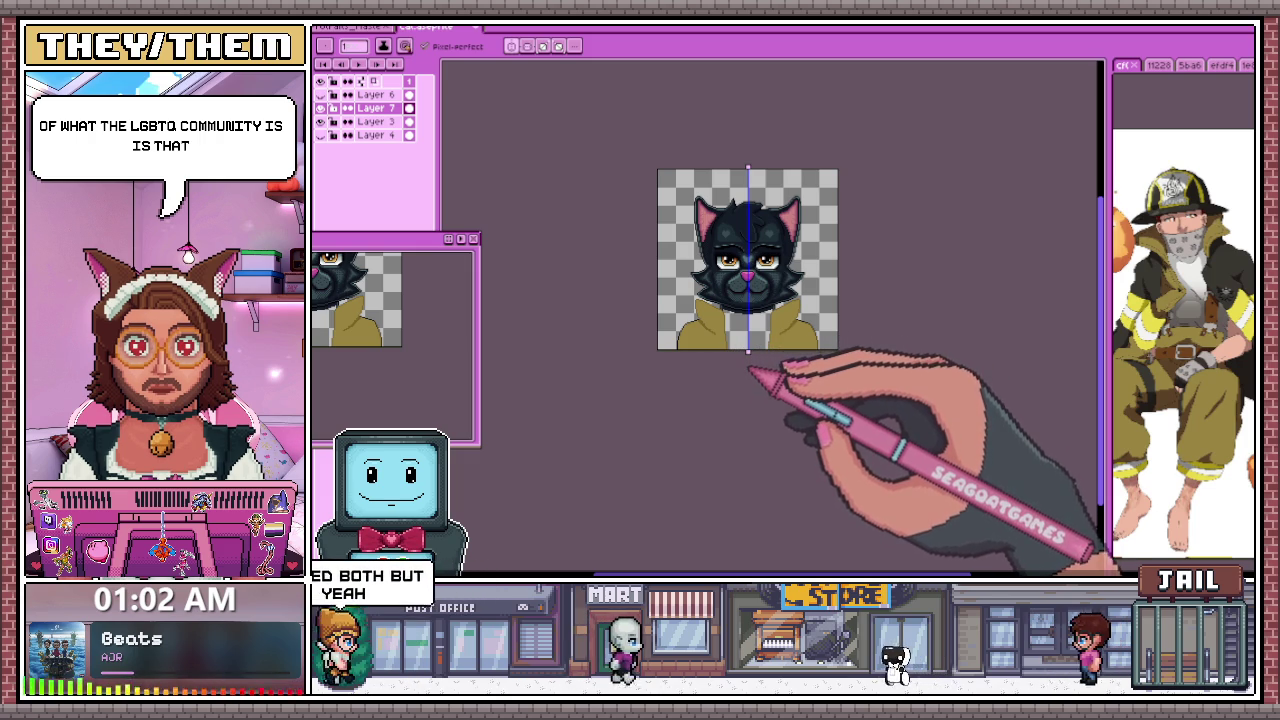
scroll(750, 366, "up", 2)
scroll(694, 263, "up", 1)
scroll(686, 257, "up", 1)
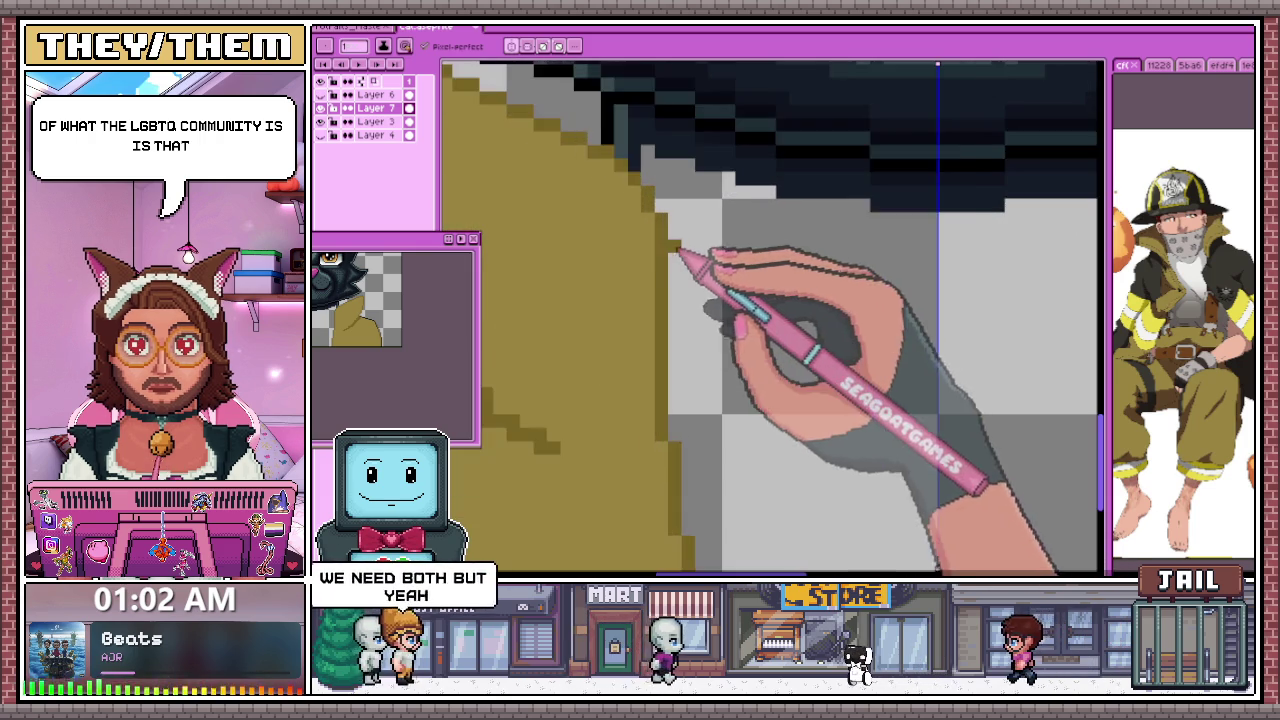
scroll(660, 270, "down", 1)
scroll(655, 300, "down", 1)
scroll(600, 340, "down", 1)
scroll(560, 340, "up", 2)
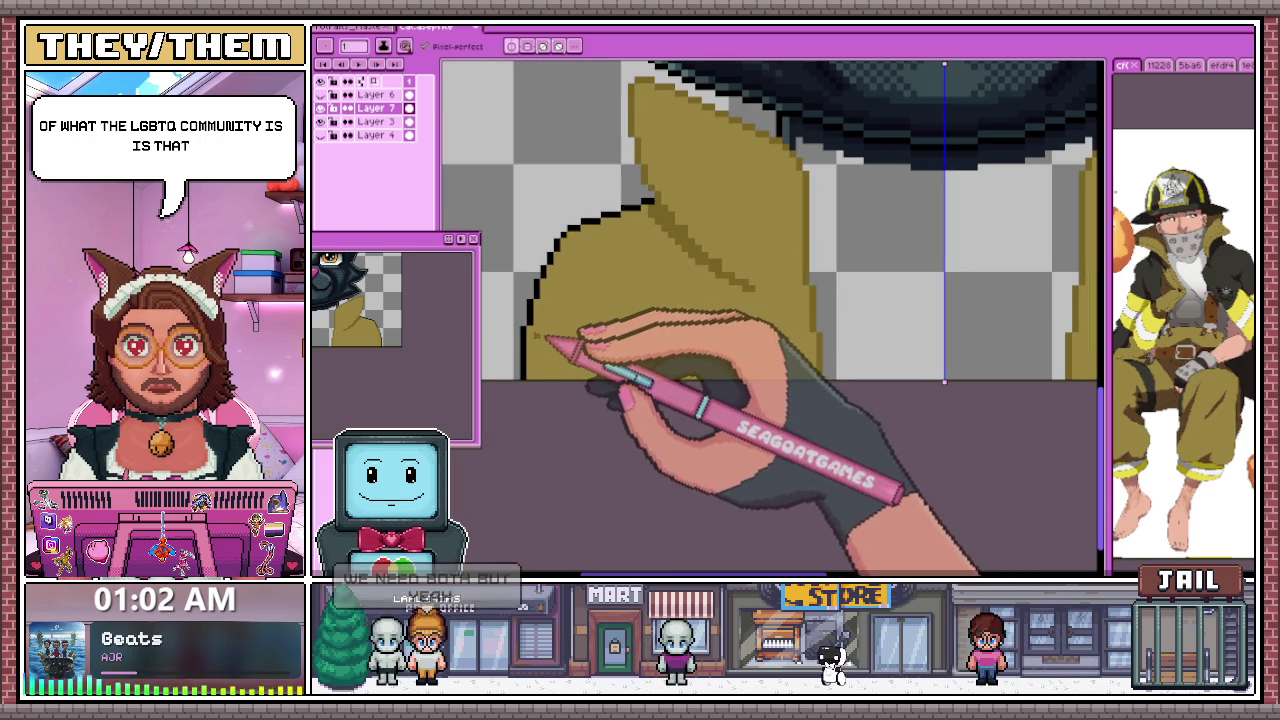
left_click(765, 270)
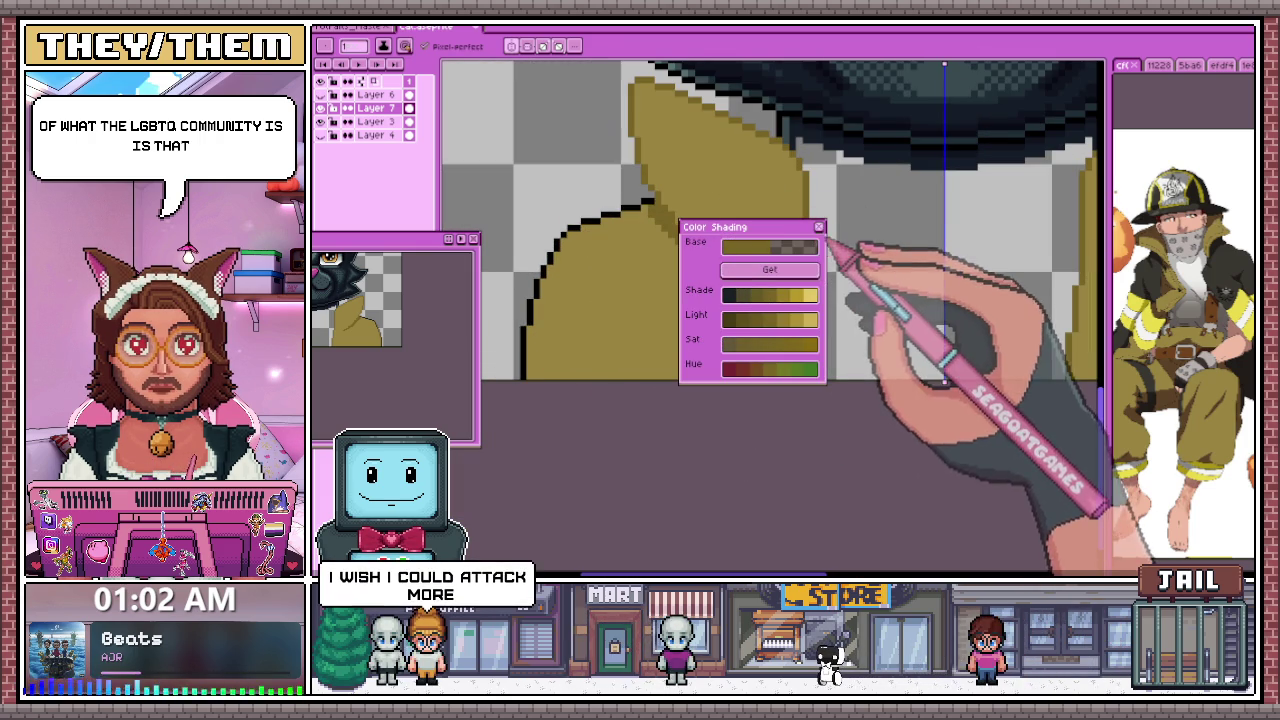
left_click(819, 227)
key("i")
key("ctrl+Tab")
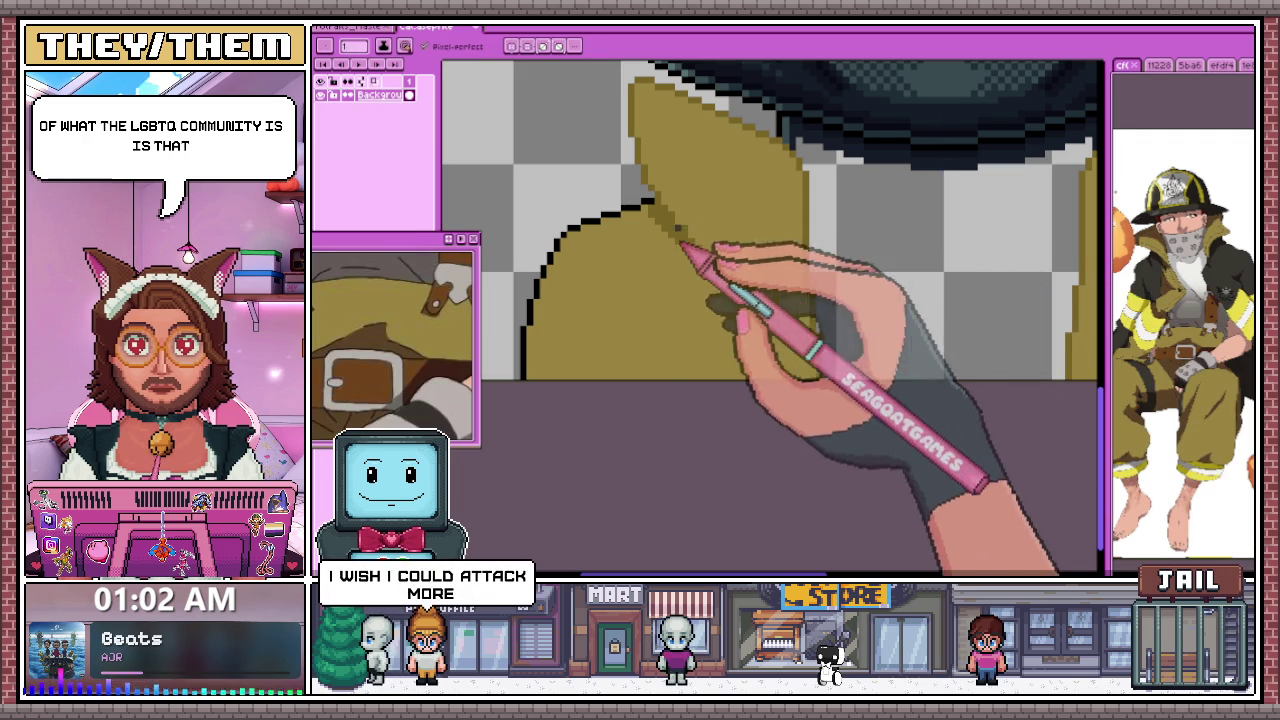
scroll(540, 340, "up", 2)
key("ctrl+Tab")
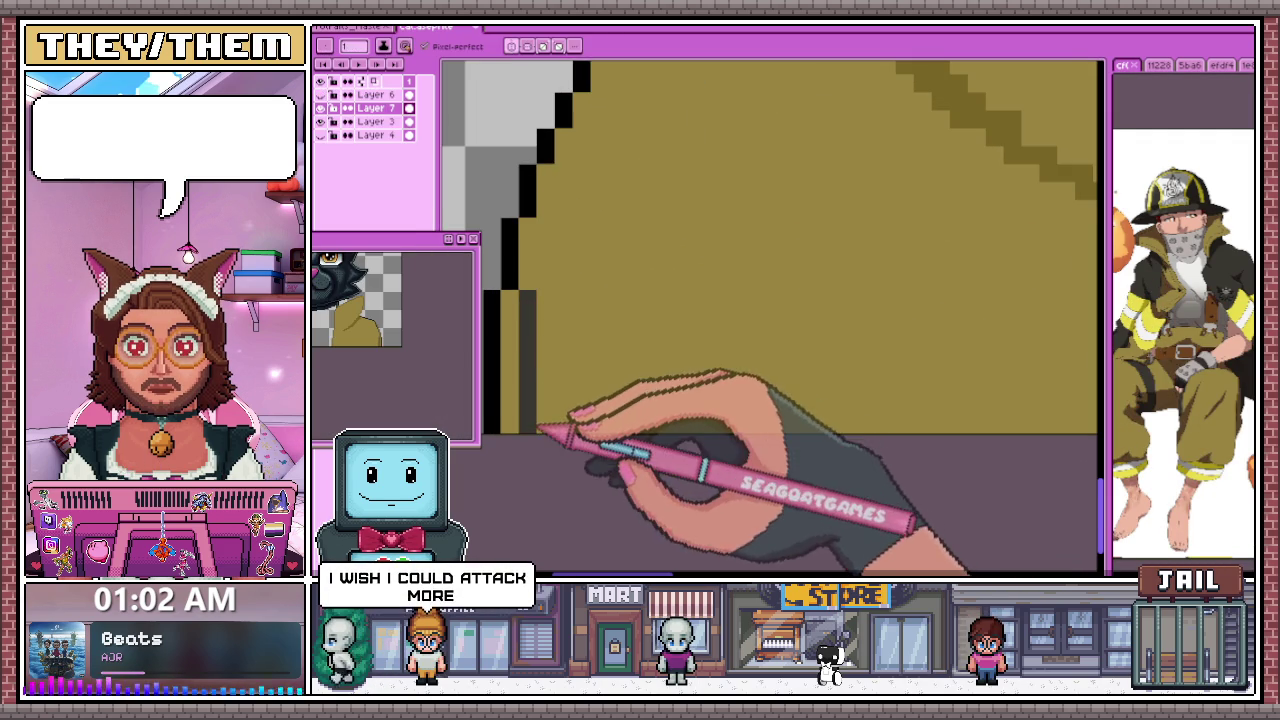
Pencil dark olive strokes just inside the left shoulder's black outline and under its top edge
left_click_drag(545, 314, 545, 265)
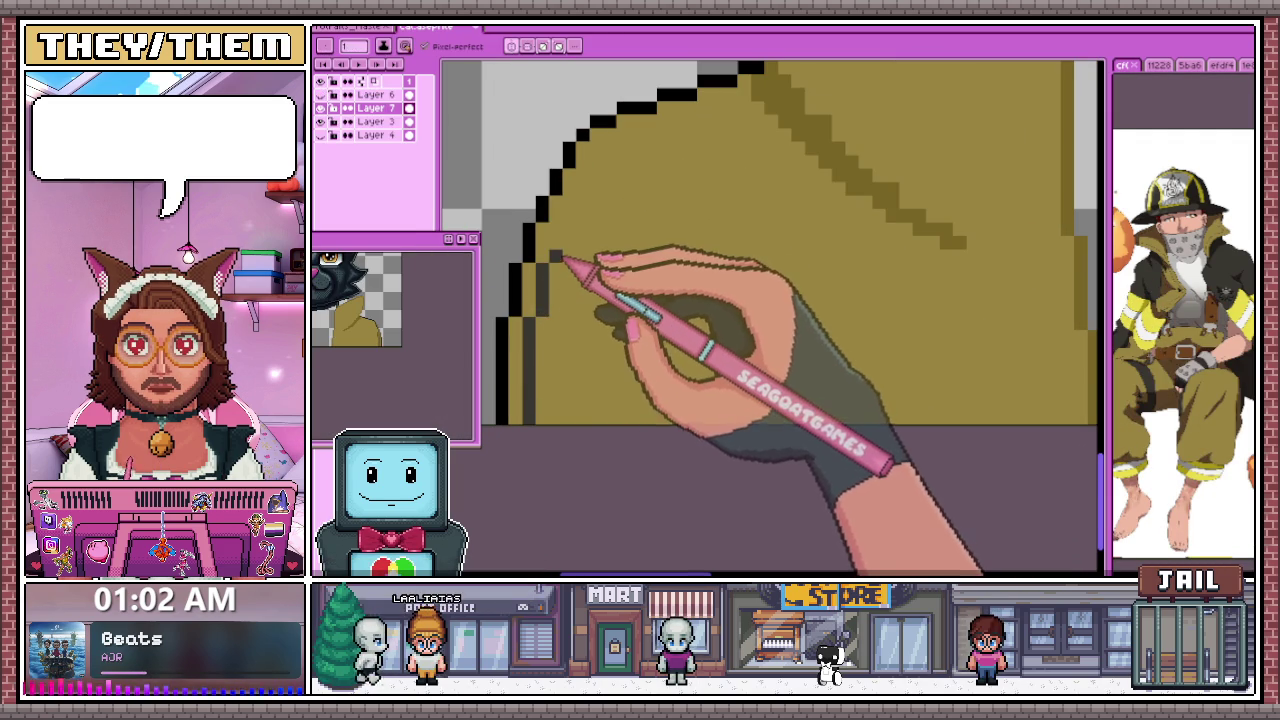
key("ctrl+Tab")
key("ctrl+Tab")
scroll(545, 260, "up", 1)
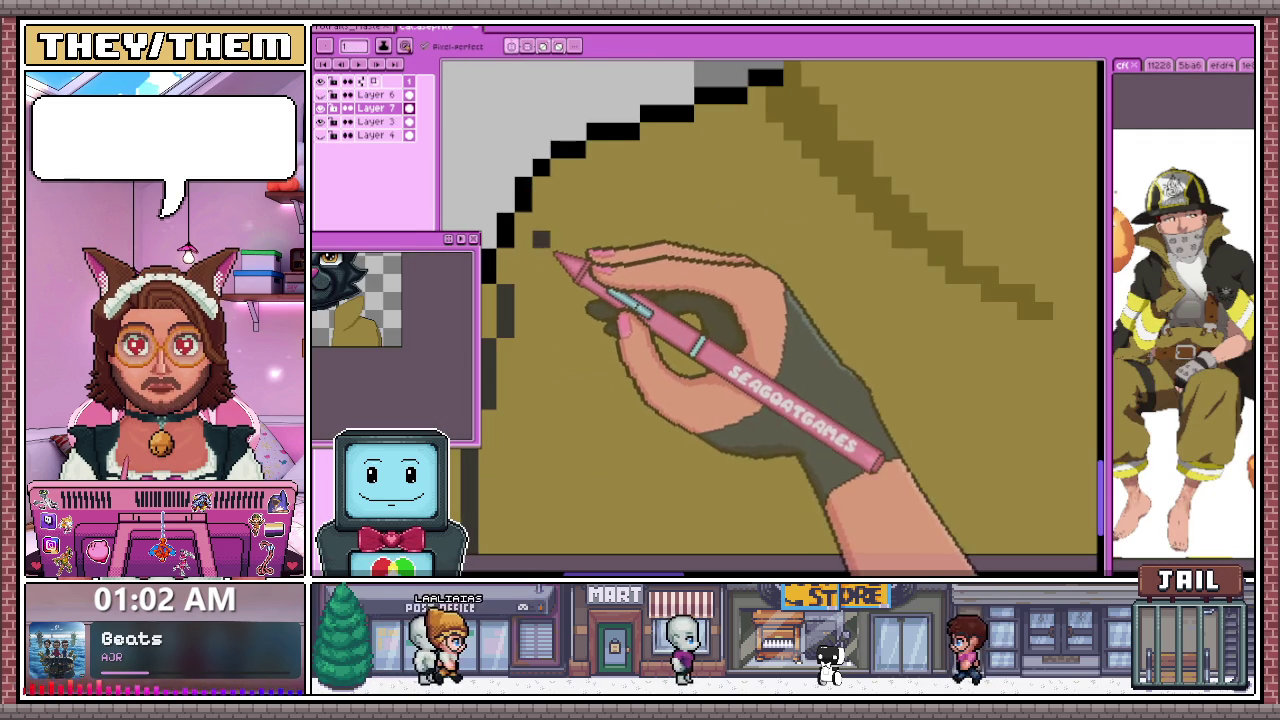
left_click_drag(530, 282, 575, 186)
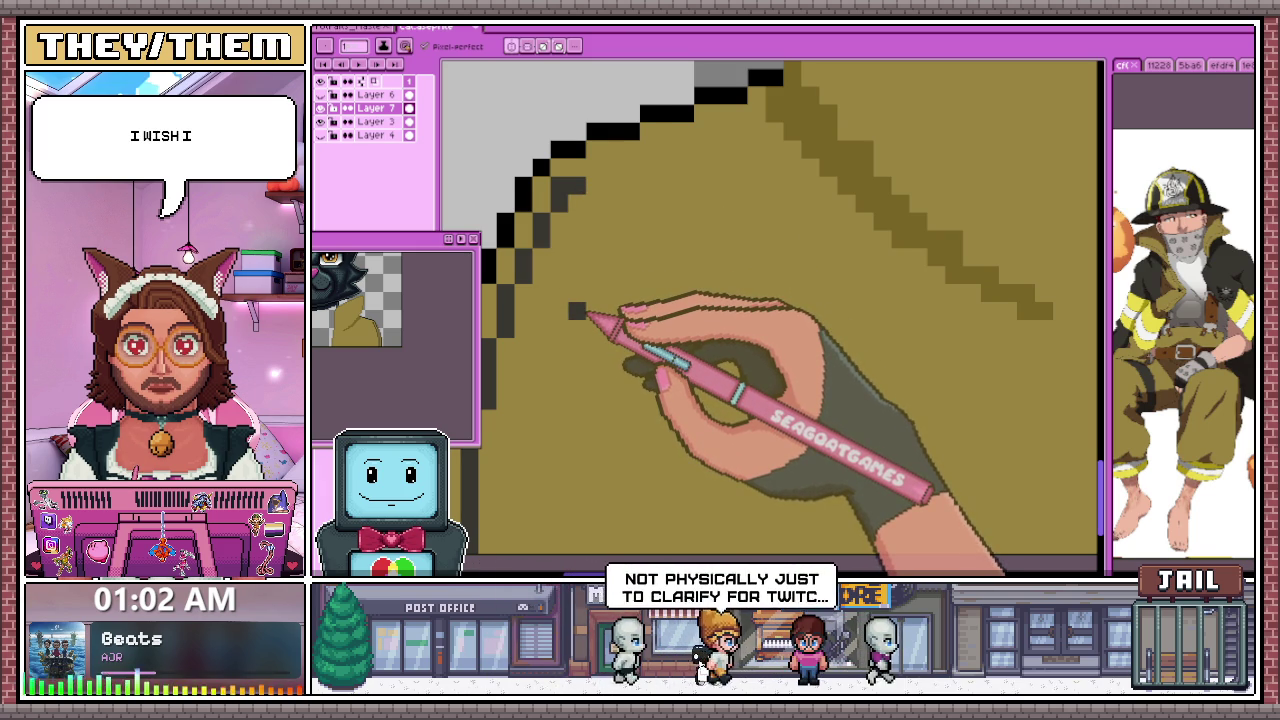
scroll(595, 310, "down", 1)
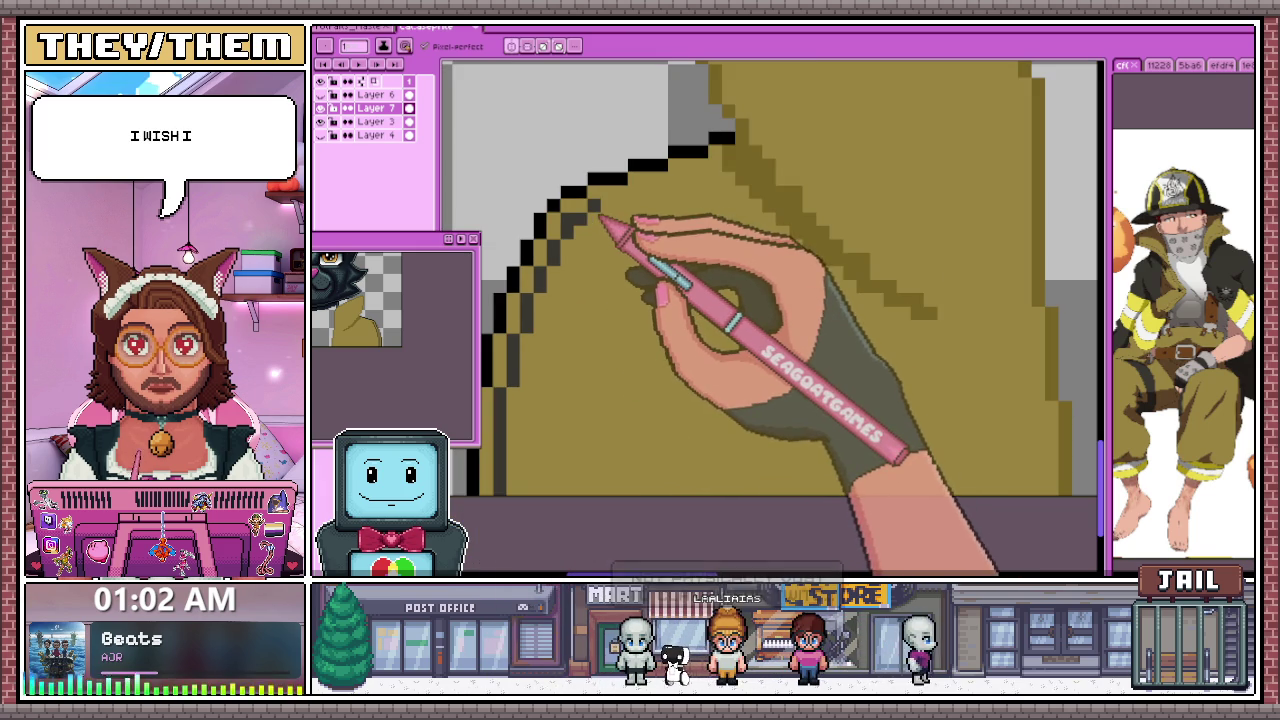
left_click_drag(642, 204, 722, 176)
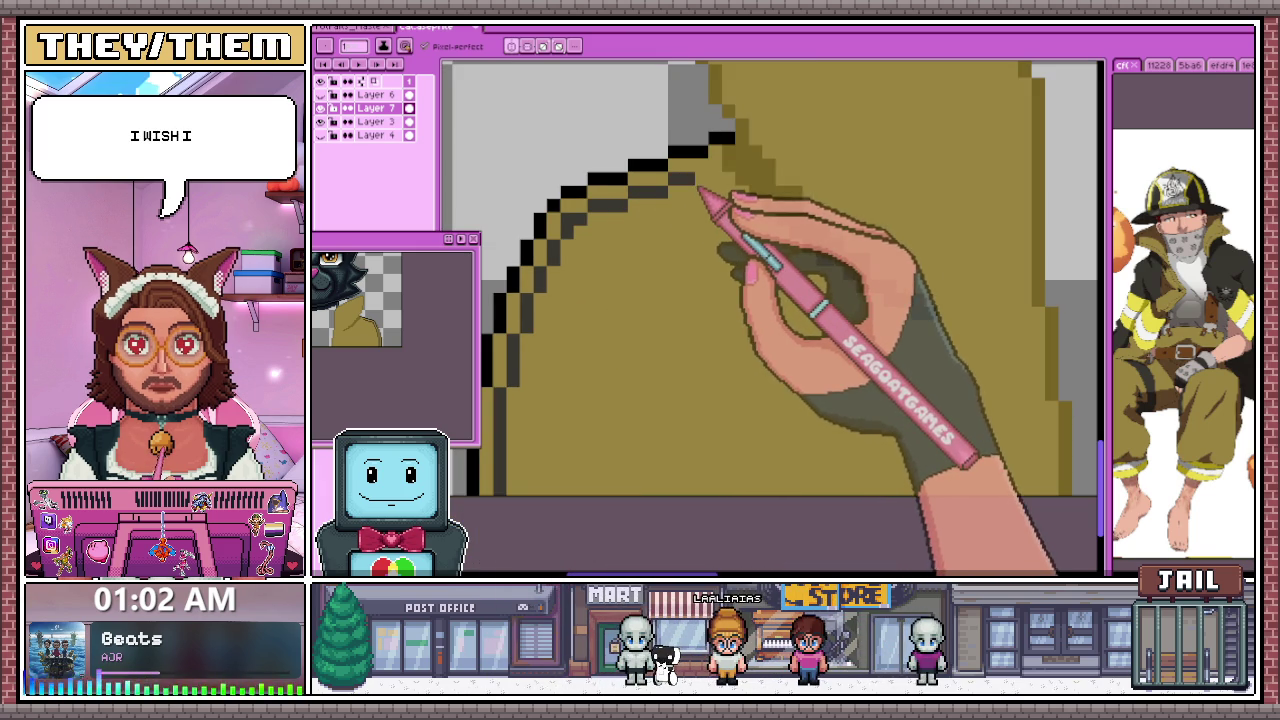
scroll(614, 251, "down", 2)
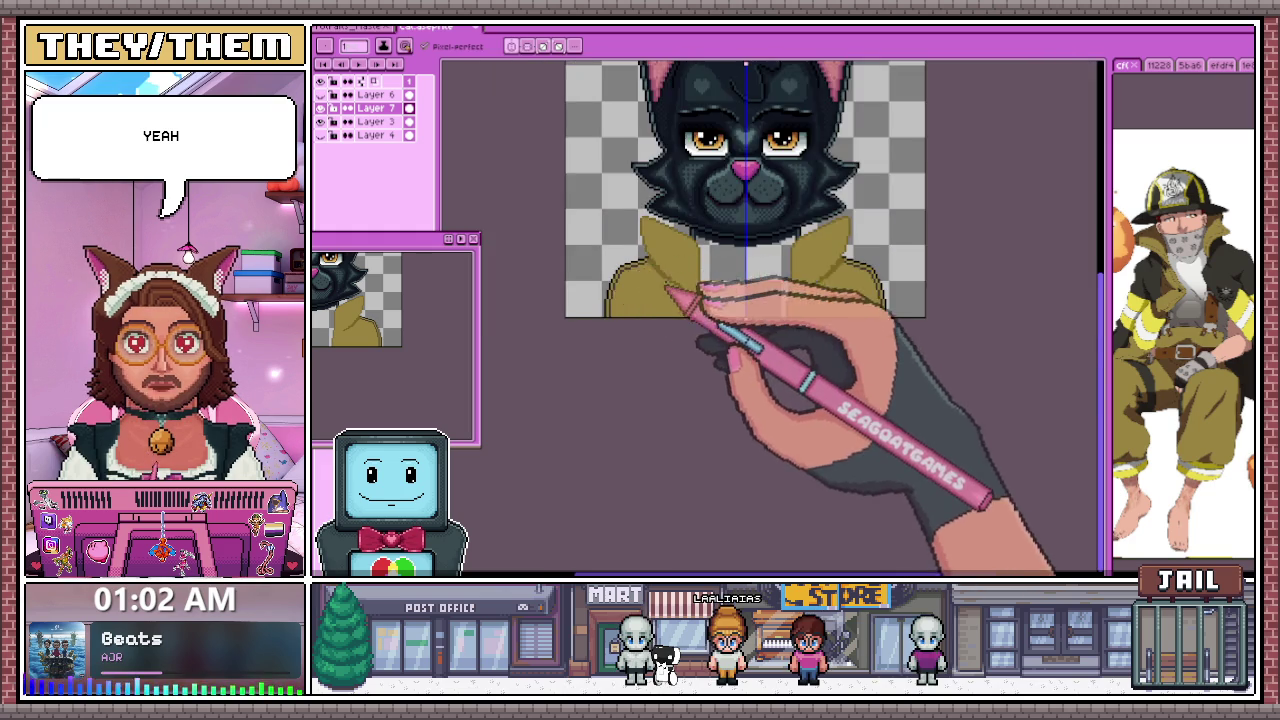
scroll(663, 280, "up", 2)
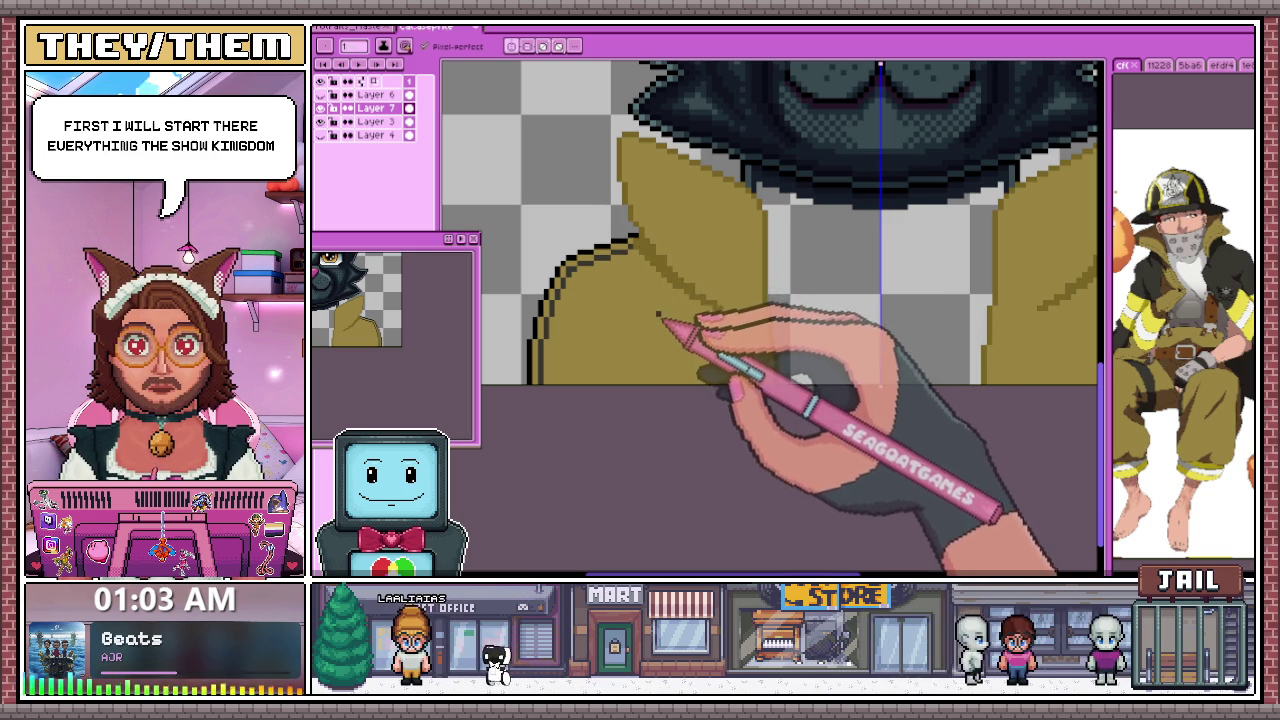
Pick a brownish shade swatch from the olive Color Shading ramp
scroll(655, 300, "up", 1)
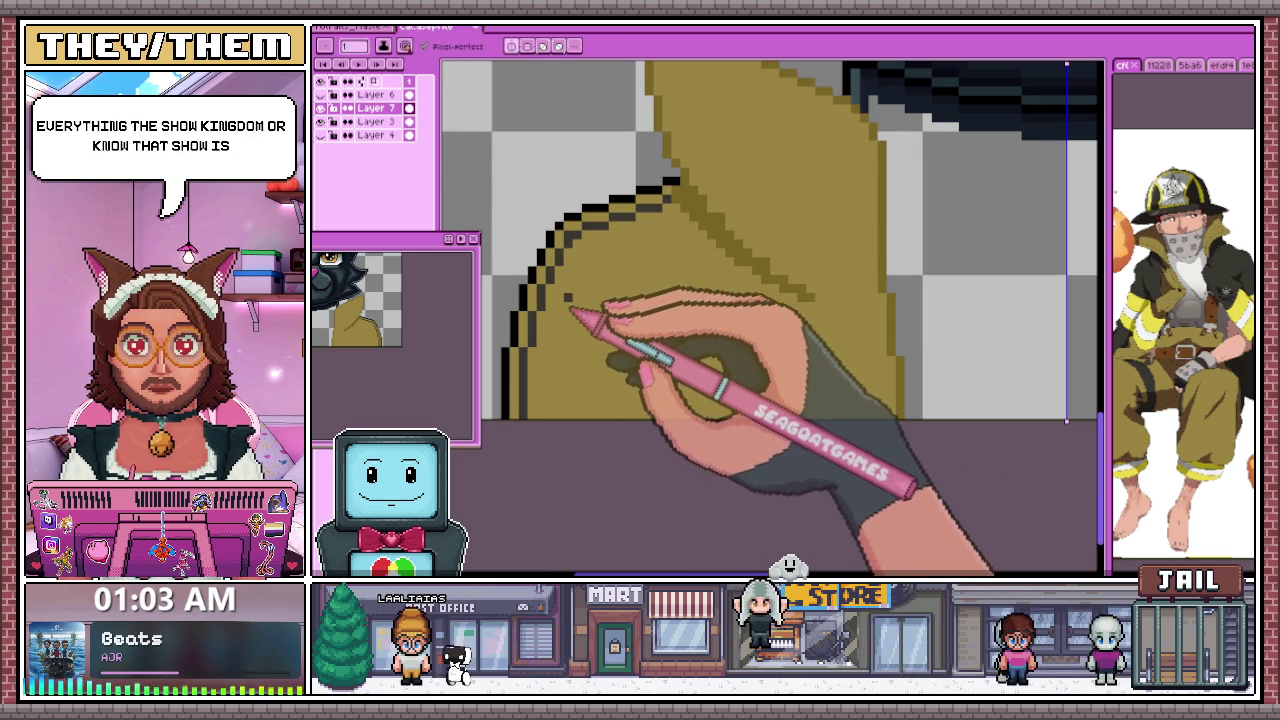
key("ctrl+shift+c")
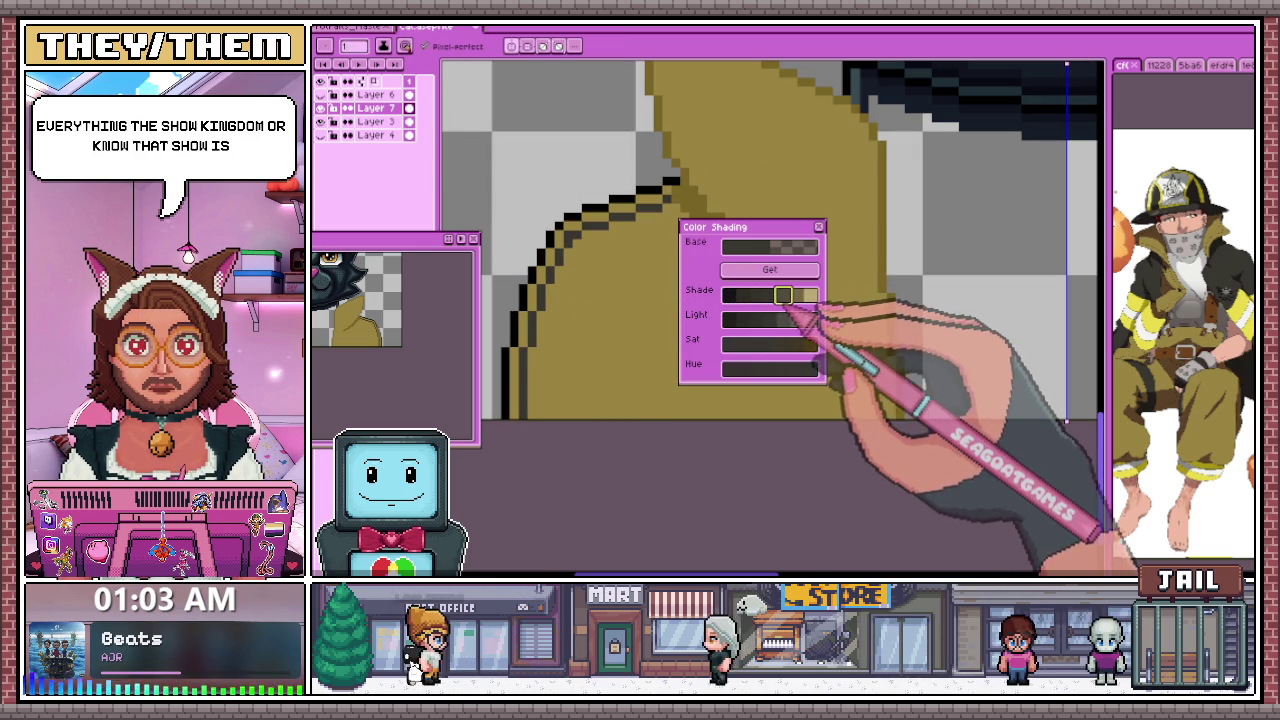
left_click(819, 227)
scroll(580, 328, "up", 1)
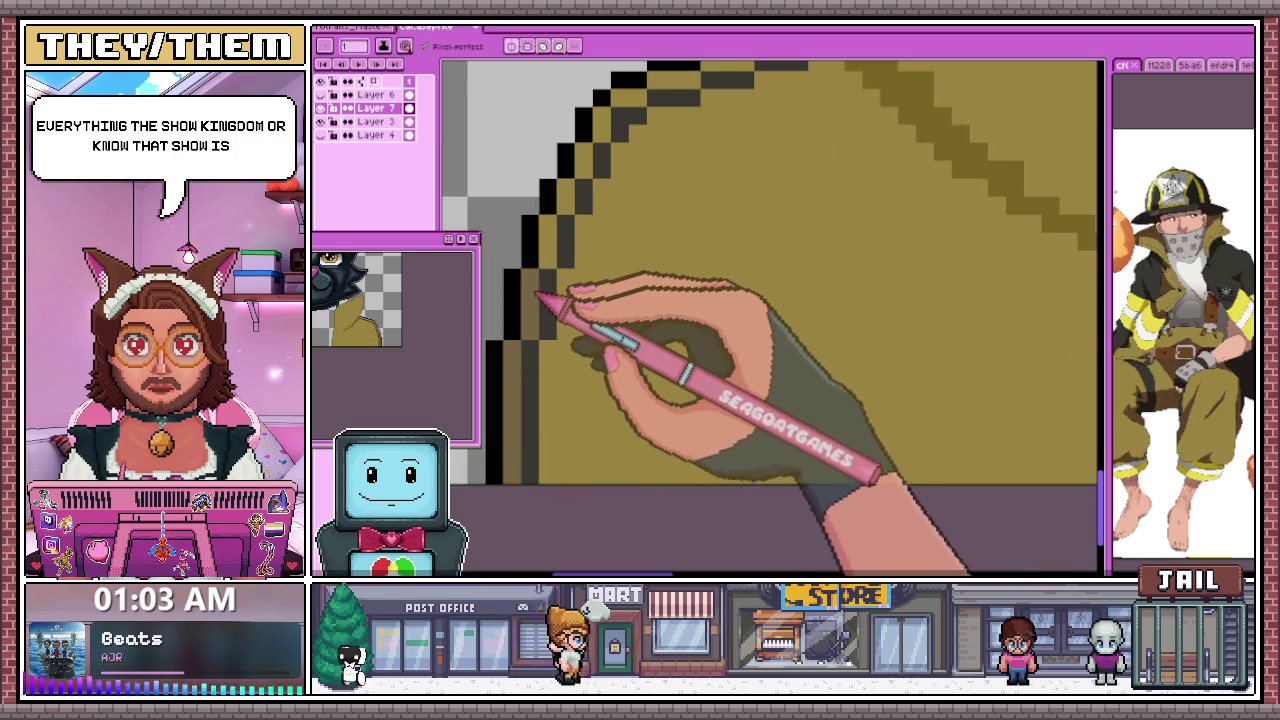
scroll(550, 285, "down", 1)
scroll(570, 250, "up", 1)
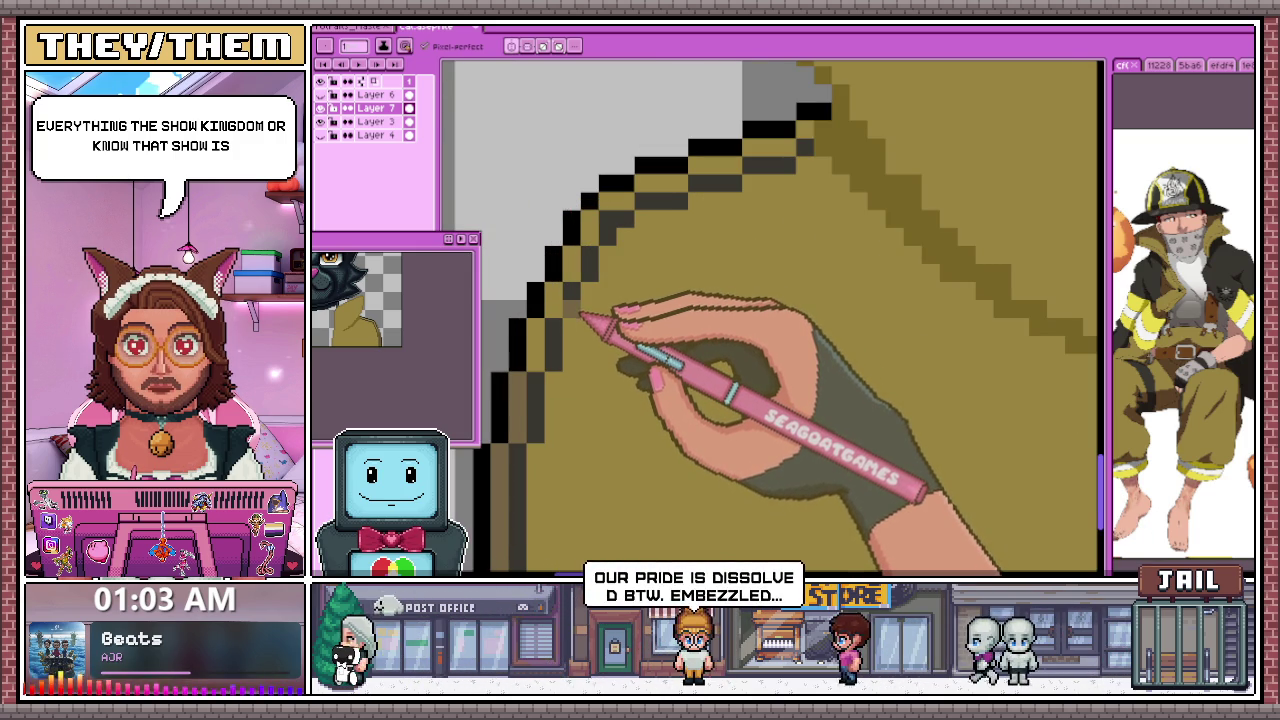
scroll(582, 320, "down", 1)
scroll(572, 360, "up", 1)
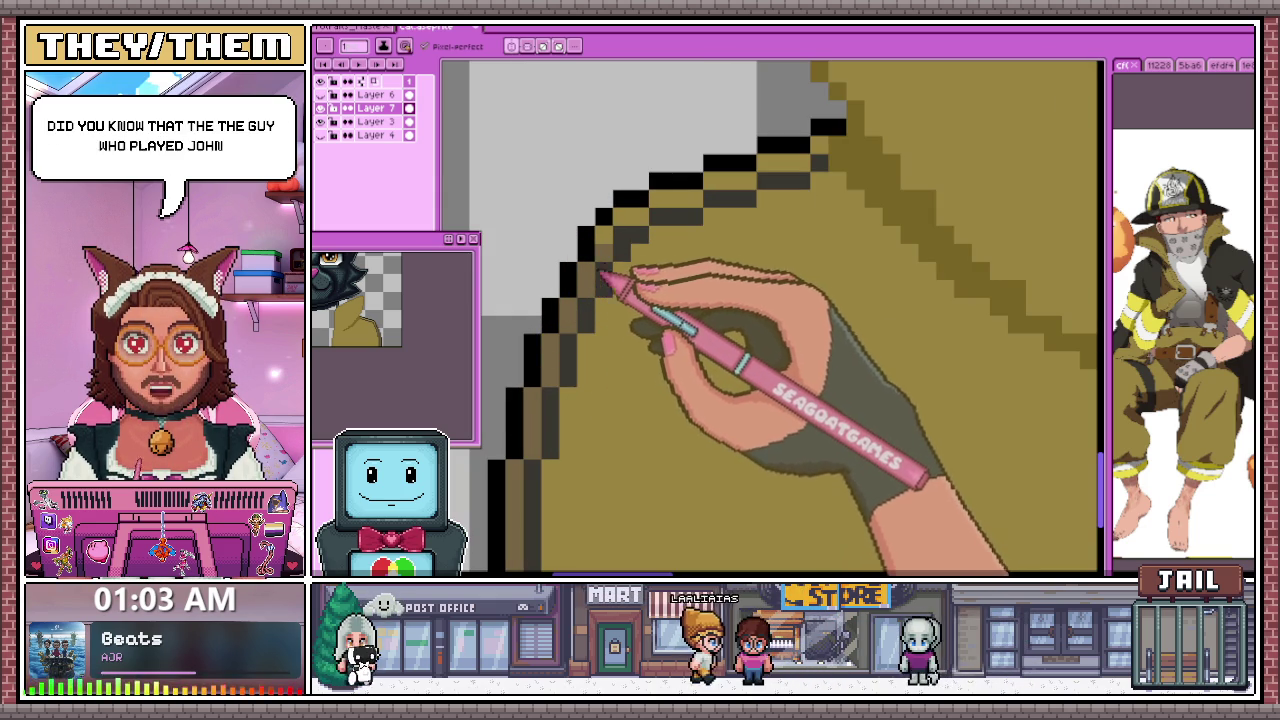
Add three brown shade pixels climbing along the inside of the shoulder outline
left_click(678, 200)
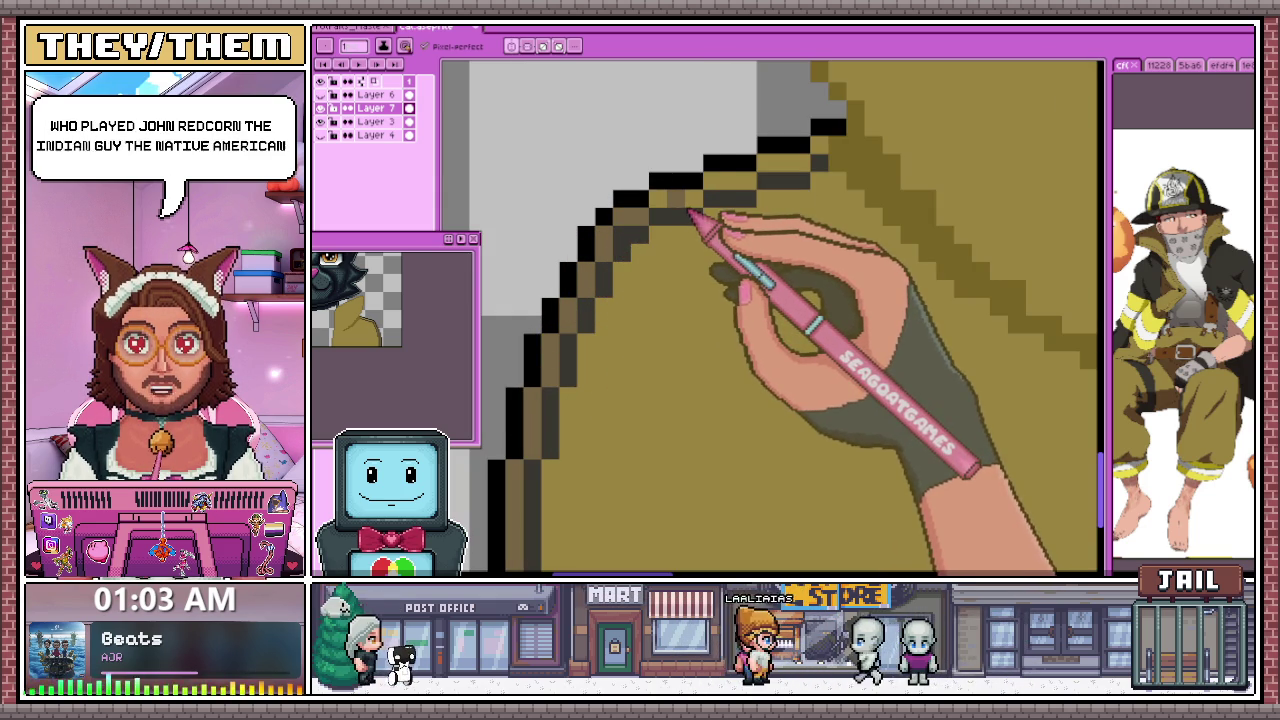
left_click(724, 193)
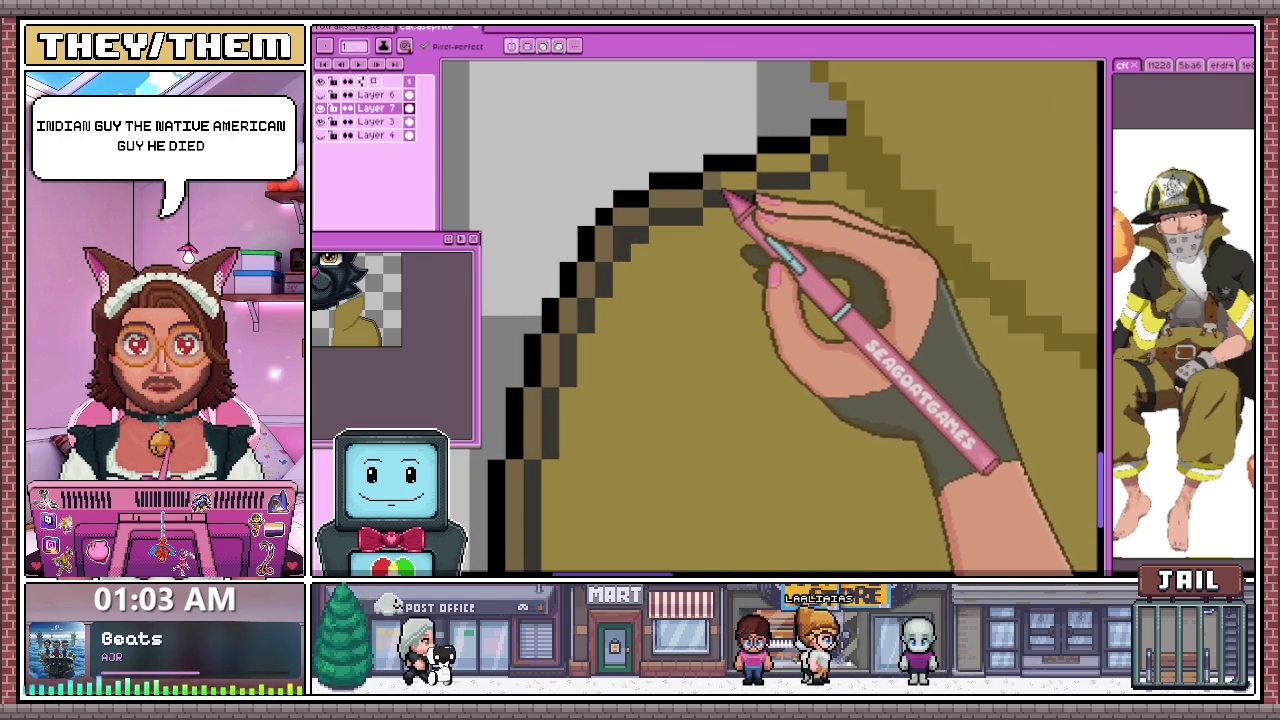
left_click(784, 170)
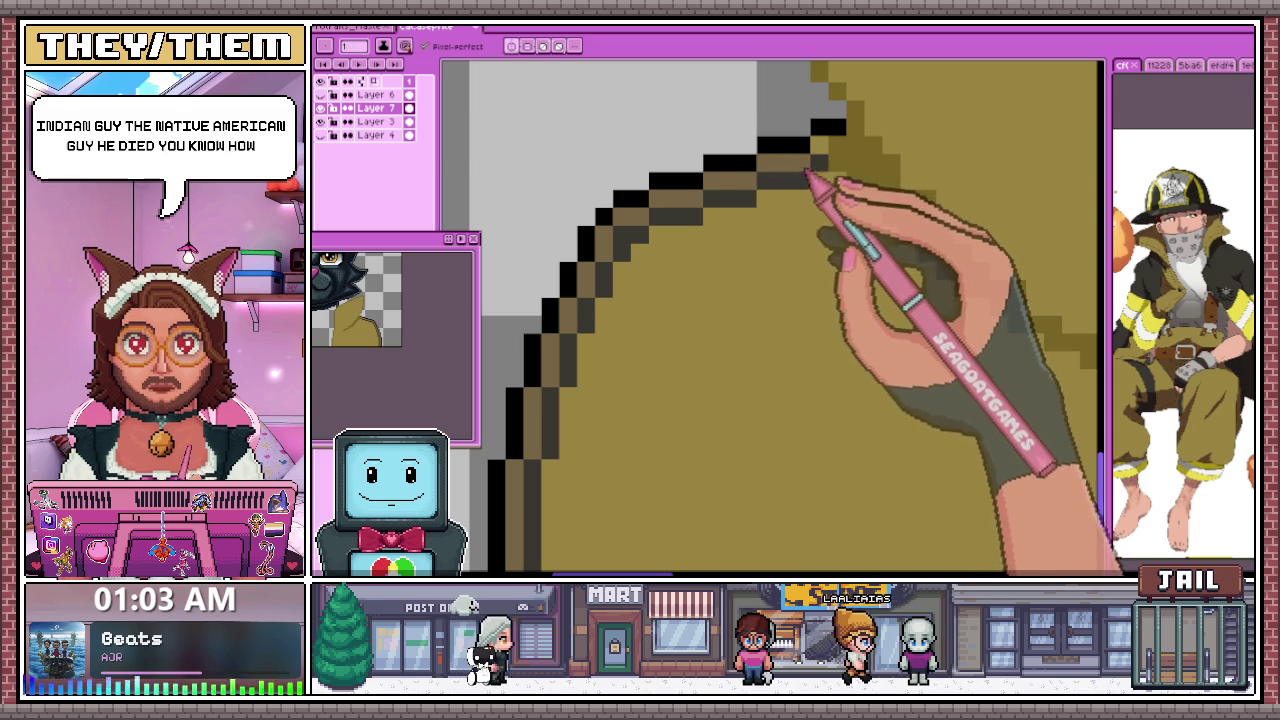
scroll(834, 163, "down", 1)
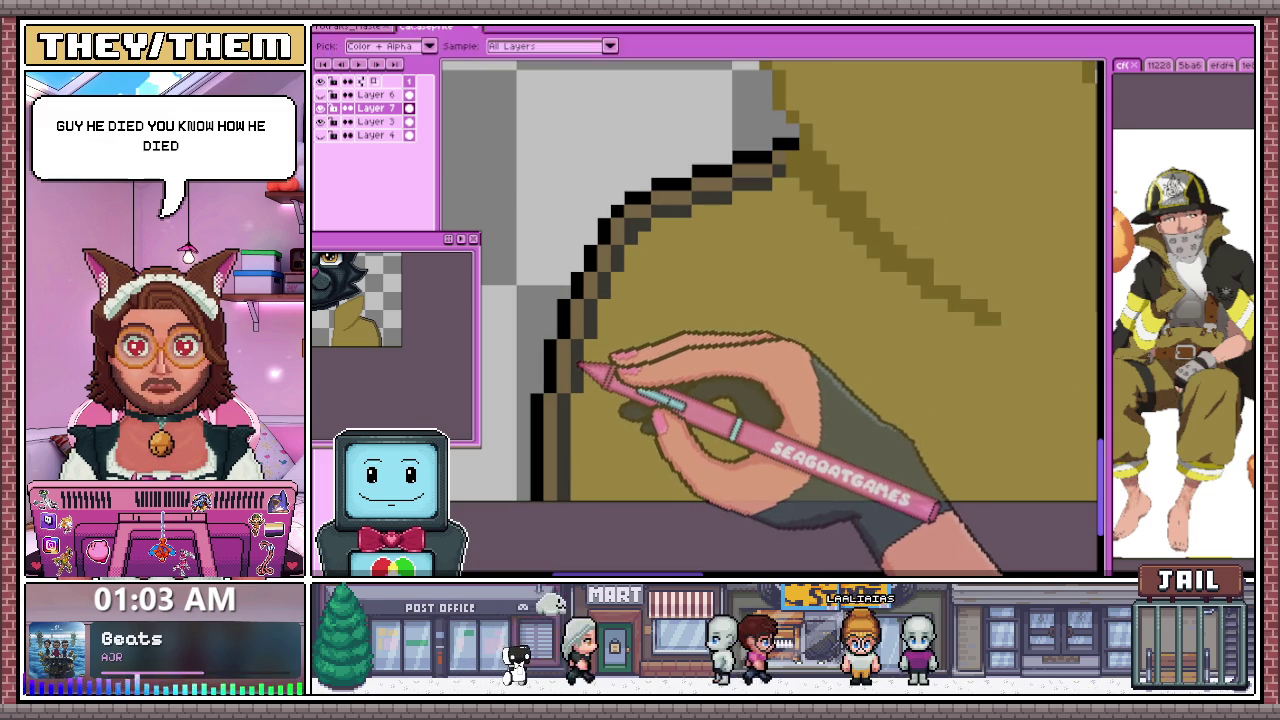
scroll(563, 449, "up", 1)
key("b")
scroll(565, 445, "down", 1)
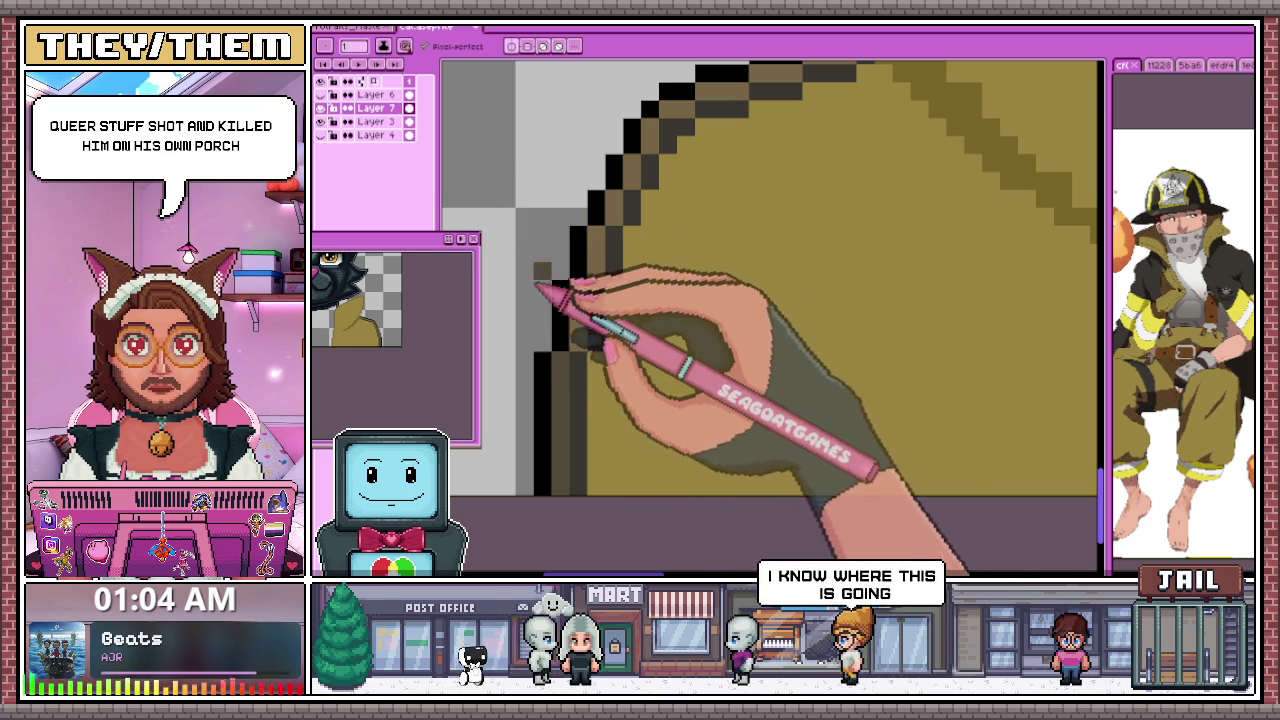
Zoom in and out around the coat's left collar edge to inspect its outline pixels
scroll(570, 320, "up", 2)
scroll(590, 330, "down", 1)
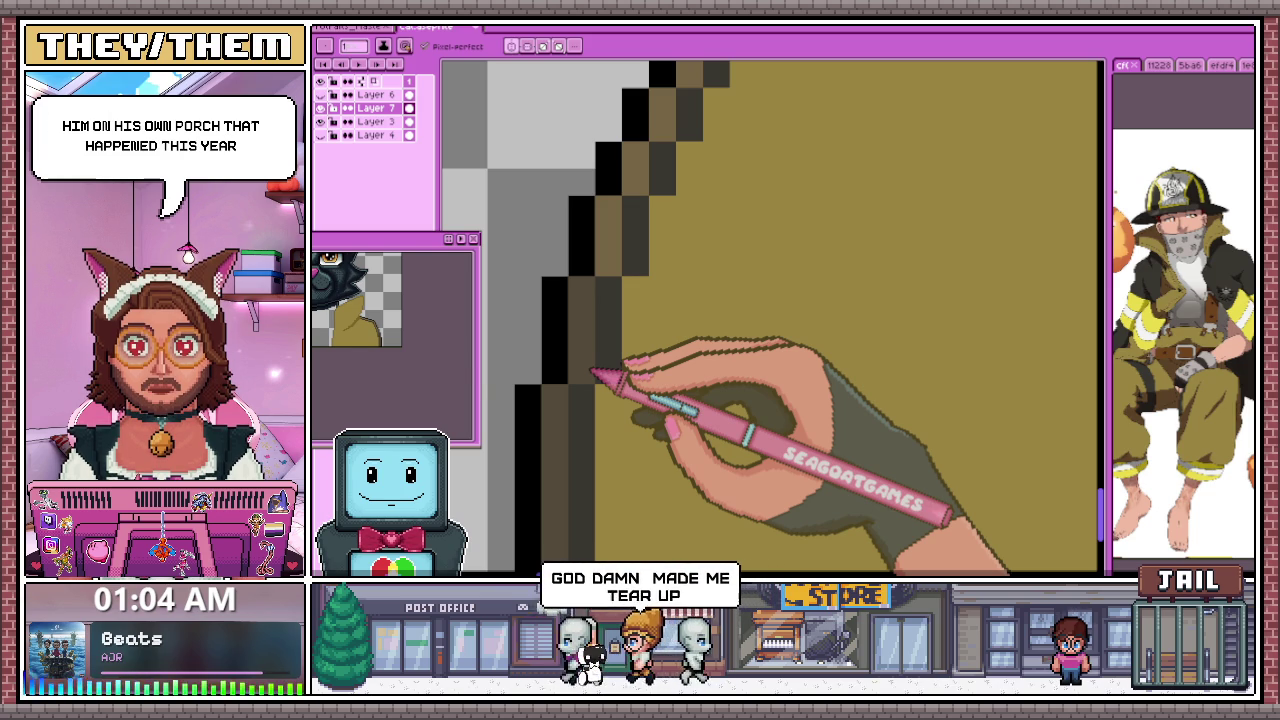
scroll(609, 258, "down", 3)
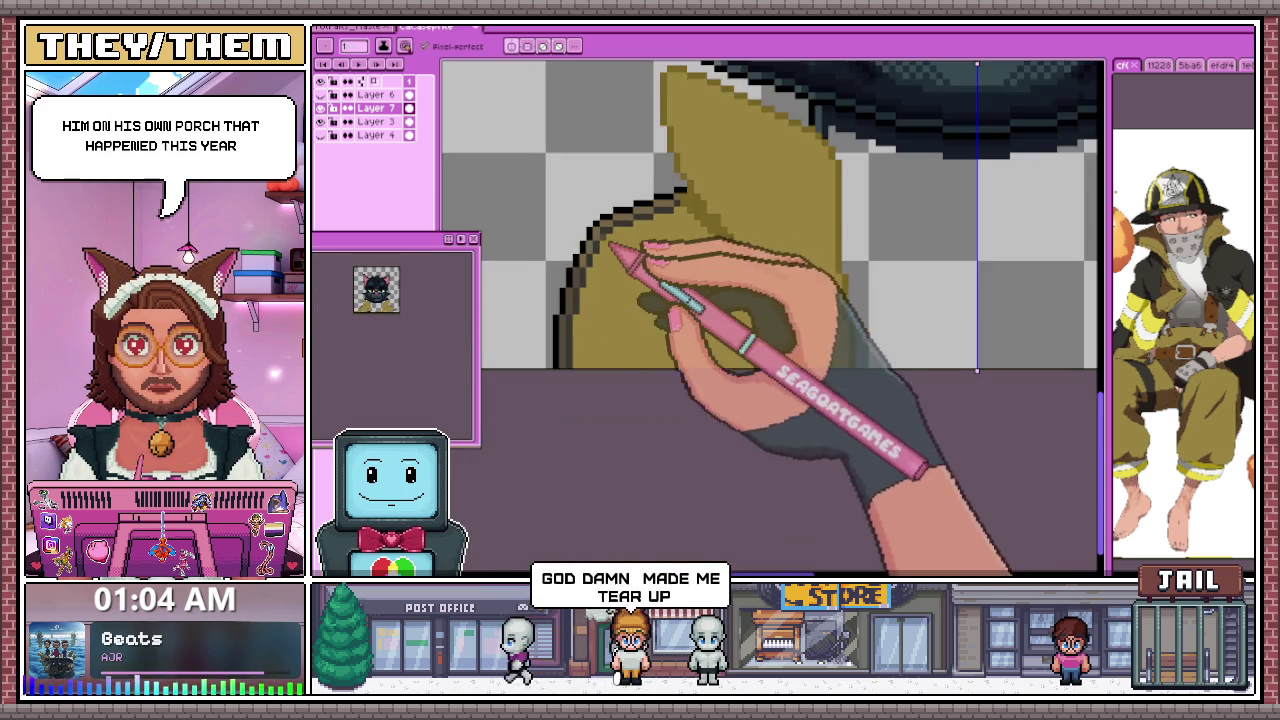
scroll(610, 245, "up", 3)
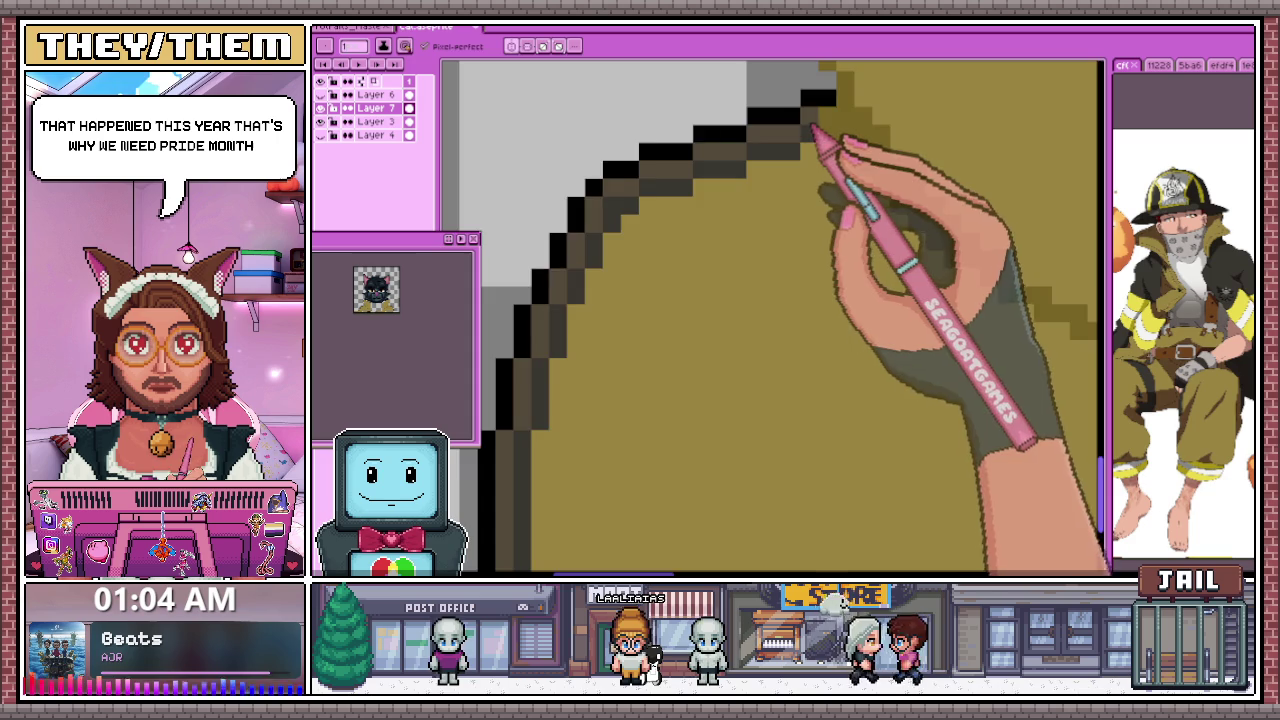
scroll(700, 220, "down", 2)
scroll(680, 288, "down", 2)
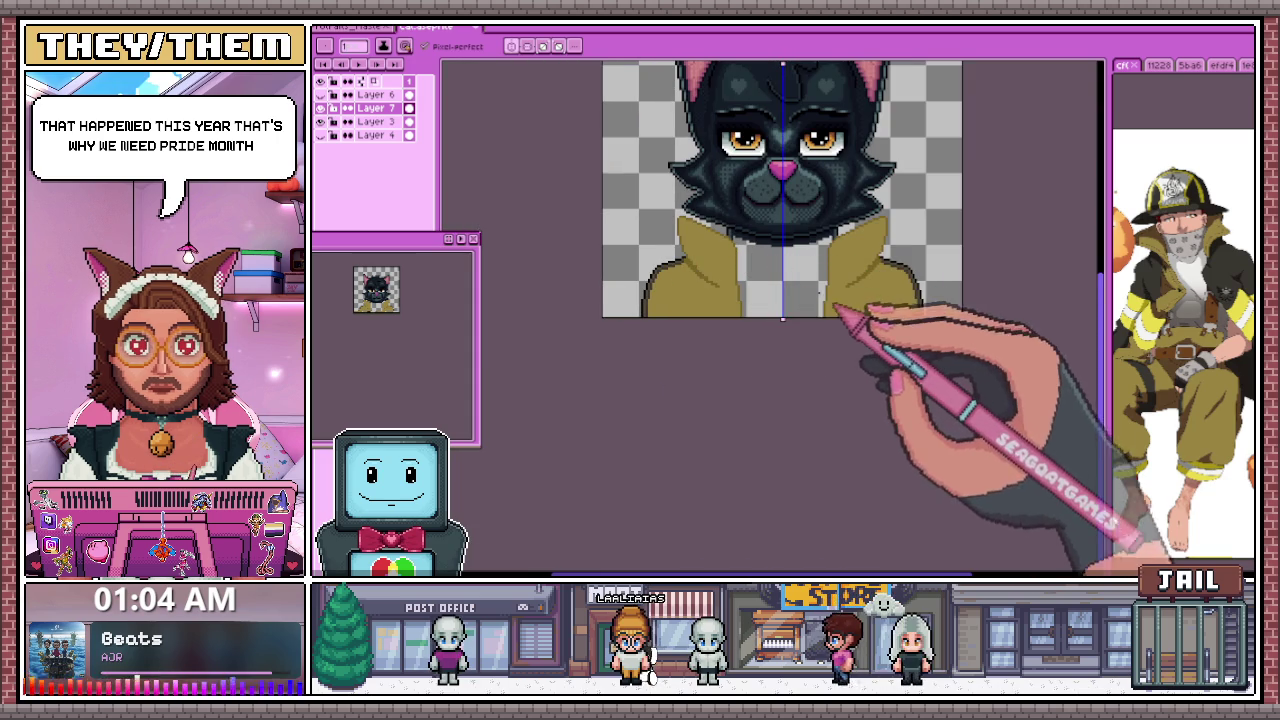
scroll(700, 271, "up", 2)
scroll(657, 243, "up", 1)
scroll(632, 230, "up", 1)
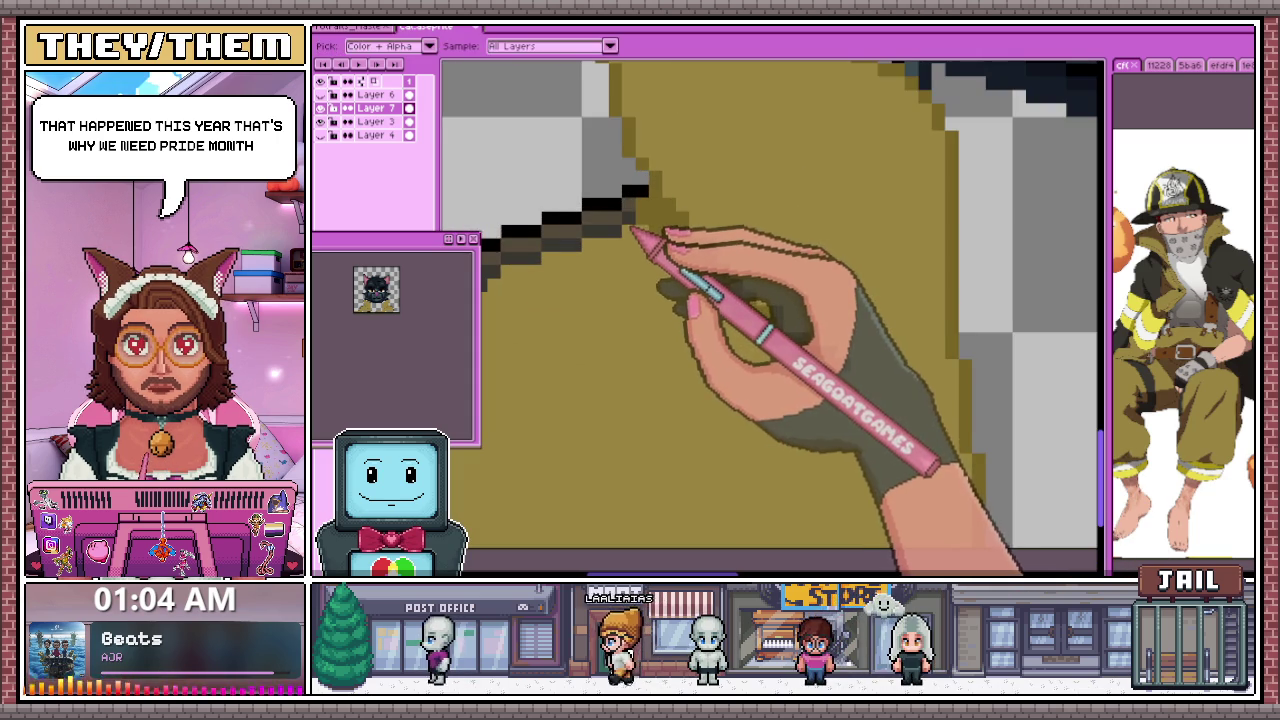
scroll(645, 229, "down", 1)
scroll(660, 240, "down", 2)
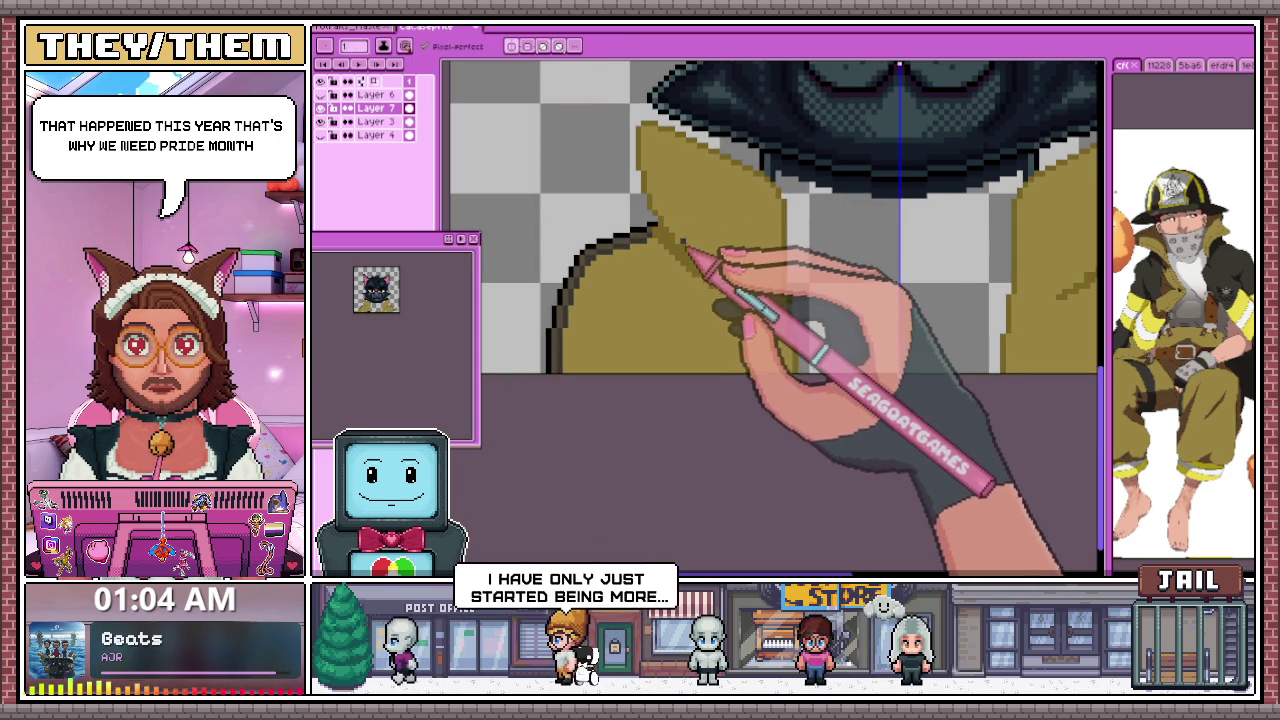
Pick a darker olive from the shading popup, test-fill the collar with it, and undo
scroll(680, 265, "down", 2)
scroll(670, 265, "down", 2)
key("g")
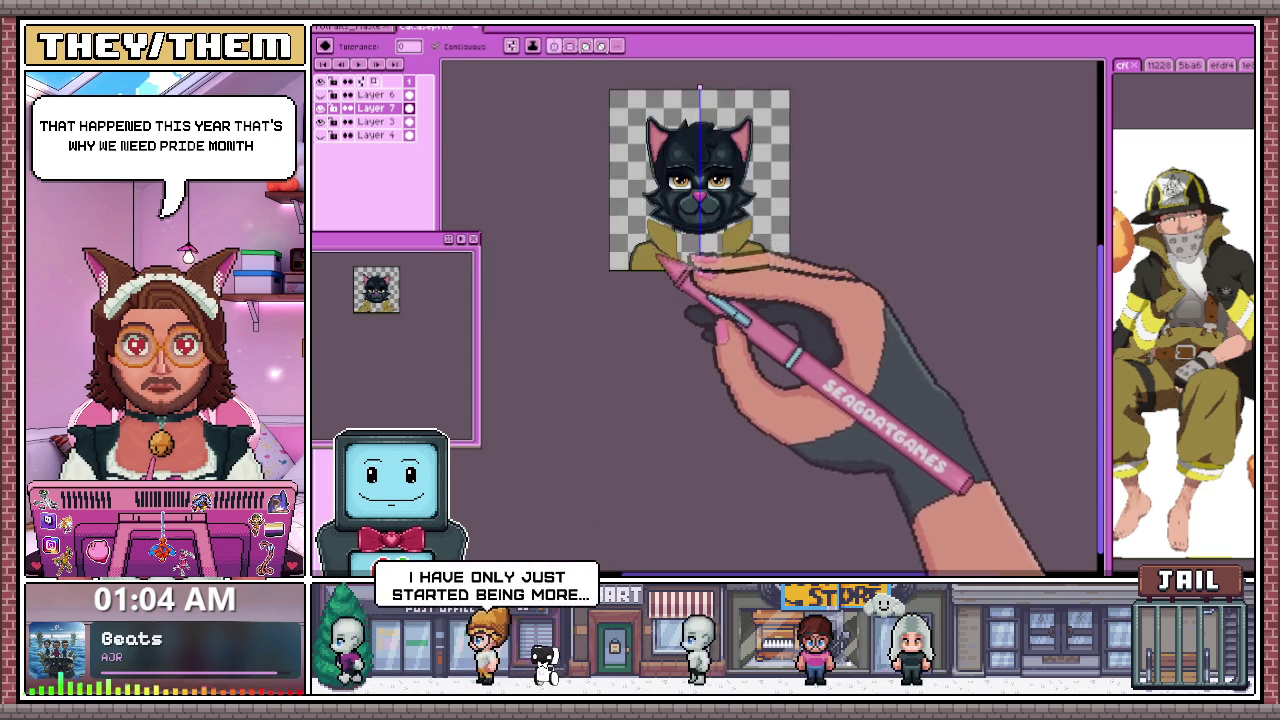
scroll(661, 262, "up", 4)
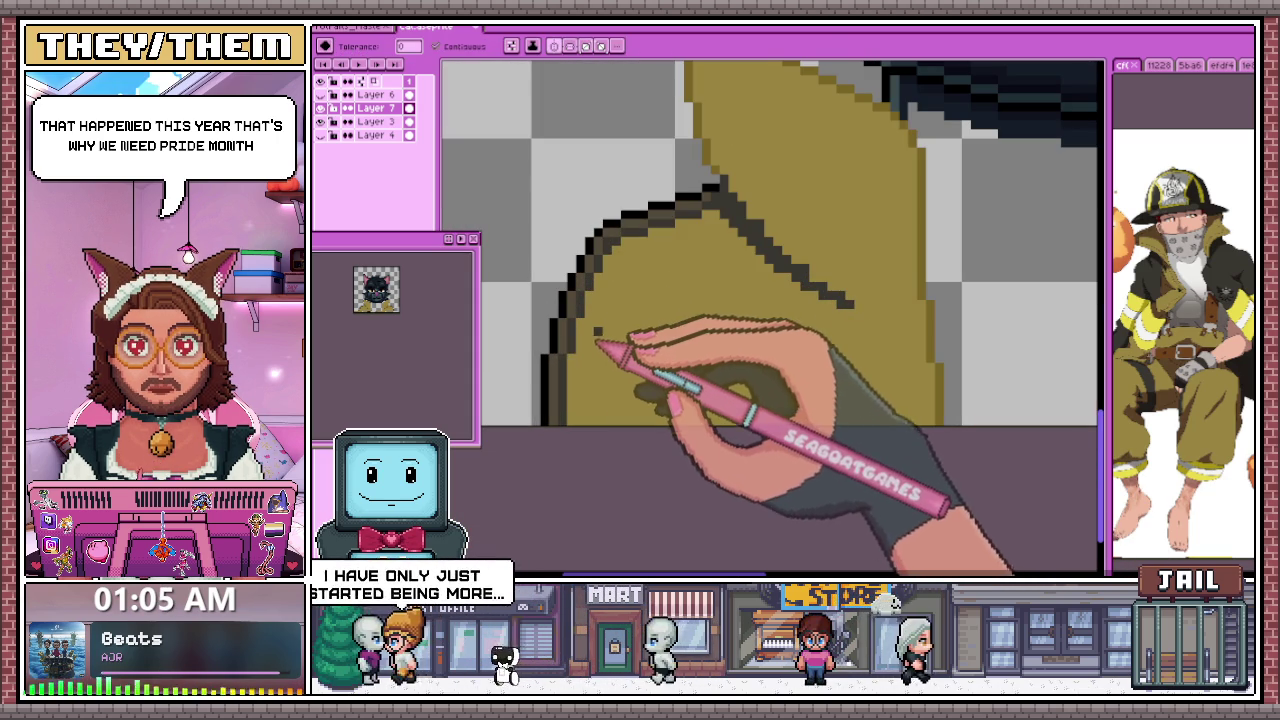
right_click(690, 340)
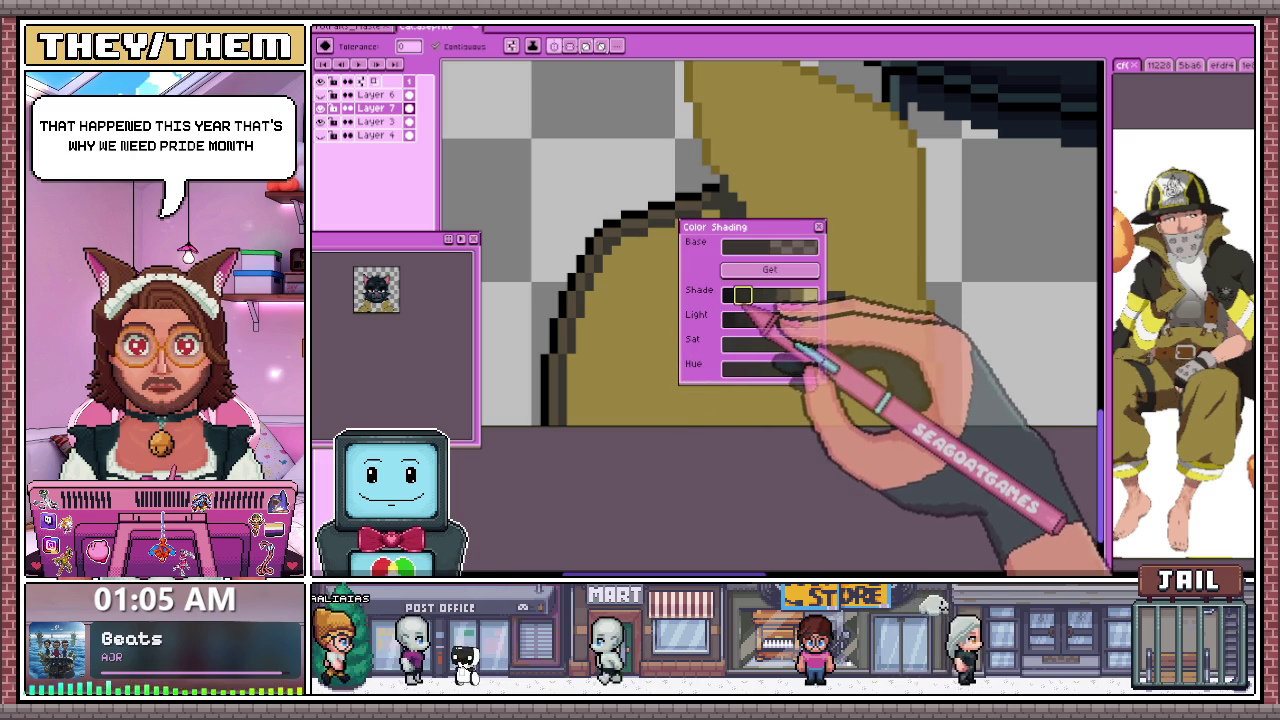
left_click(770, 294)
scroll(590, 360, "up", 2)
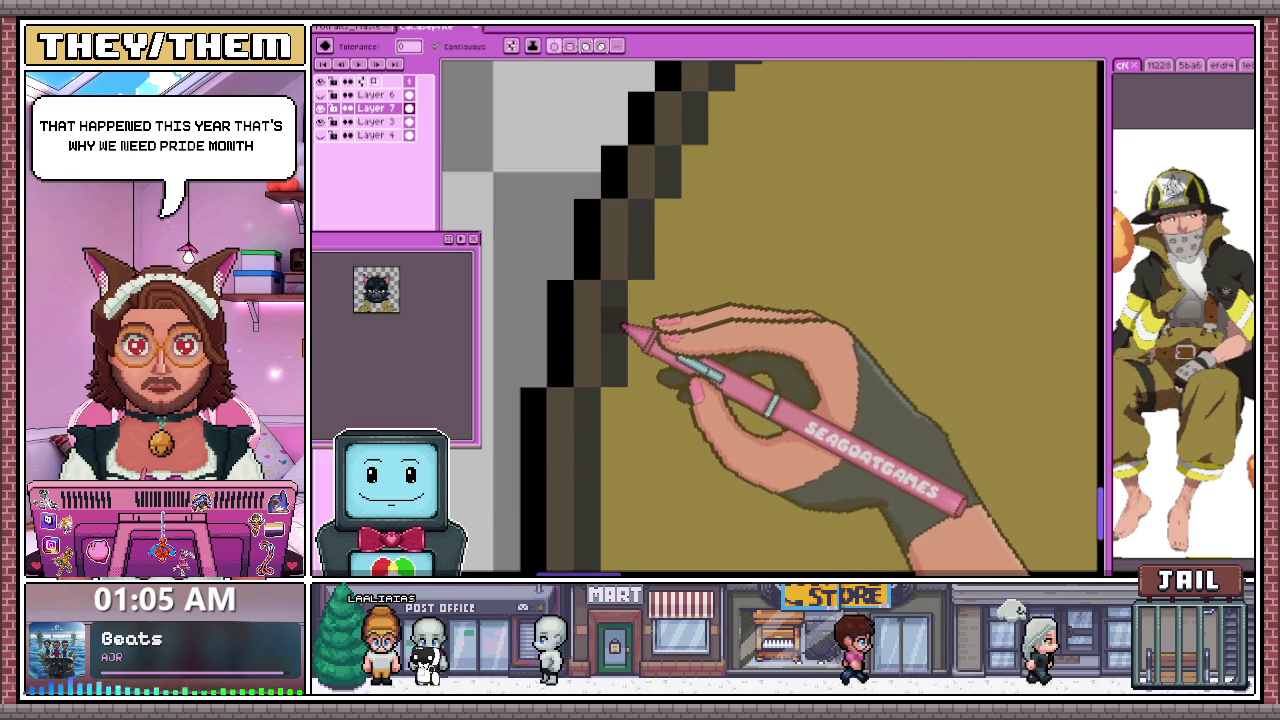
scroll(622, 326, "down", 2)
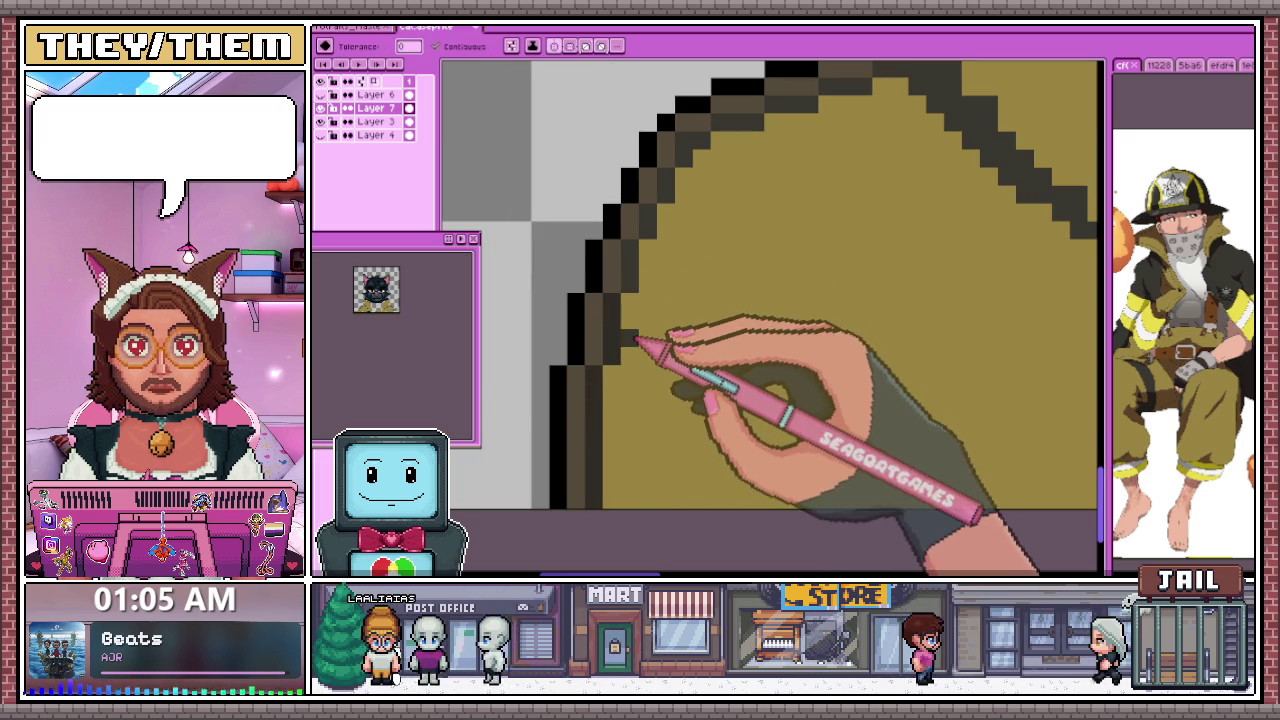
left_click(677, 326)
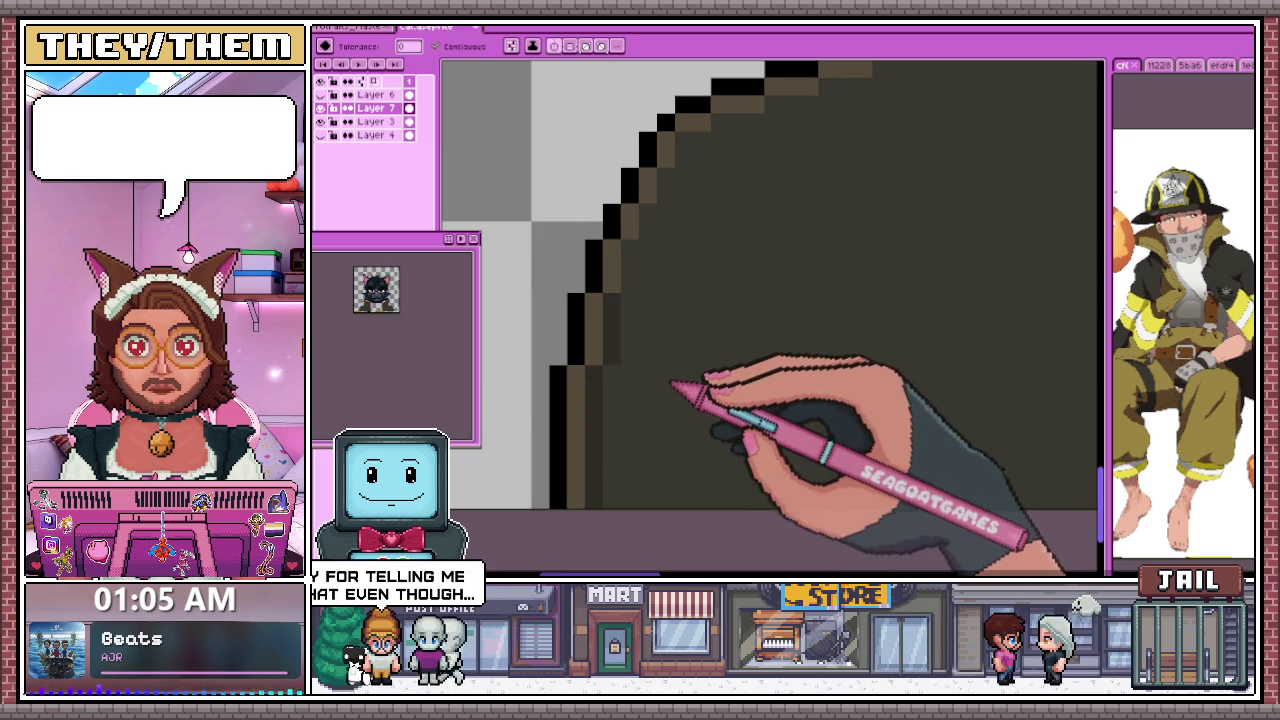
key("ctrl+z")
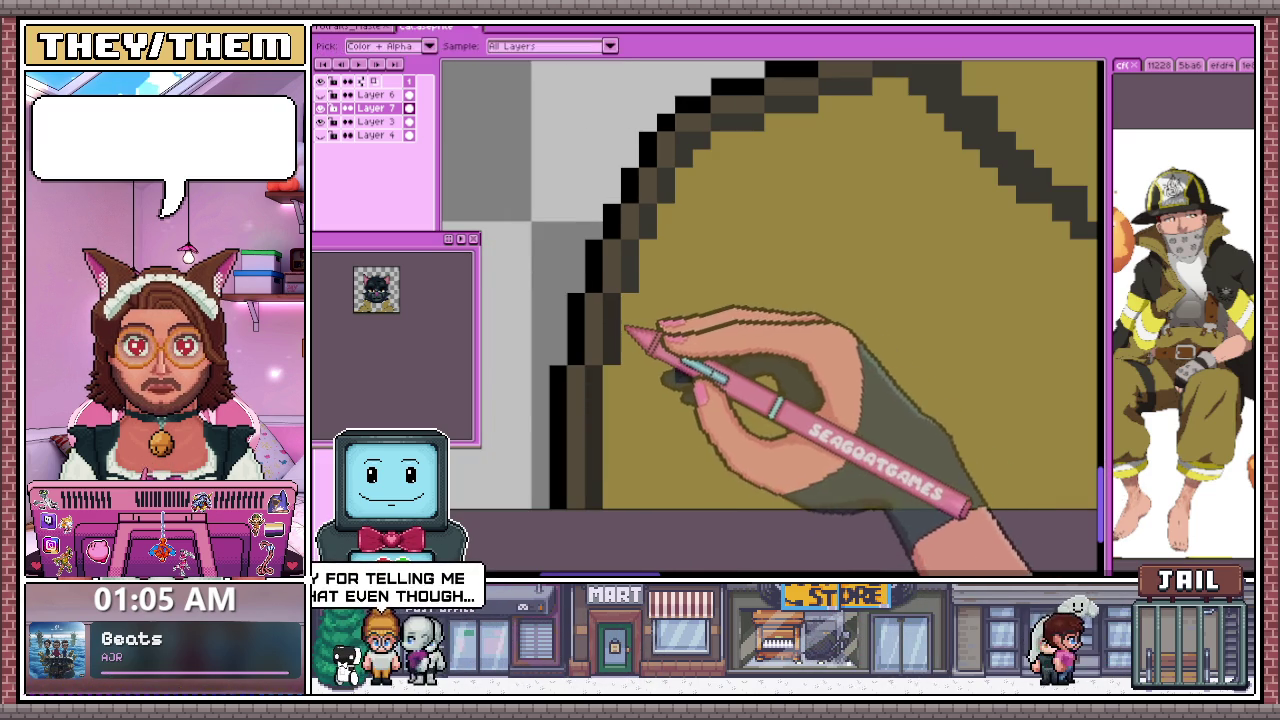
Inspect the collar edge, sample a canvas colour with the eyedropper, and return to the Paint Bucket
scroll(632, 330, "down", 1)
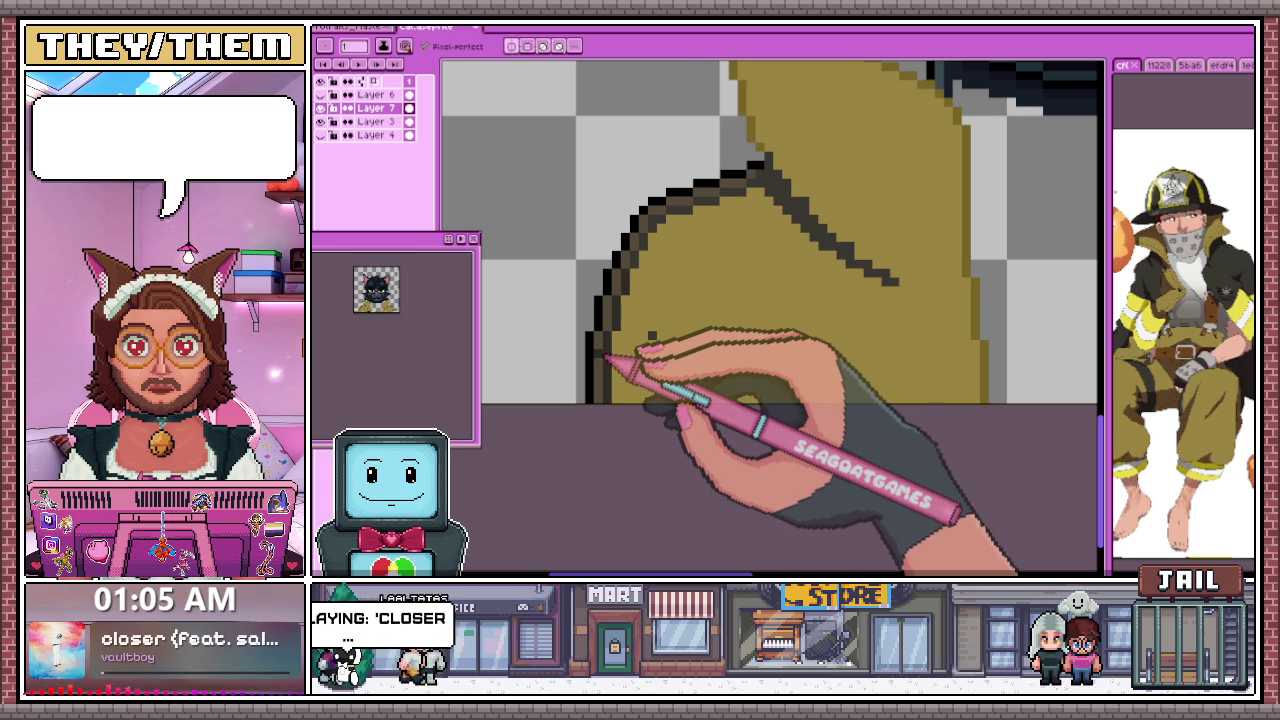
scroll(640, 300, "up", 1)
scroll(598, 316, "up", 1)
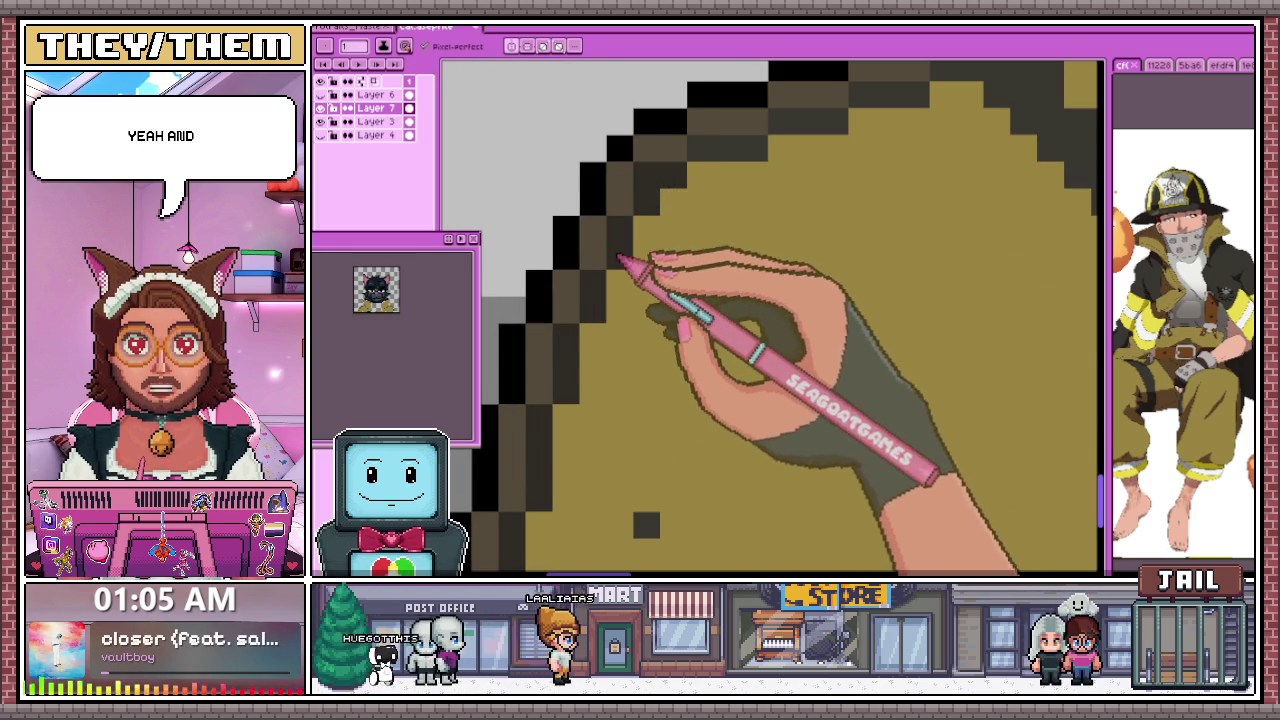
scroll(600, 200, "down", 2)
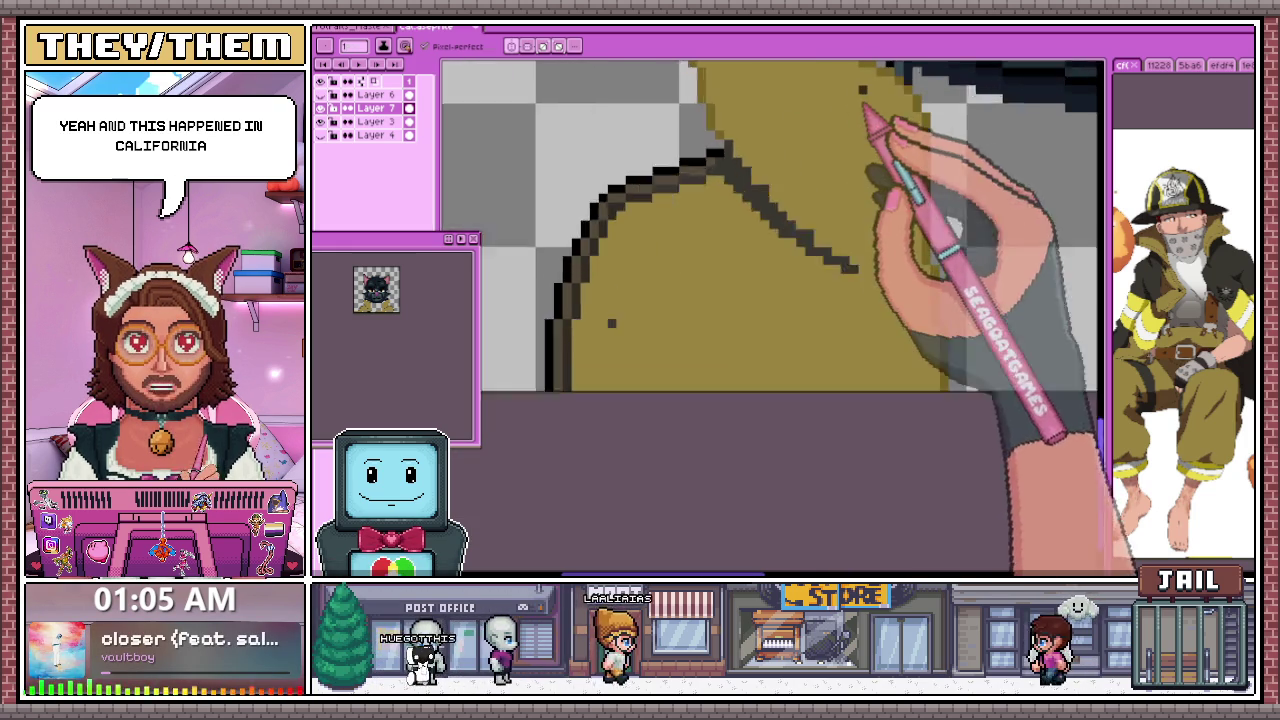
scroll(580, 238, "up", 2)
scroll(580, 237, "up", 1)
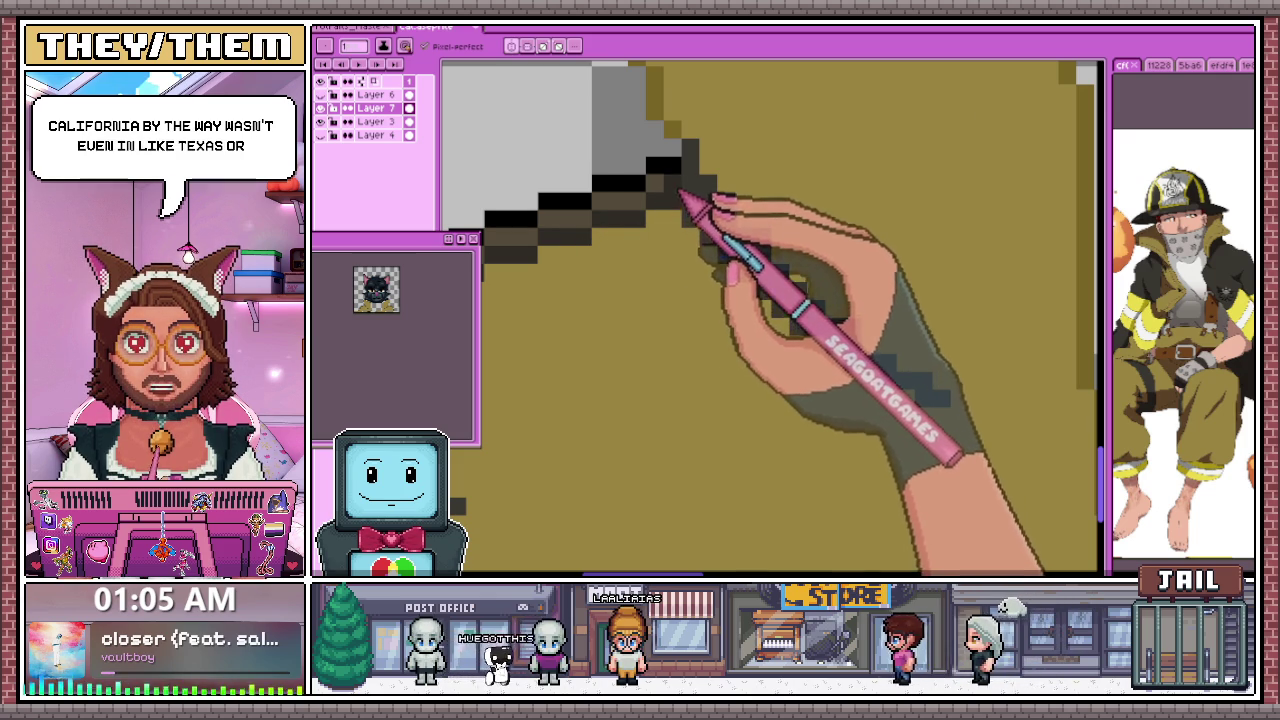
scroll(686, 210, "down", 2)
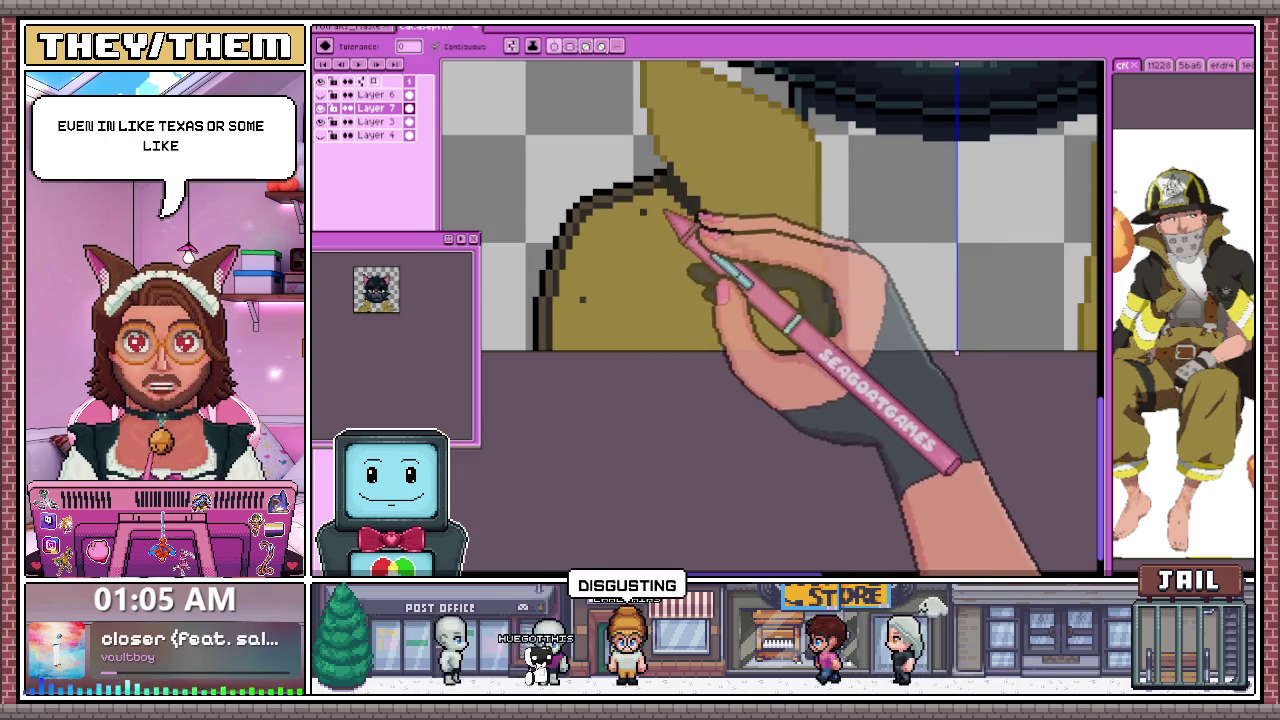
key("alt")
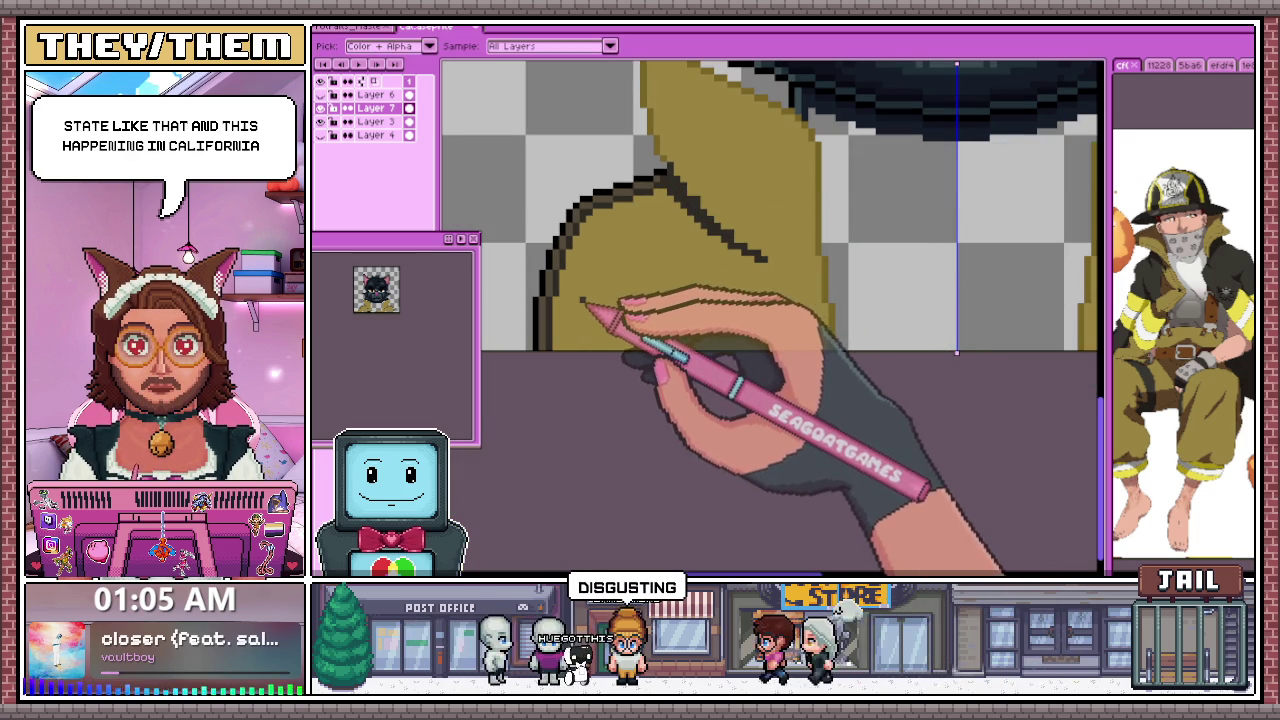
key("g")
scroll(600, 320, "down", 2)
scroll(635, 235, "down", 1)
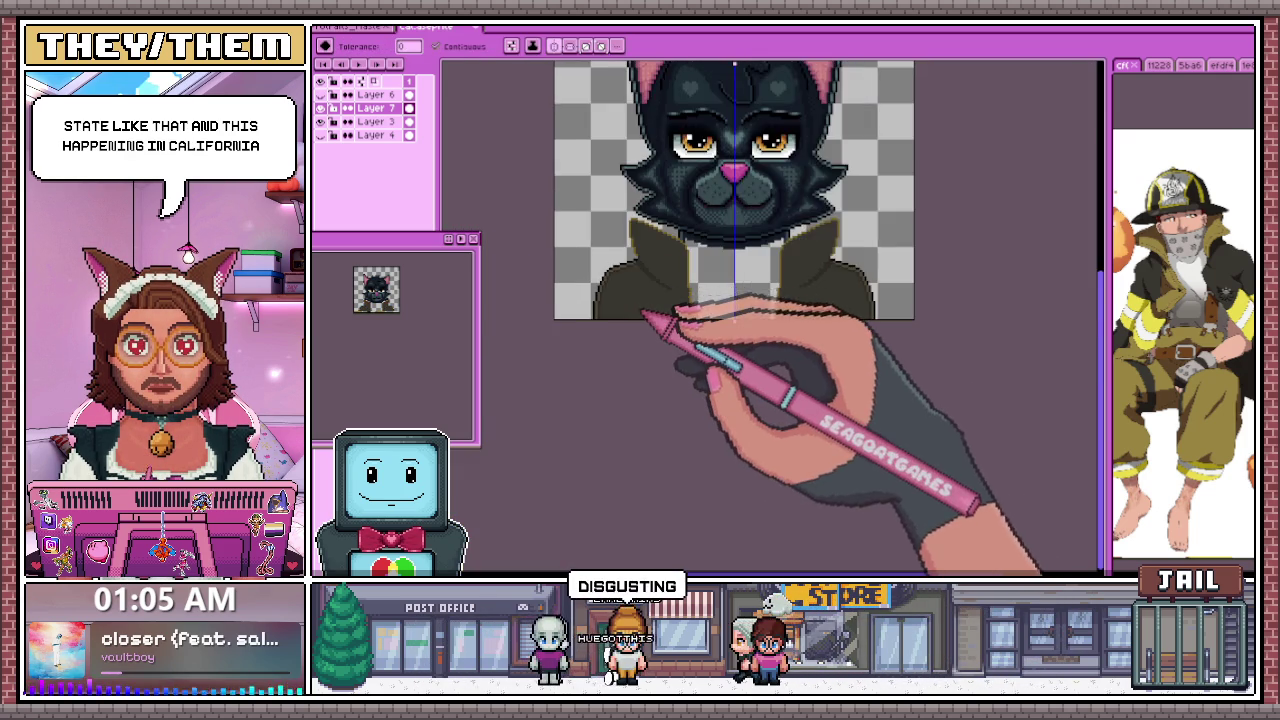
scroll(648, 380, "down", 1)
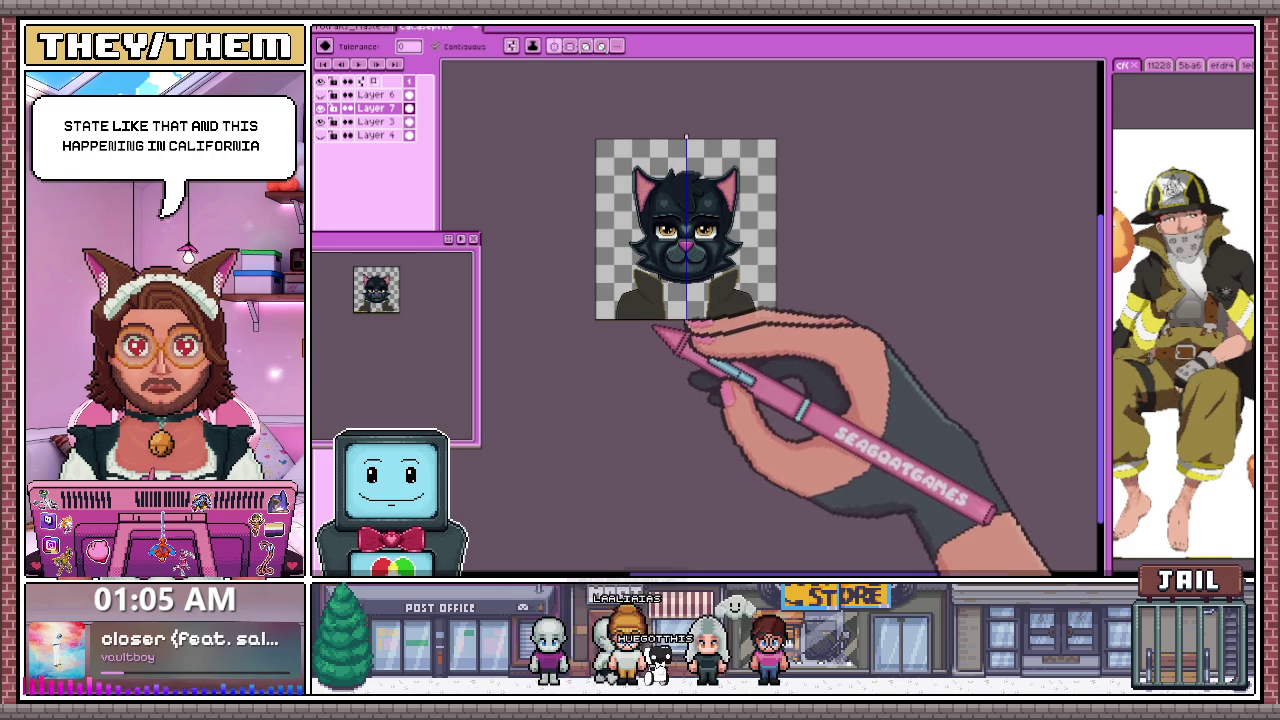
scroll(663, 337, "up", 2)
Zoom around the collar's edge, then switch to the brown belt reference sprite
scroll(657, 297, "up", 1)
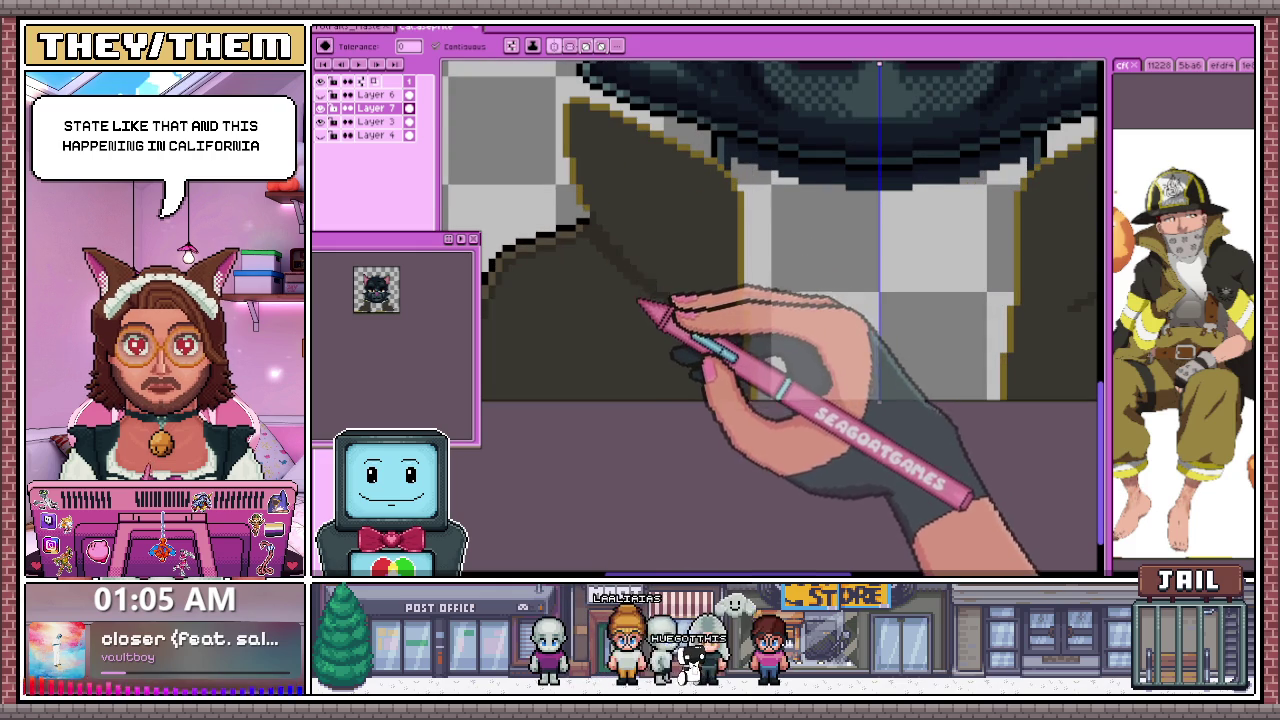
scroll(628, 258, "down", 1)
scroll(586, 257, "up", 1)
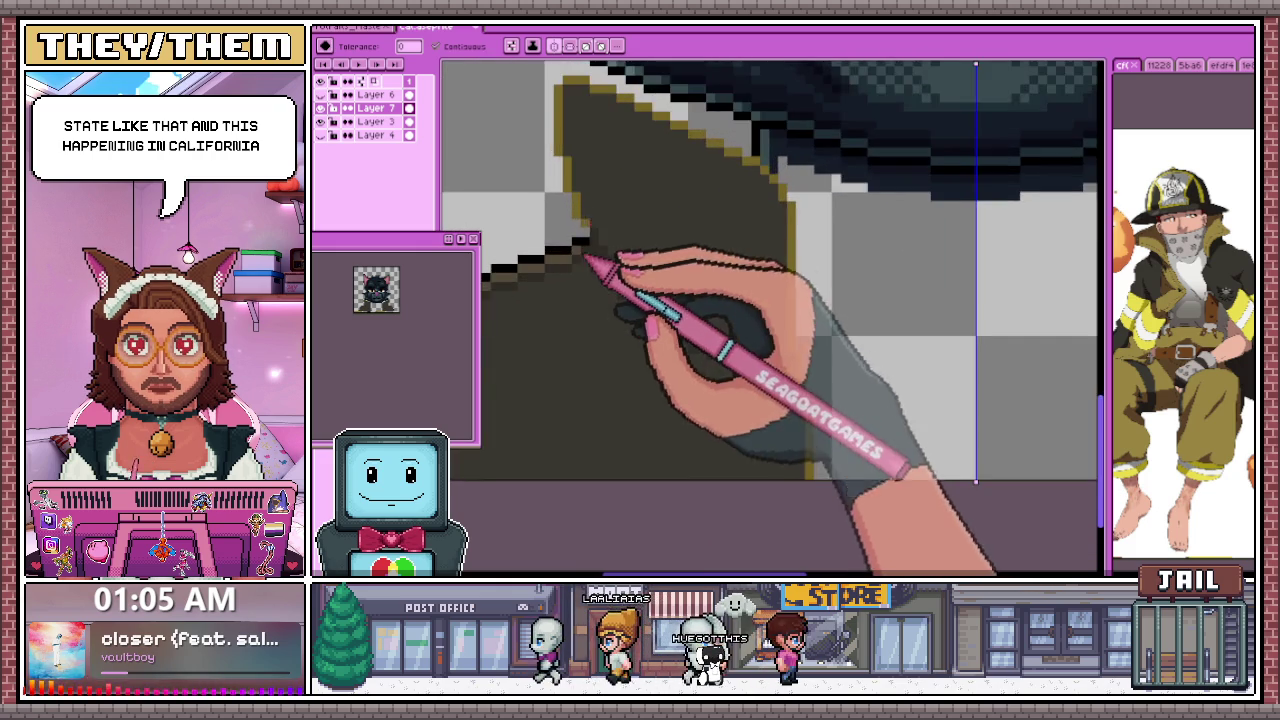
scroll(586, 257, "down", 2)
scroll(628, 303, "down", 2)
scroll(645, 345, "up", 3)
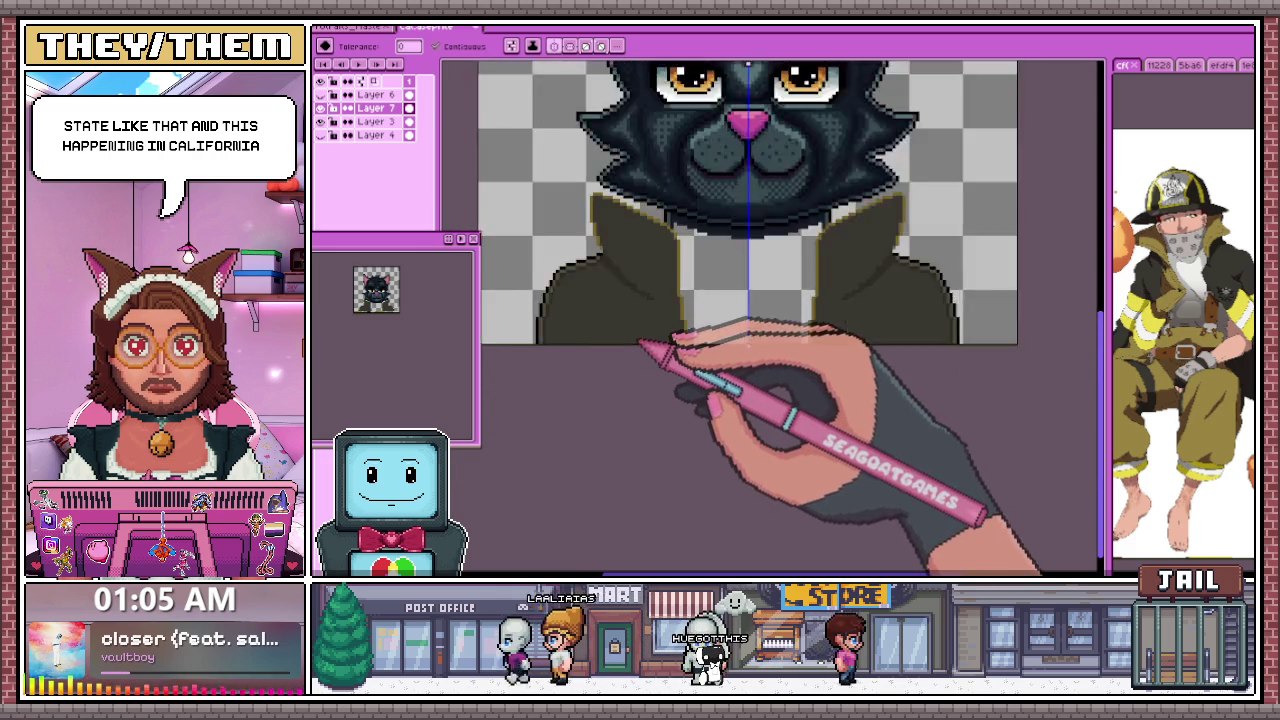
scroll(665, 320, "up", 2)
scroll(697, 255, "down", 1)
scroll(697, 255, "up", 1)
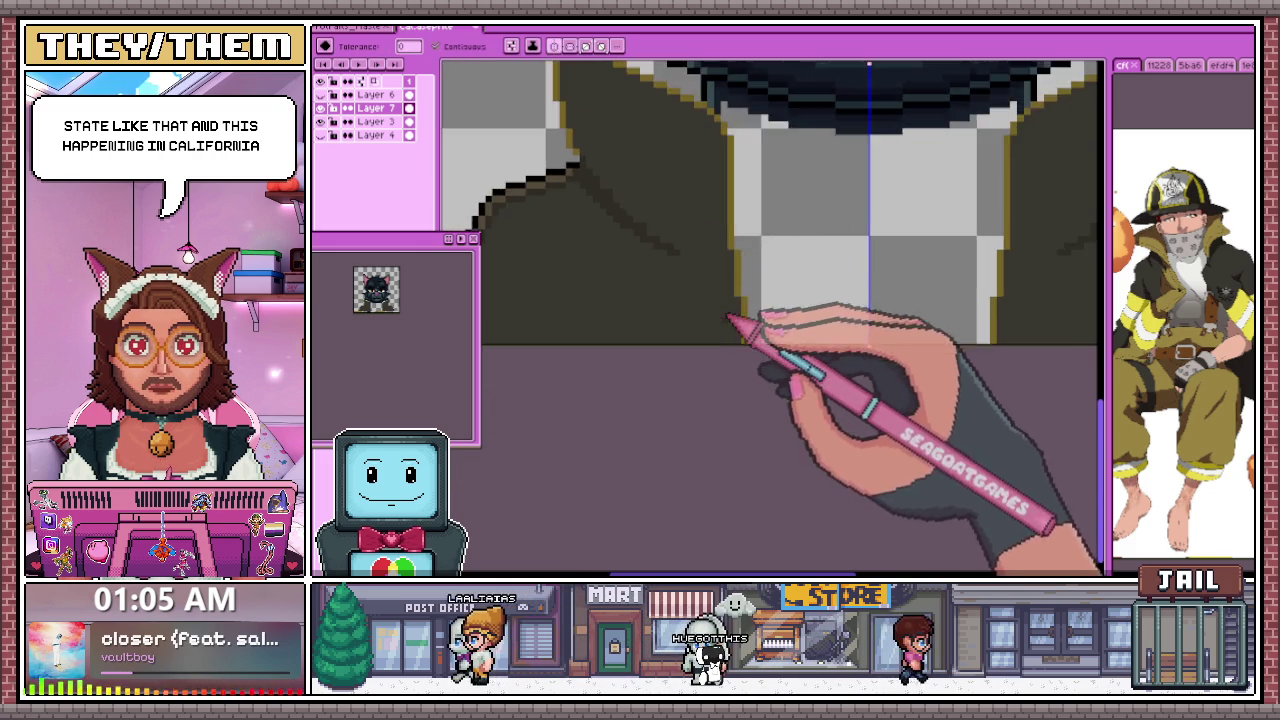
scroll(737, 320, "up", 1)
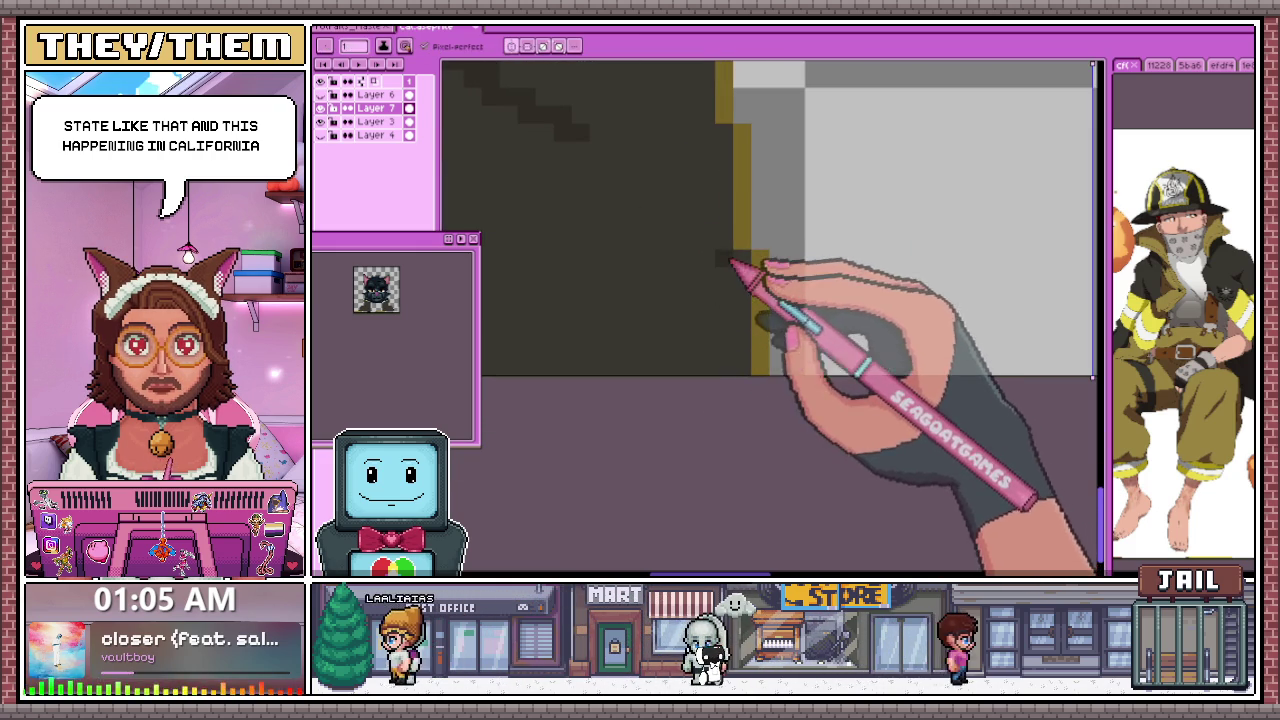
scroll(716, 320, "down", 1)
scroll(725, 310, "down", 1)
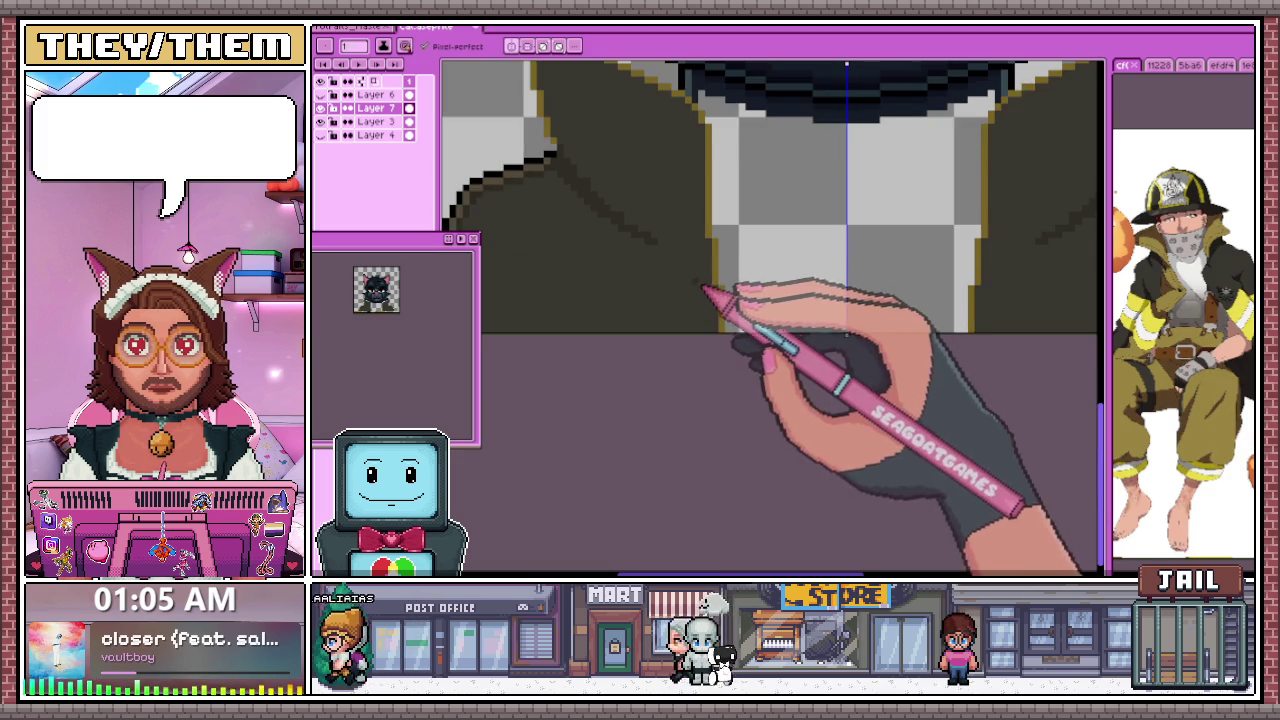
scroll(735, 300, "down", 1)
key("ctrl+Tab")
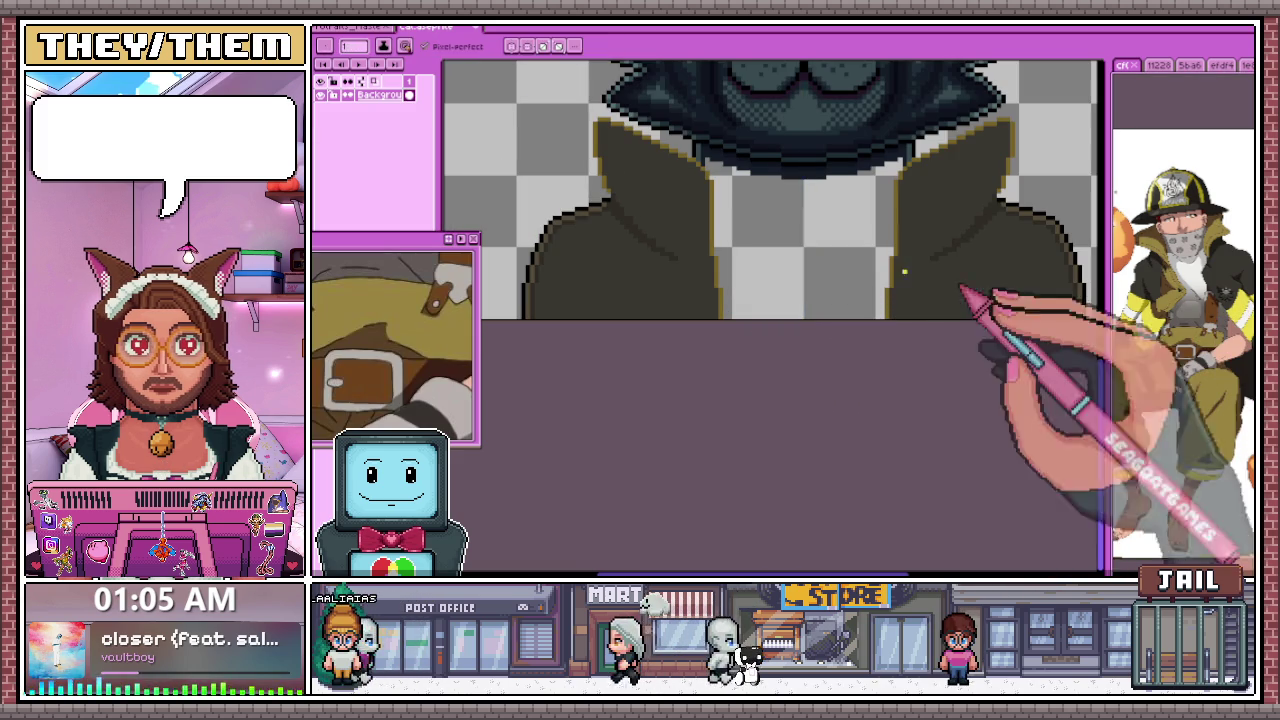
Back on the cat sprite, draw a yellow stripe across the lower coat and fill its right end
key("ctrl+Tab")
left_click_drag(530, 320, 710, 325)
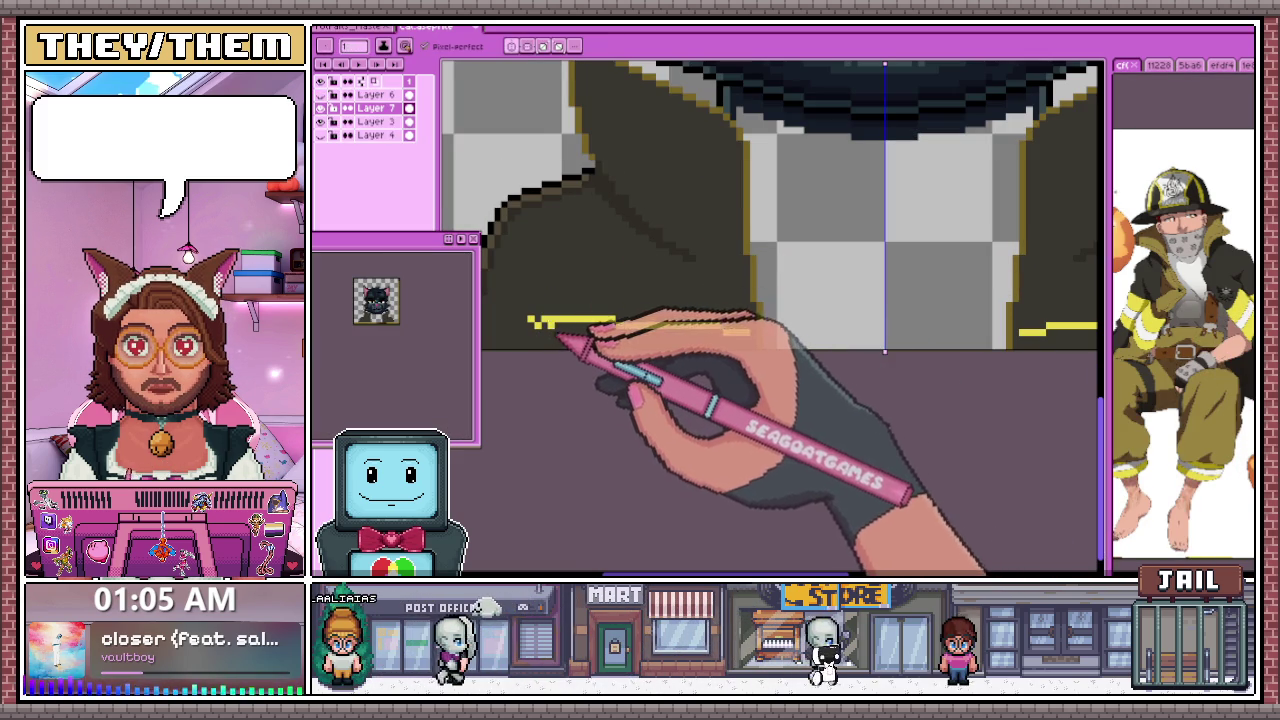
scroll(530, 338, "up", 1)
scroll(540, 335, "up", 1)
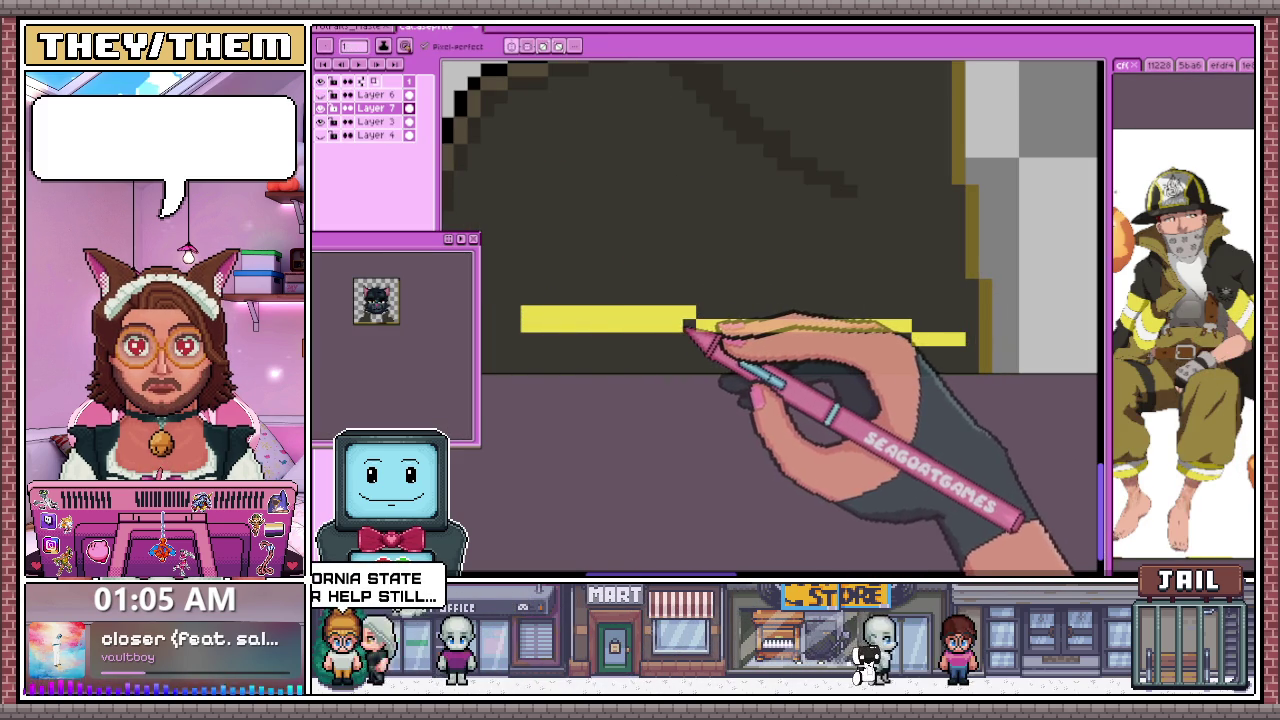
left_click_drag(832, 351, 884, 351)
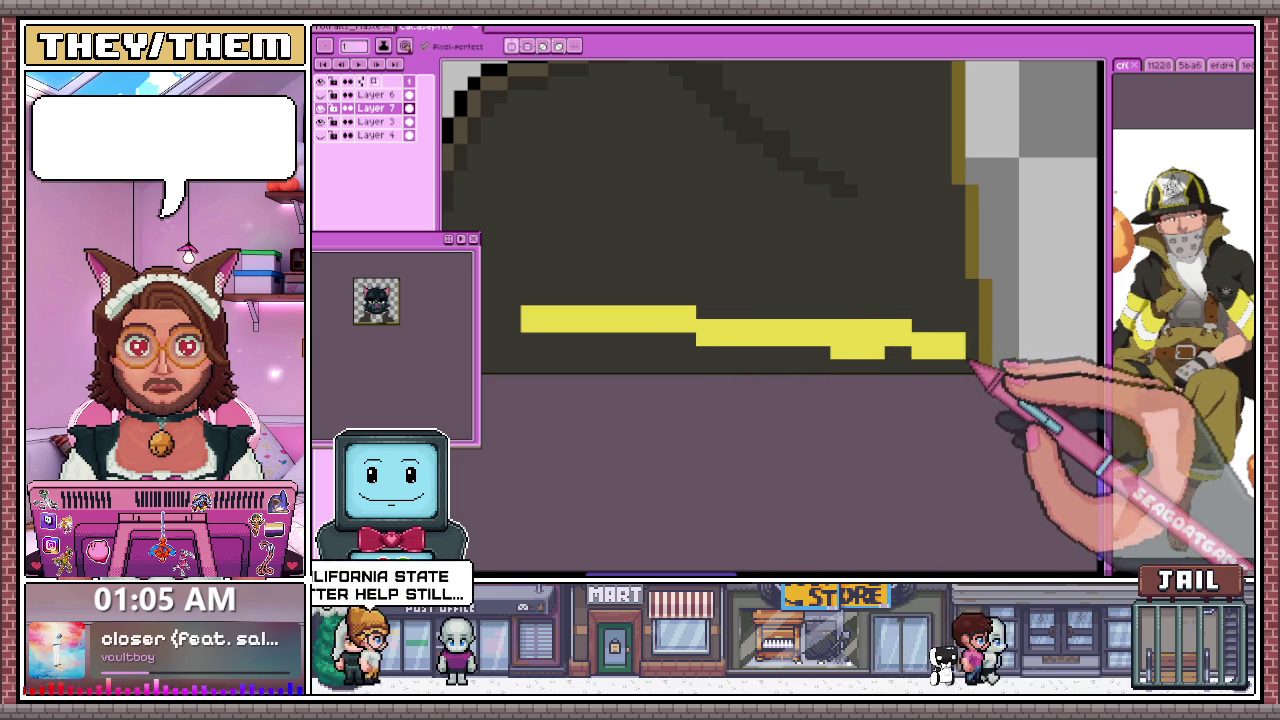
mouse_move(975, 350)
left_mouse_down()
mouse_move(900, 352)
mouse_move(971, 371)
left_mouse_up()
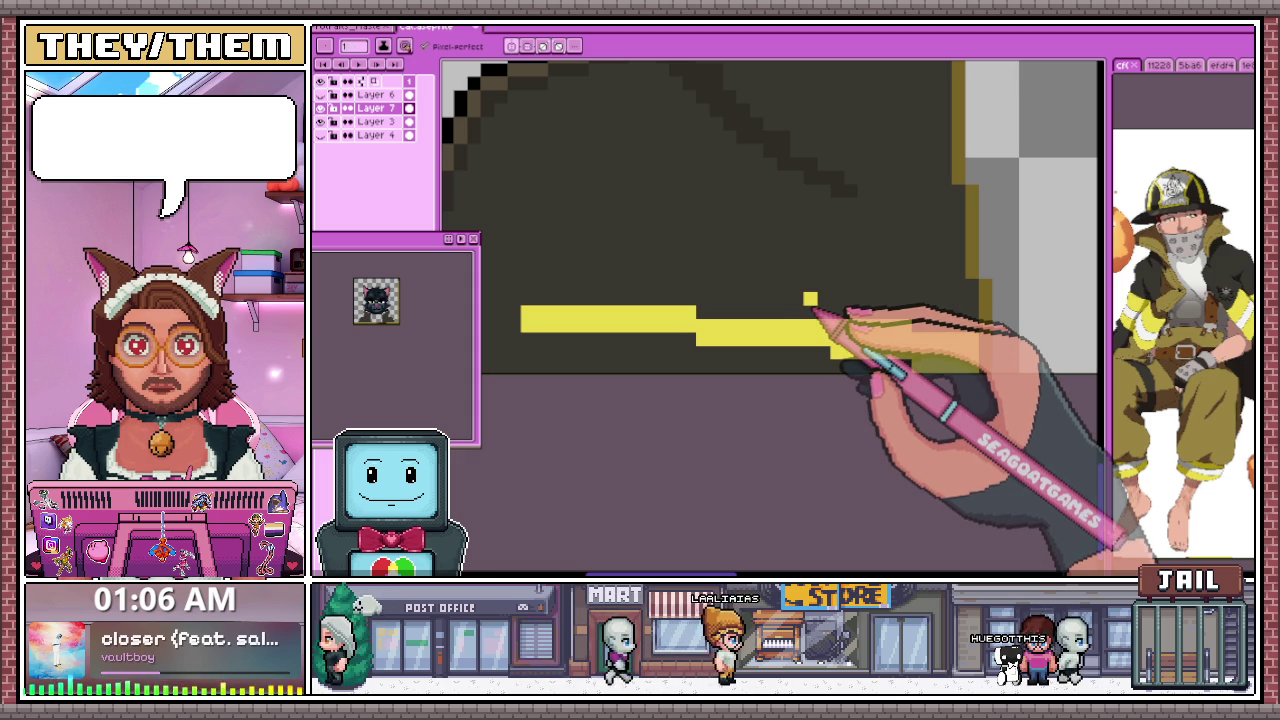
Extend the yellow stripe toward the coat's edge, redrawing its lower row
mouse_move(810, 299)
left_mouse_down()
mouse_move(749, 343)
mouse_move(843, 357)
mouse_move(720, 365)
left_mouse_up()
key("ctrl+z")
mouse_move(609, 363)
left_mouse_down()
mouse_move(537, 357)
mouse_move(677, 343)
left_mouse_up()
scroll(690, 350, "down", 1)
scroll(690, 350, "down", 1)
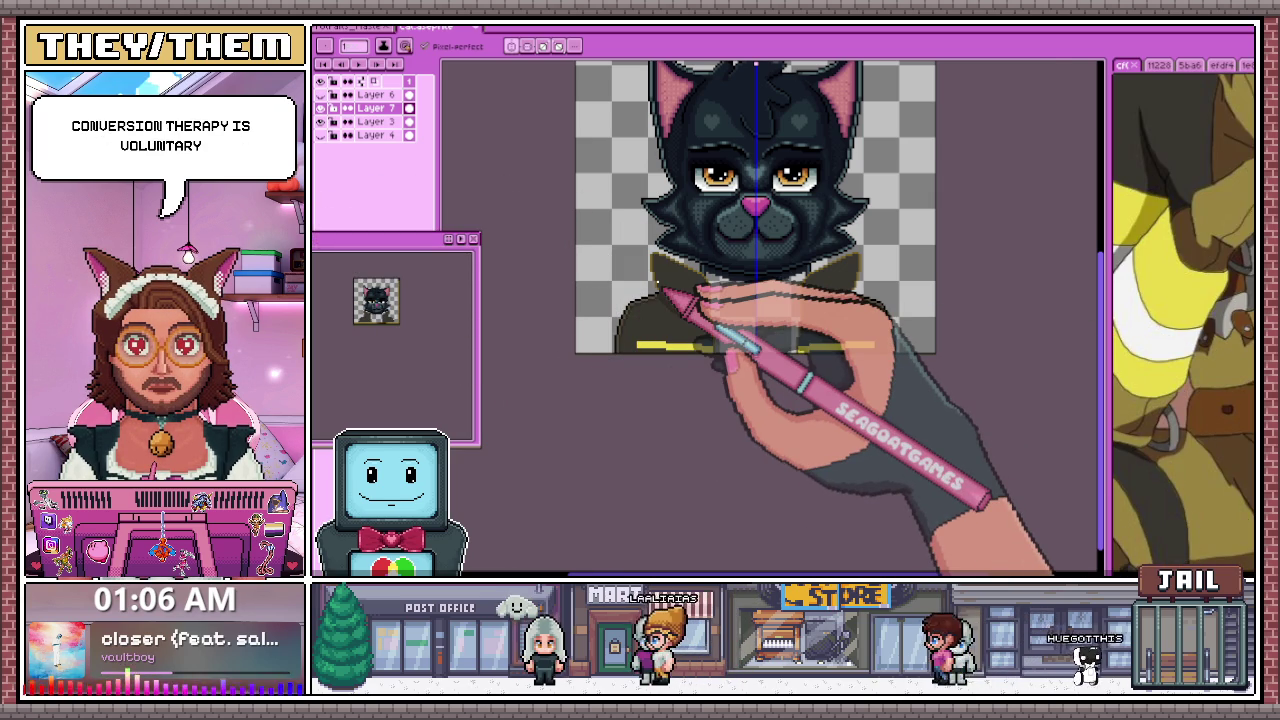
scroll(660, 350, "up", 1)
Paint a white line under the yellow stripe plus a white pixel at its left end
scroll(660, 350, "up", 1)
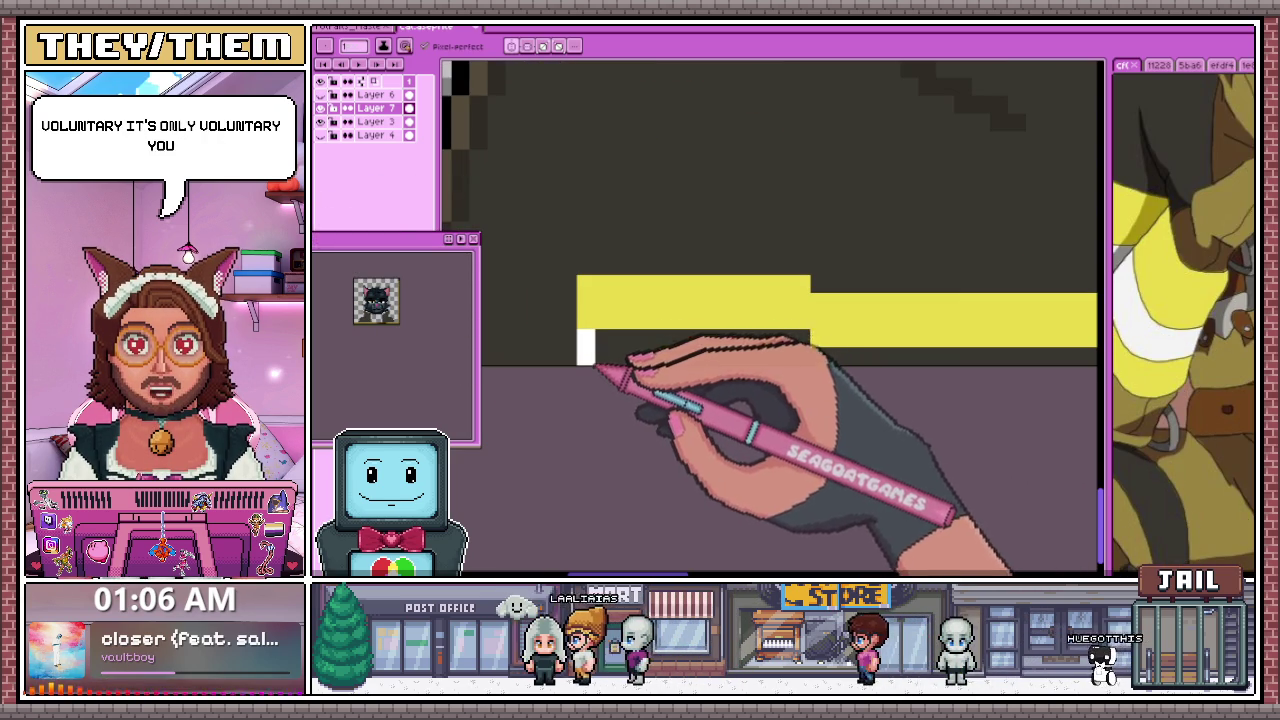
left_click_drag(605, 356, 772, 356)
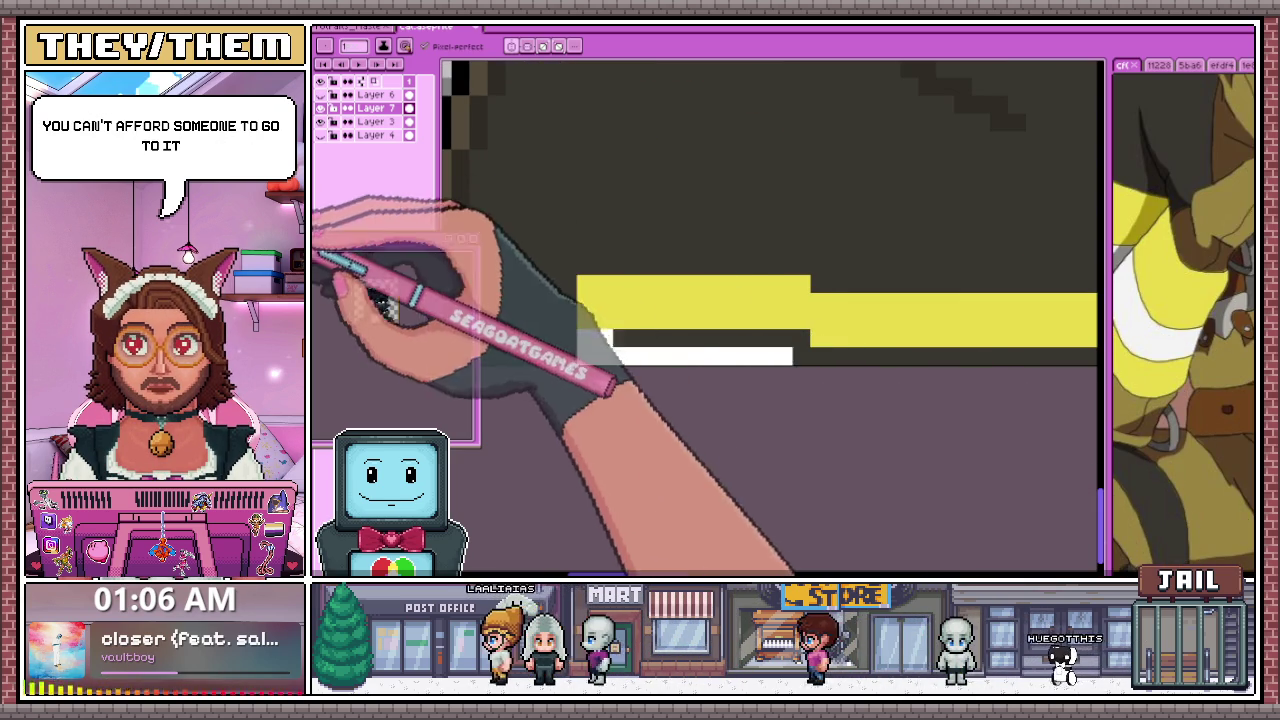
left_click(638, 337)
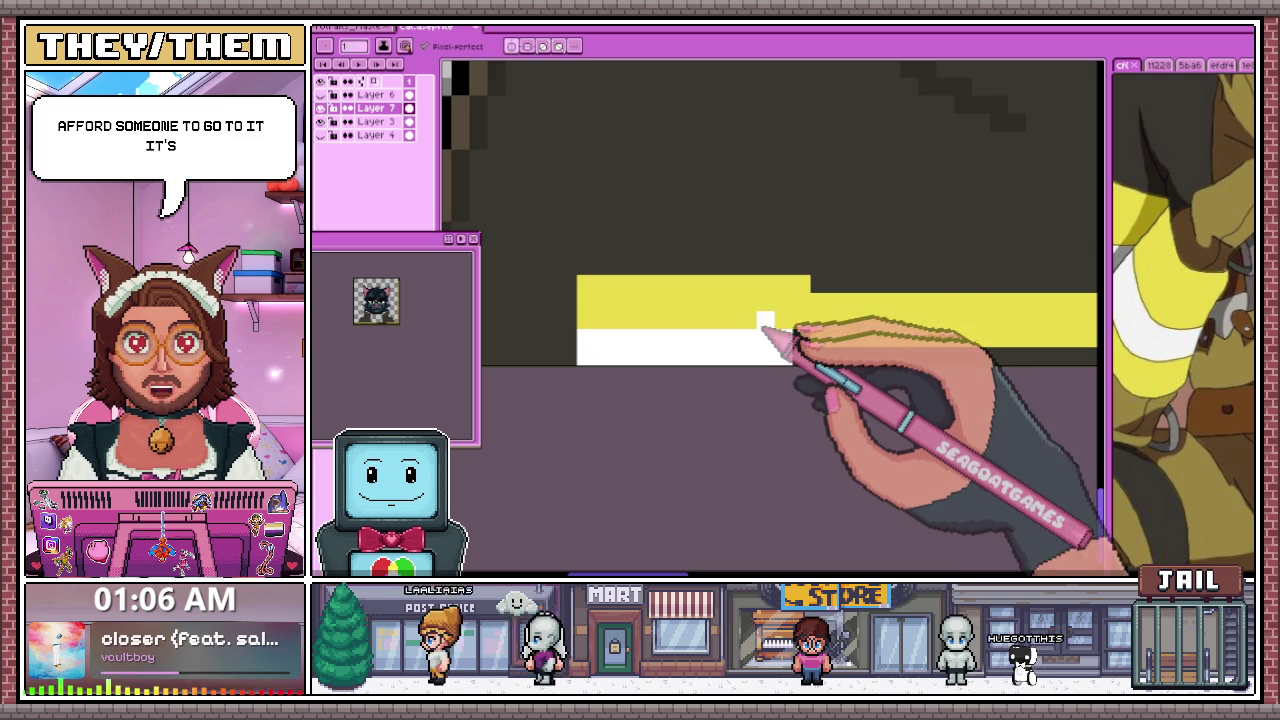
scroll(806, 352, "up", 1)
scroll(629, 329, "down", 1)
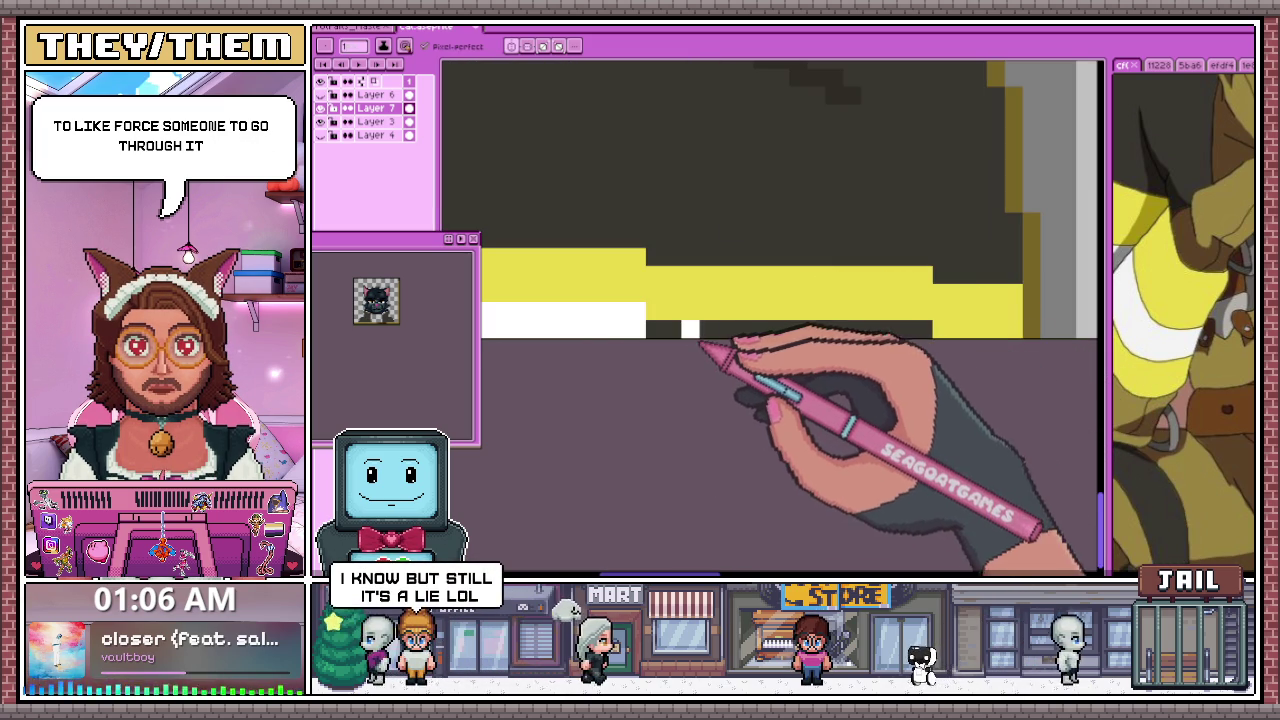
scroll(914, 357, "down", 2)
scroll(771, 366, "down", 1)
scroll(700, 385, "down", 1)
scroll(722, 382, "up", 2)
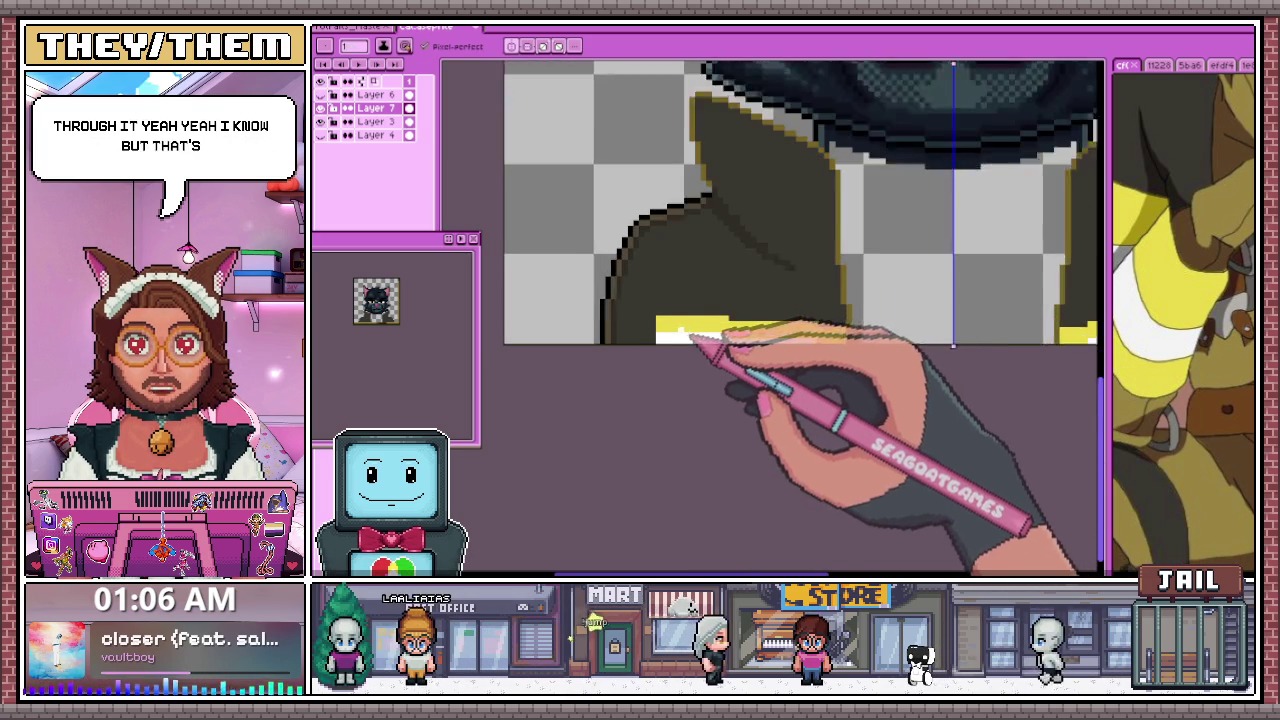
scroll(691, 346, "up", 1)
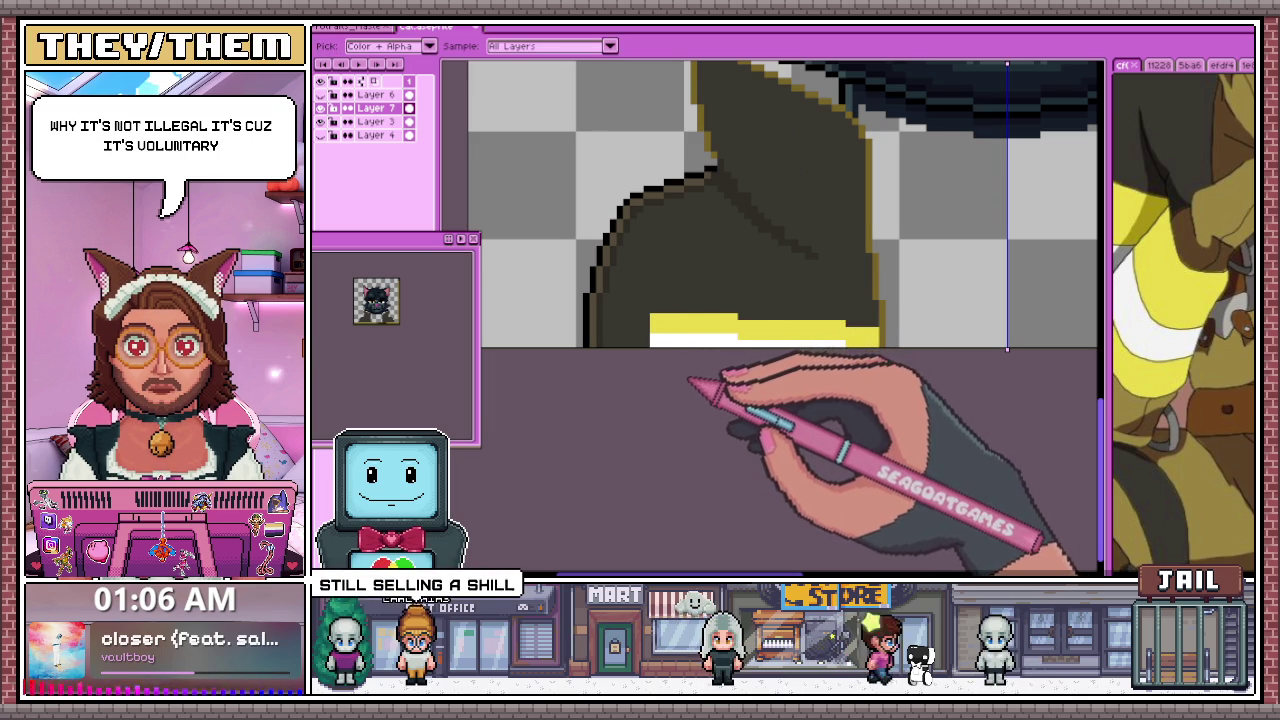
Extend the yellow stripe further left with the pencil and add a yellow pixel beneath it
key("b")
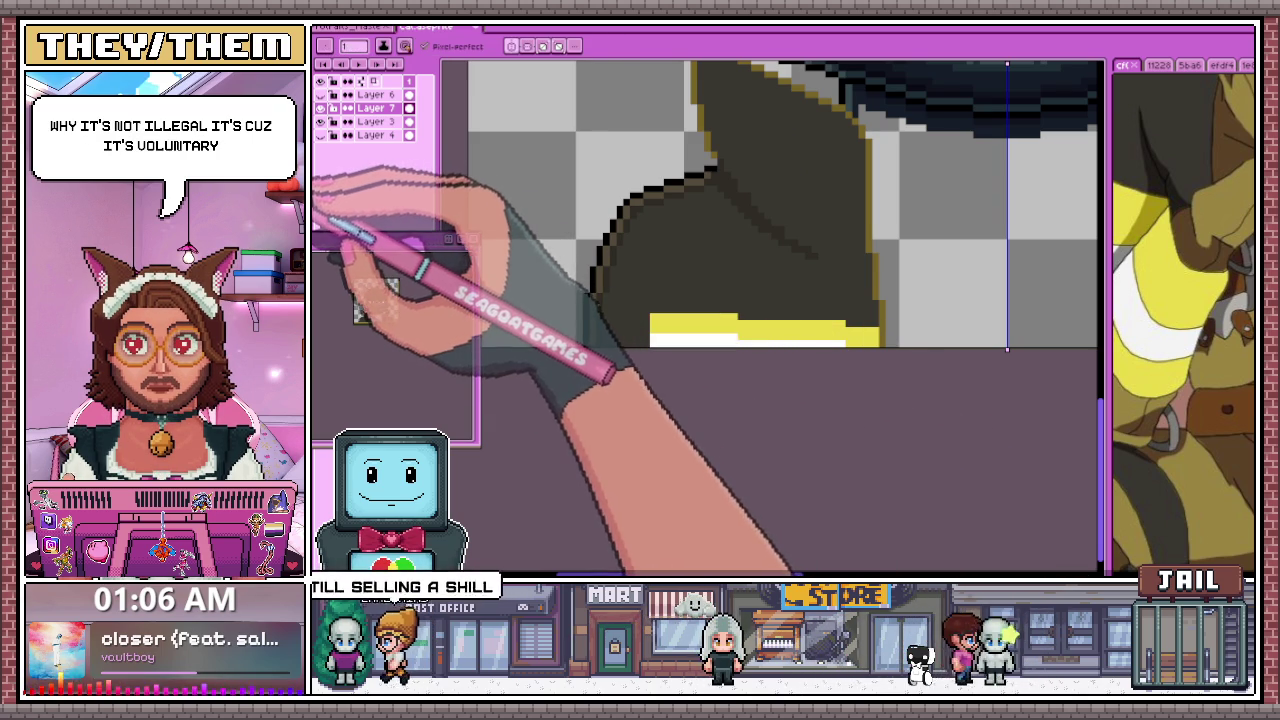
key("g")
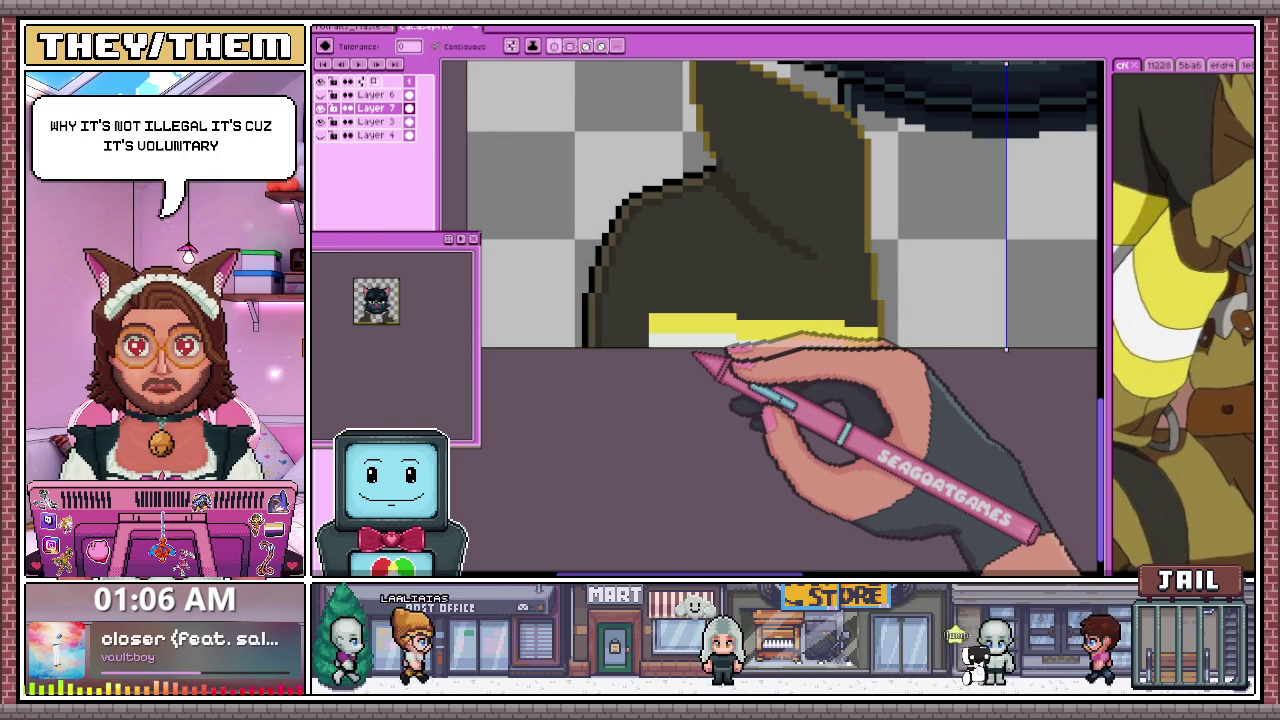
scroll(810, 330, "up", 2)
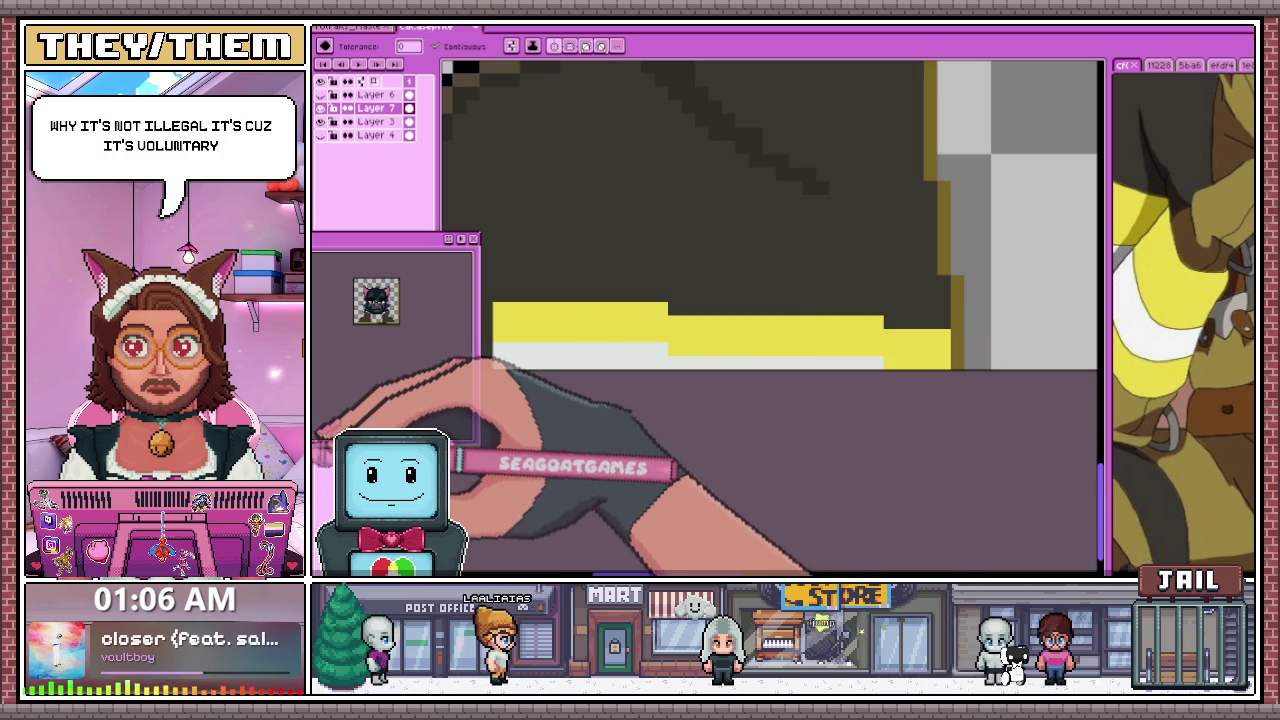
scroll(660, 345, "down", 2)
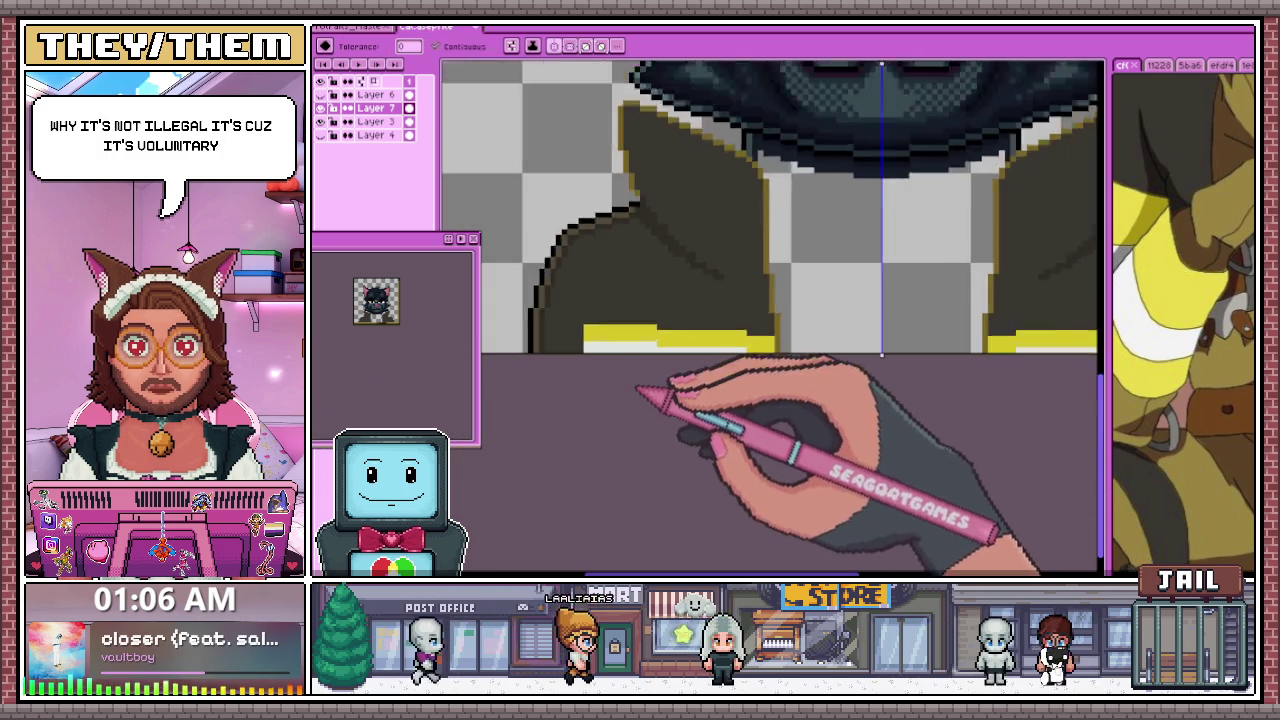
scroll(658, 365, "down", 1)
scroll(656, 395, "down", 1)
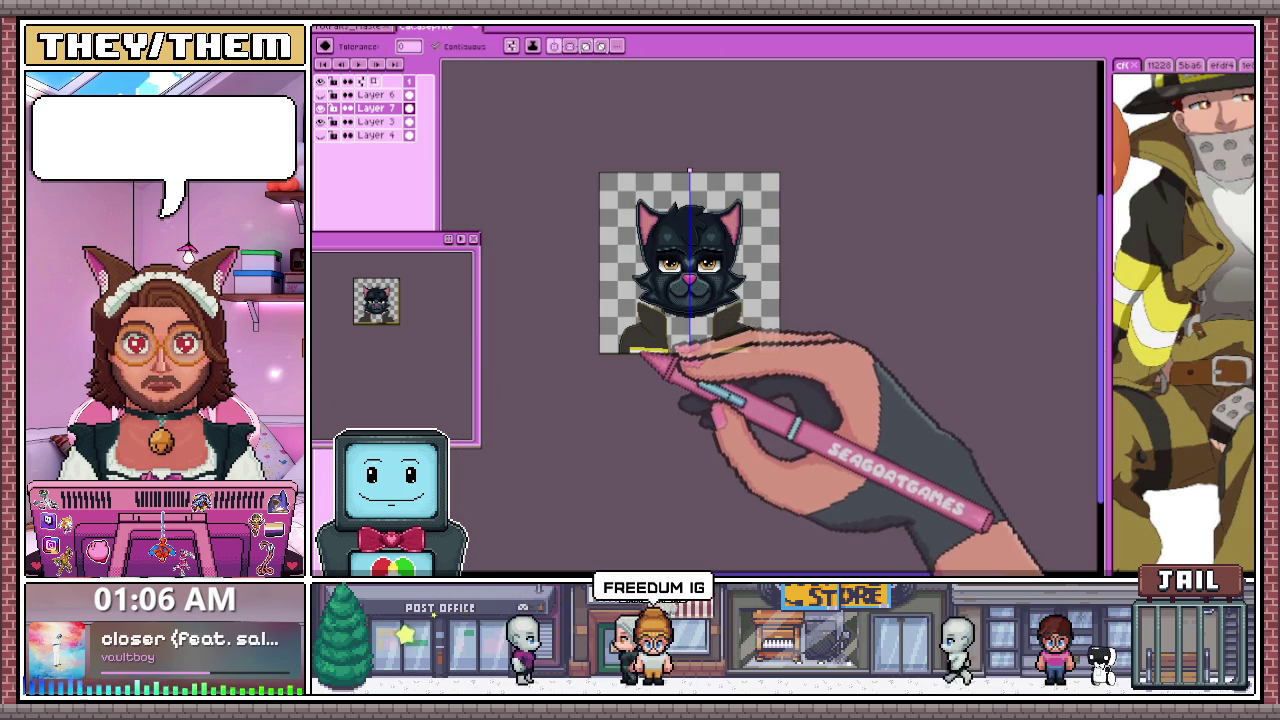
scroll(633, 345, "up", 2)
scroll(643, 357, "up", 2)
key("b")
scroll(668, 350, "up", 2)
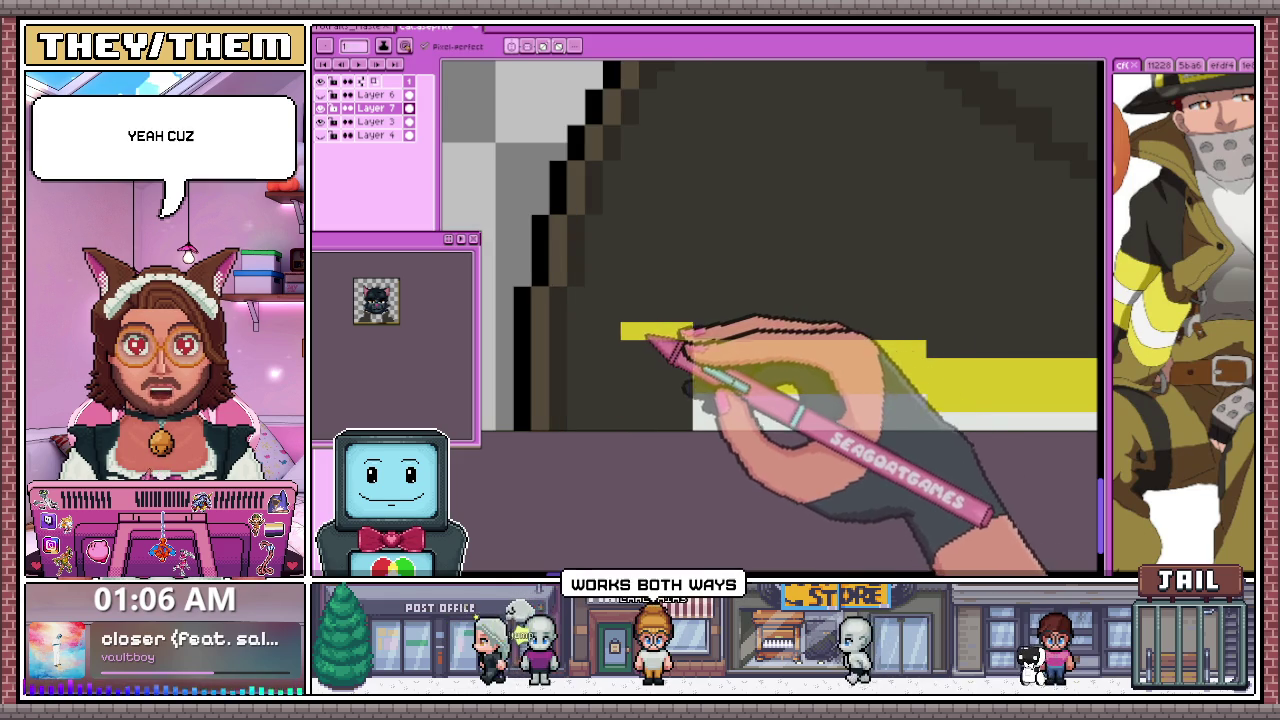
left_click_drag(646, 336, 570, 340)
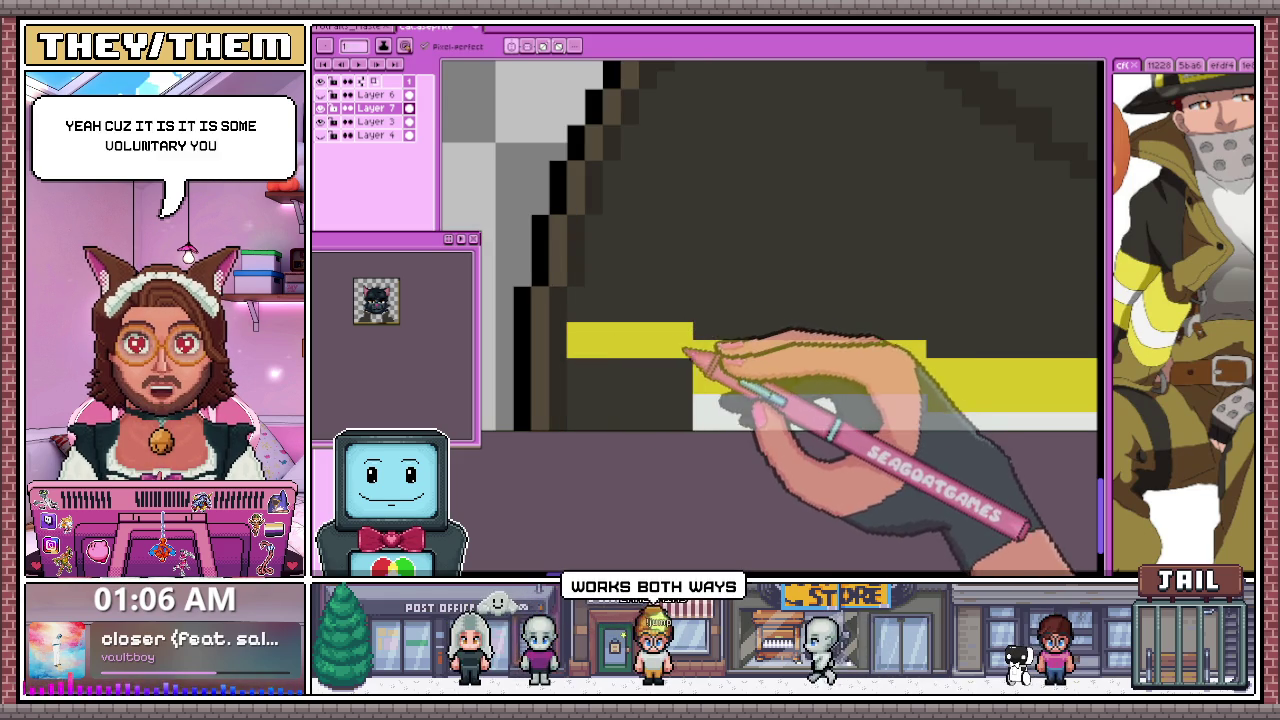
scroll(683, 377, "down", 1)
scroll(686, 380, "down", 1)
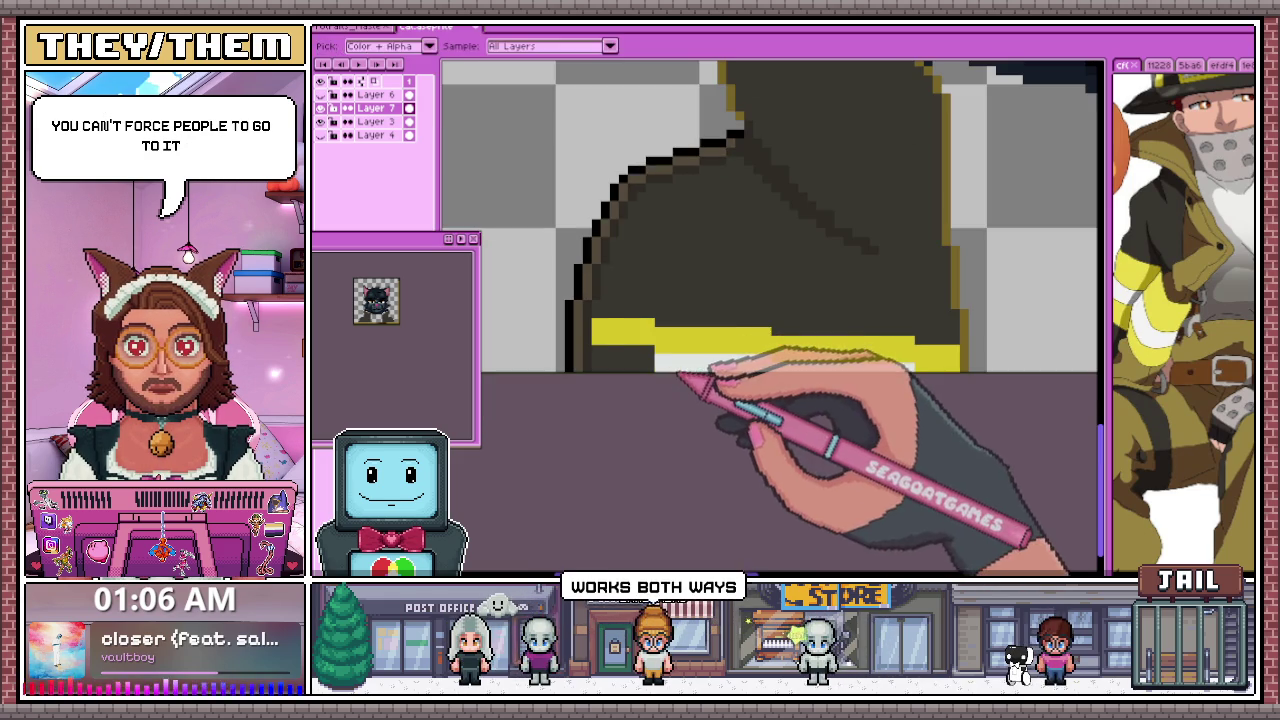
scroll(640, 352, "up", 2)
left_click(640, 352)
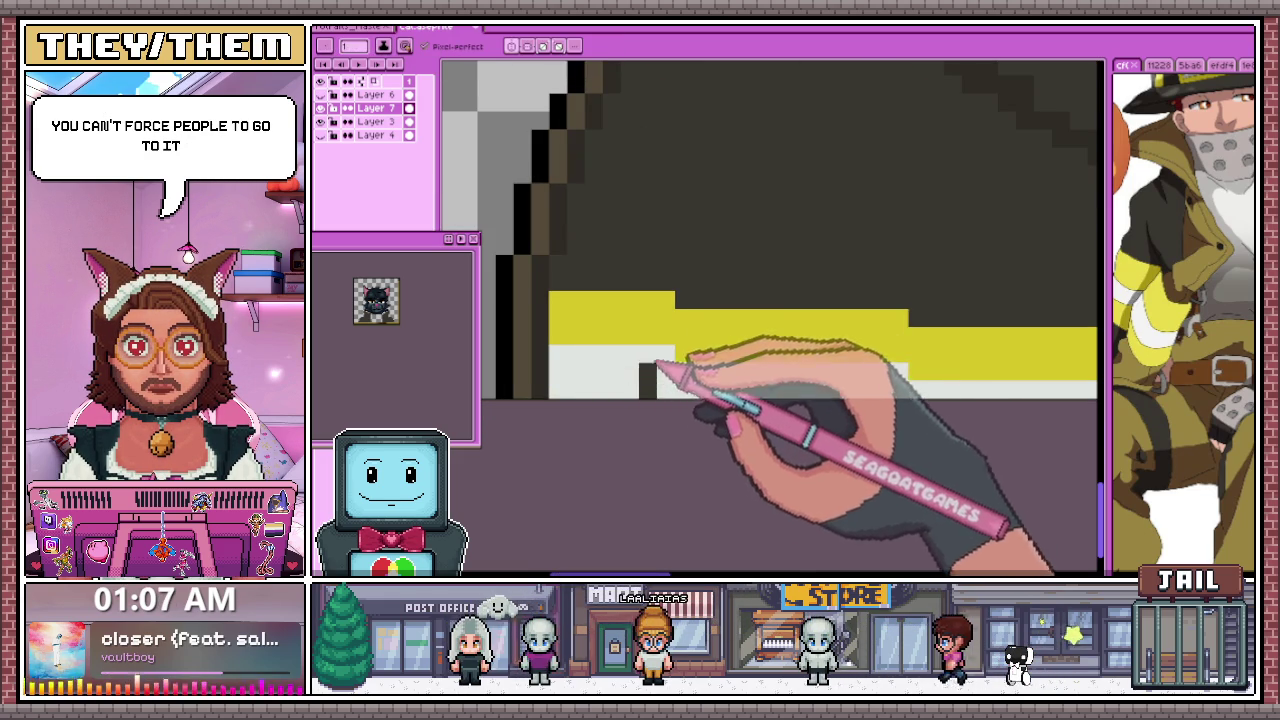
scroll(650, 345, "down", 2)
scroll(690, 400, "down", 1)
scroll(708, 404, "down", 1)
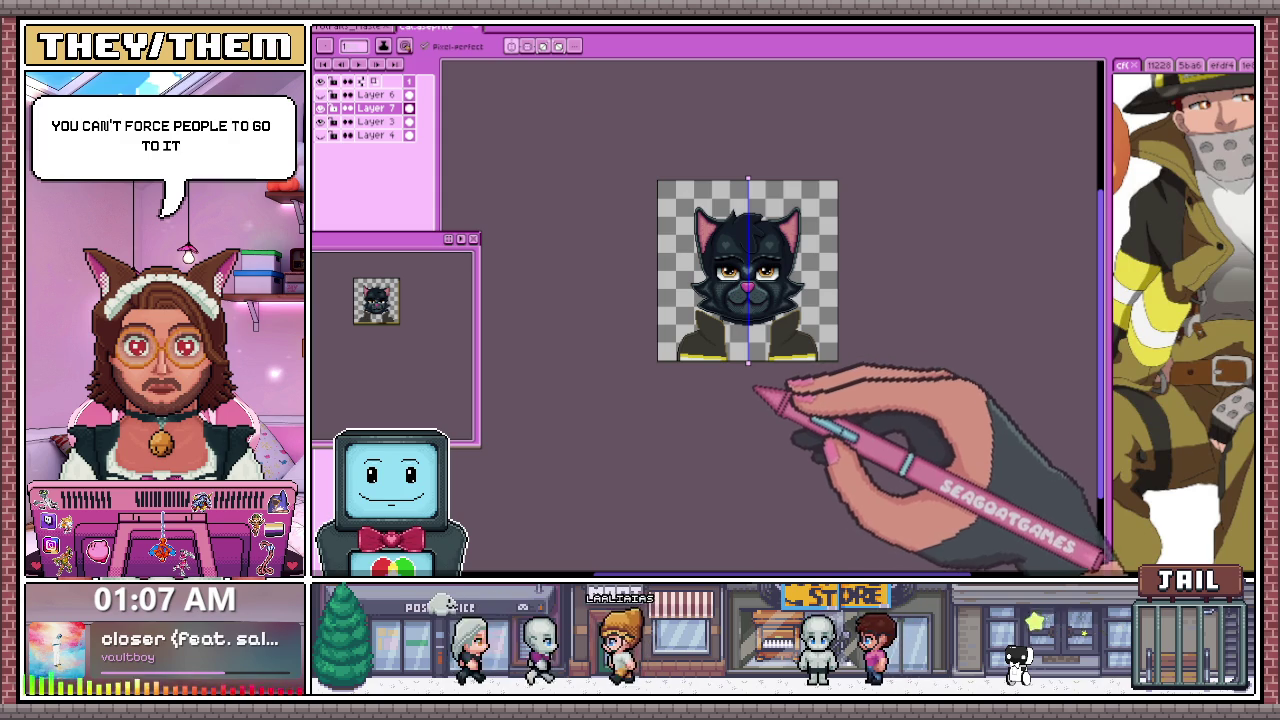
scroll(745, 365, "up", 3)
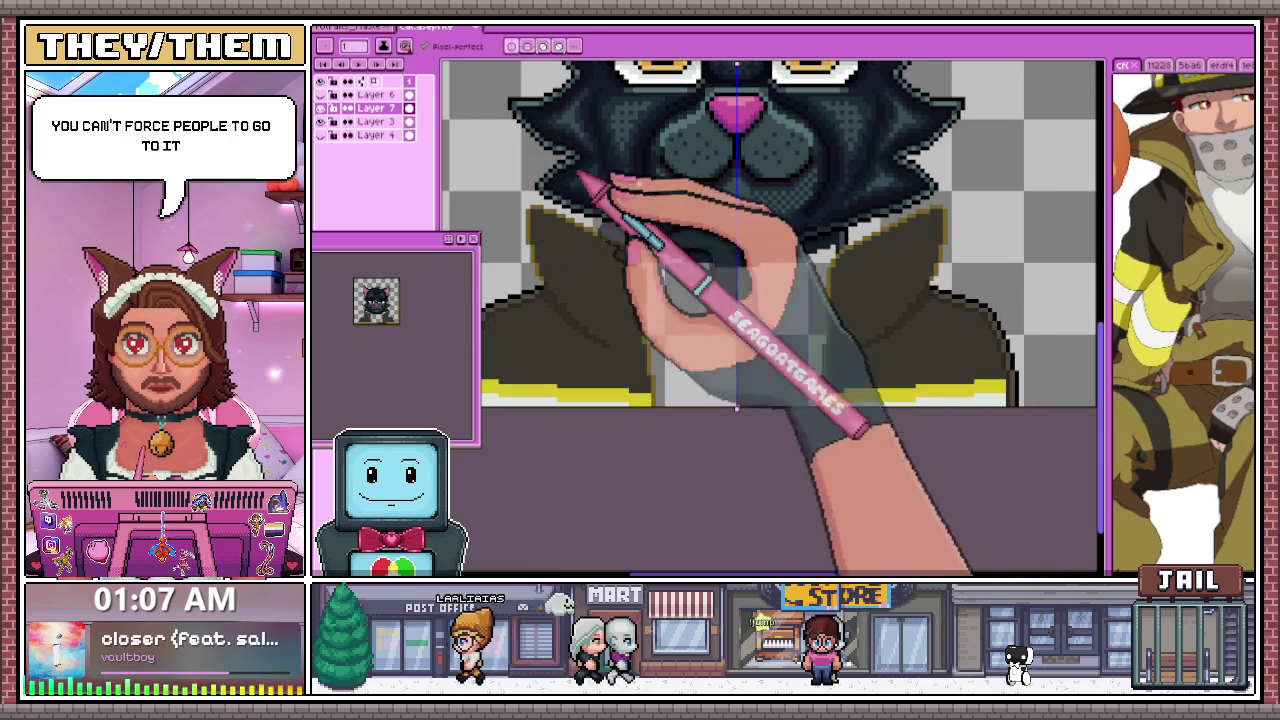
Pick a pale grey from the canvas and zoom in on the shirt between the lapels
key("i")
key("b")
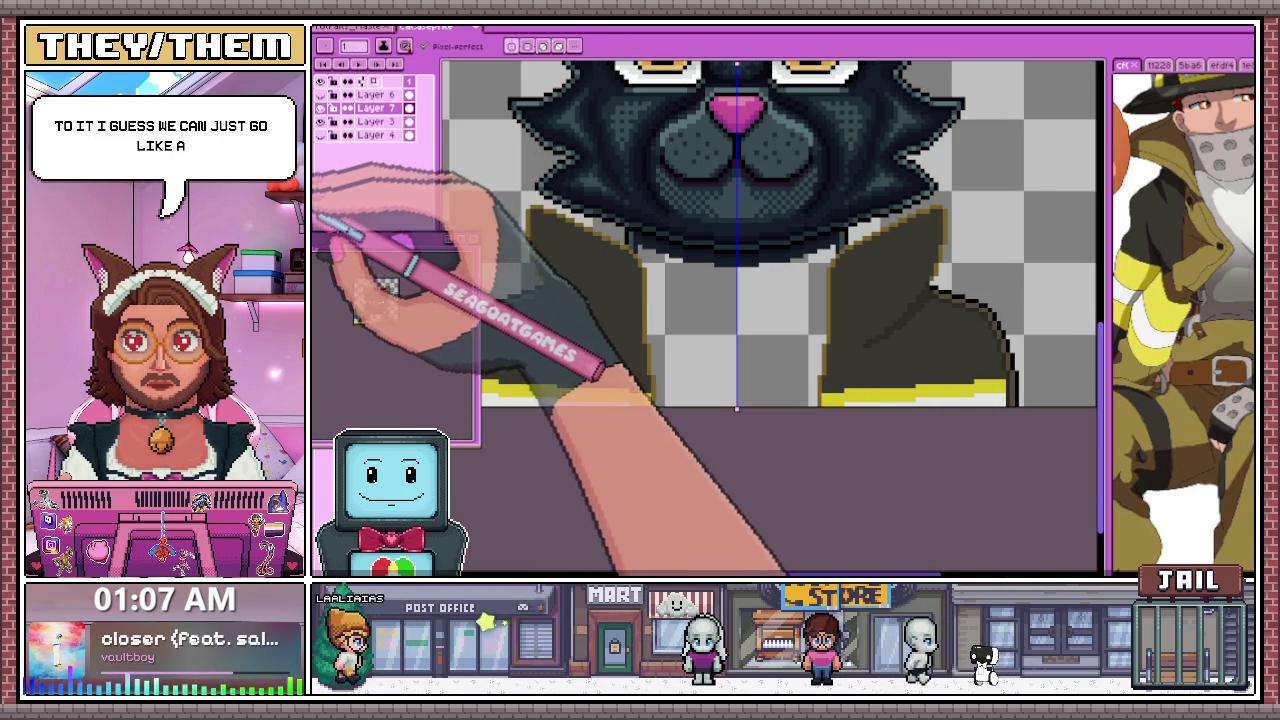
scroll(630, 225, "up", 2)
scroll(655, 268, "down", 1)
scroll(663, 251, "down", 1)
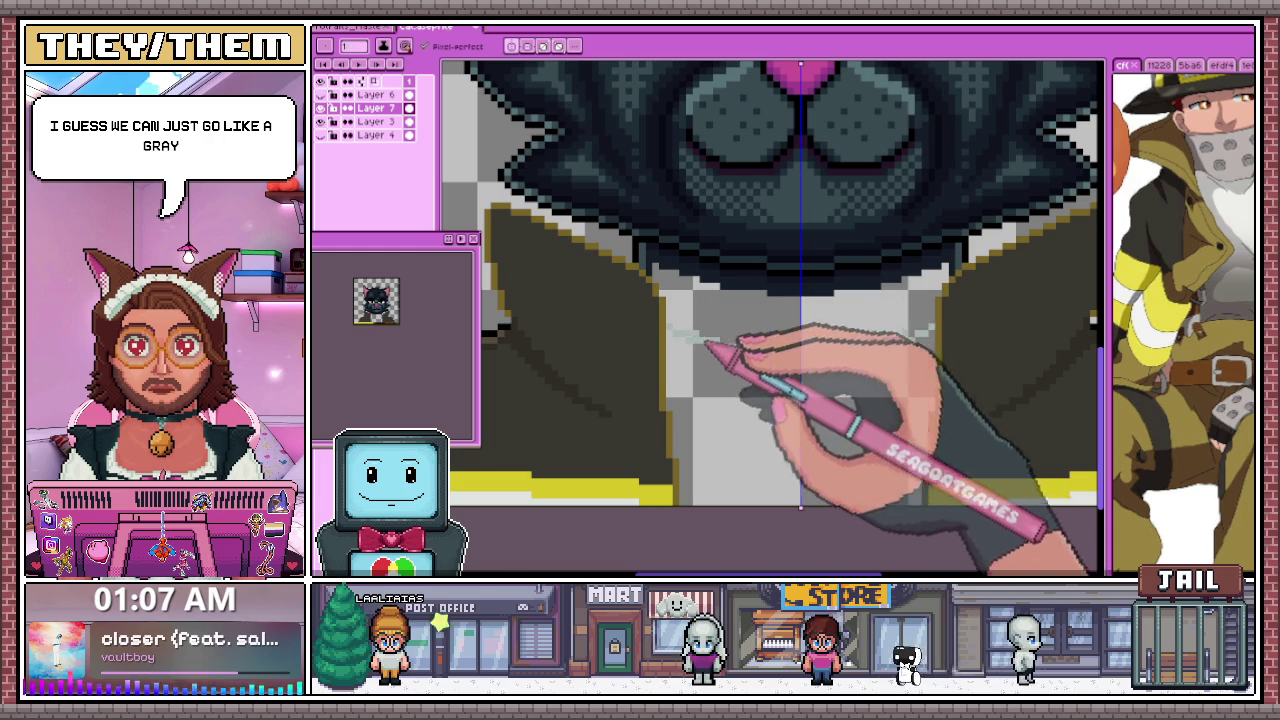
scroll(805, 362, "down", 4)
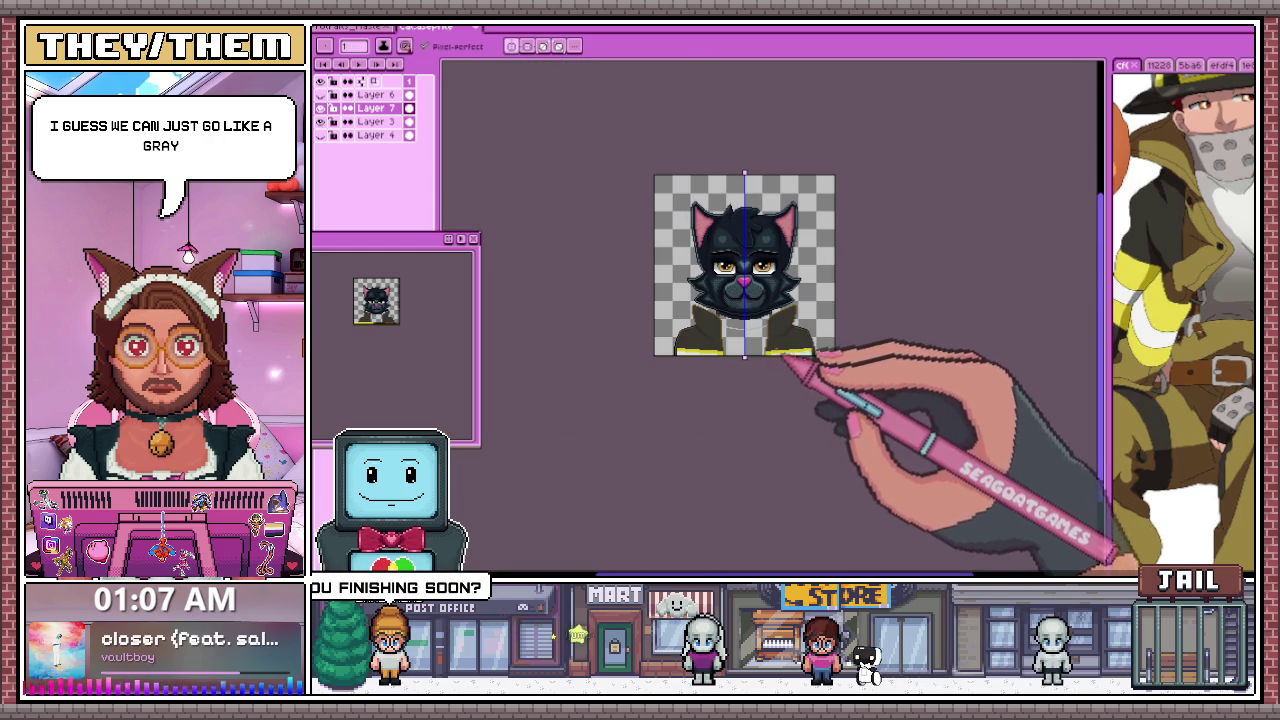
scroll(718, 372, "up", 2)
scroll(714, 300, "up", 1)
scroll(663, 294, "up", 1)
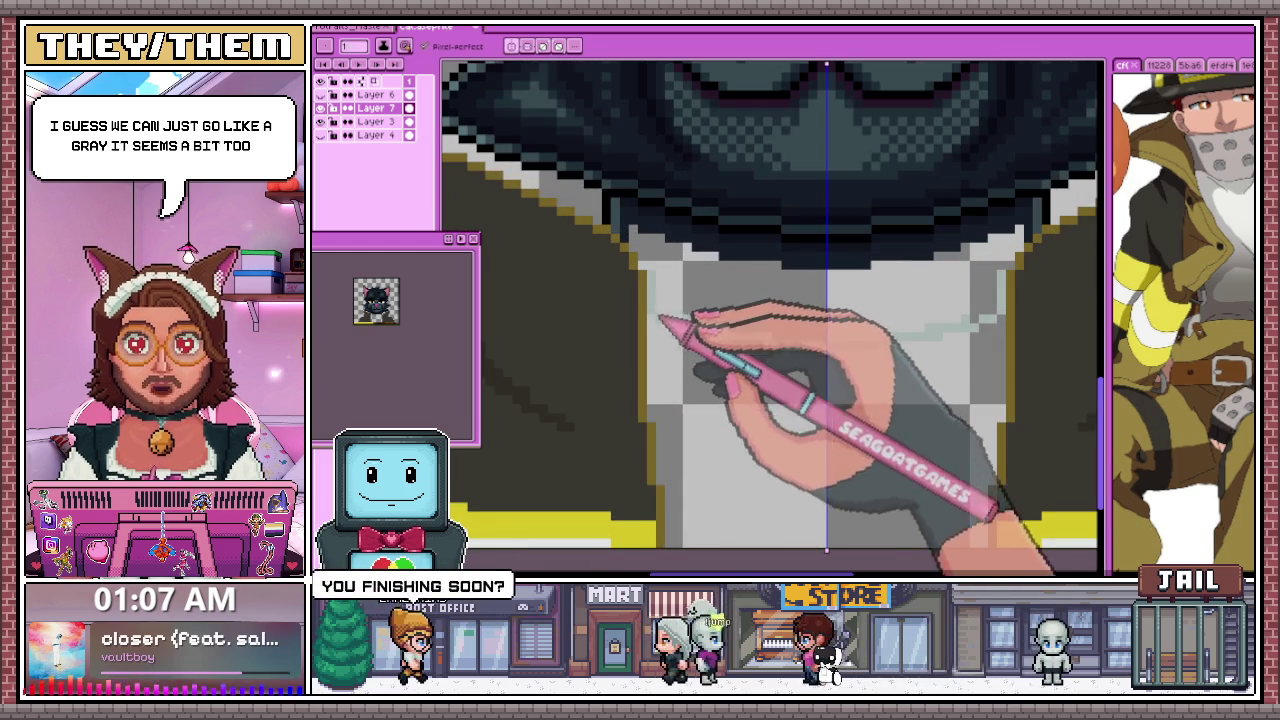
scroll(749, 337, "down", 1)
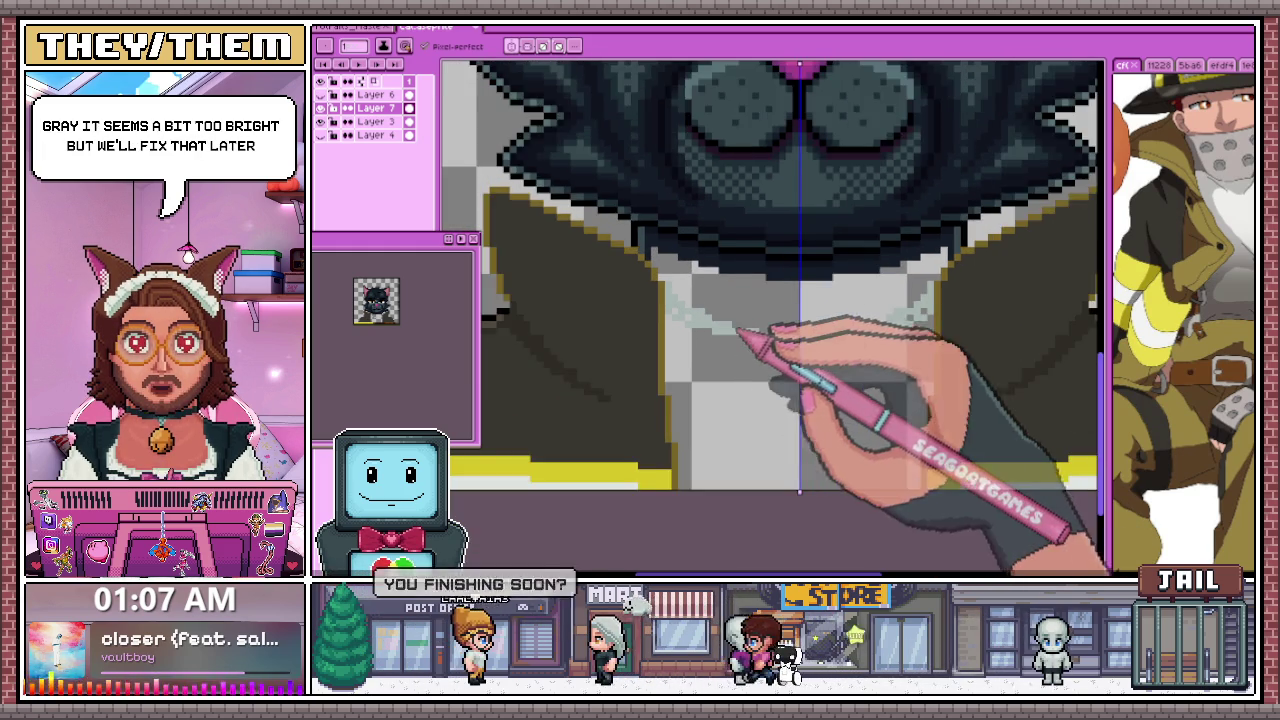
scroll(670, 318, "up", 2)
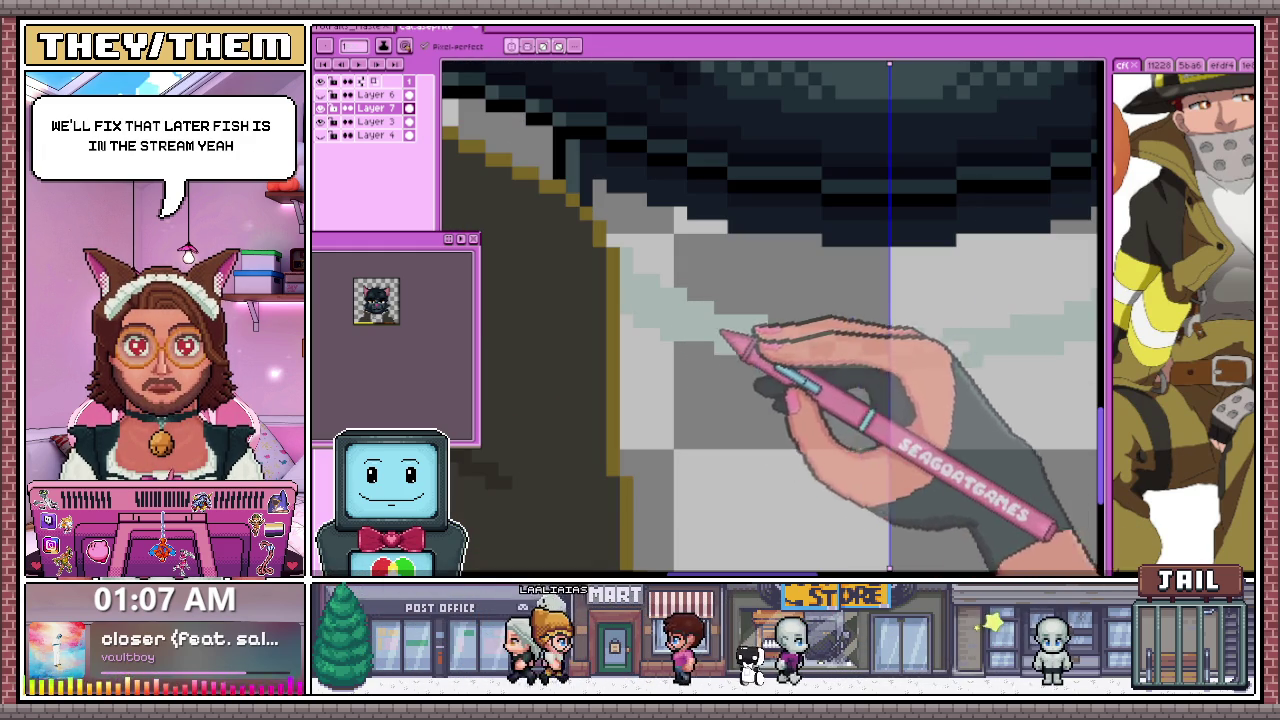
scroll(770, 340, "down", 2)
scroll(680, 320, "up", 1)
scroll(735, 300, "up", 1)
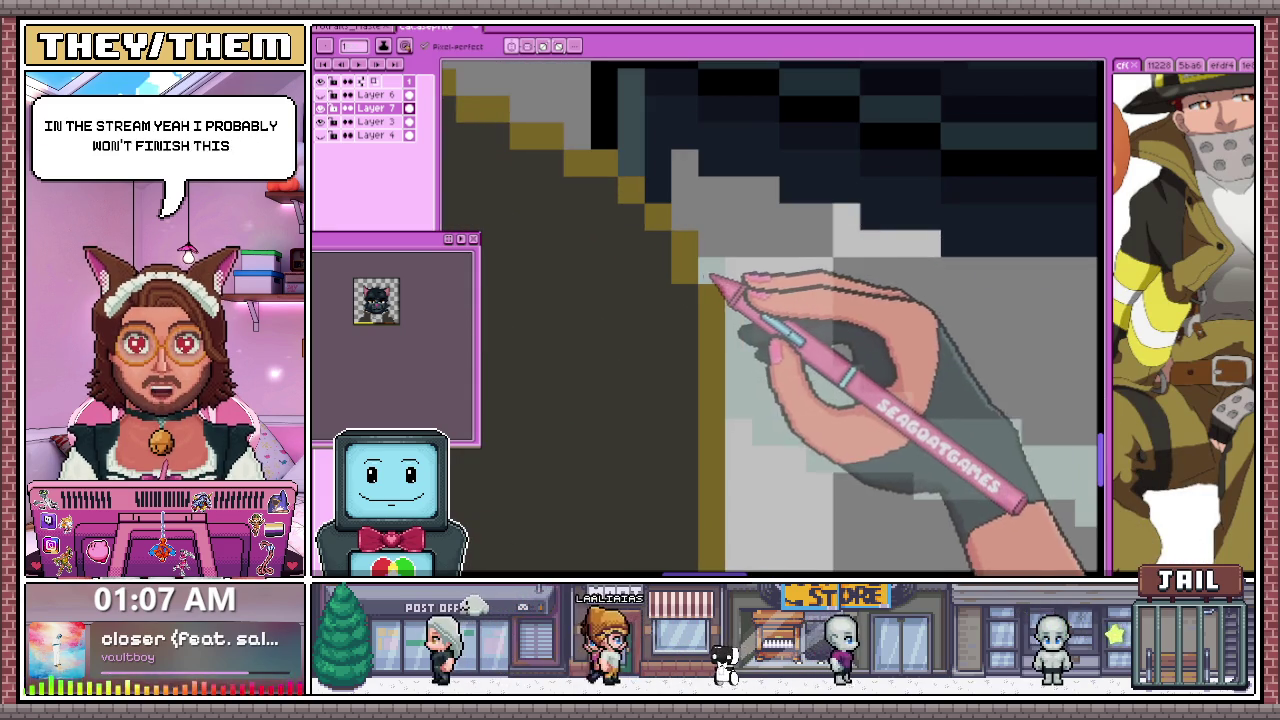
scroll(772, 305, "down", 1)
scroll(775, 320, "down", 1)
scroll(777, 337, "down", 1)
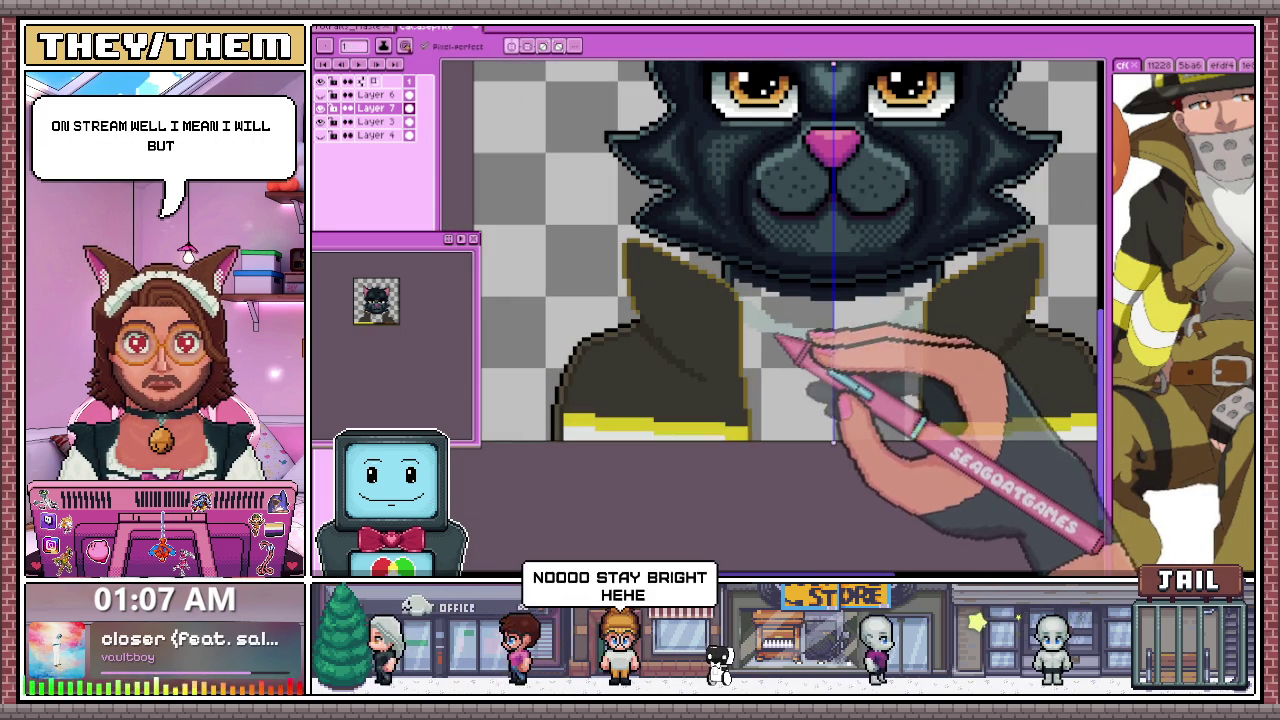
scroll(785, 338, "up", 1)
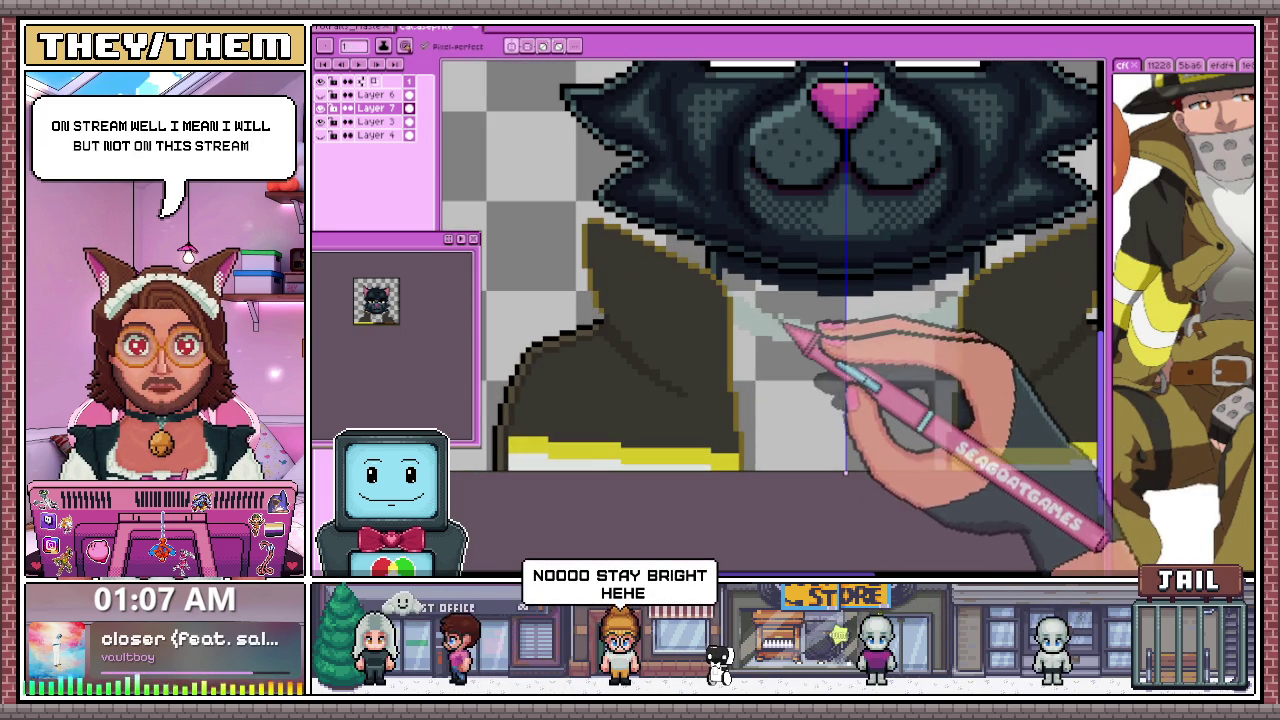
scroll(788, 330, "up", 1)
scroll(730, 355, "down", 1)
scroll(730, 310, "up", 2)
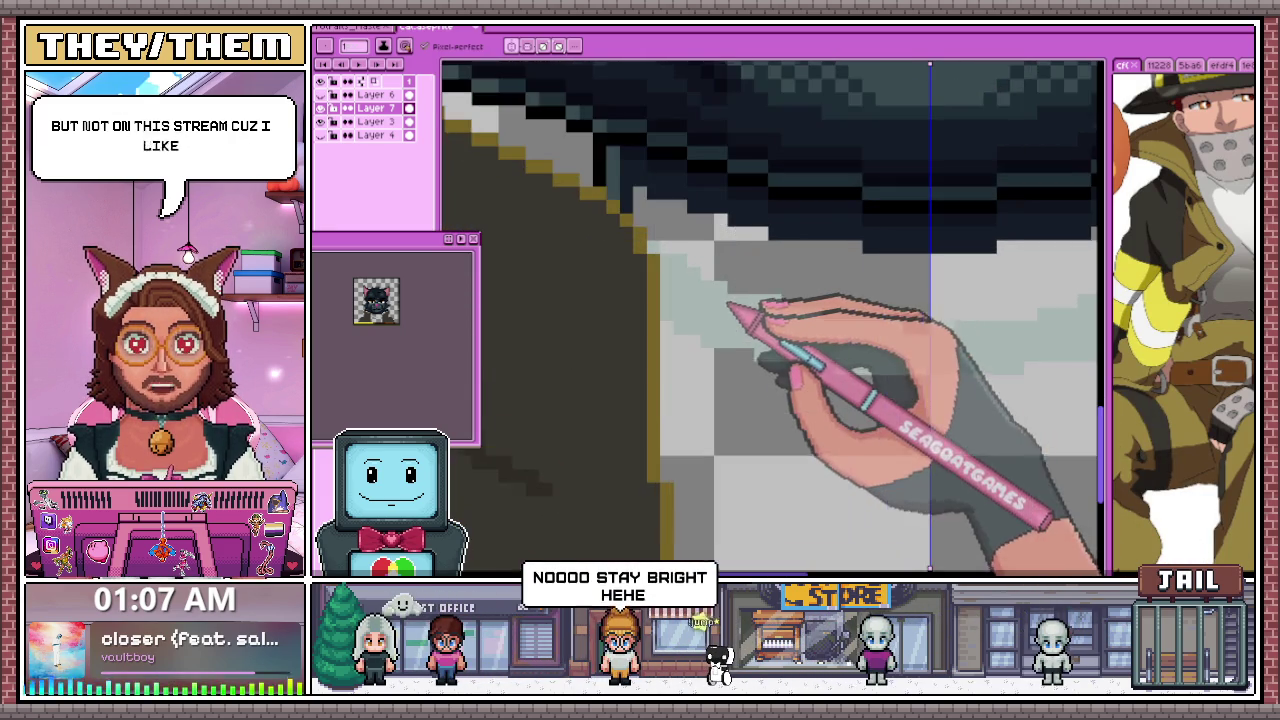
scroll(639, 272, "down", 1)
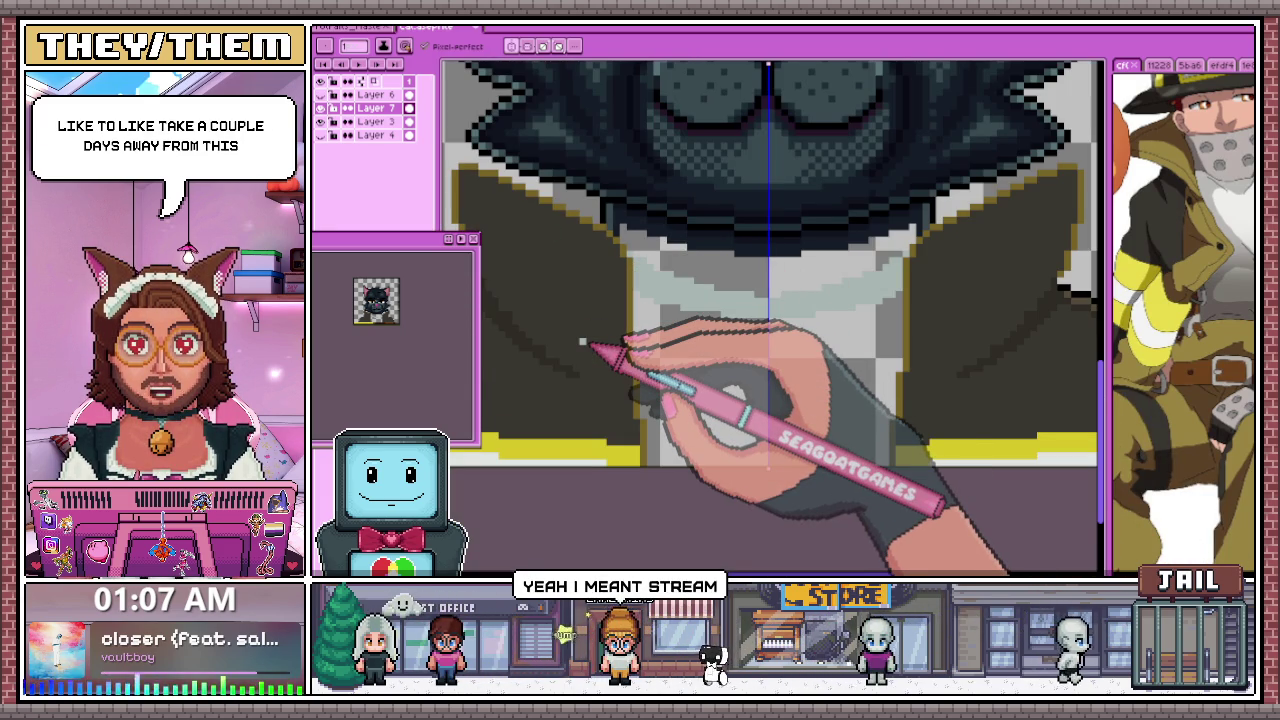
scroll(582, 342, "up", 1)
scroll(683, 394, "down", 1)
scroll(694, 286, "up", 1)
scroll(729, 414, "up", 1)
scroll(677, 437, "down", 1)
scroll(677, 418, "up", 1)
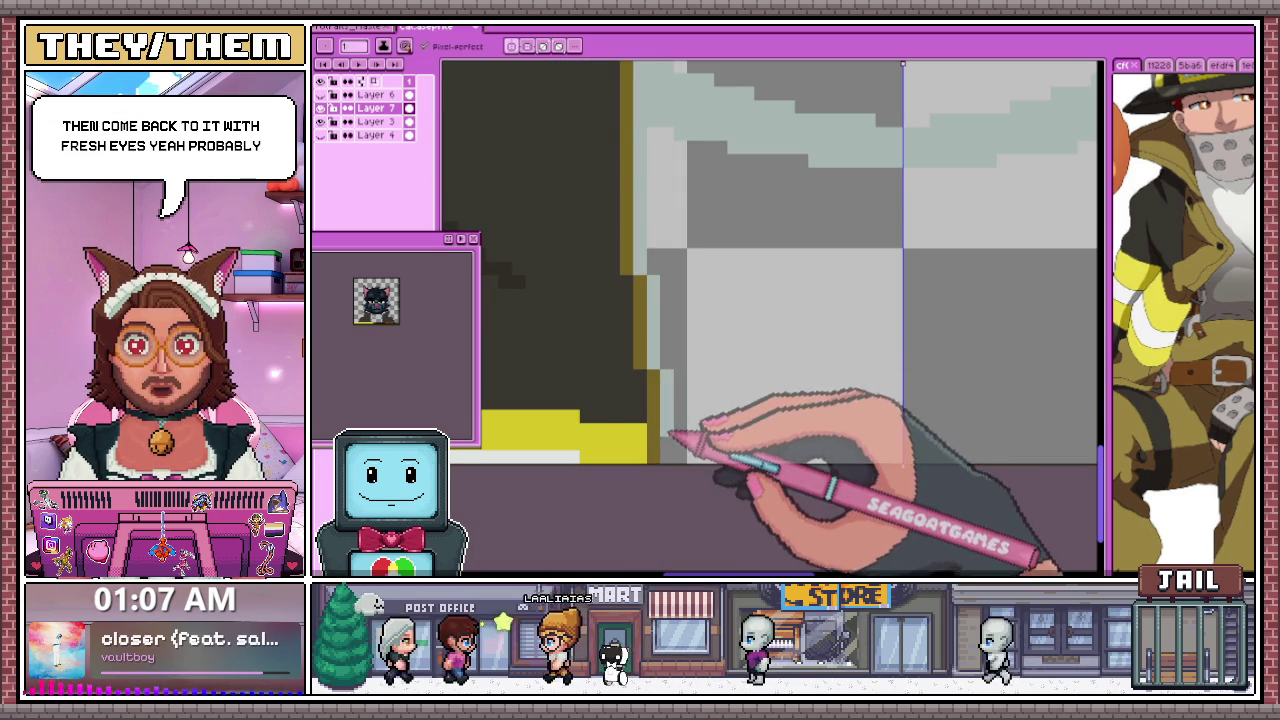
scroll(686, 322, "down", 2)
scroll(714, 455, "up", 1)
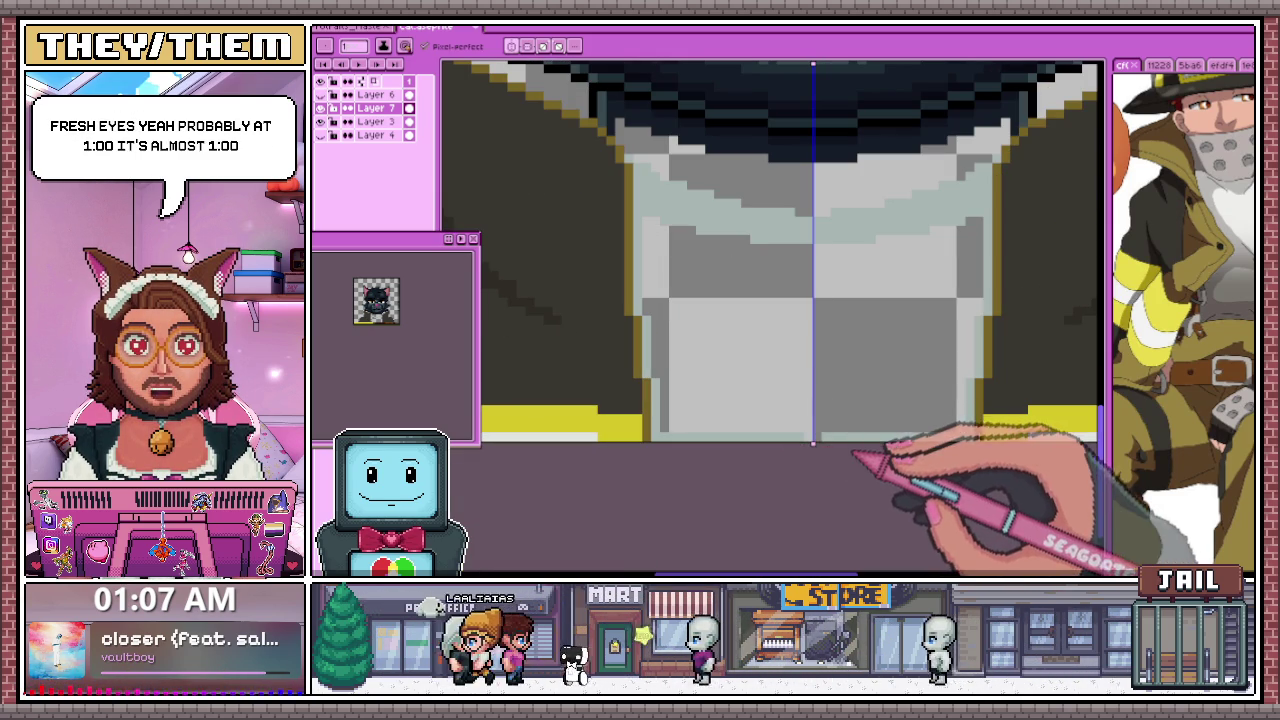
scroll(760, 390, "down", 2)
Select the Paint Bucket and zoom out to see the whole cat bust with its grey shirt
key("g")
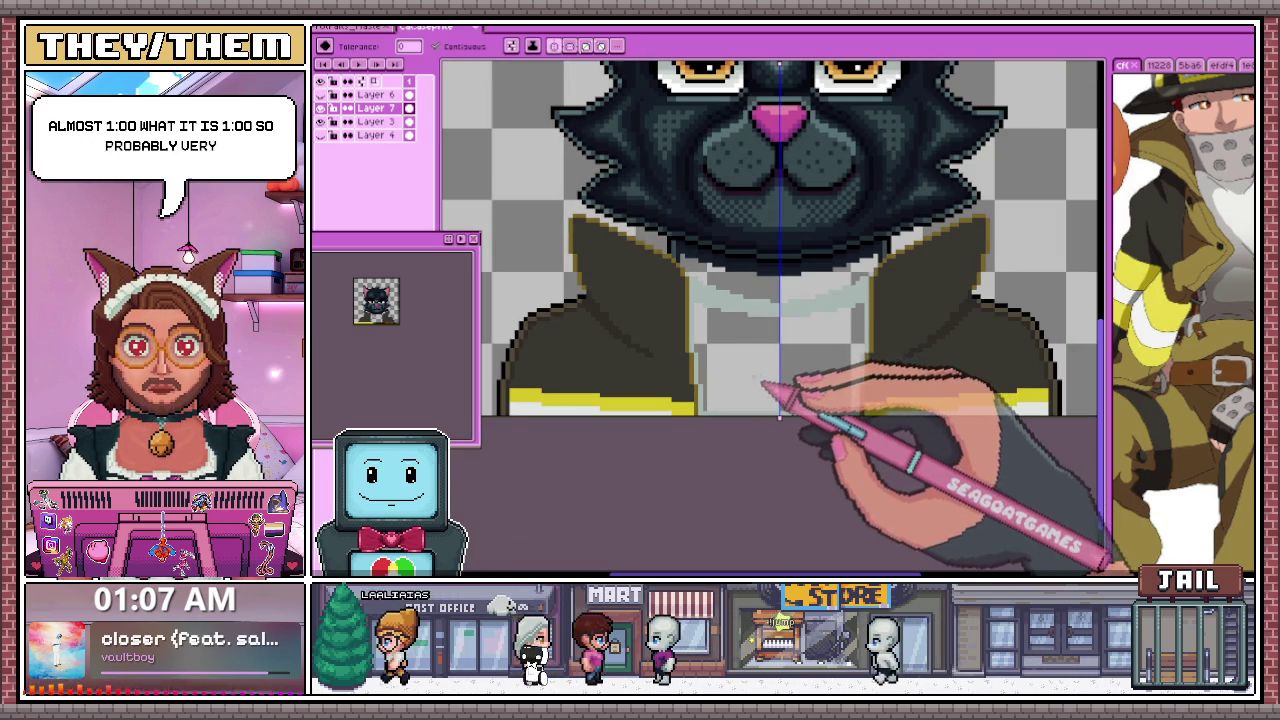
scroll(752, 396, "down", 1)
scroll(740, 420, "down", 2)
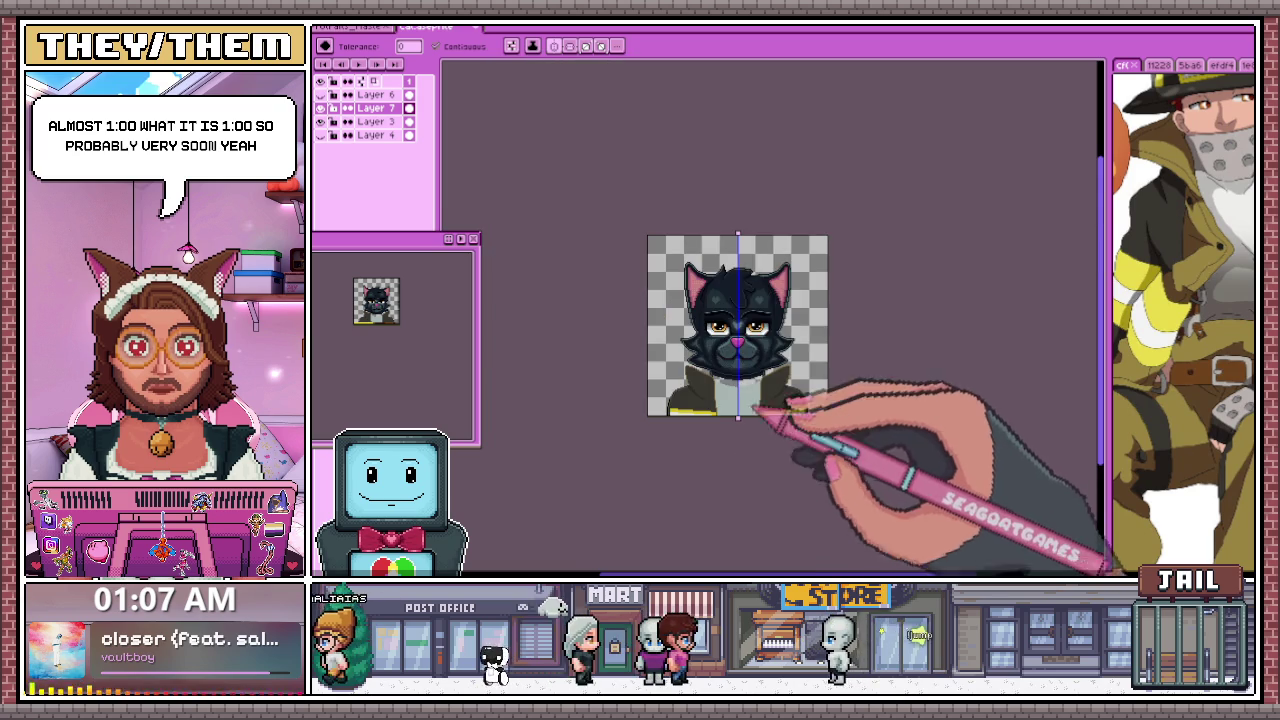
scroll(740, 405, "up", 3)
scroll(640, 320, "up", 2)
Try a fill below the dark fur edge, then undo the unwanted fill
key("i")
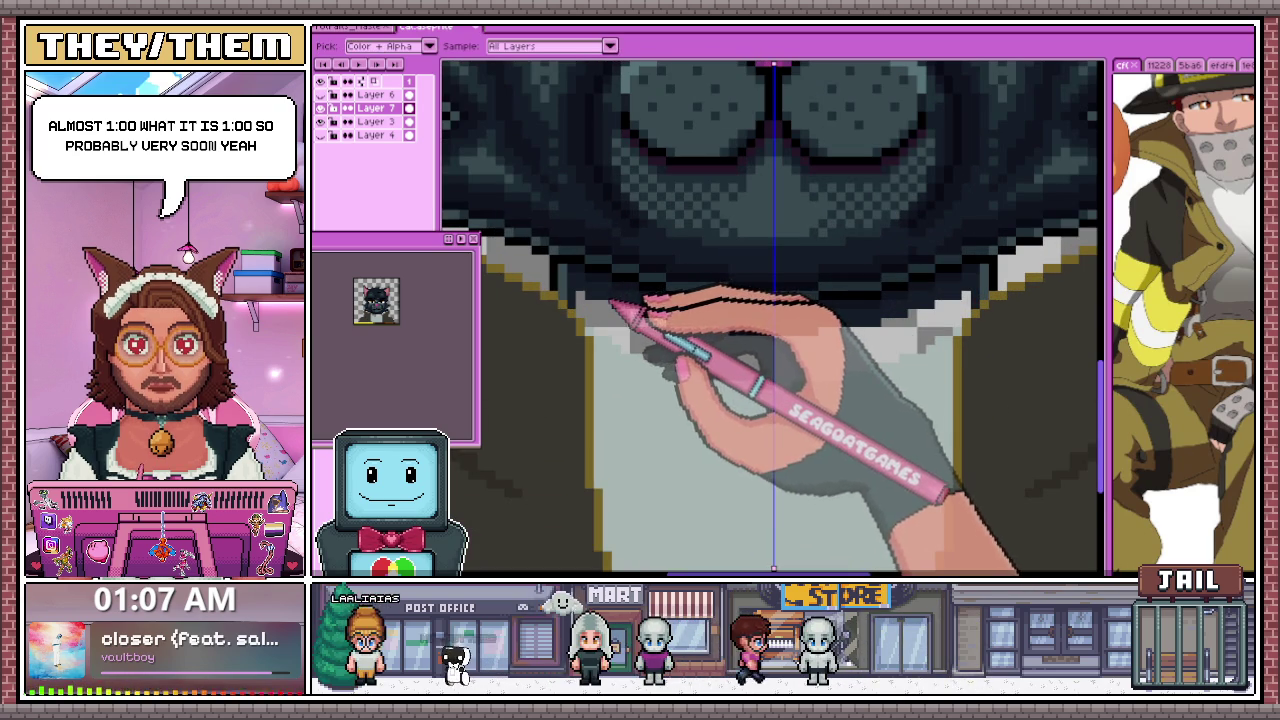
key("g")
scroll(600, 315, "up", 2)
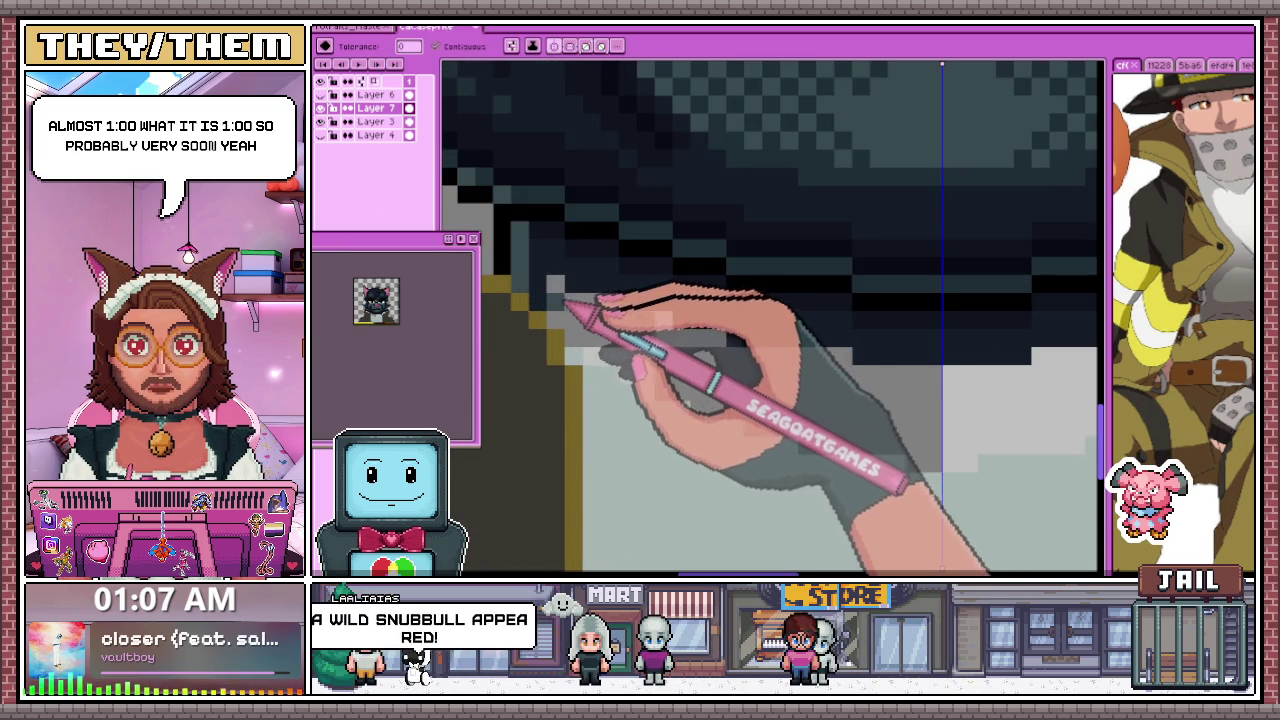
left_click(570, 306)
key("ctrl+z")
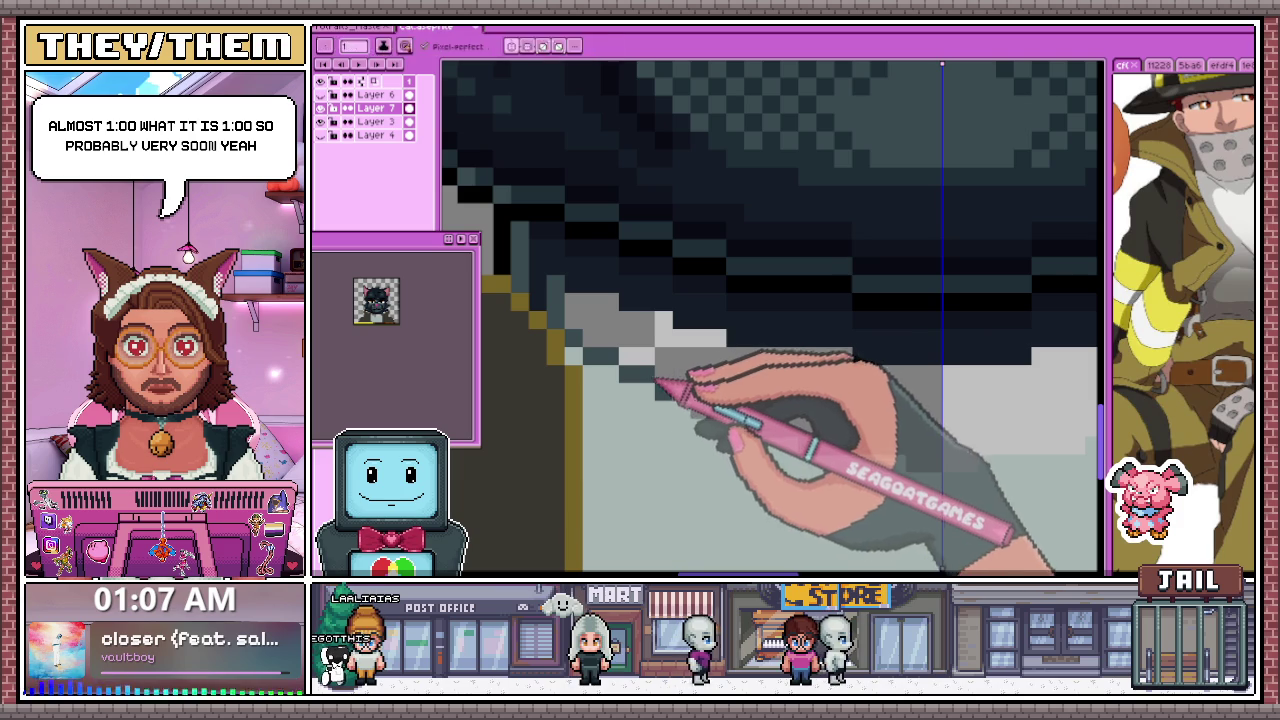
Extend the dark collar outline with a few extra pixels
scroll(700, 390, "down", 2)
scroll(703, 360, "up", 2)
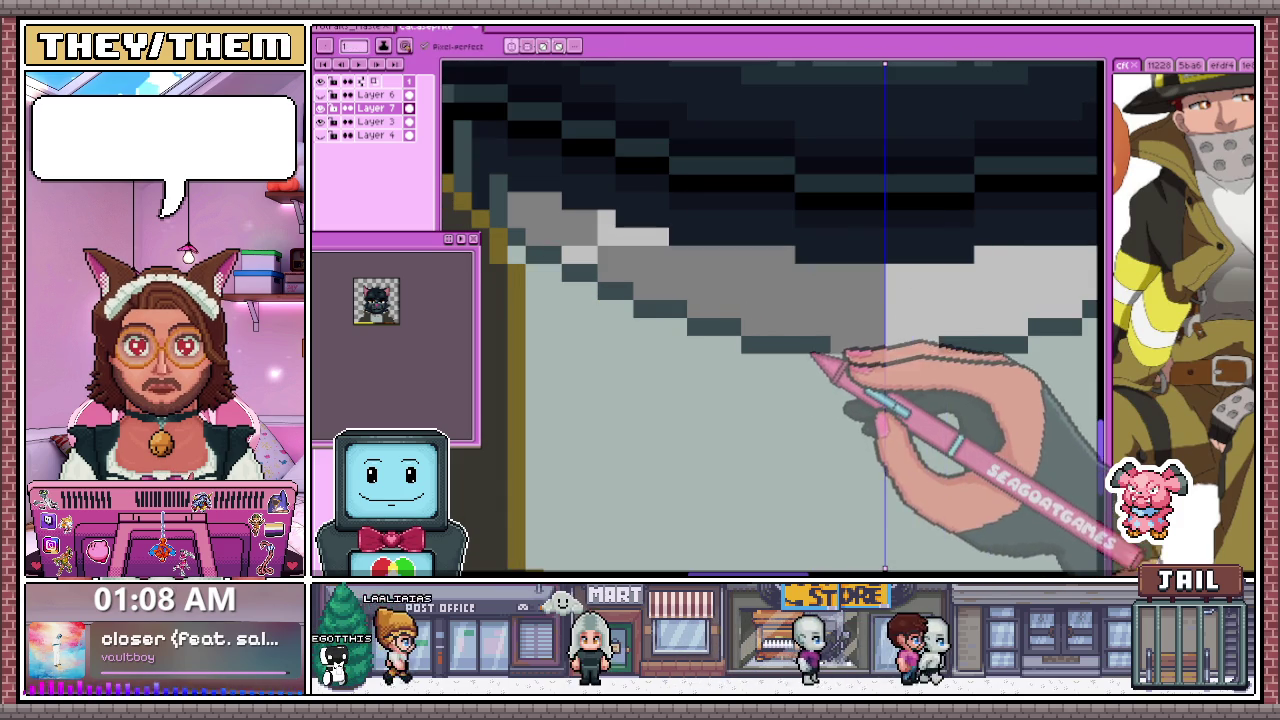
scroll(862, 368, "down", 2)
scroll(790, 320, "down", 2)
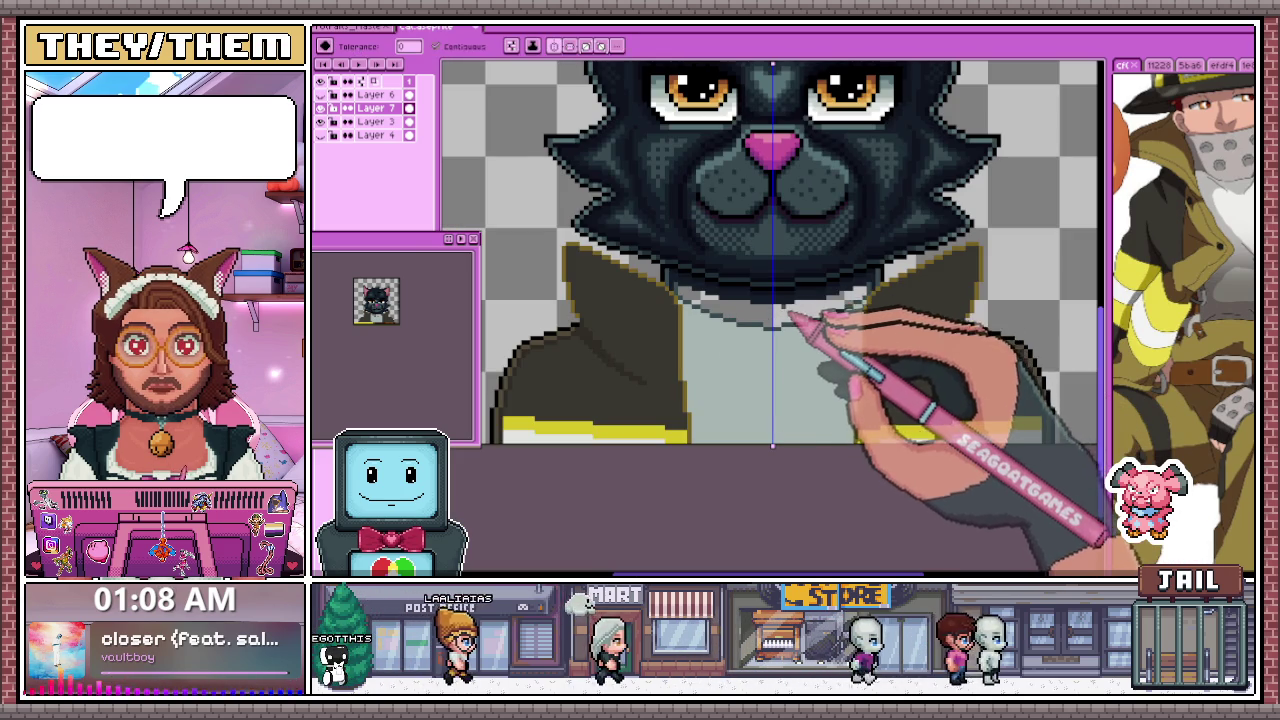
scroll(790, 330, "up", 2)
scroll(790, 330, "down", 1)
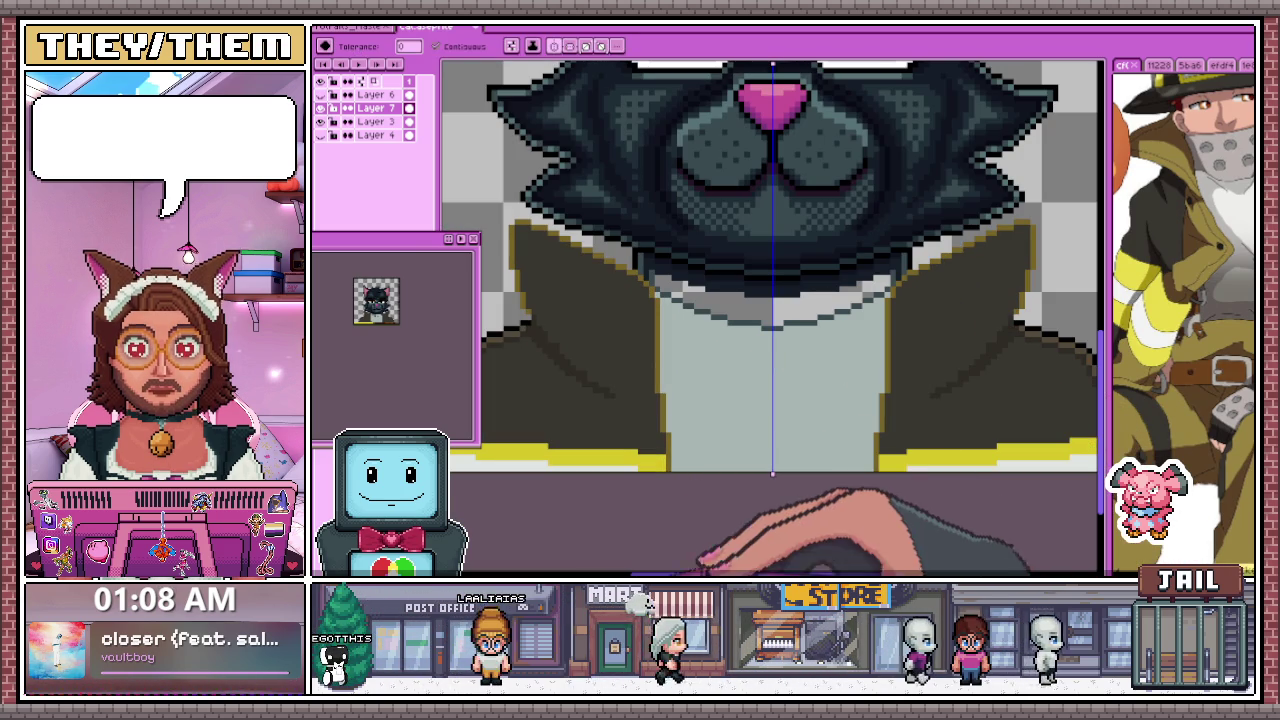
scroll(662, 284, "up", 1)
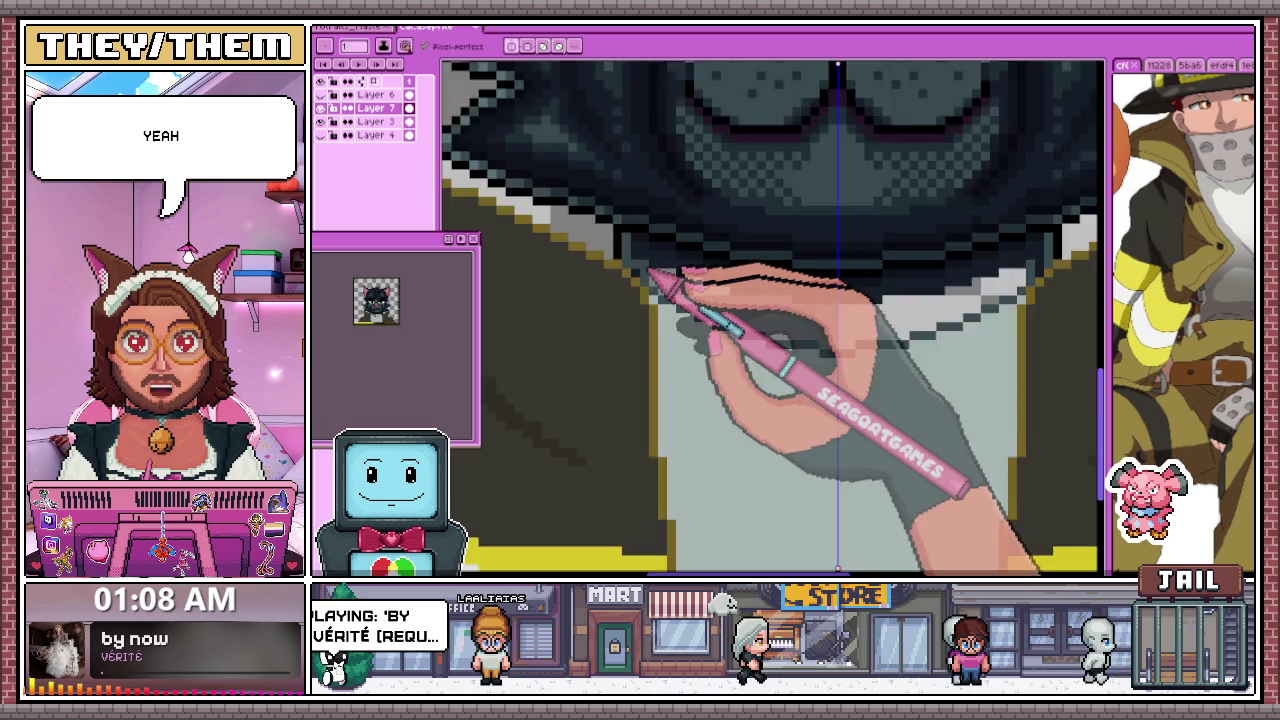
scroll(660, 282, "up", 1)
scroll(700, 297, "down", 1)
scroll(780, 315, "down", 1)
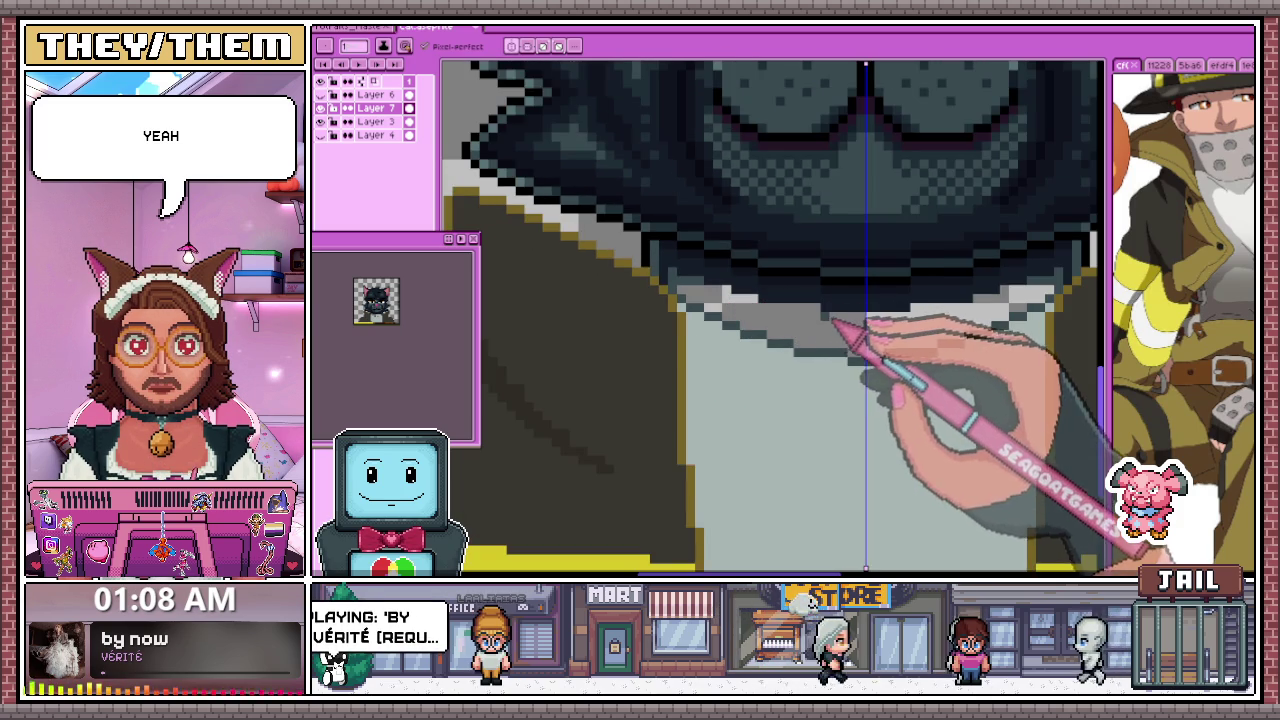
scroll(735, 292, "up", 2)
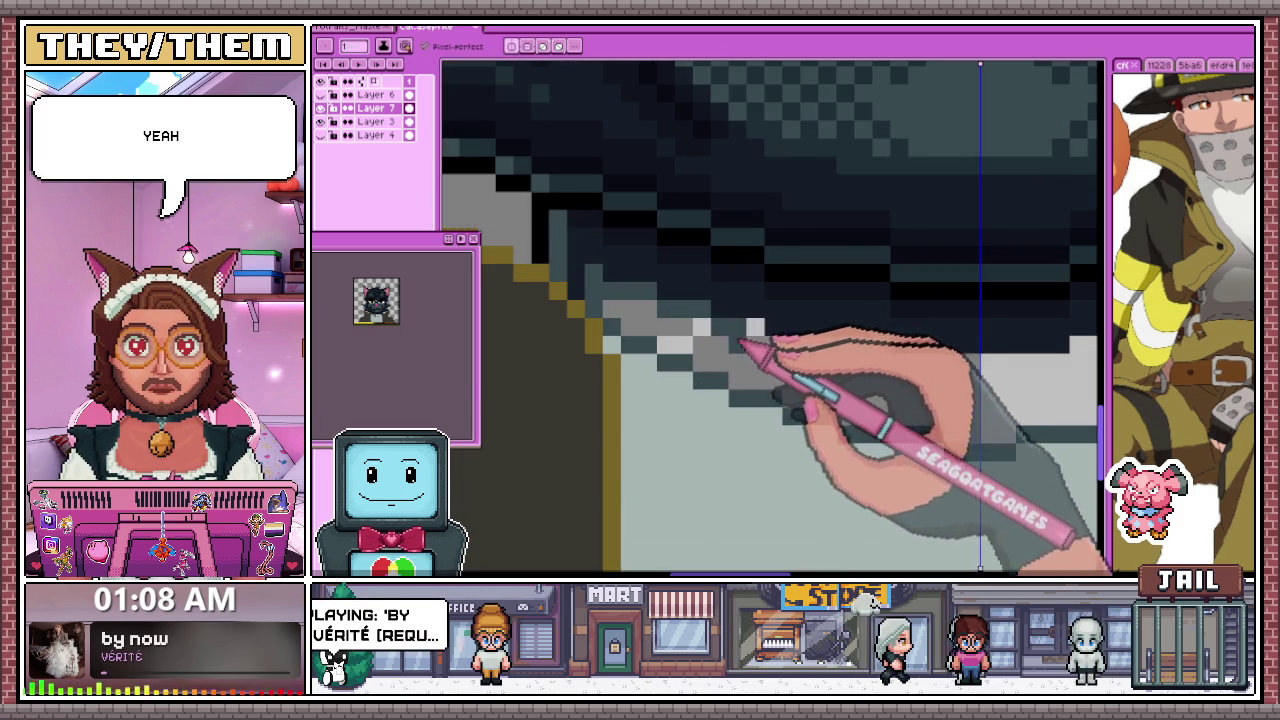
scroll(742, 342, "right", 2)
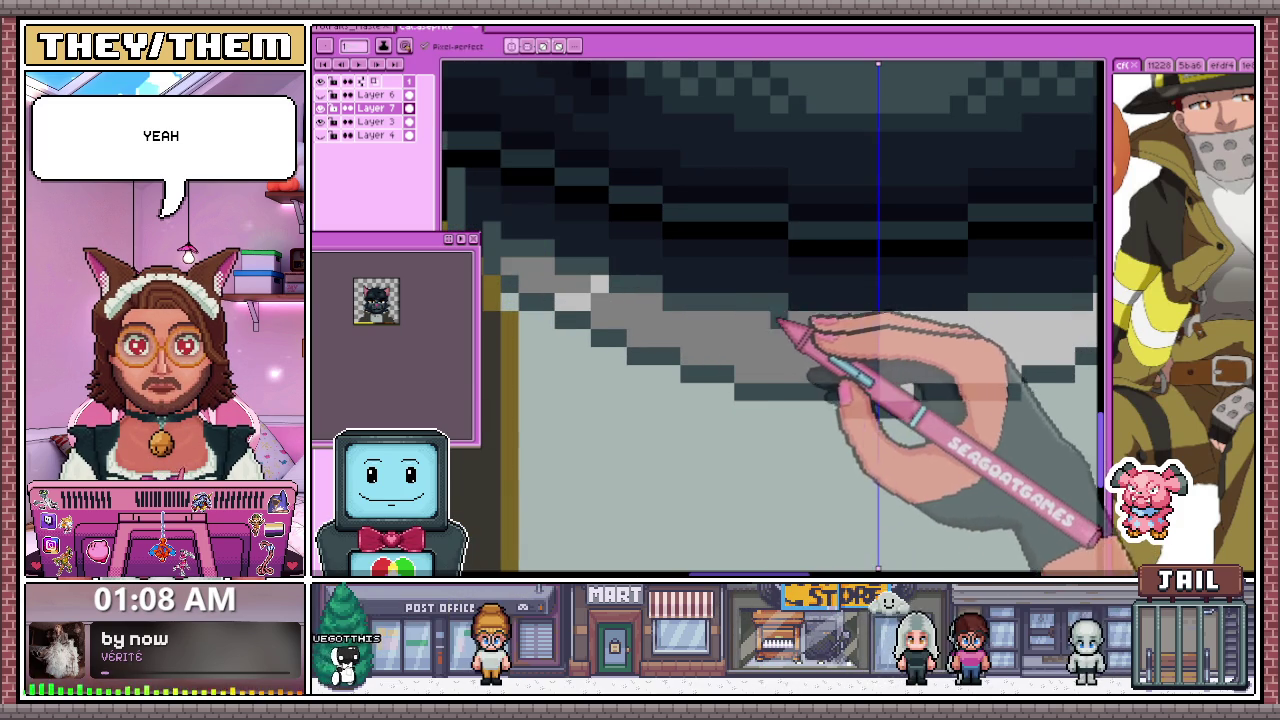
left_click(866, 400)
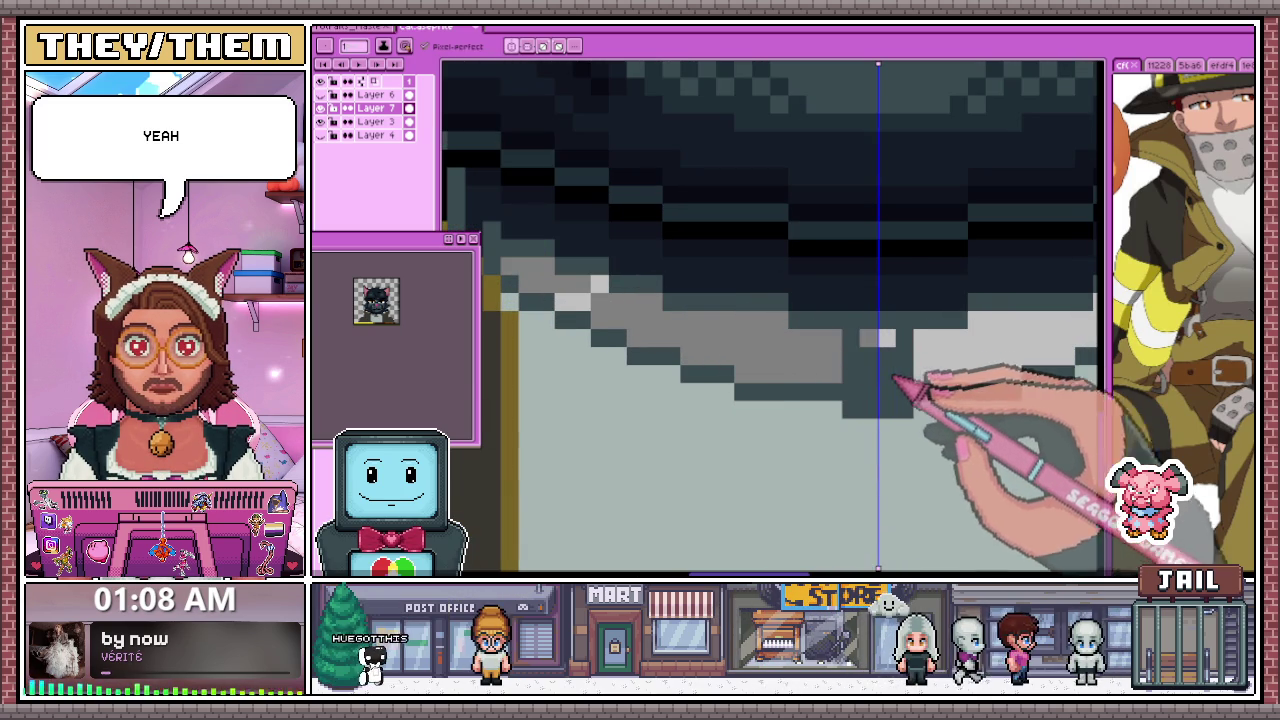
Fill the pale shirt area between the lapels with flat blue
scroll(893, 378, "down", 2)
scroll(768, 330, "up", 1)
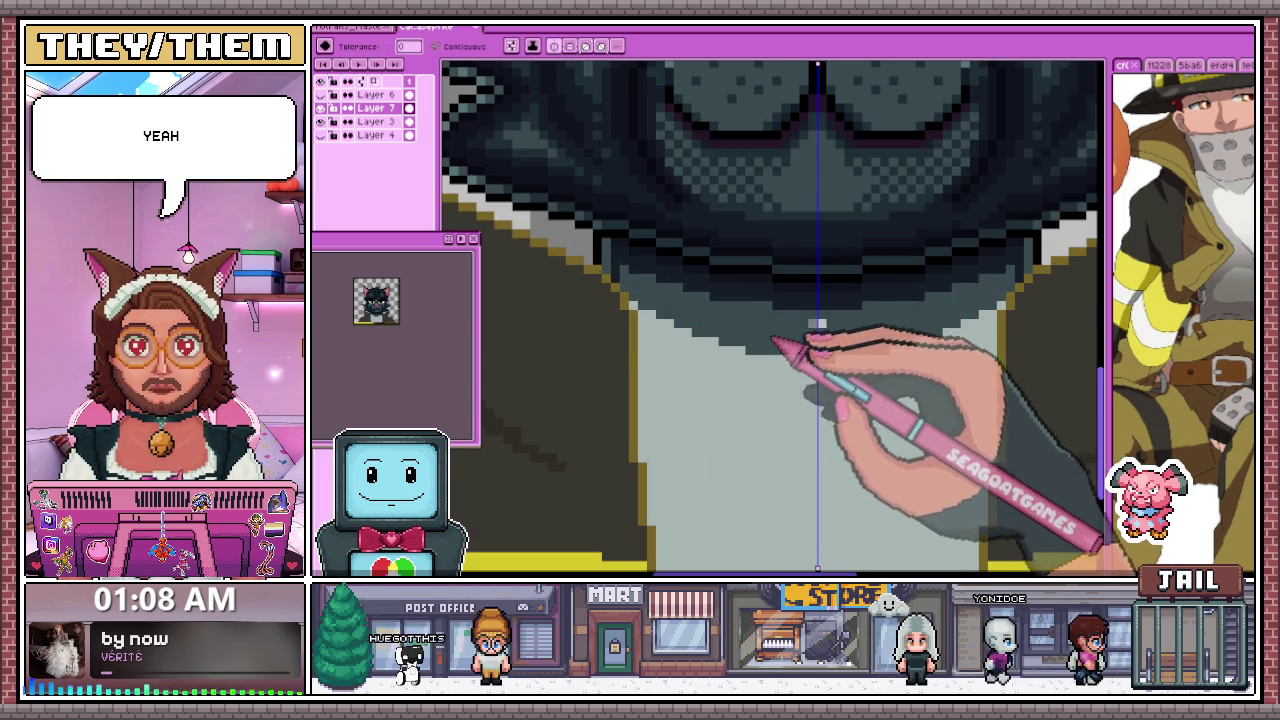
scroll(817, 324, "down", 2)
scroll(800, 330, "down", 1)
scroll(780, 350, "down", 2)
scroll(764, 364, "up", 1)
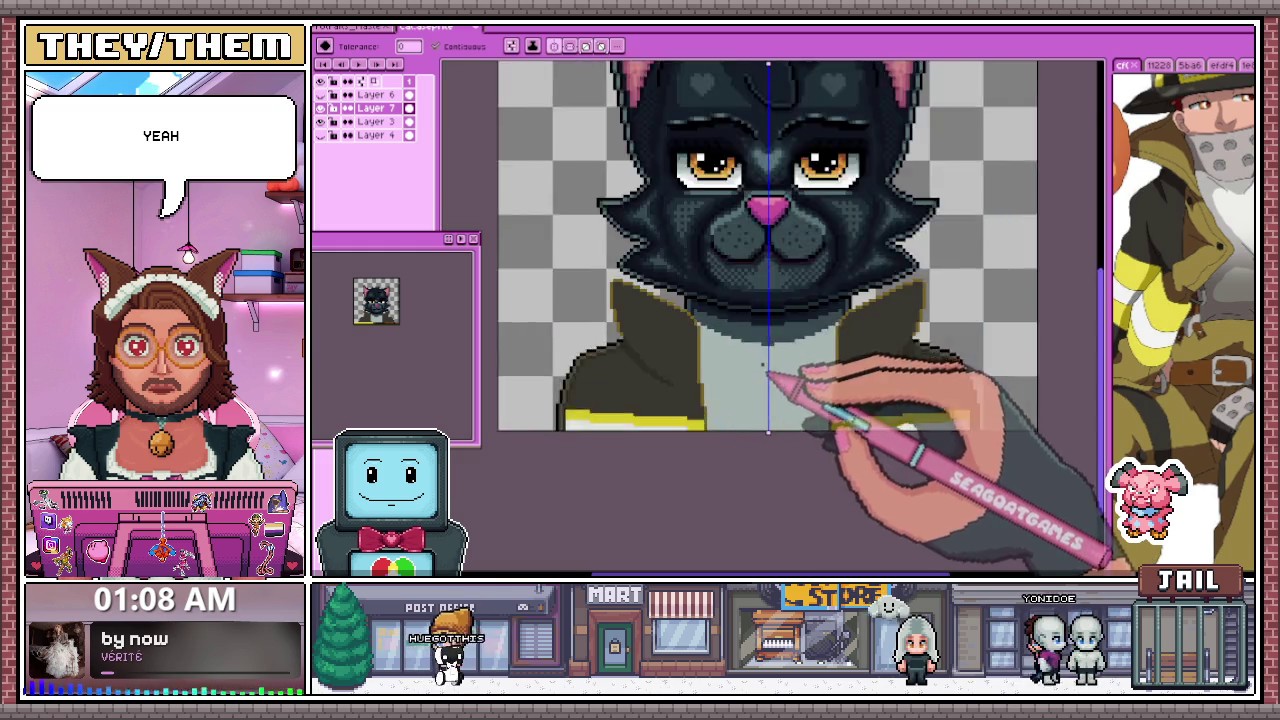
scroll(768, 372, "up", 1)
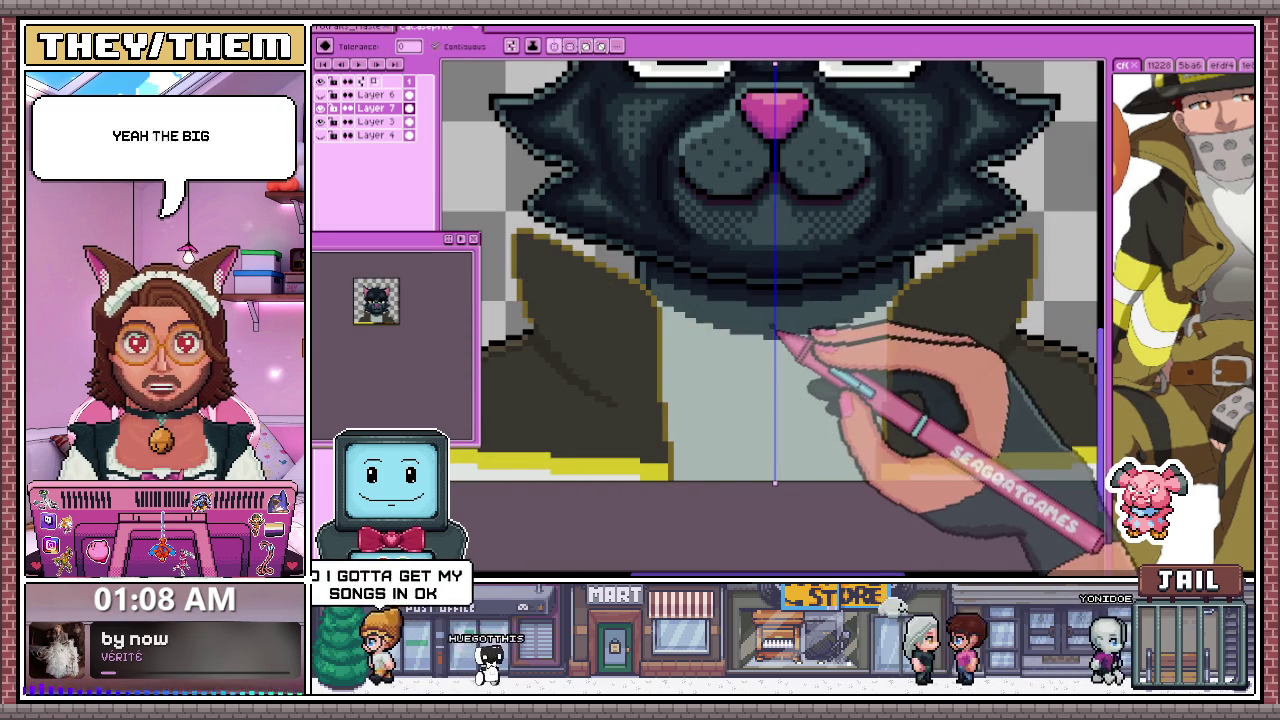
scroll(777, 336, "down", 1)
scroll(700, 360, "down", 1)
scroll(760, 365, "up", 1)
scroll(720, 355, "up", 1)
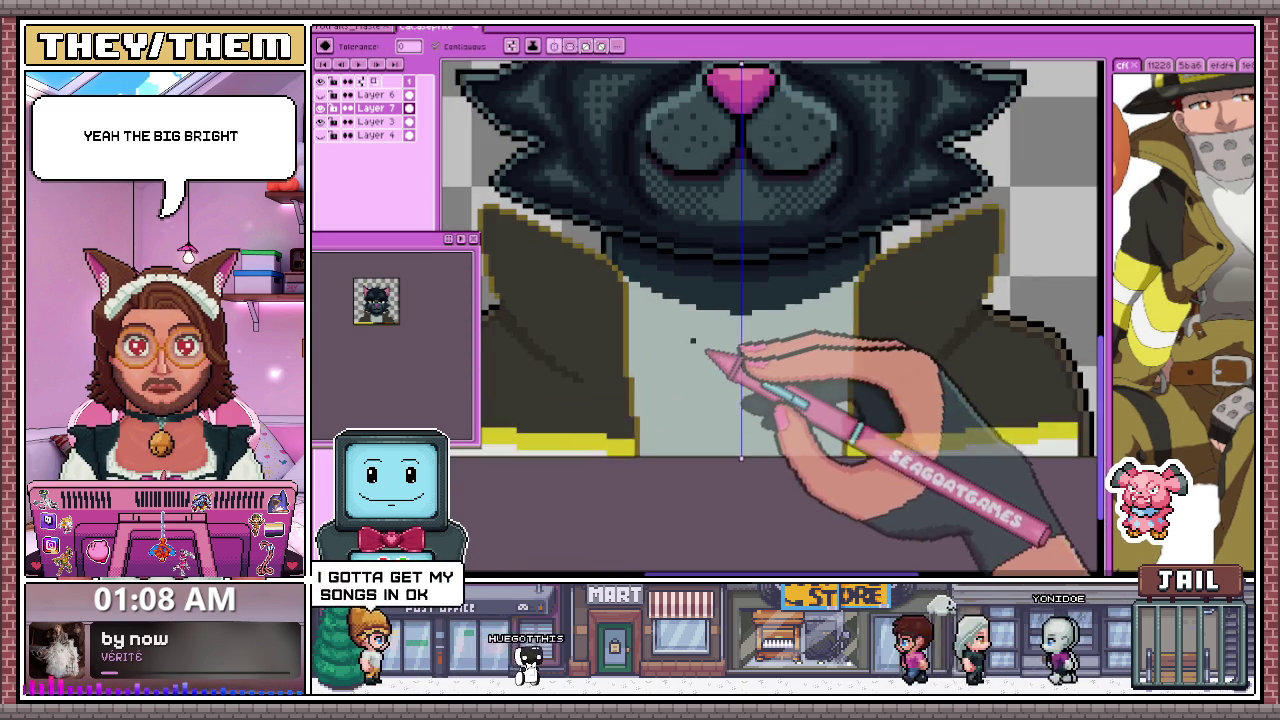
scroll(680, 340, "up", 1)
scroll(630, 283, "up", 1)
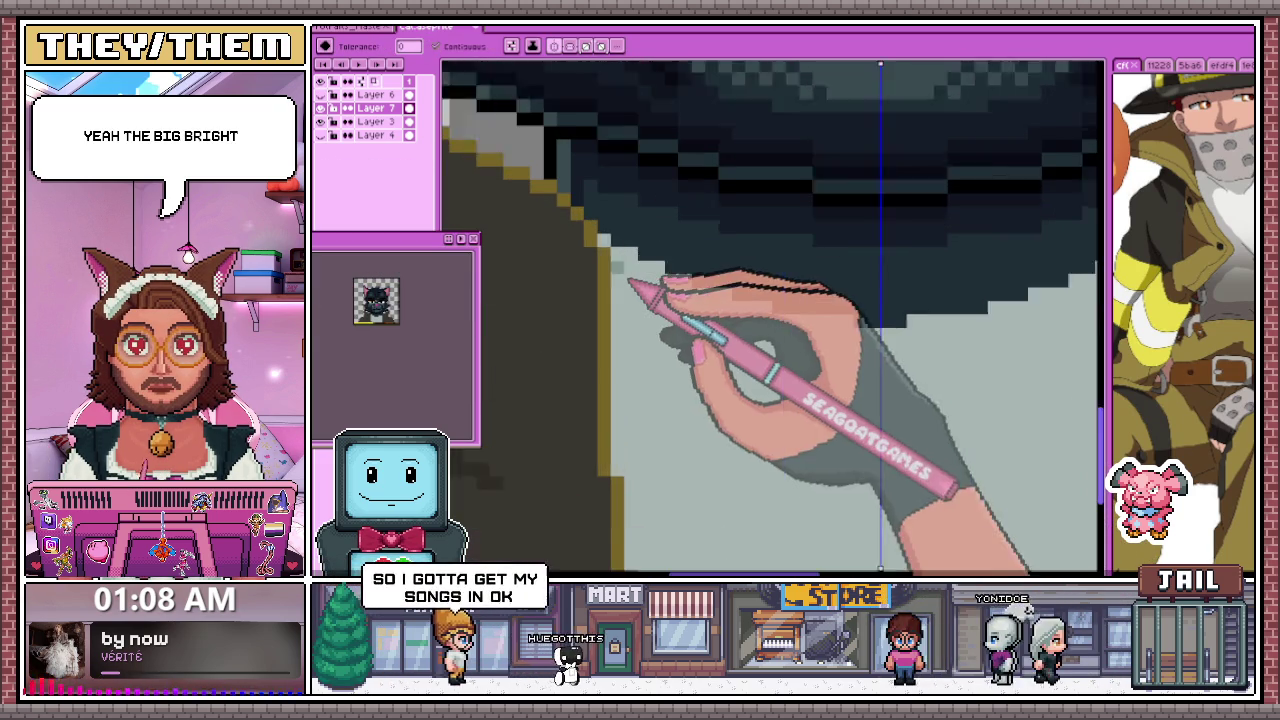
scroll(606, 350, "down", 2)
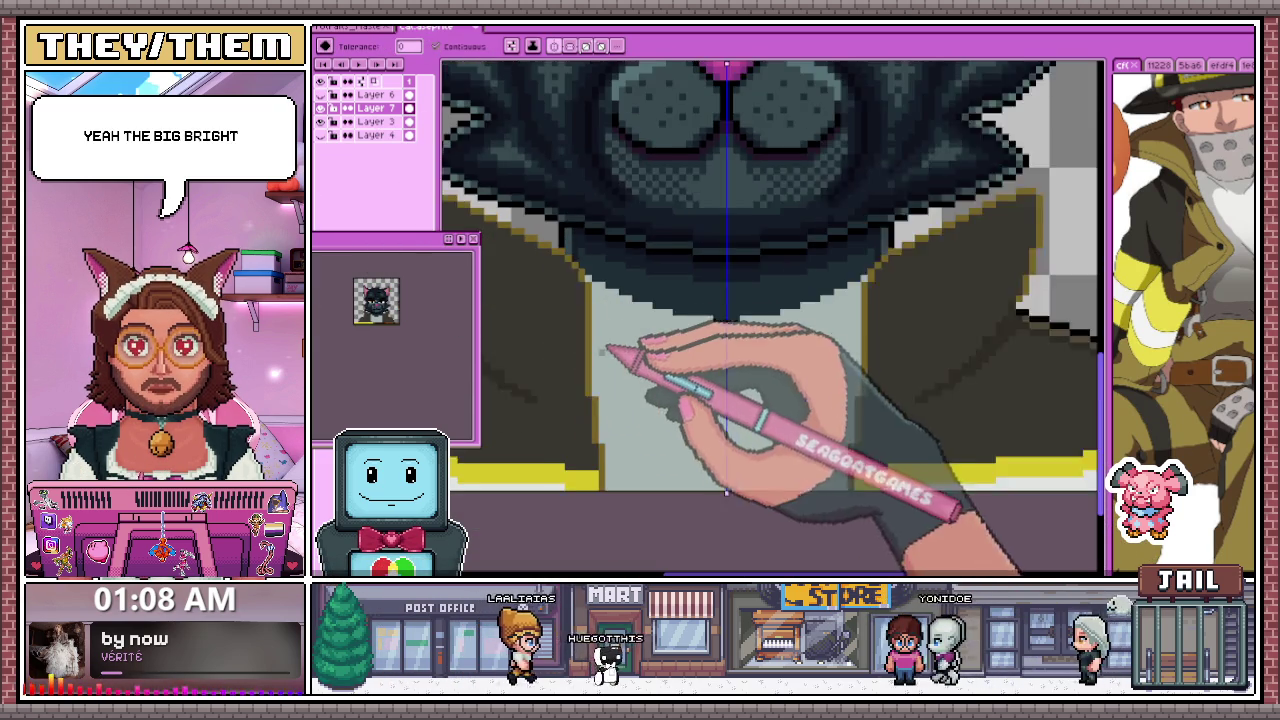
scroll(605, 352, "down", 1)
left_click(640, 400)
scroll(632, 398, "down", 3)
scroll(671, 428, "down", 1)
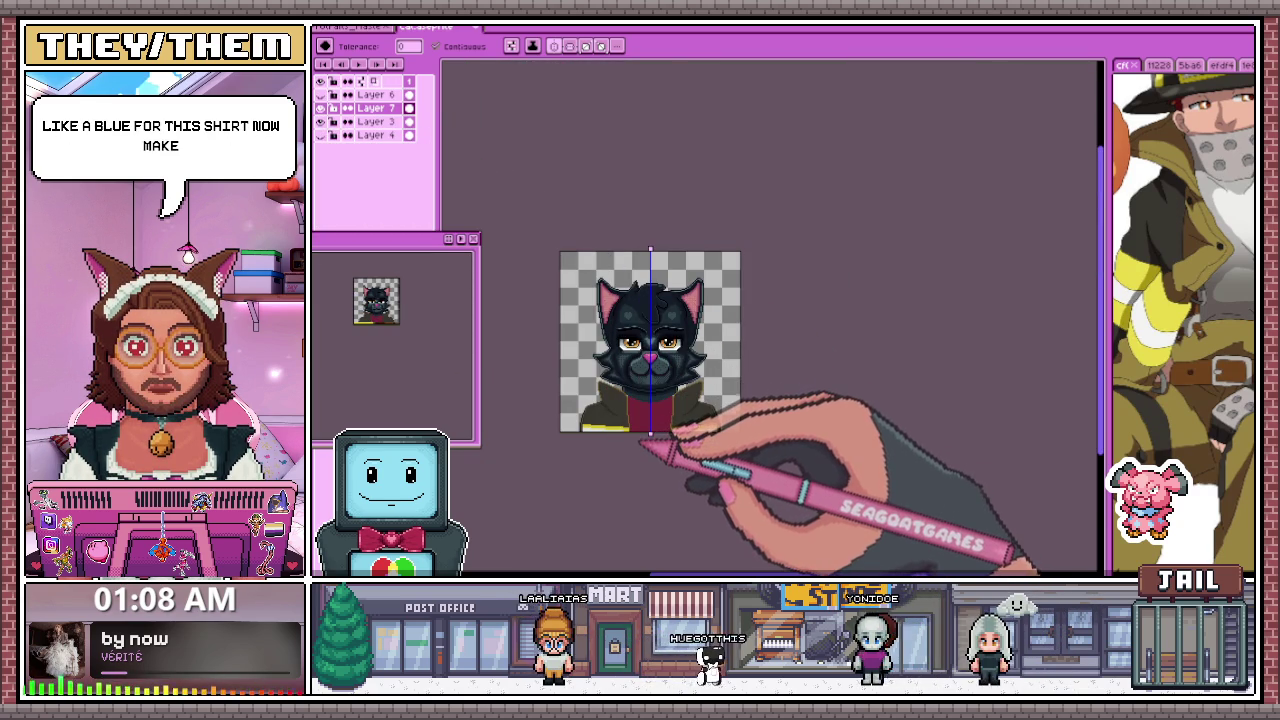
Zoom and pan across the cat's shirt to review its deep maroon fill between the lapels
scroll(640, 435, "up", 1)
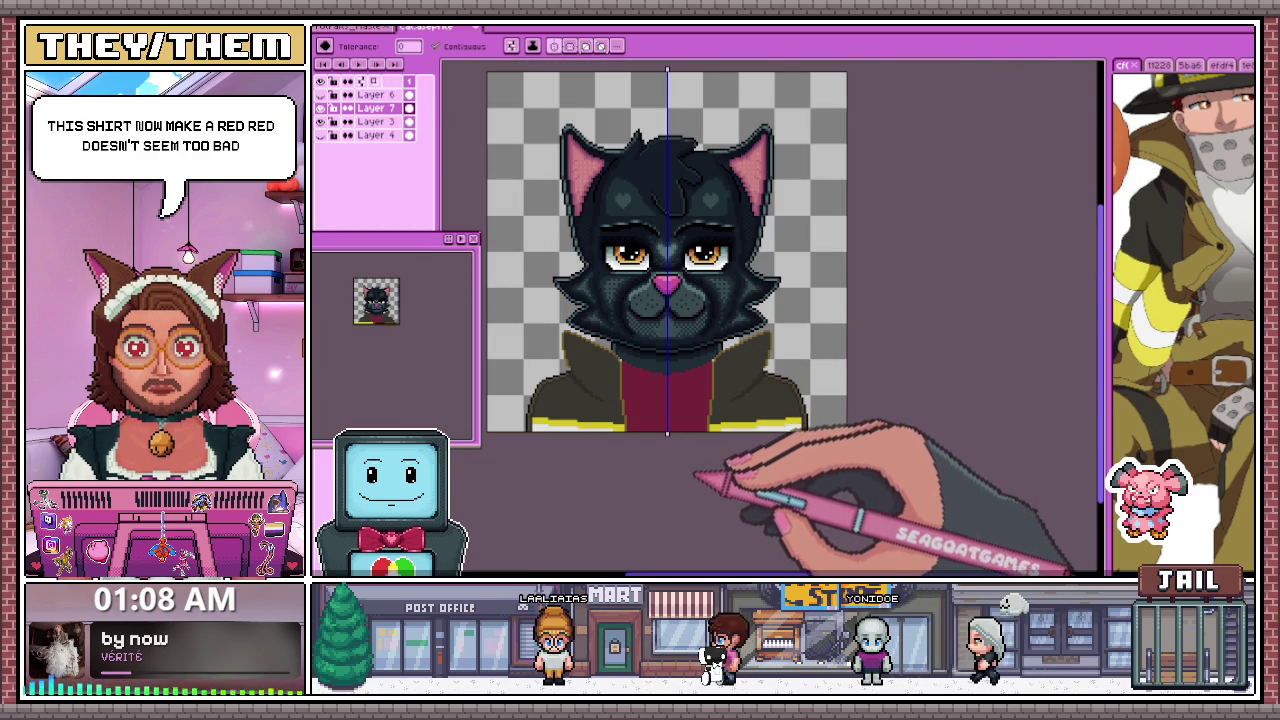
scroll(690, 470, "up", 1)
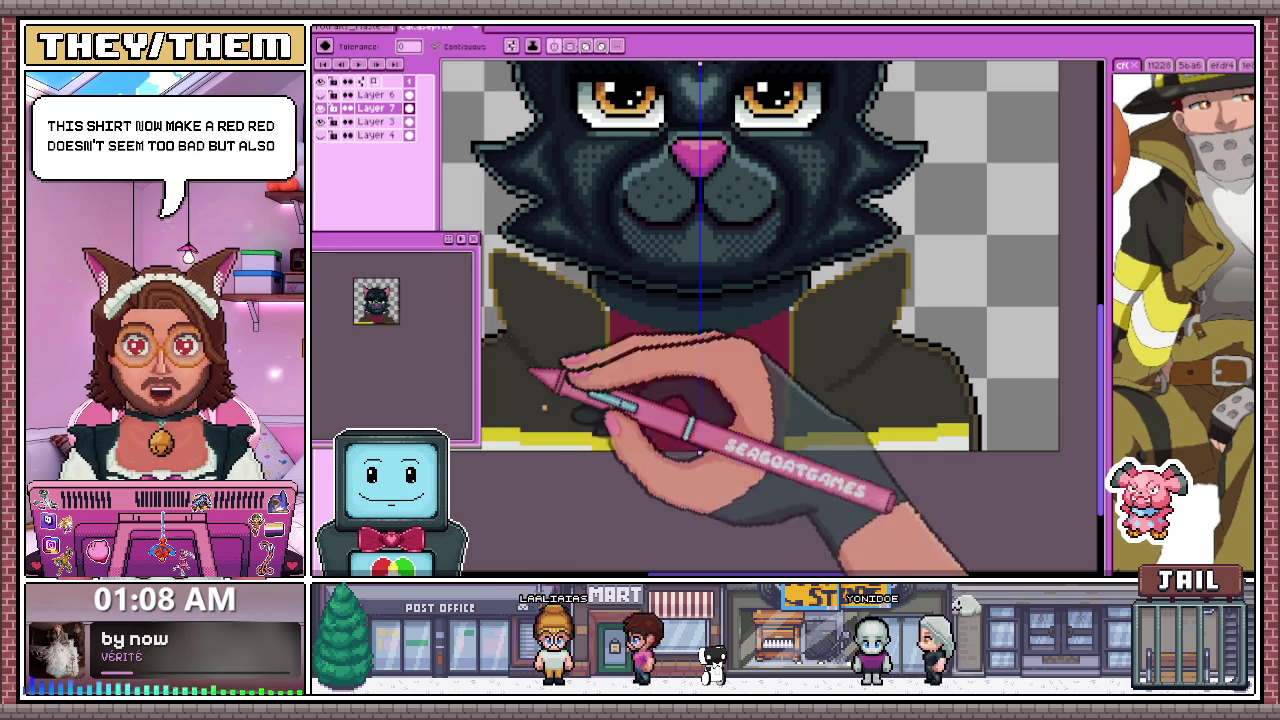
scroll(655, 440, "down", 1)
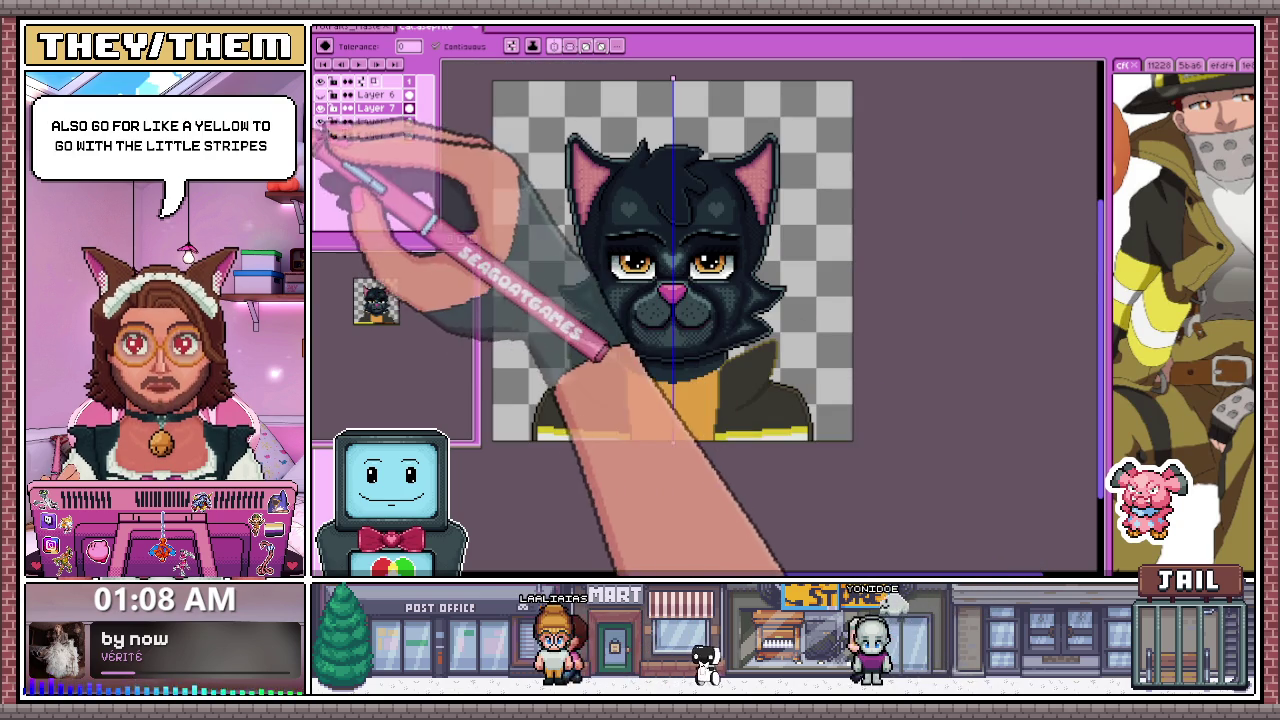
left_click_drag(675, 442, 679, 442)
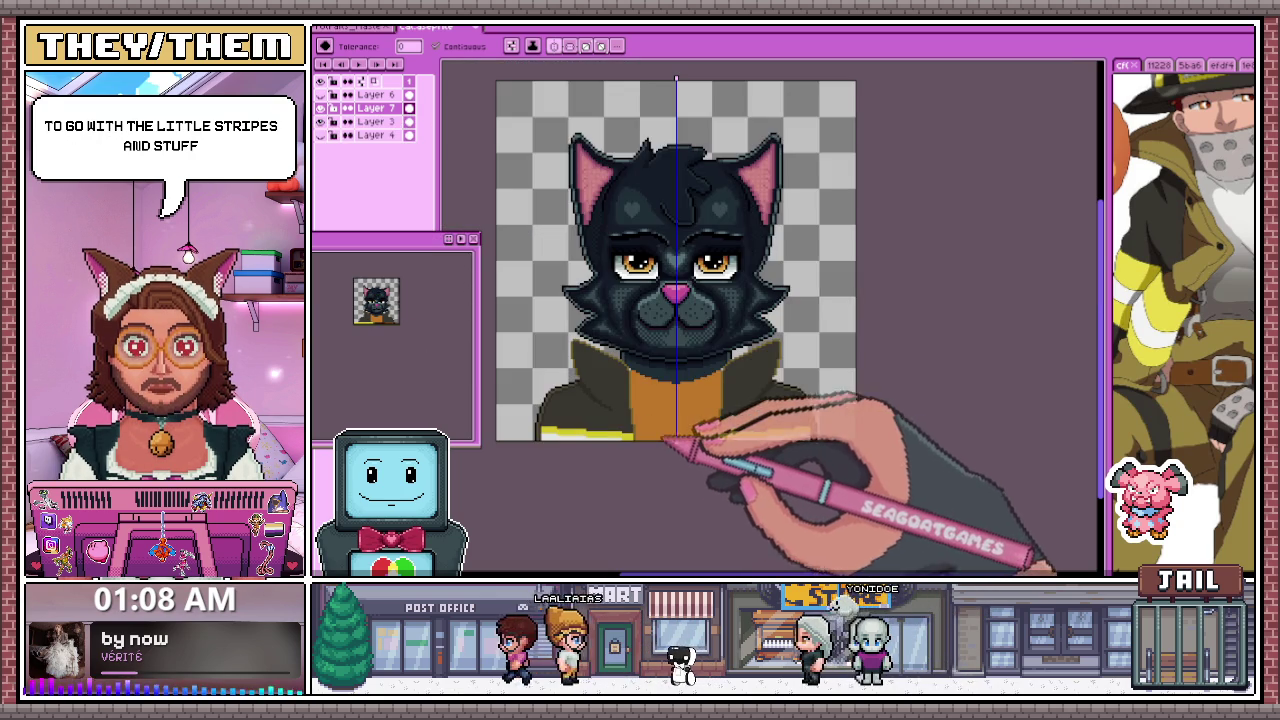
scroll(685, 497, "down", 1)
scroll(680, 490, "up", 1)
scroll(620, 445, "up", 2)
scroll(635, 455, "up", 1)
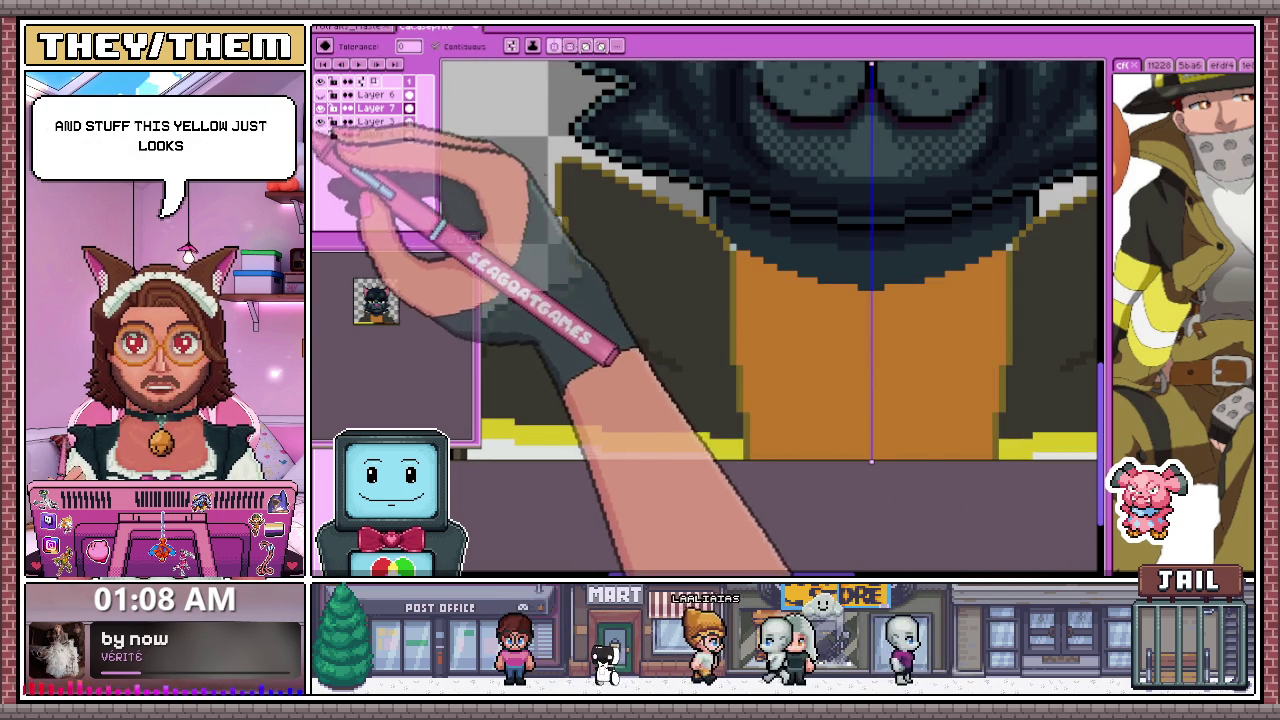
scroll(635, 450, "down", 2)
scroll(660, 468, "down", 1)
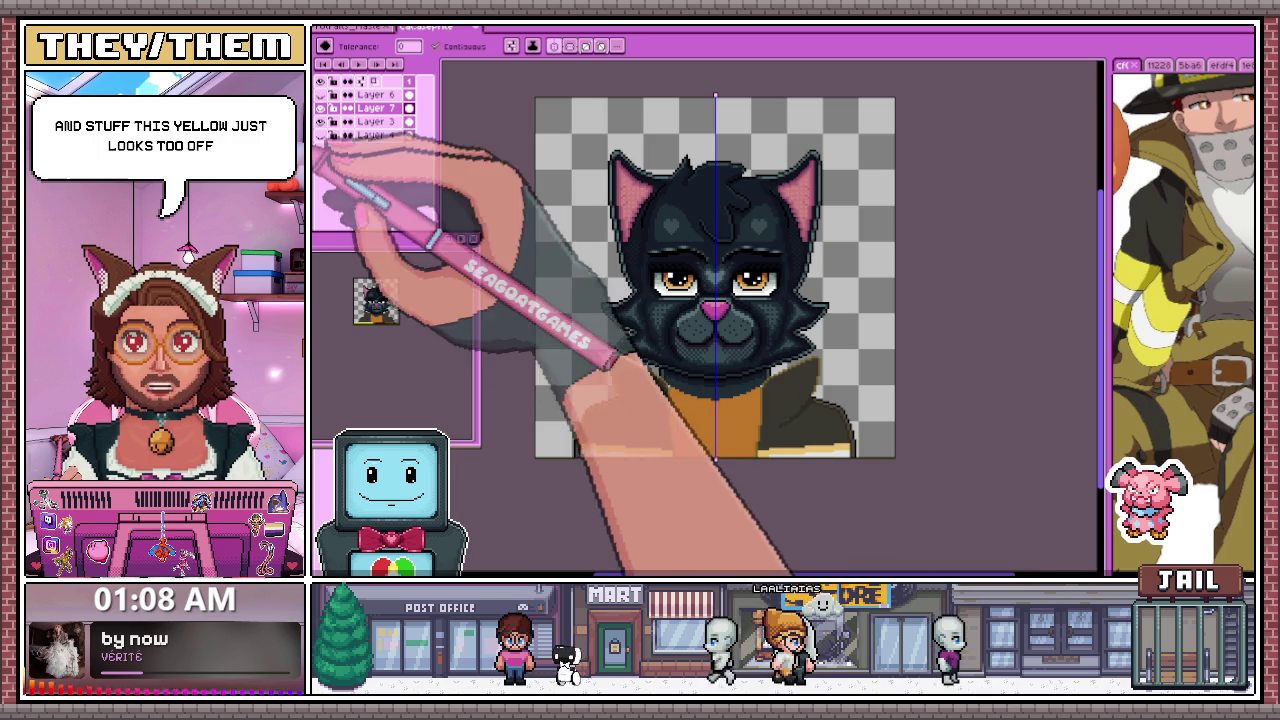
scroll(655, 468, "down", 2)
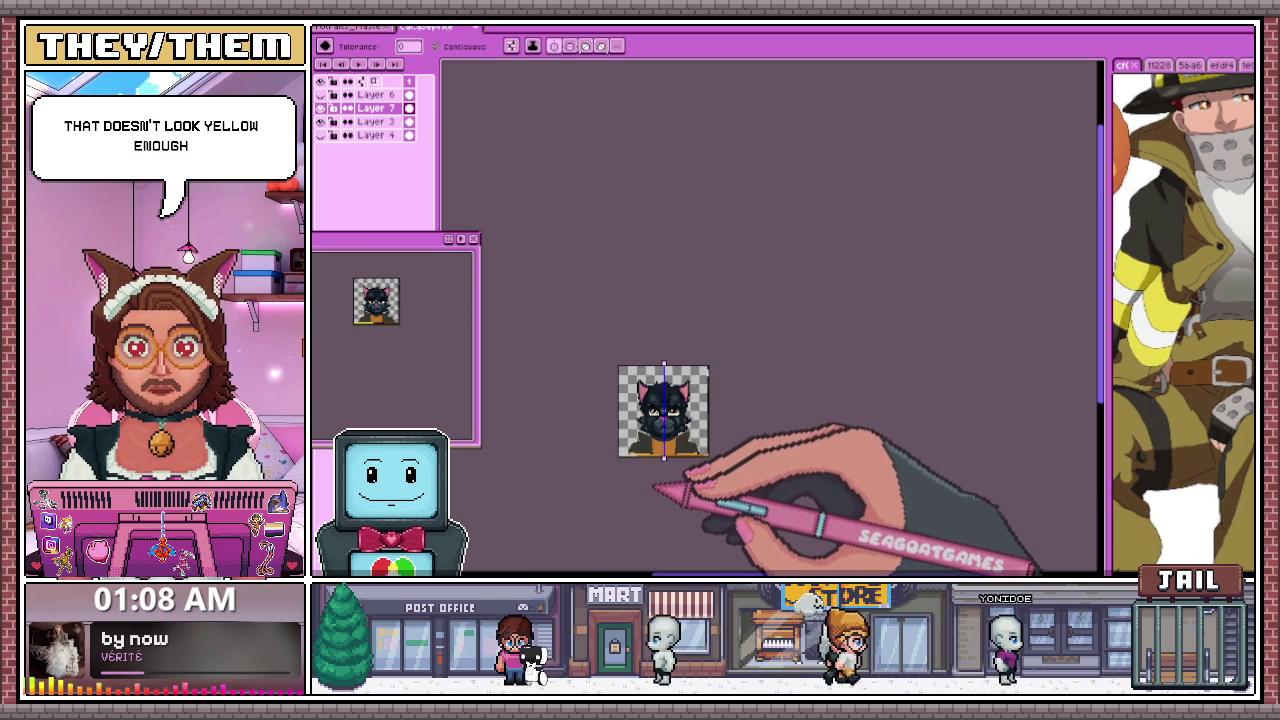
scroll(650, 486, "up", 2)
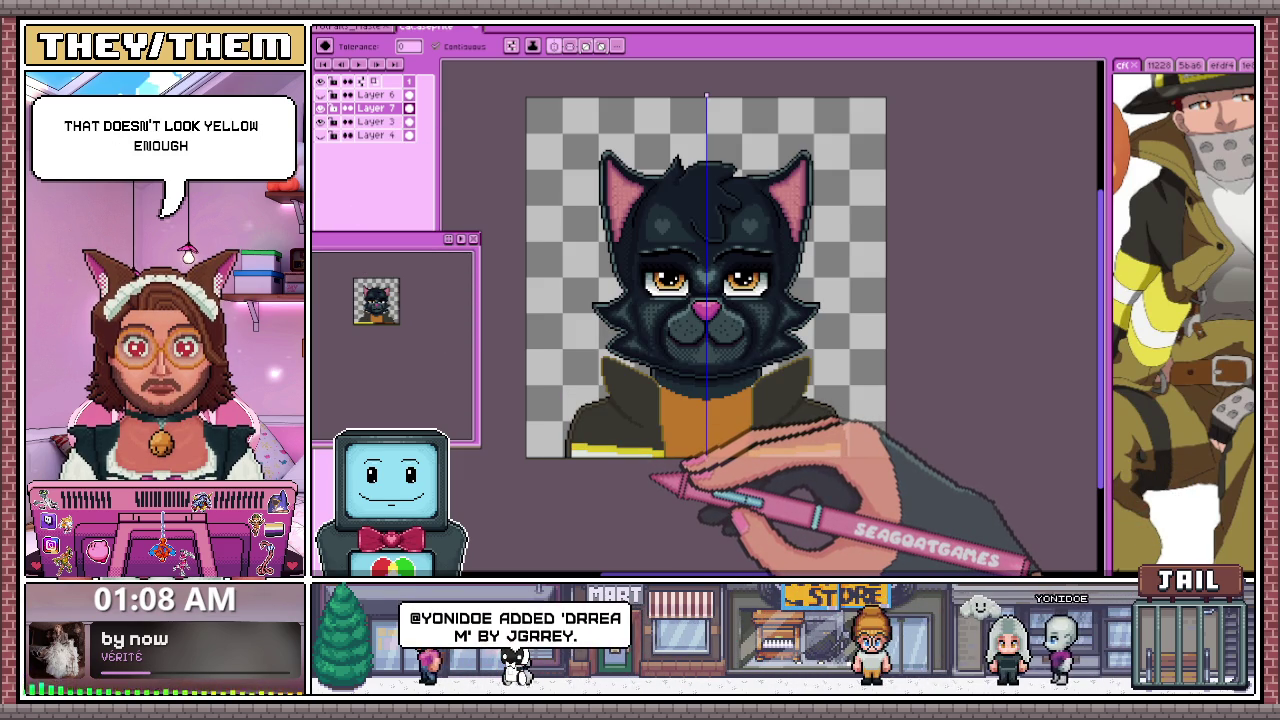
scroll(660, 380, "up", 1)
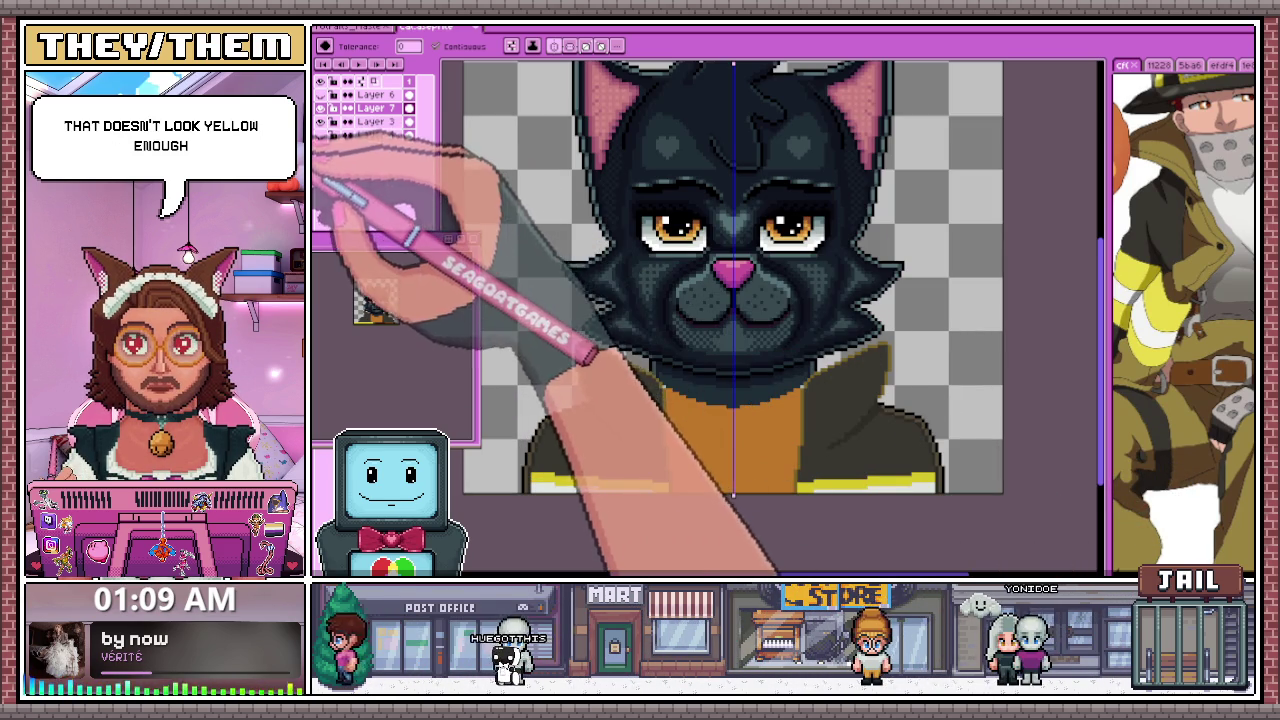
scroll(712, 465, "down", 3)
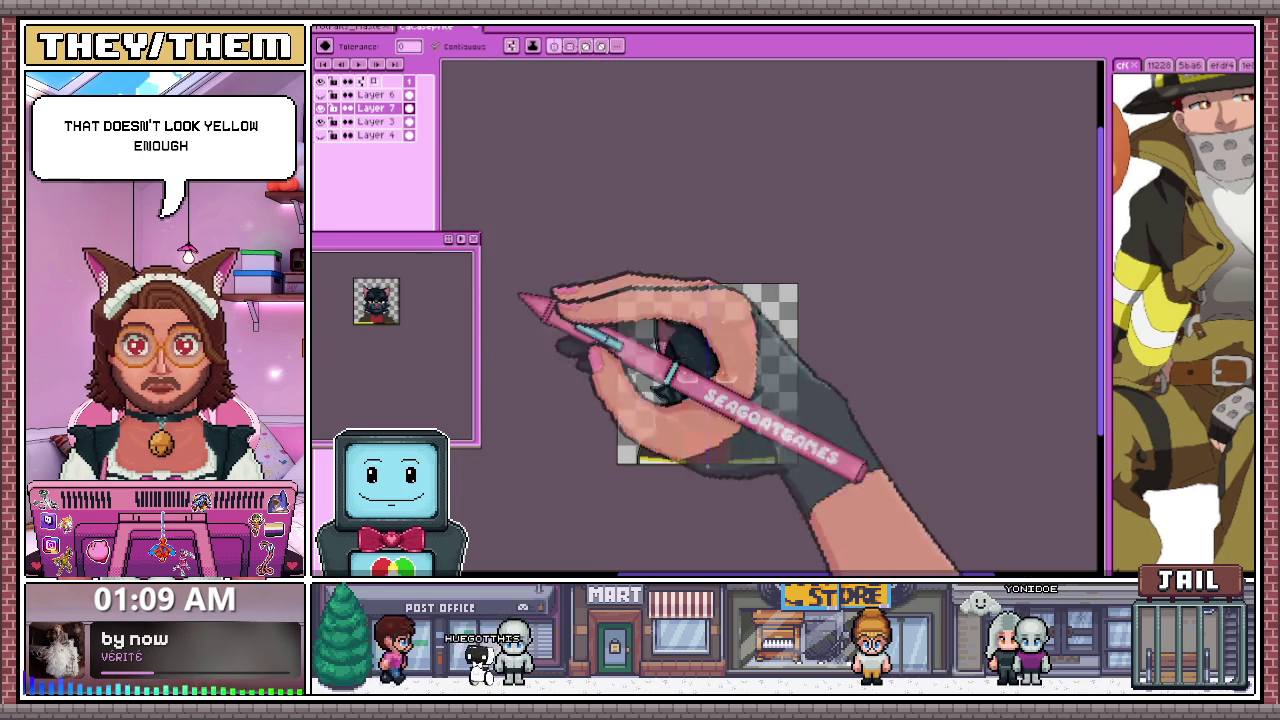
scroll(742, 465, "up", 3)
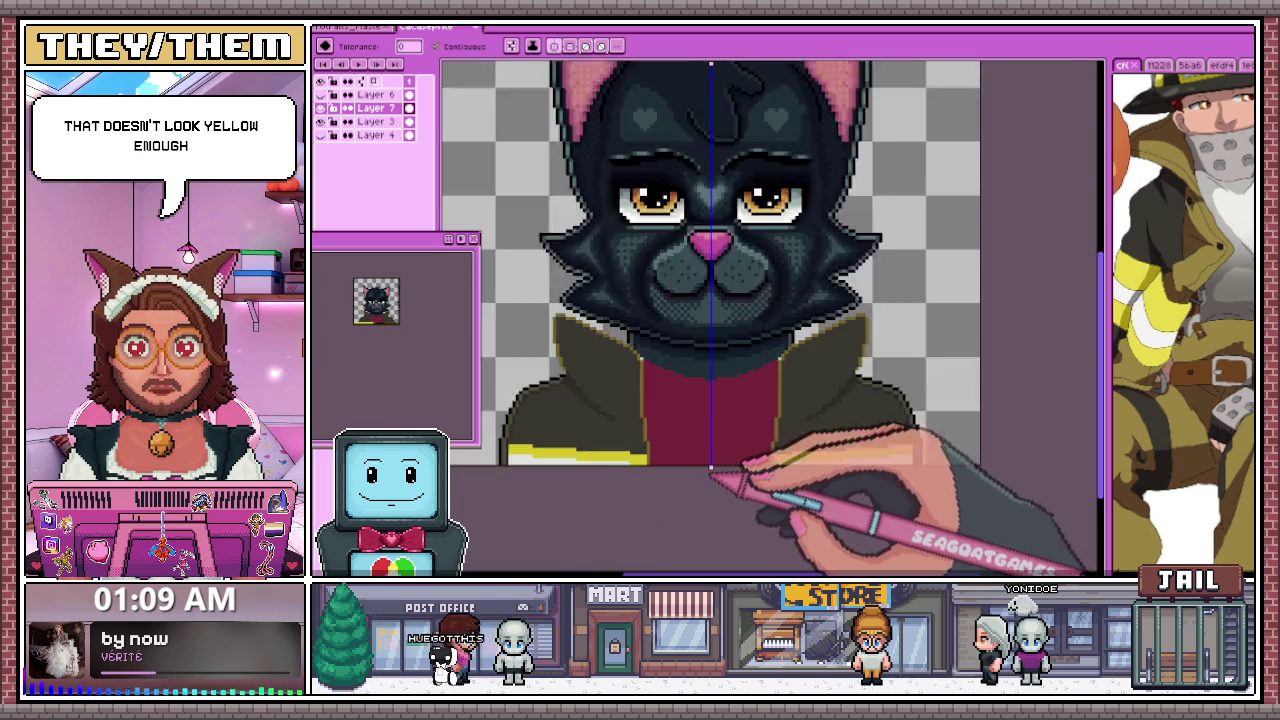
scroll(742, 465, "up", 1)
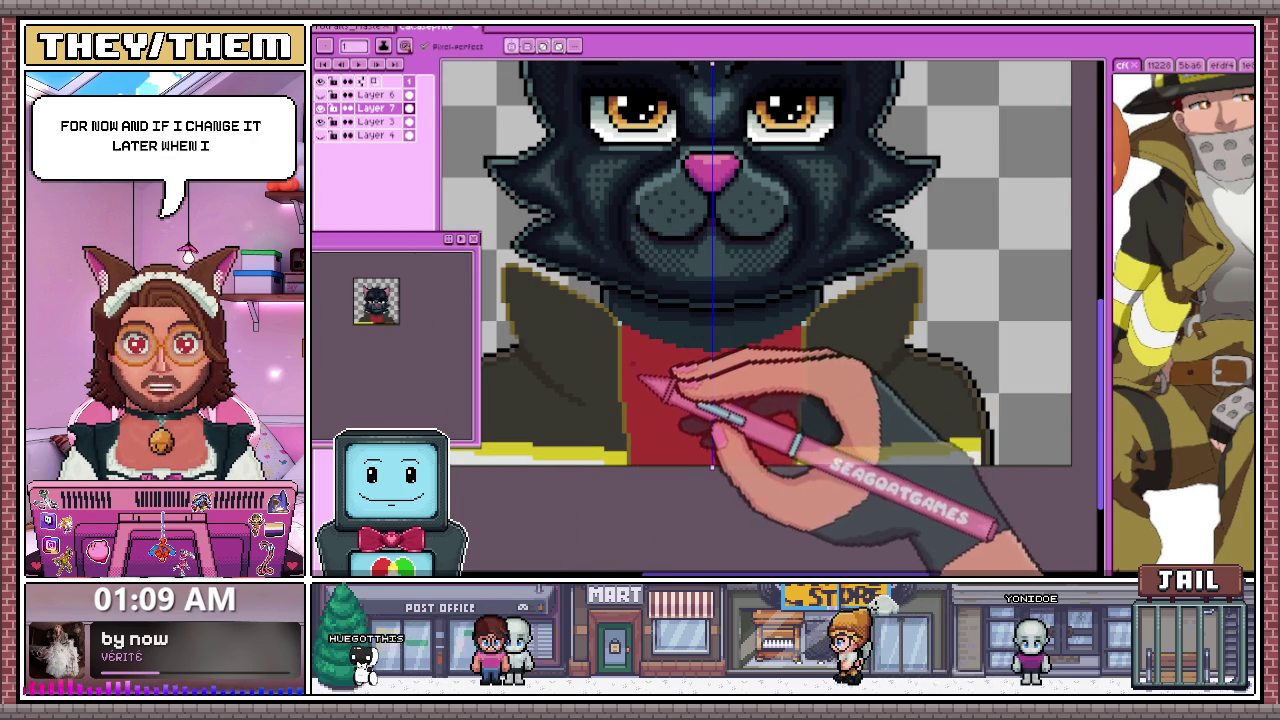
Draw a dark red shading strip down the shirt beside the yellow outline
key("b")
scroll(655, 368, "up", 2)
left_click_drag(618, 290, 618, 424)
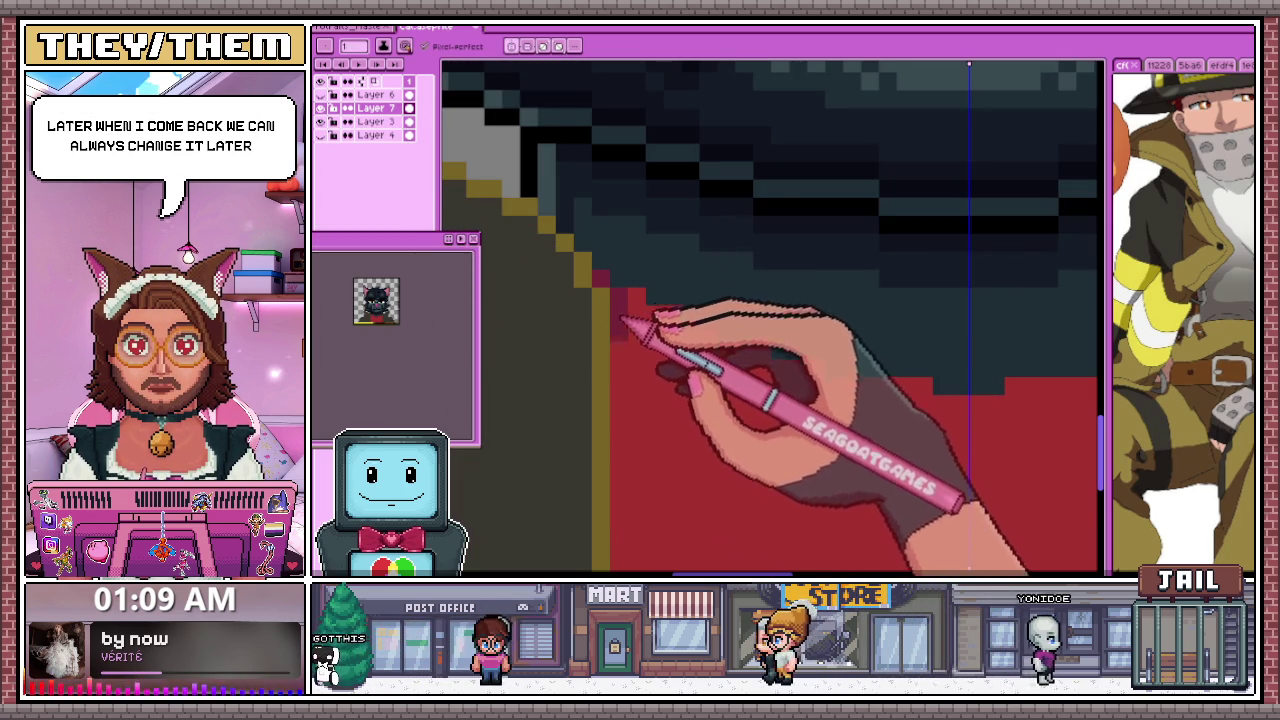
scroll(630, 400, "down", 2)
scroll(625, 480, "up", 2)
scroll(622, 343, "down", 2)
scroll(627, 327, "up", 2)
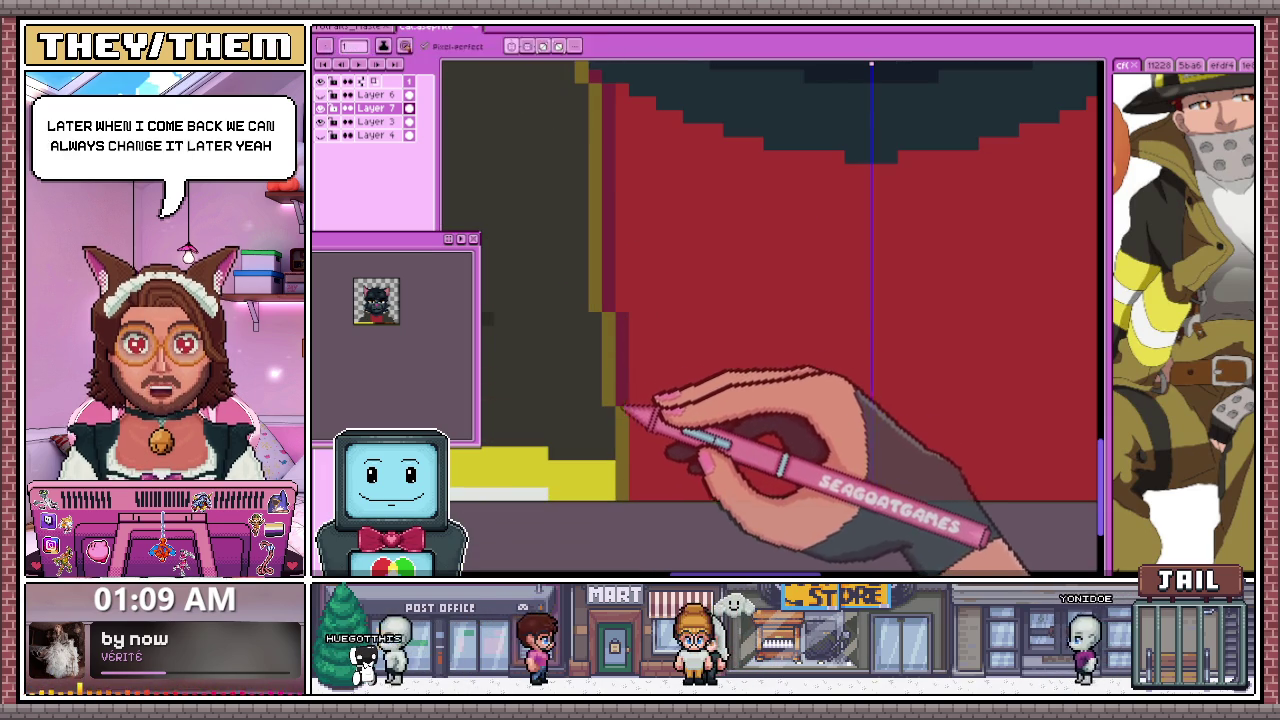
left_click_drag(620, 403, 640, 452)
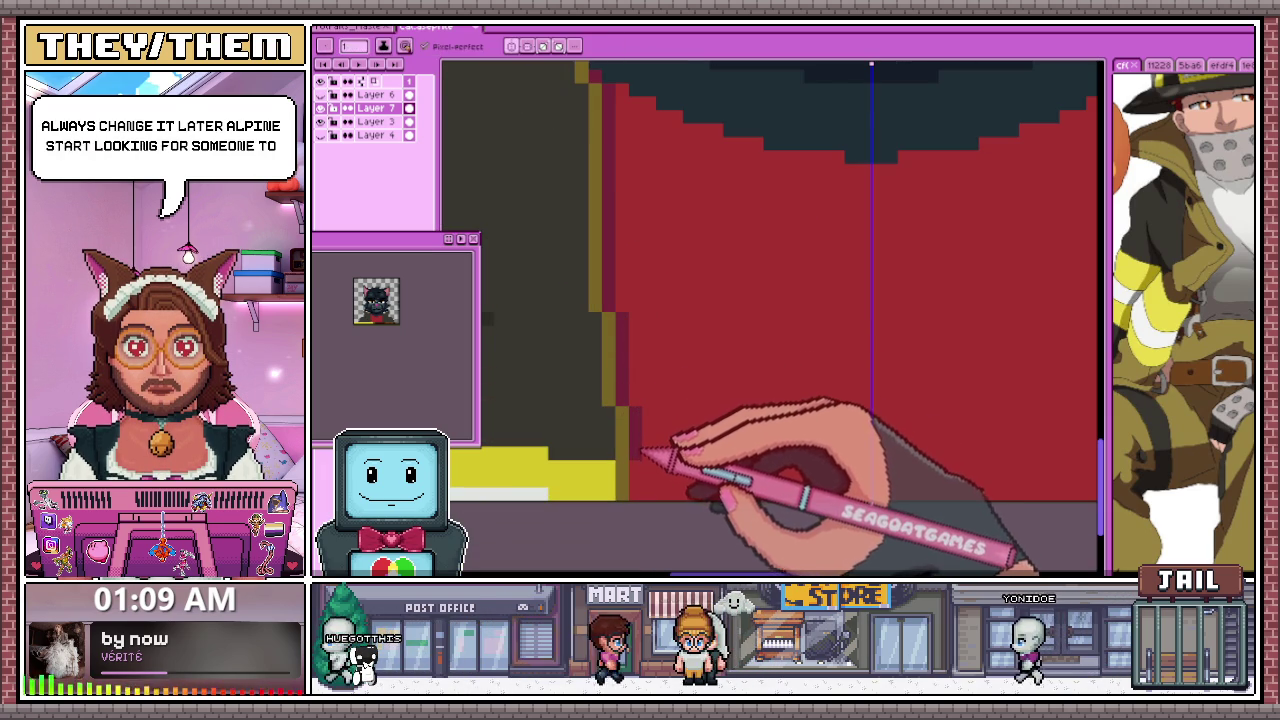
Add dark red pixels along the left jacket outline and zoom out to review the shading
left_click_drag(624, 192, 625, 242)
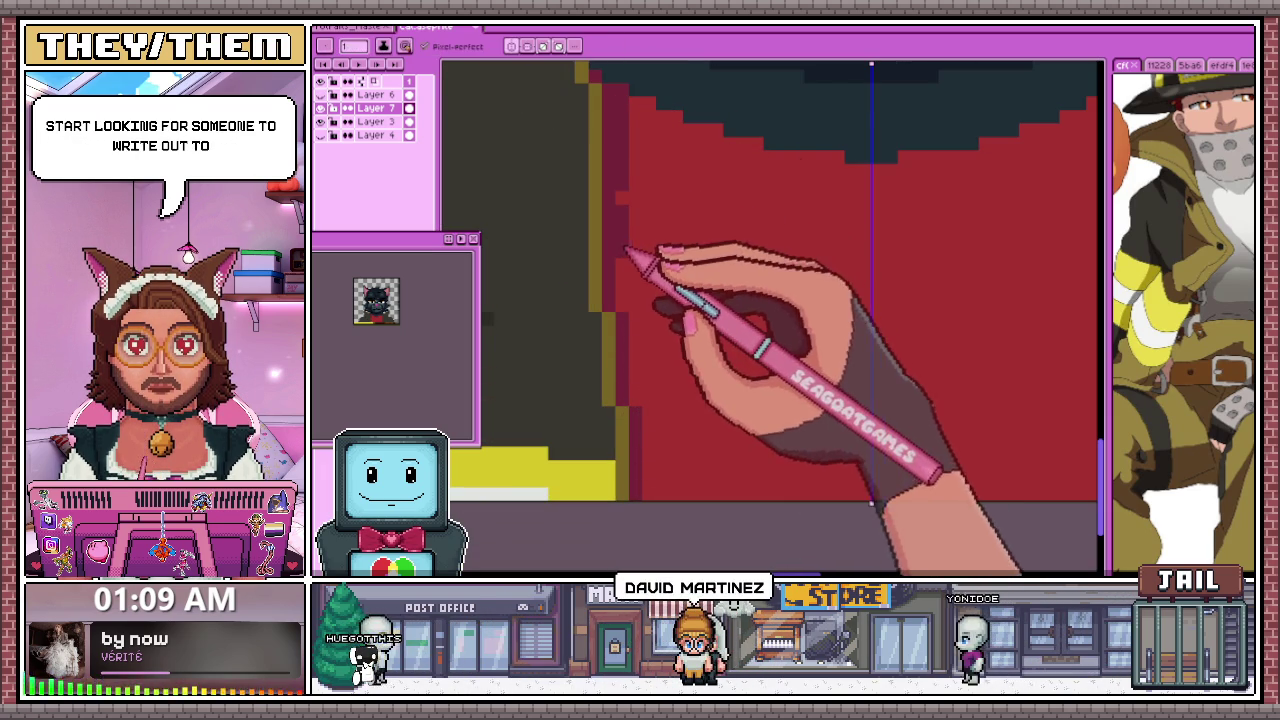
scroll(638, 320, "up", 1)
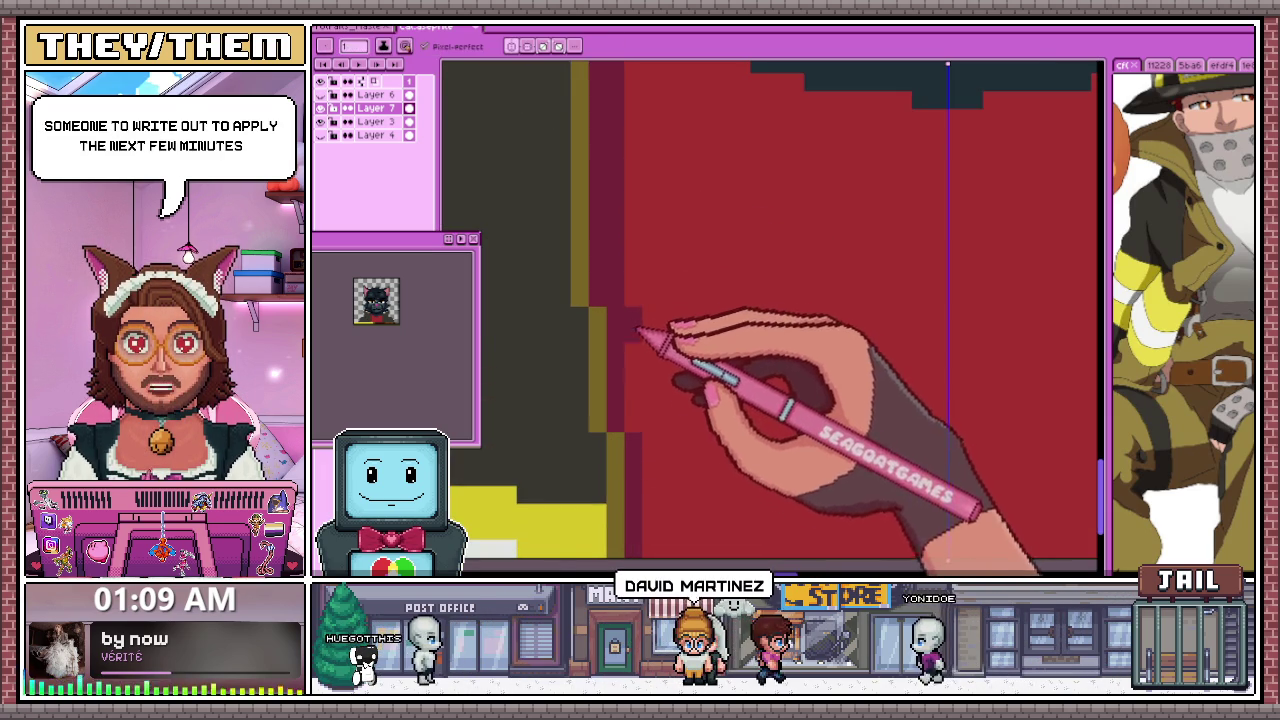
scroll(638, 322, "down", 2)
scroll(652, 386, "up", 2)
scroll(660, 380, "down", 1)
scroll(675, 400, "down", 3)
scroll(675, 415, "up", 1)
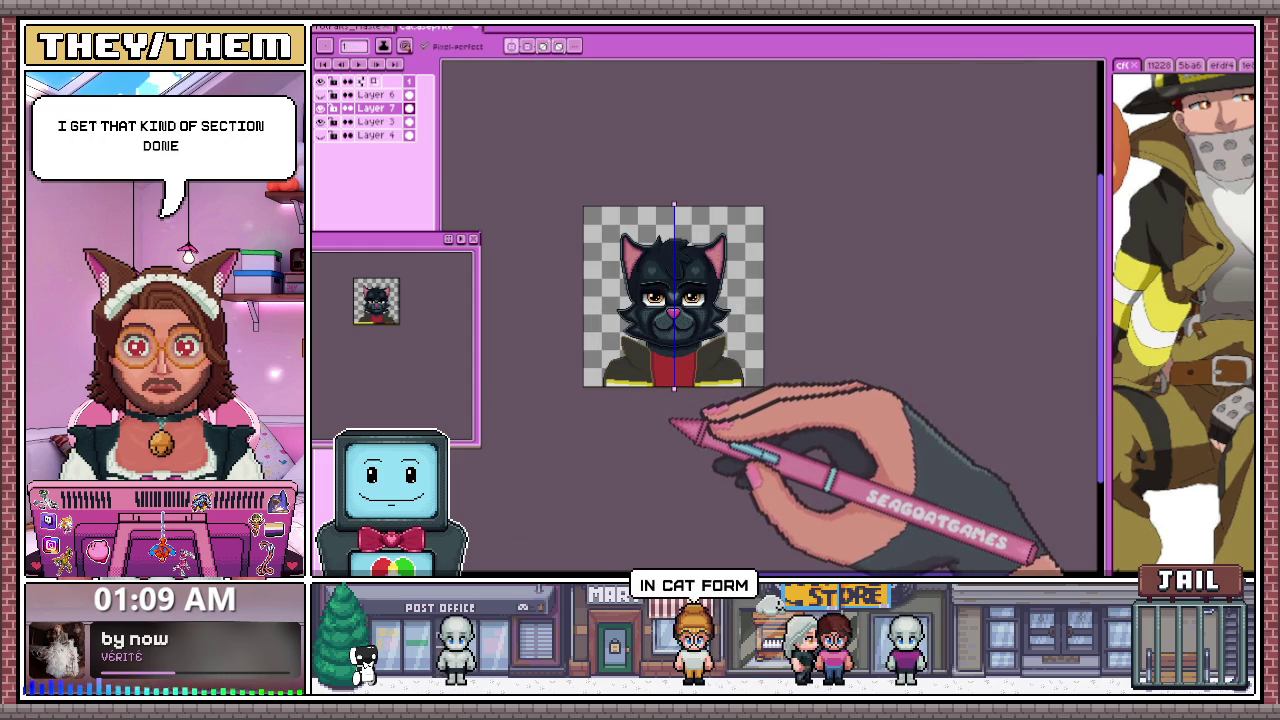
scroll(672, 428, "up", 2)
scroll(660, 380, "up", 1)
scroll(630, 290, "up", 1)
scroll(630, 275, "up", 1)
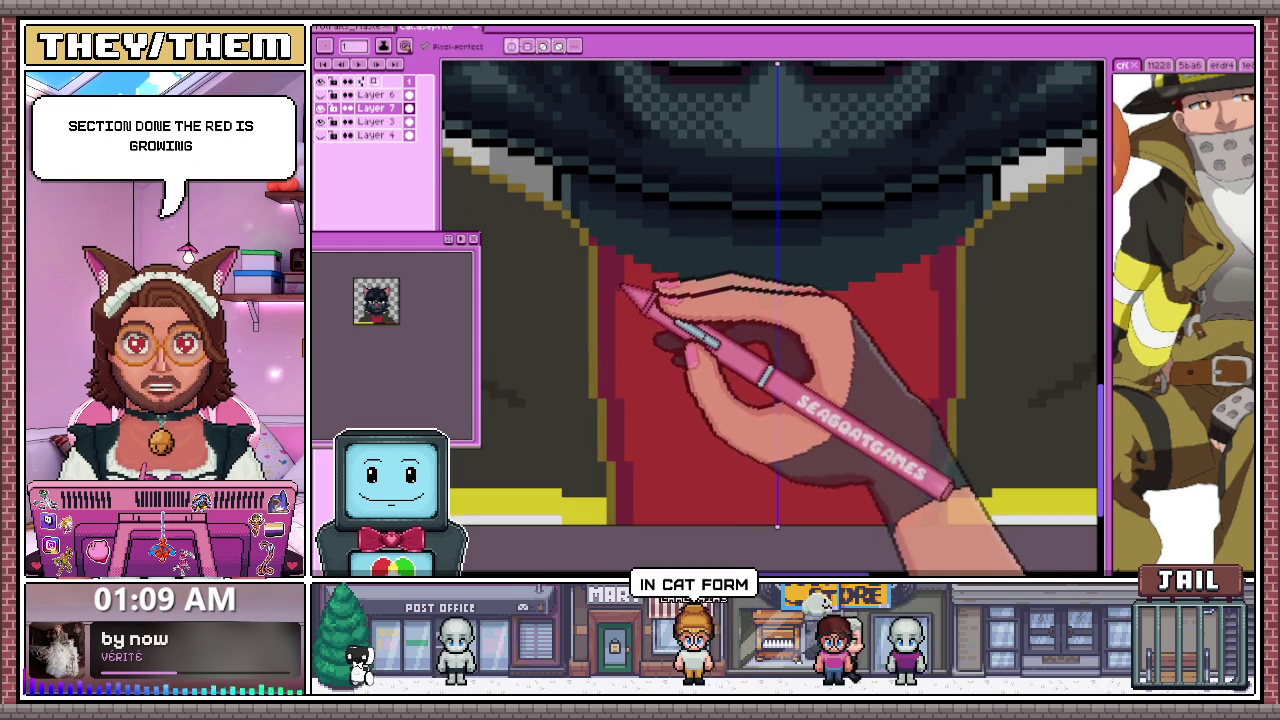
scroll(630, 412, "up", 1)
scroll(627, 380, "up", 1)
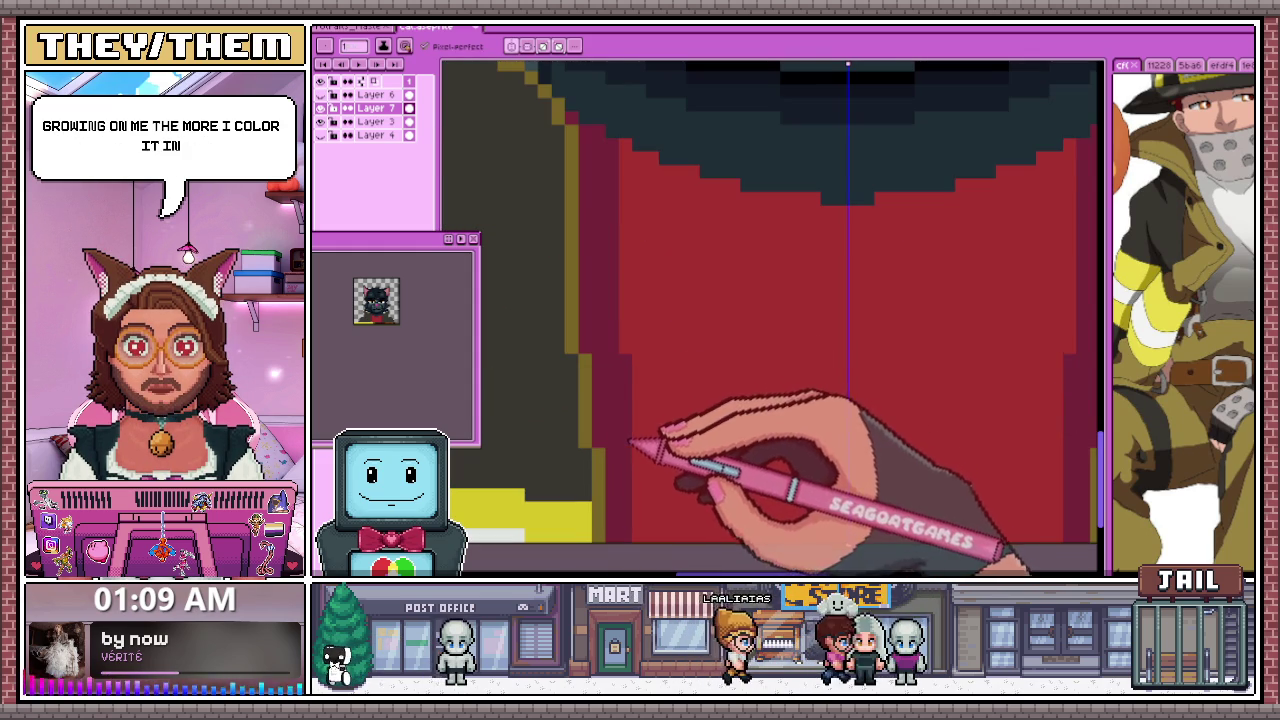
scroll(632, 440, "down", 1)
scroll(630, 434, "up", 1)
scroll(834, 502, "down", 1)
scroll(704, 414, "down", 1)
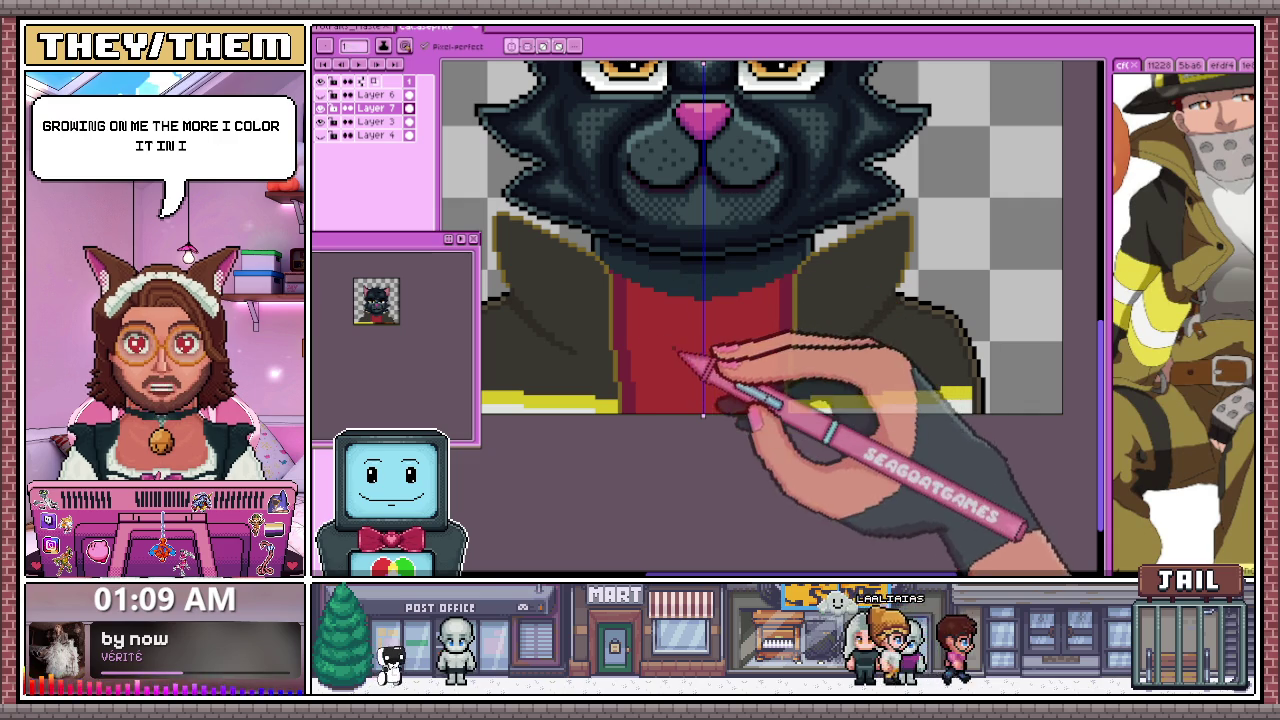
scroll(650, 390, "up", 2)
scroll(610, 380, "up", 1)
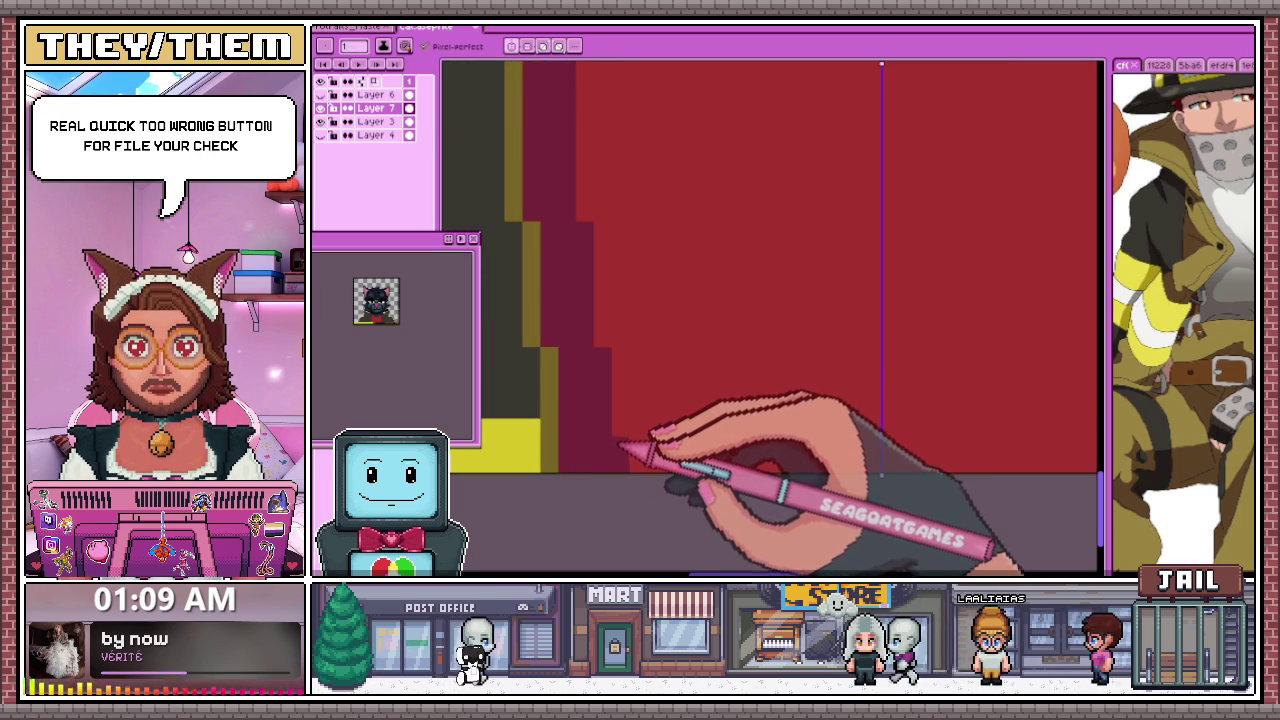
scroll(640, 440, "down", 1)
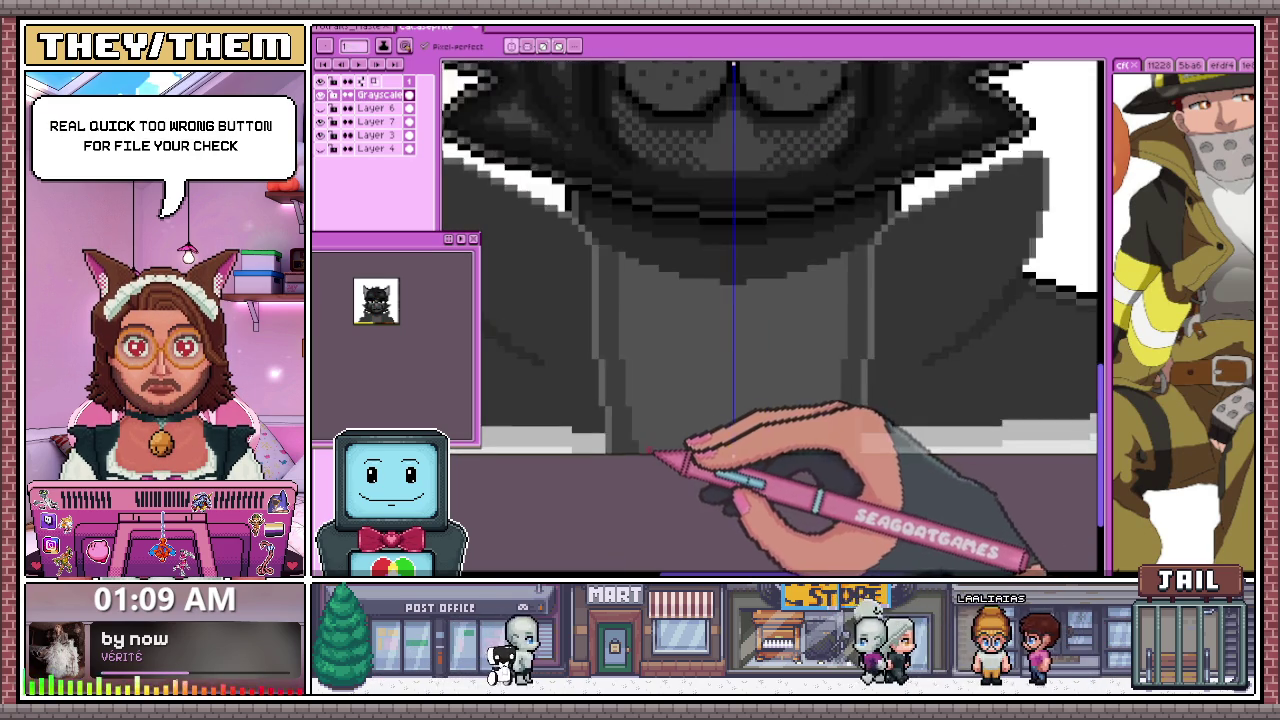
Inspect the cat's tonal values in grayscale, then hide the Grayscale layer to restore colour
scroll(640, 440, "down", 1)
scroll(645, 430, "up", 2)
scroll(645, 432, "down", 1)
scroll(648, 420, "down", 1)
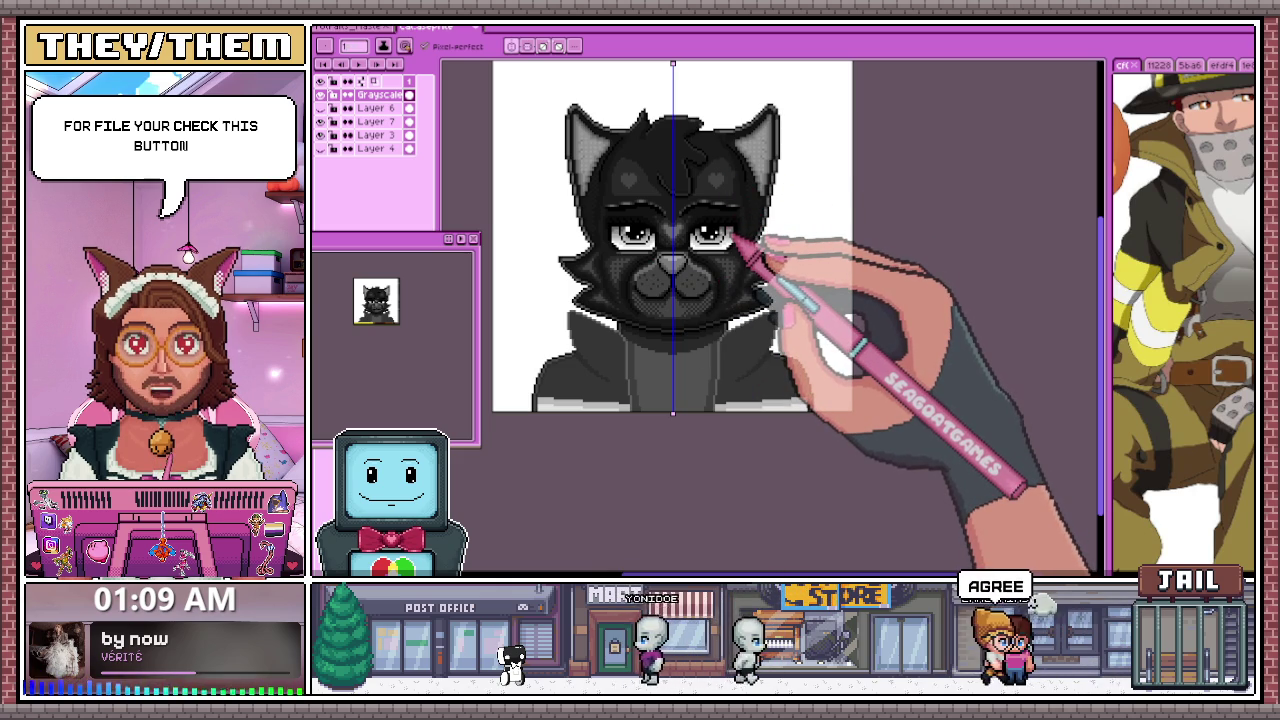
scroll(730, 238, "up", 1)
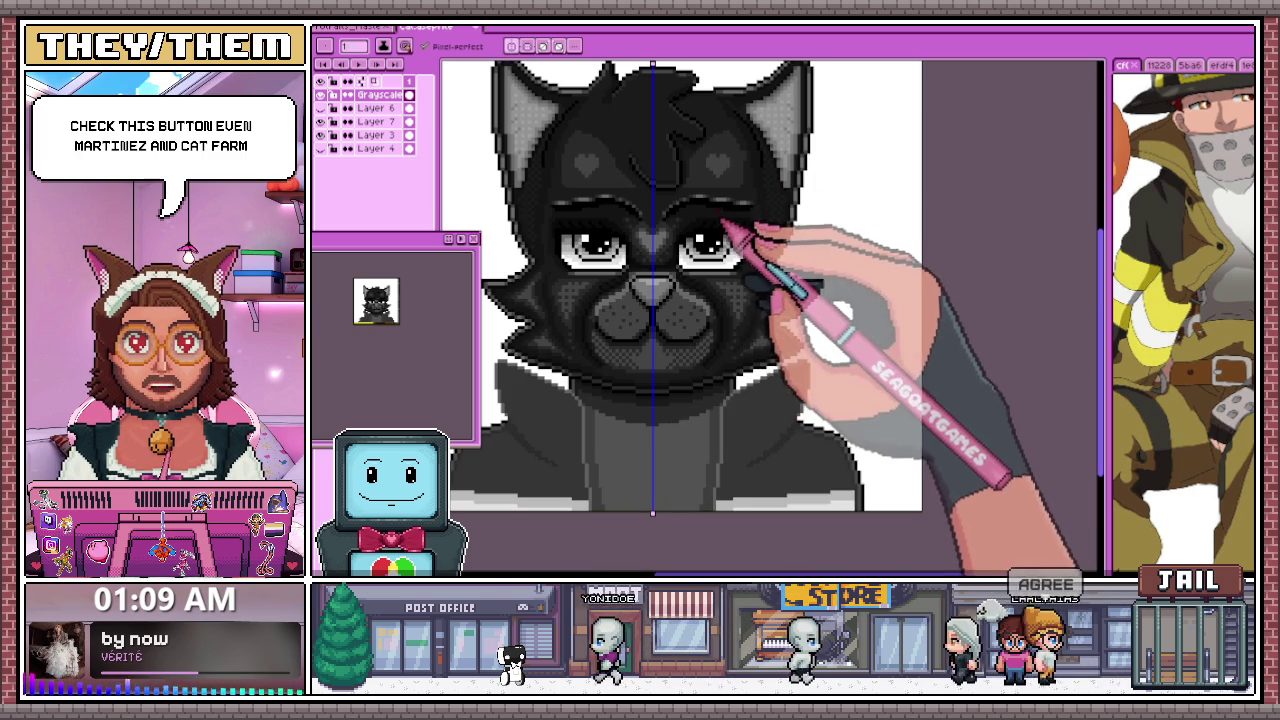
scroll(710, 280, "down", 2)
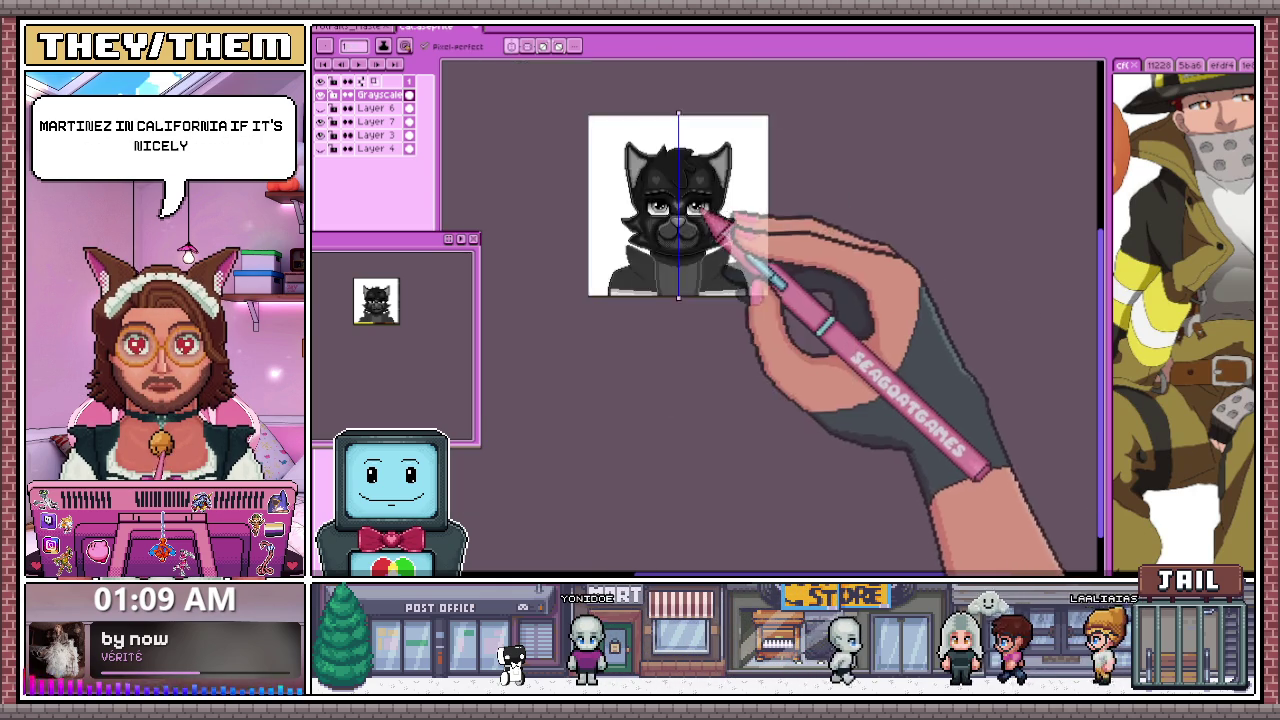
scroll(690, 250, "up", 1)
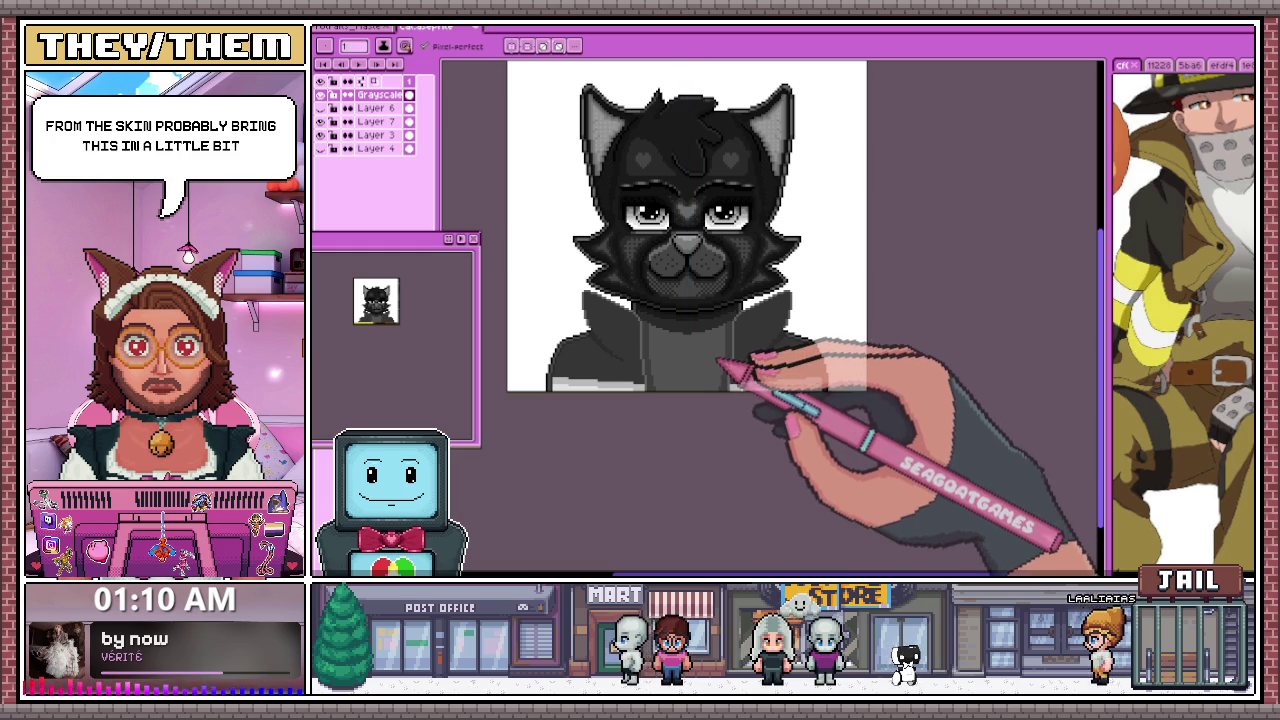
key("g")
scroll(737, 366, "up", 1)
scroll(740, 370, "down", 3)
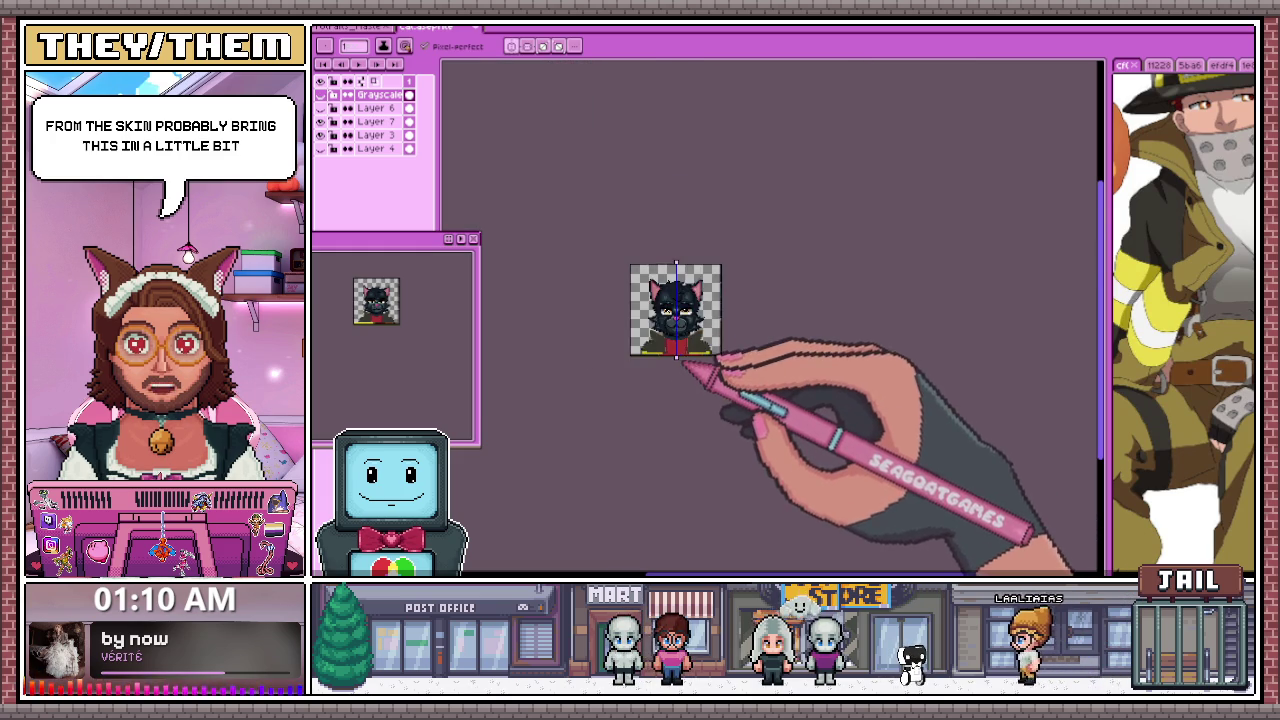
Make Layer 7 the active layer and sample the olive outline colour from the artwork
scroll(690, 360, "up", 2)
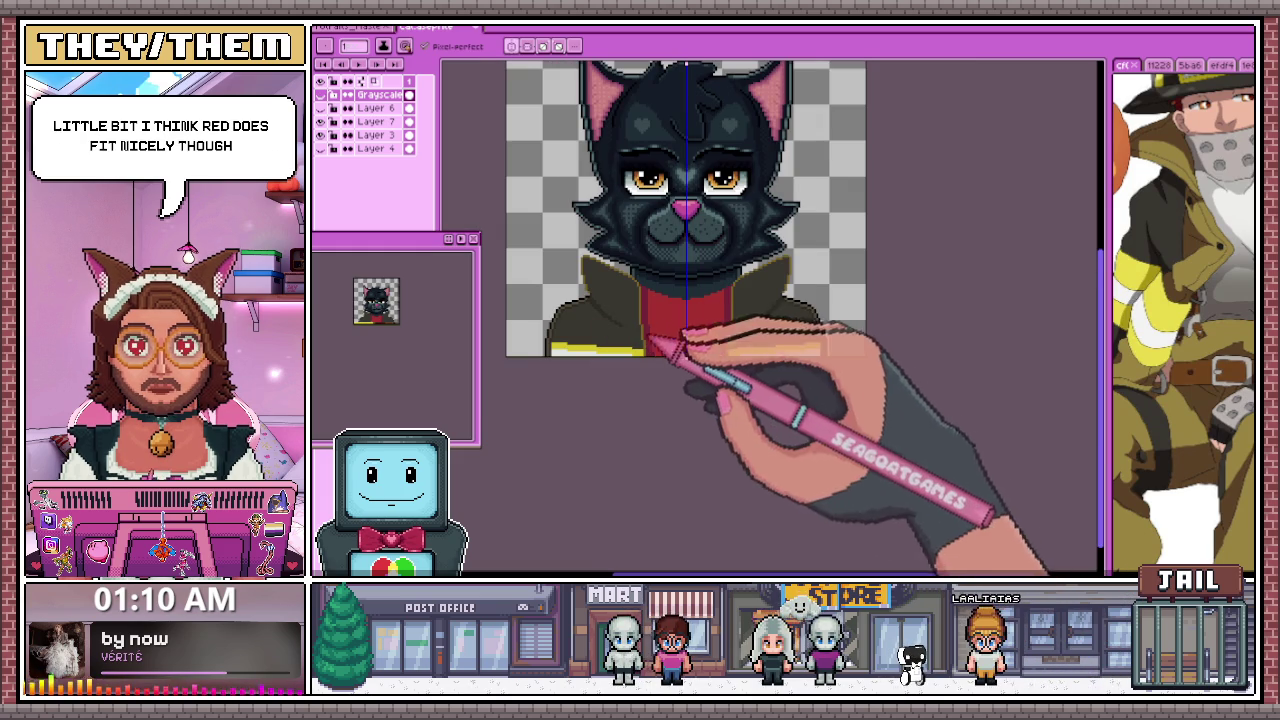
scroll(652, 337, "up", 3)
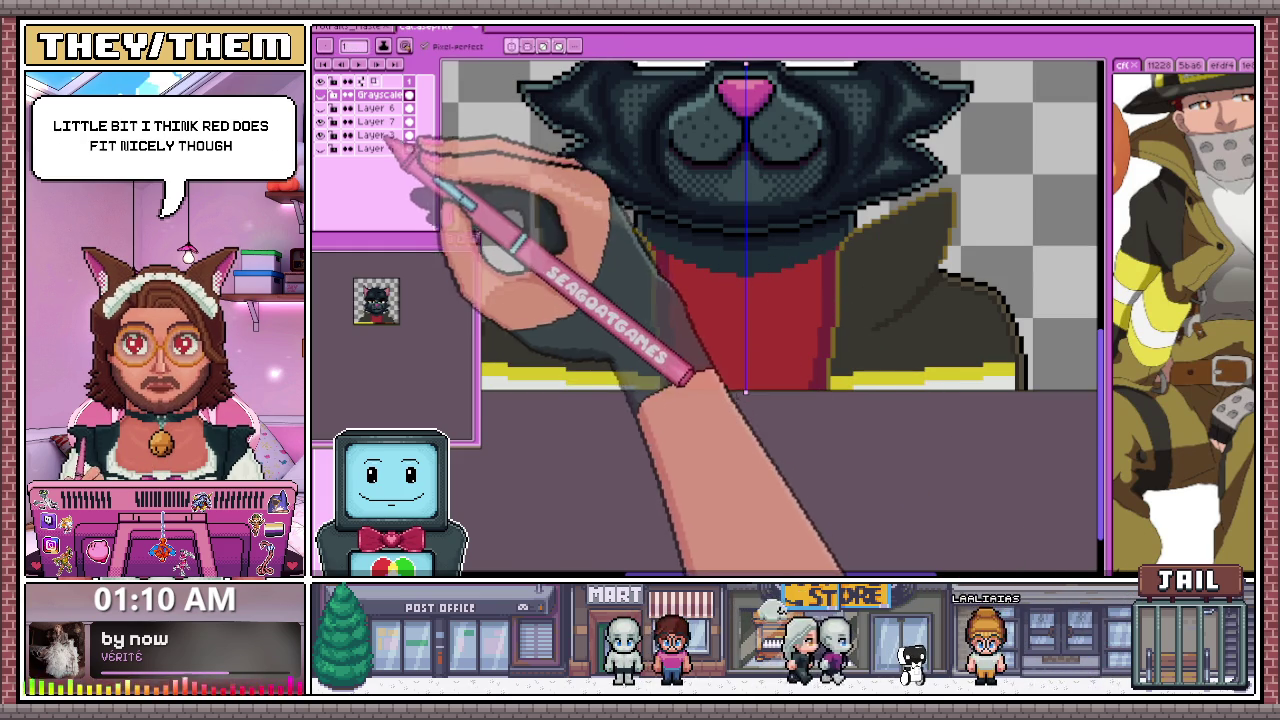
left_click(378, 121)
key("i")
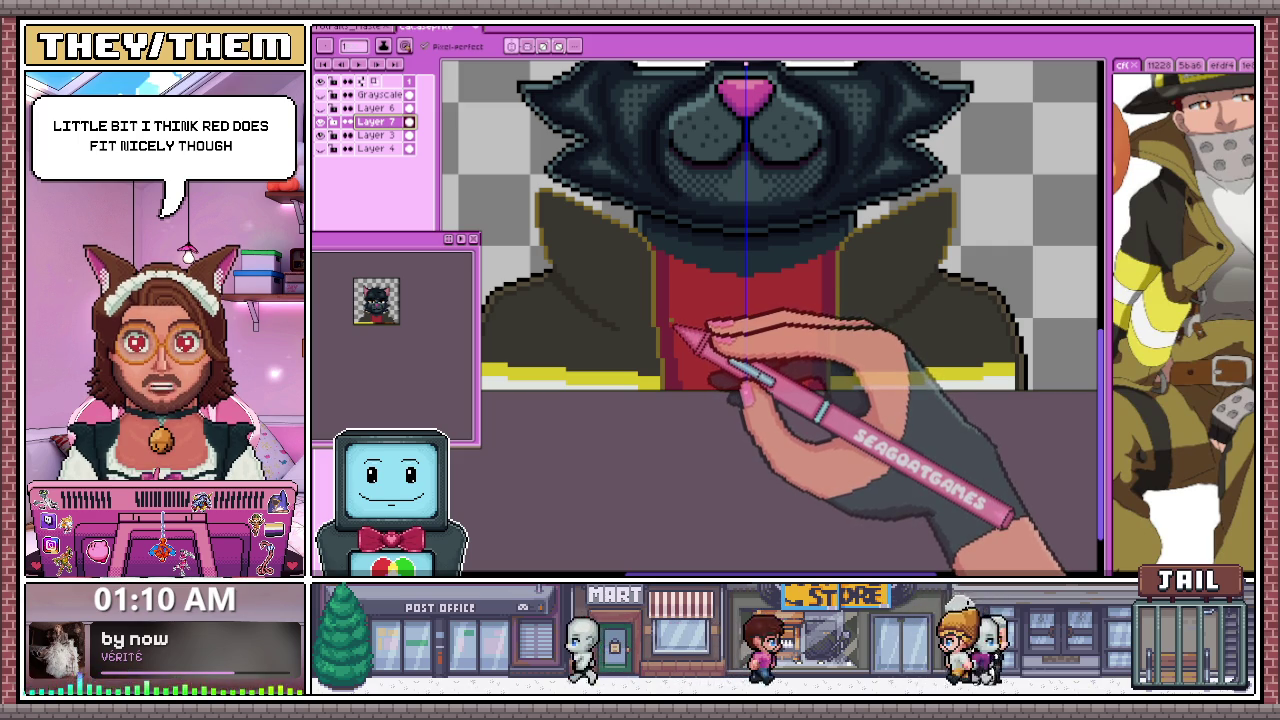
Extend the olive outline along the jacket's collar lapel
scroll(650, 300, "up", 1)
scroll(600, 257, "up", 1)
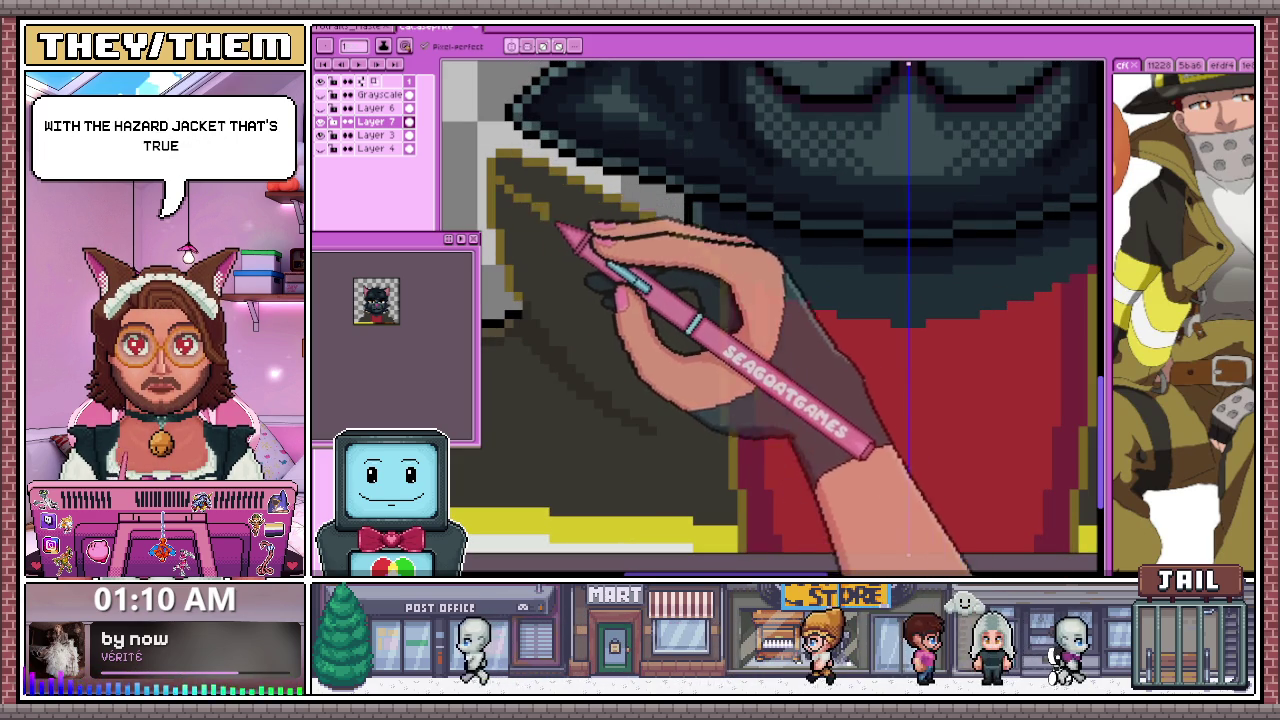
left_click_drag(560, 230, 594, 270)
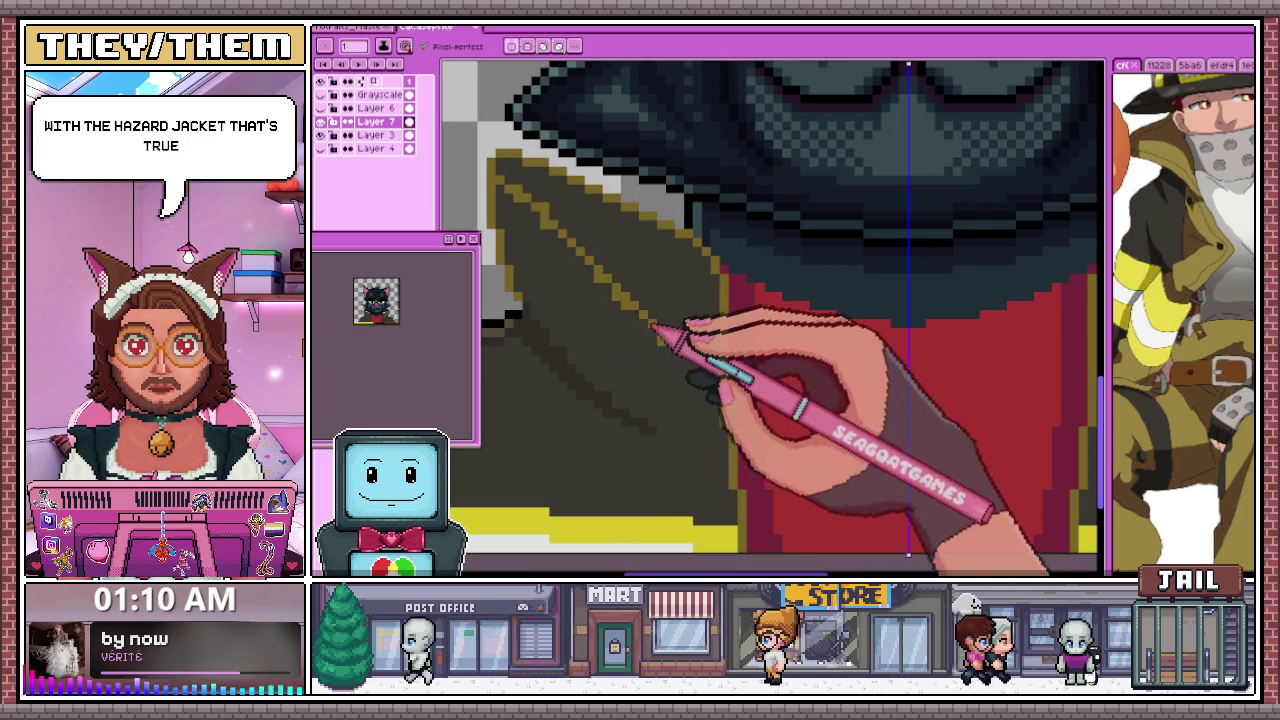
scroll(733, 446, "down", 1)
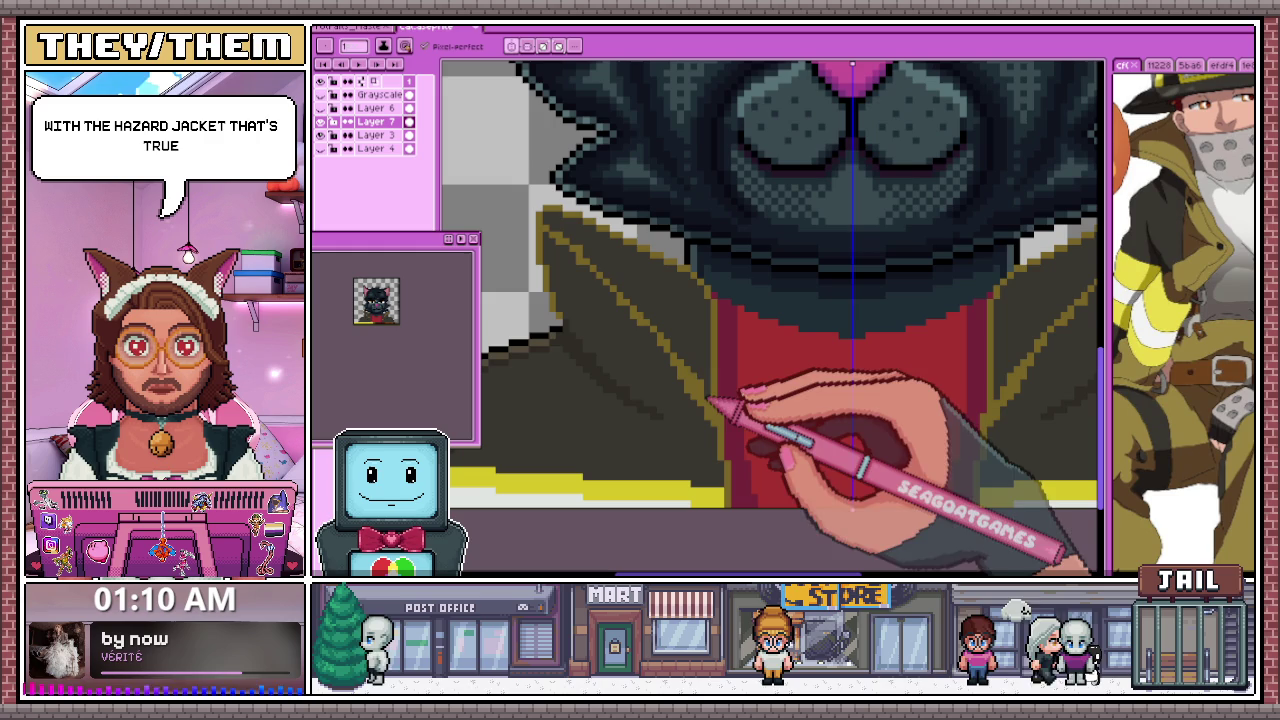
scroll(712, 350, "up", 2)
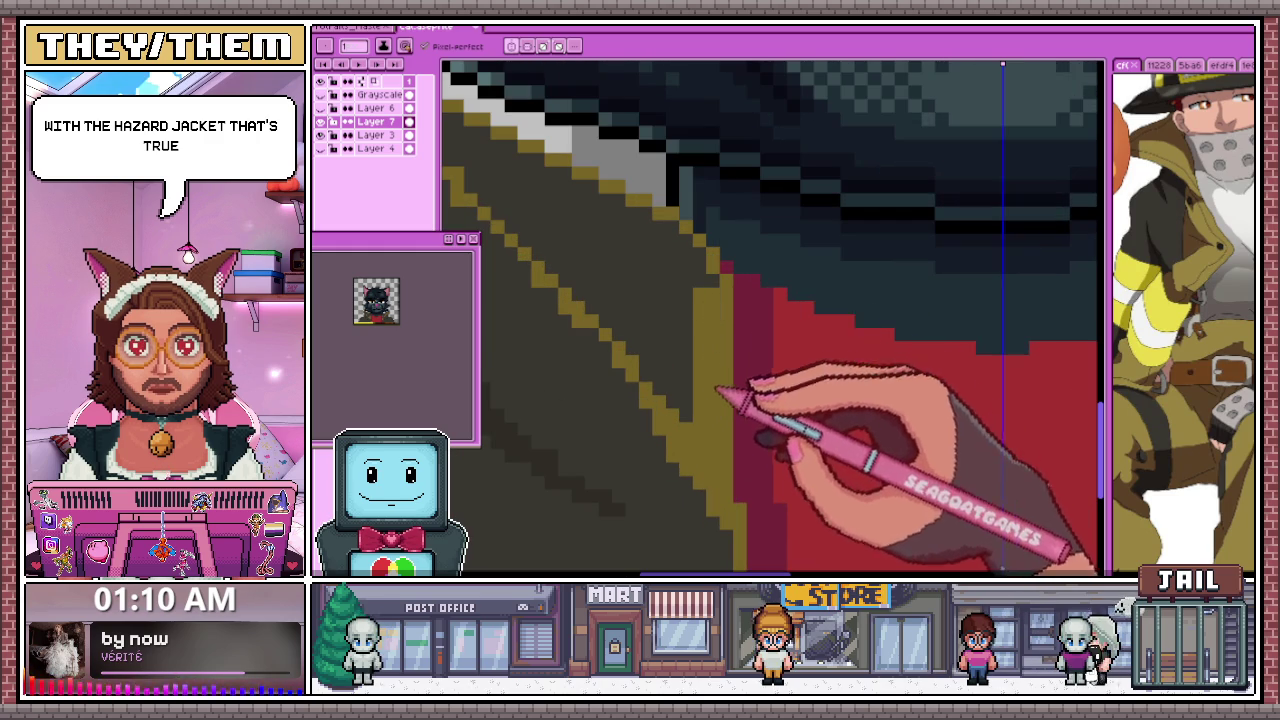
scroll(715, 347, "down", 2)
scroll(571, 249, "up", 2)
scroll(531, 240, "up", 1)
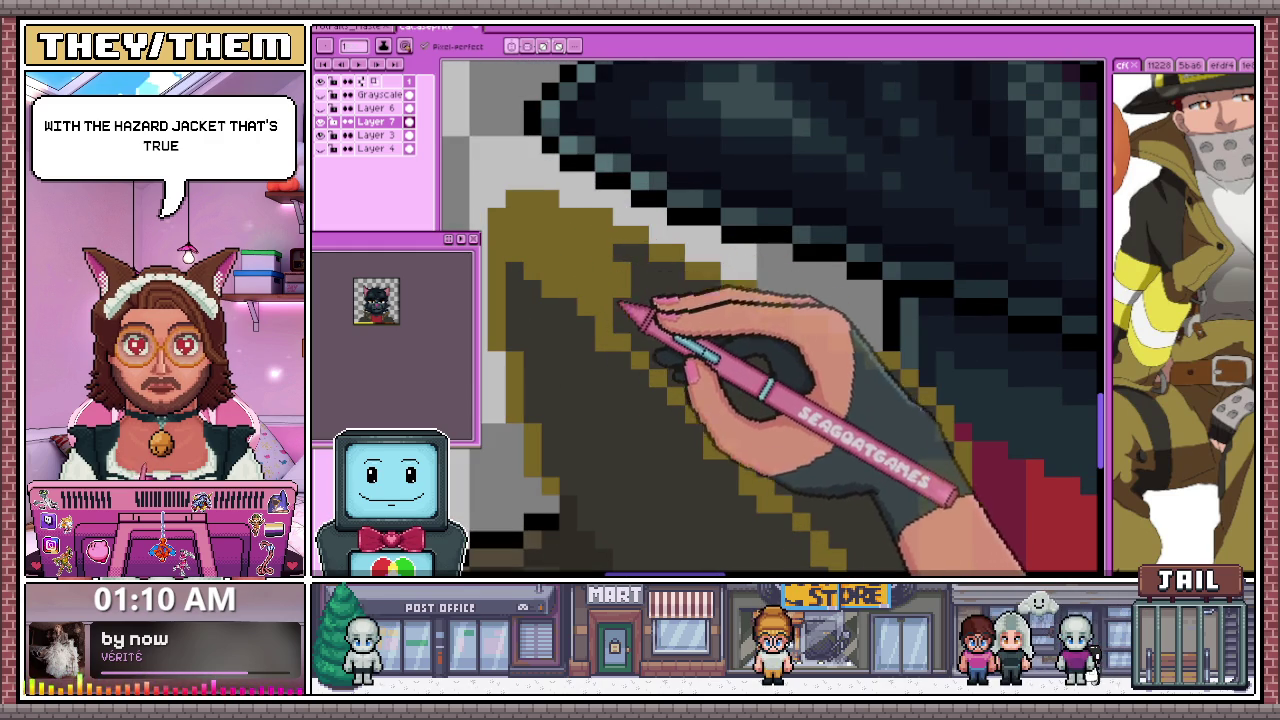
scroll(670, 360, "down", 2)
scroll(651, 337, "up", 2)
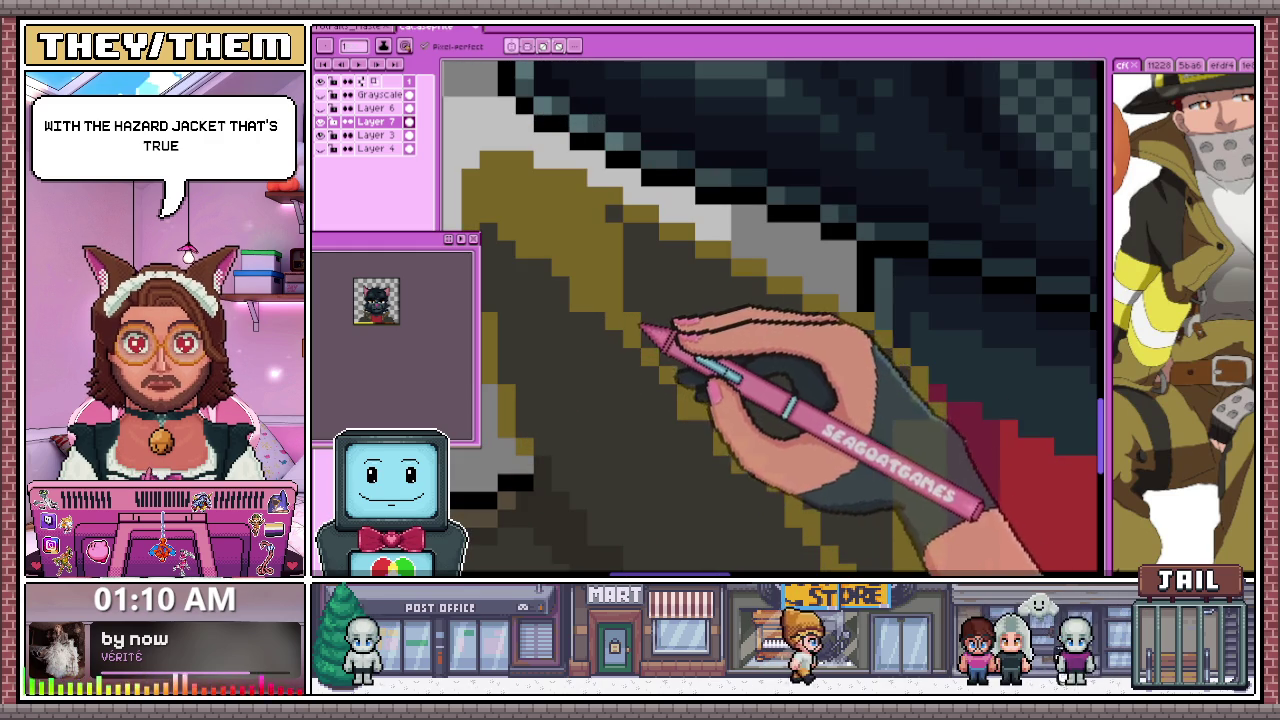
scroll(912, 420, "down", 2)
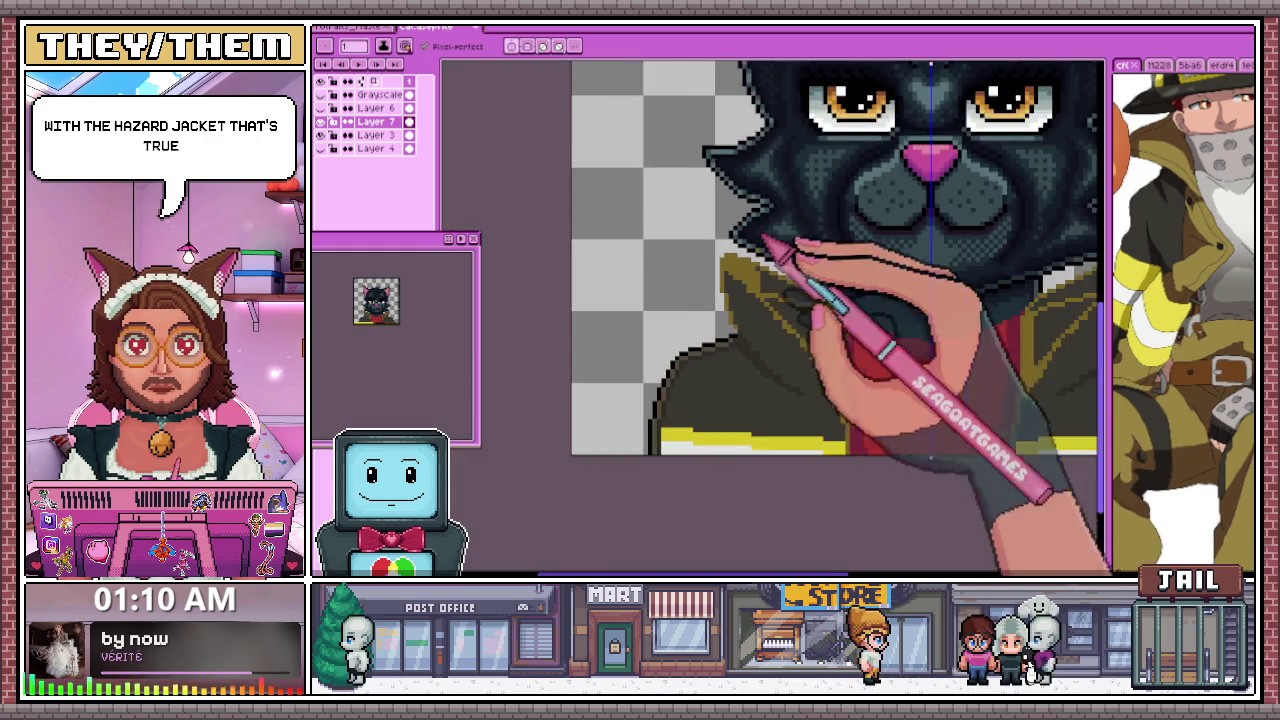
key("w")
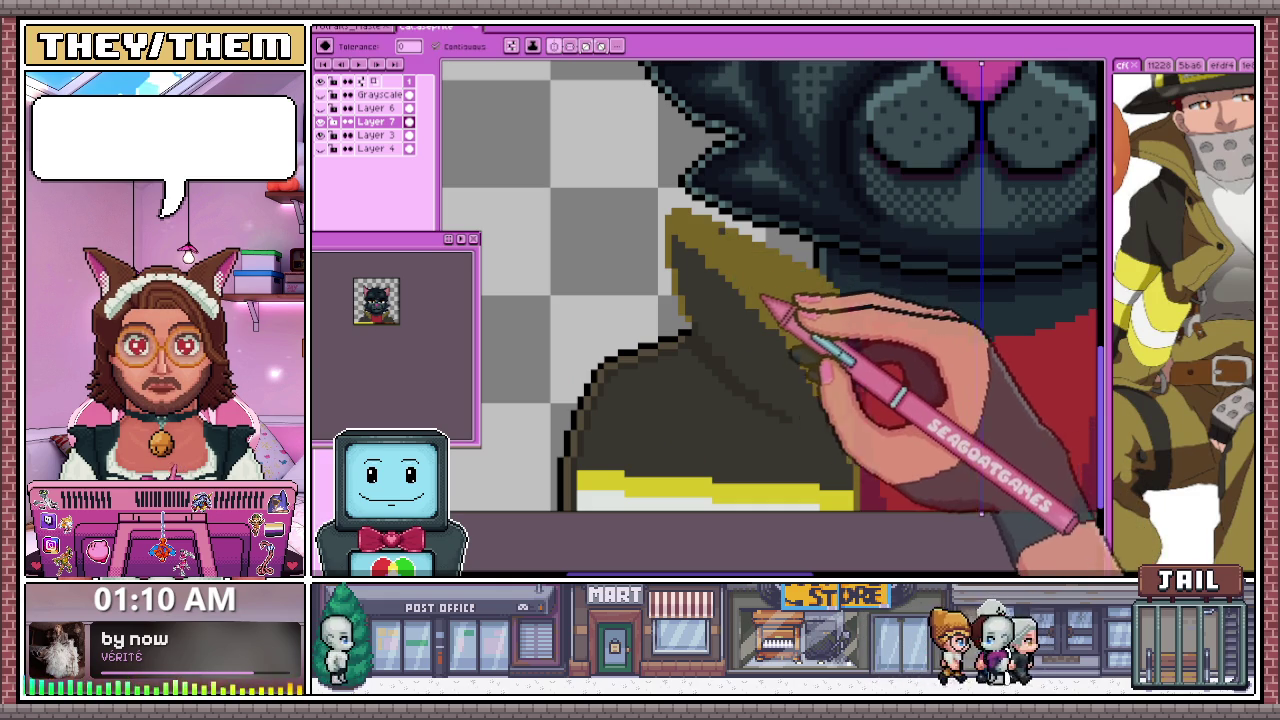
Sample the collar colour and paint a lighter olive highlight down the left lapel's inner edge
scroll(727, 246, "down", 3)
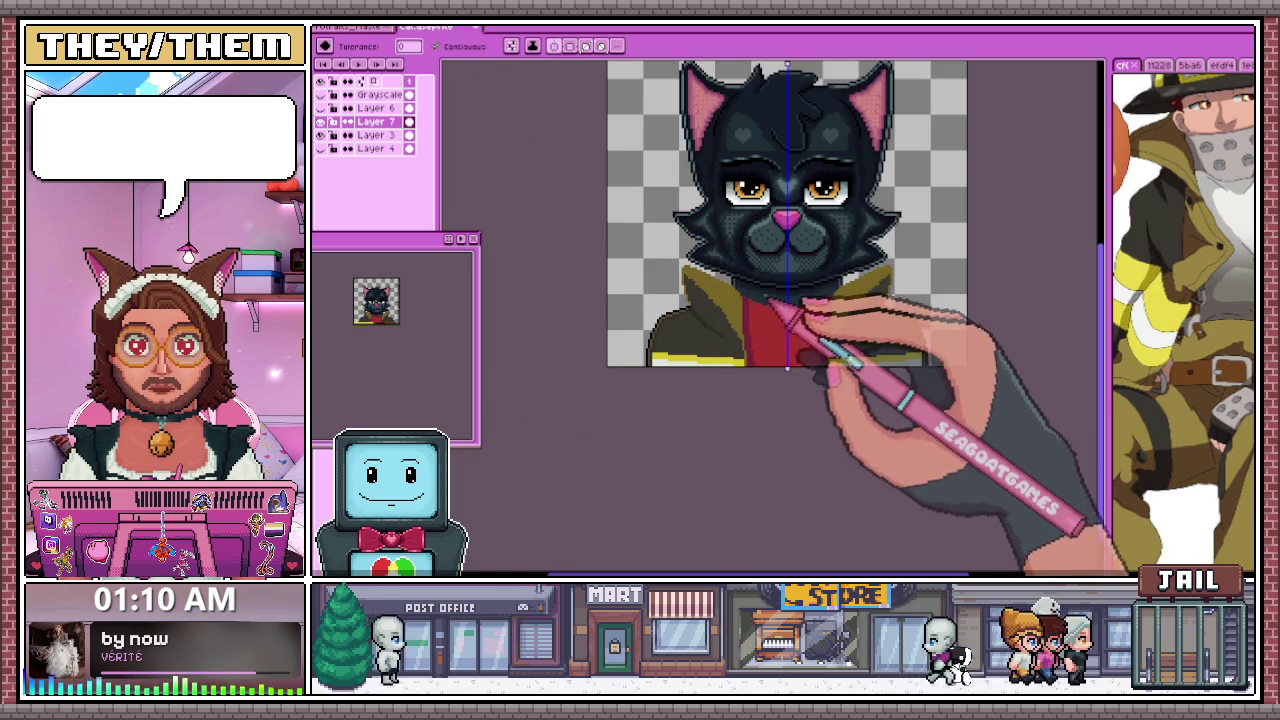
scroll(770, 340, "up", 3)
key("i")
scroll(630, 240, "up", 2)
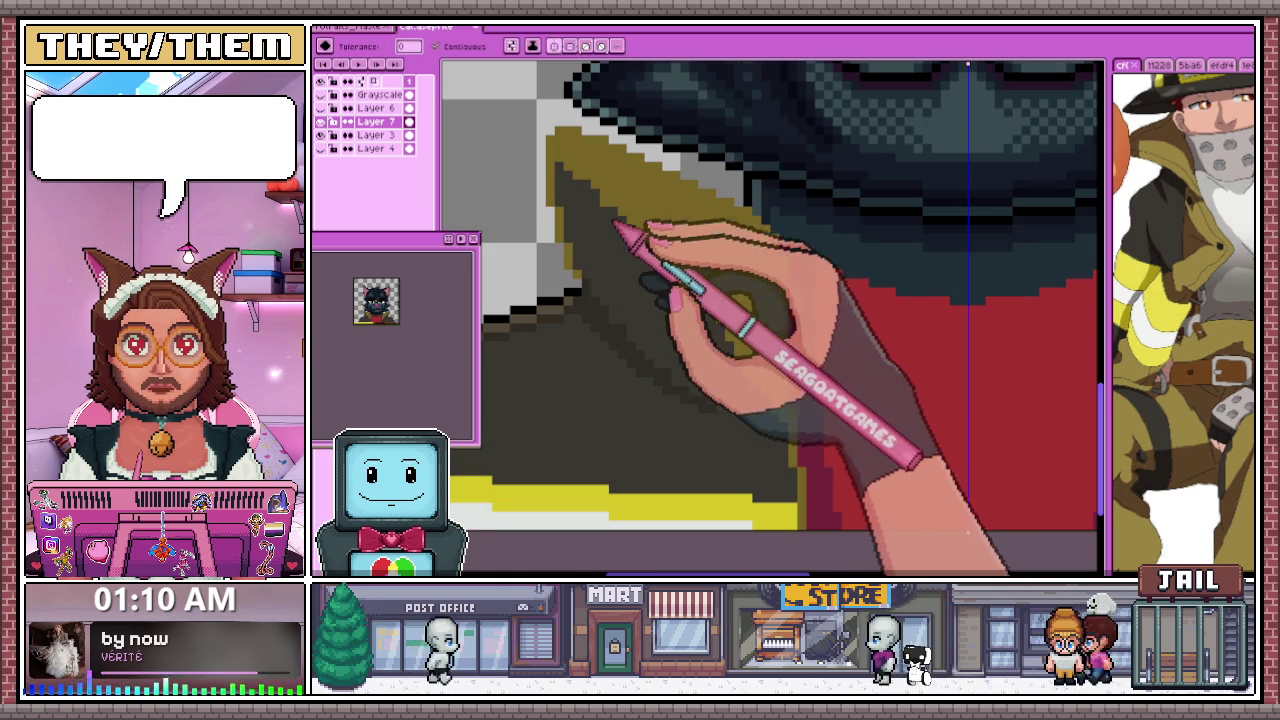
key("f")
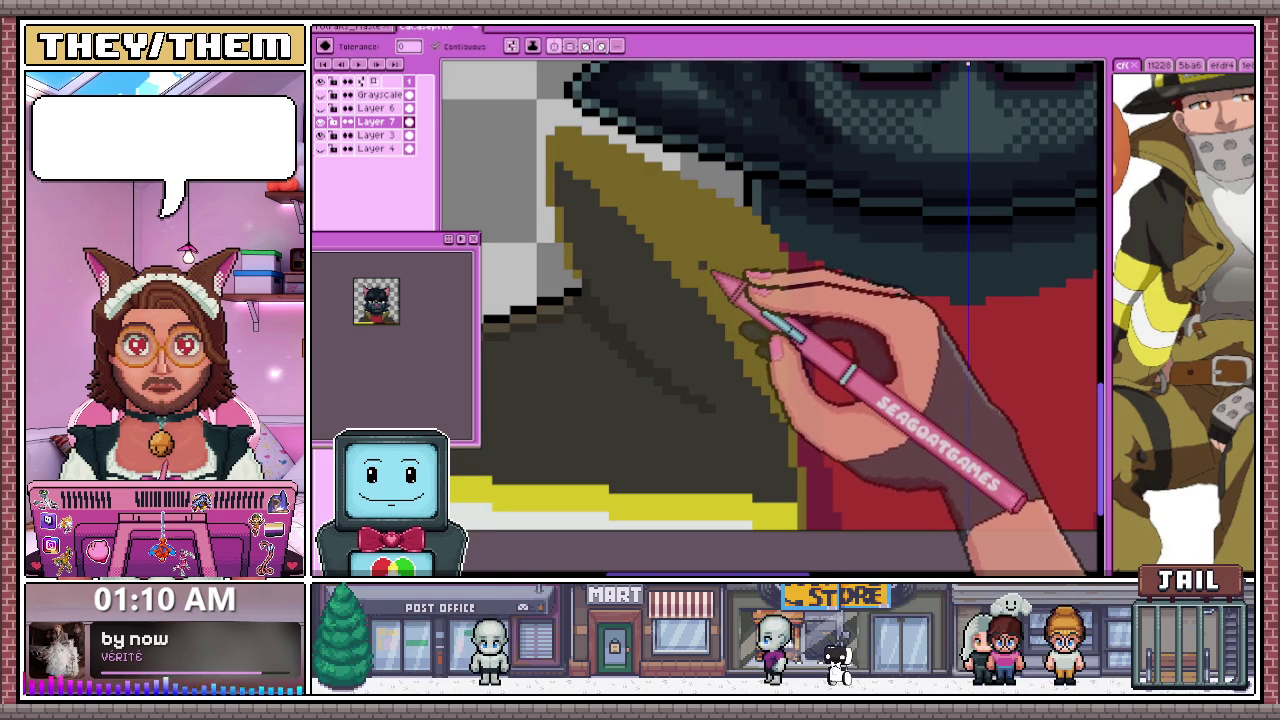
key("b")
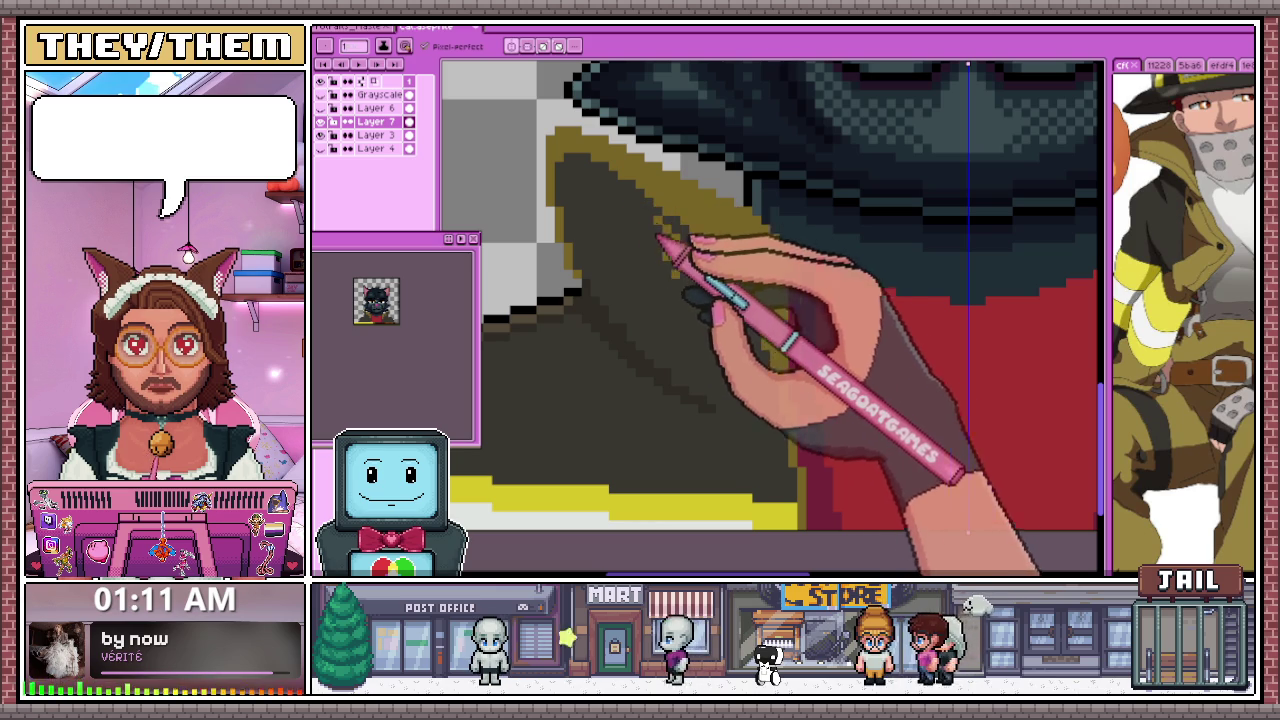
scroll(700, 277, "down", 2)
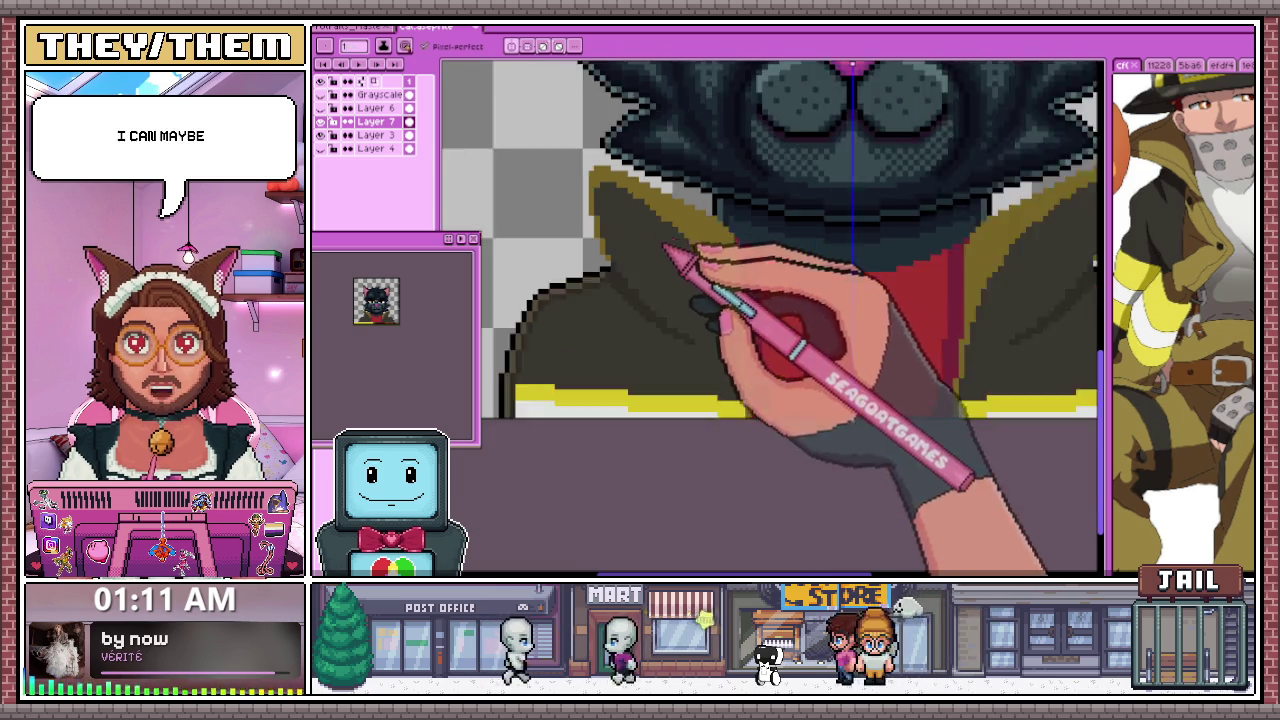
Zoom into the eyes and draw a red line along the bottom of the eye
scroll(671, 251, "down", 2)
scroll(749, 206, "up", 1)
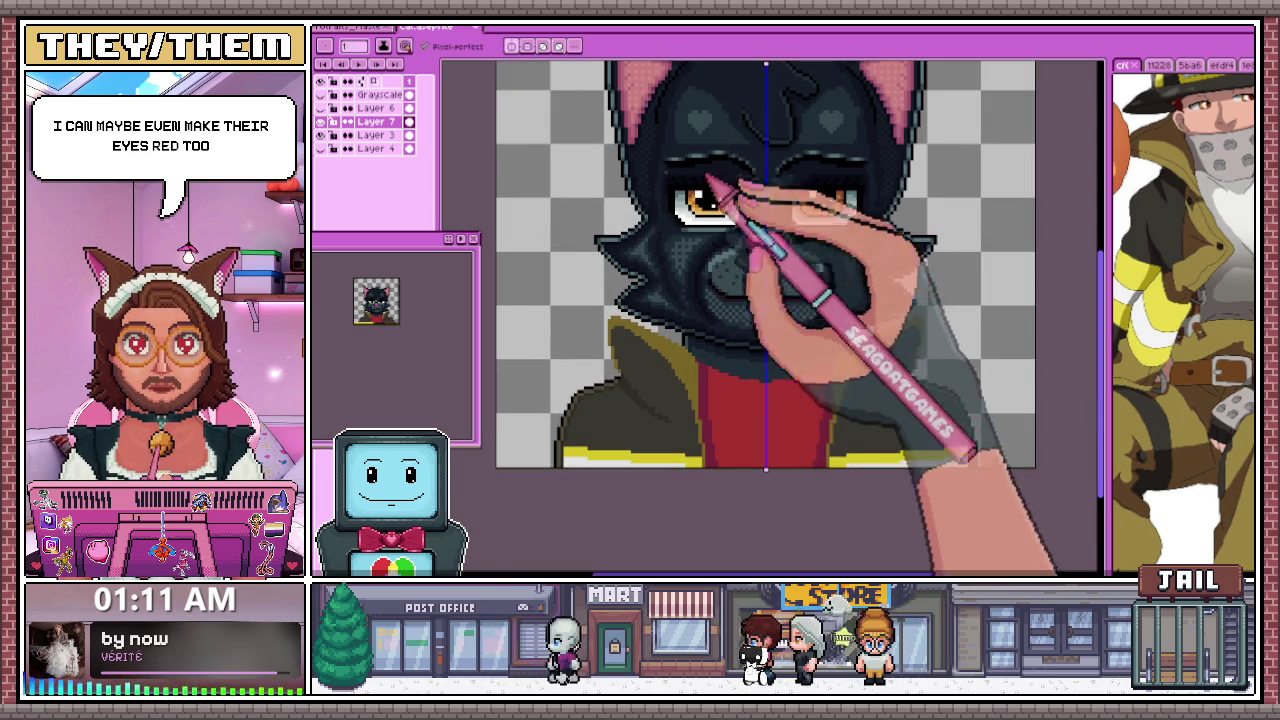
scroll(731, 210, "up", 2)
scroll(740, 260, "down", 1)
scroll(768, 212, "down", 2)
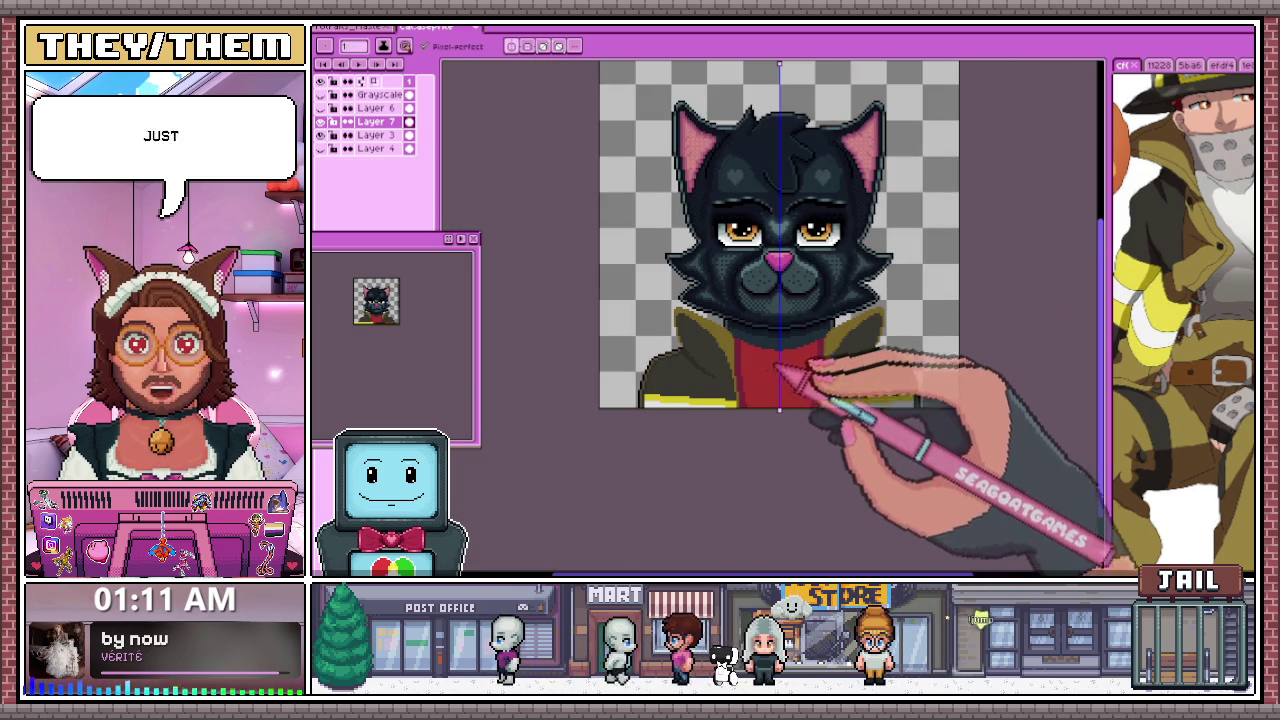
scroll(870, 255, "up", 1)
scroll(700, 255, "up", 1)
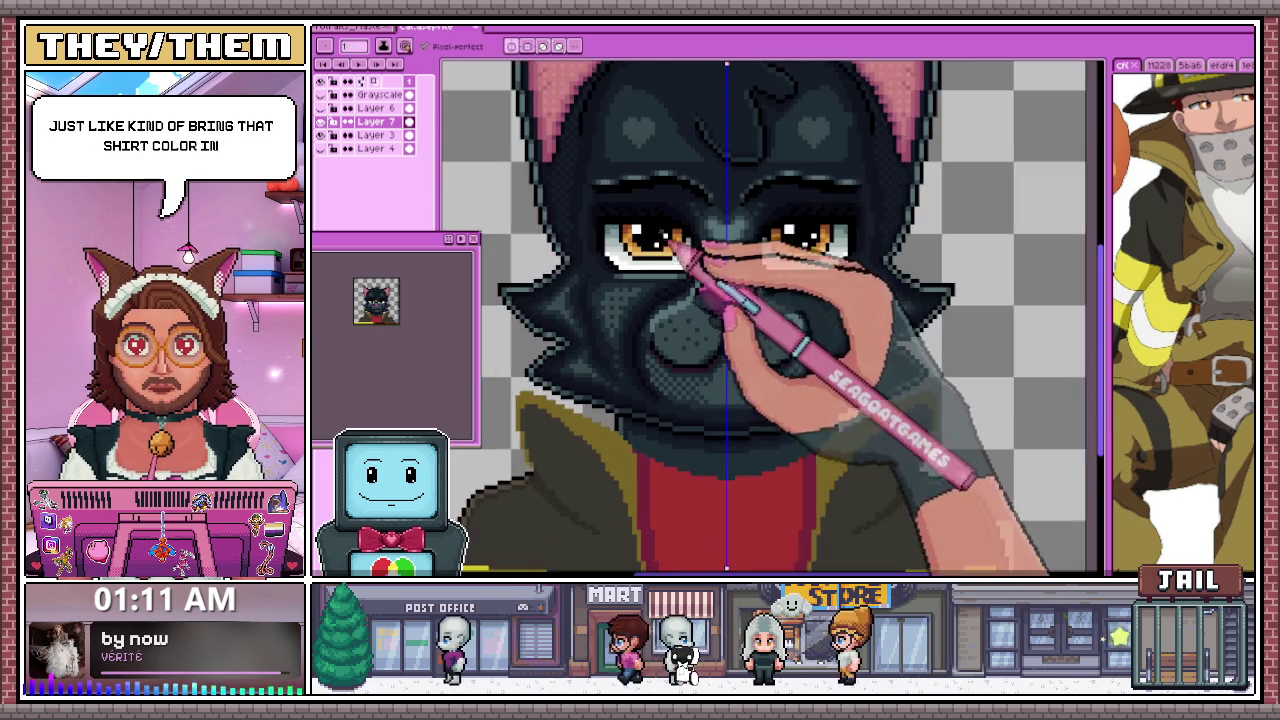
scroll(663, 277, "down", 3)
scroll(720, 300, "up", 3)
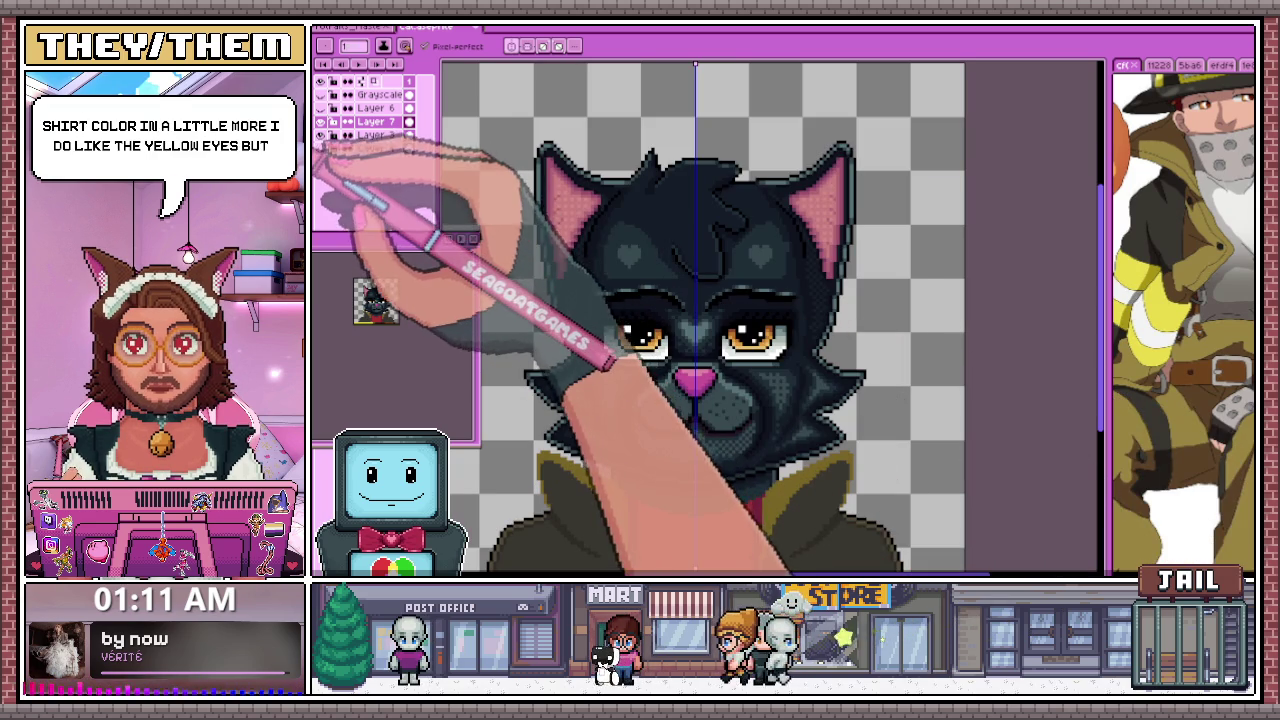
scroll(651, 357, "up", 2)
scroll(657, 366, "up", 1)
scroll(620, 355, "up", 1)
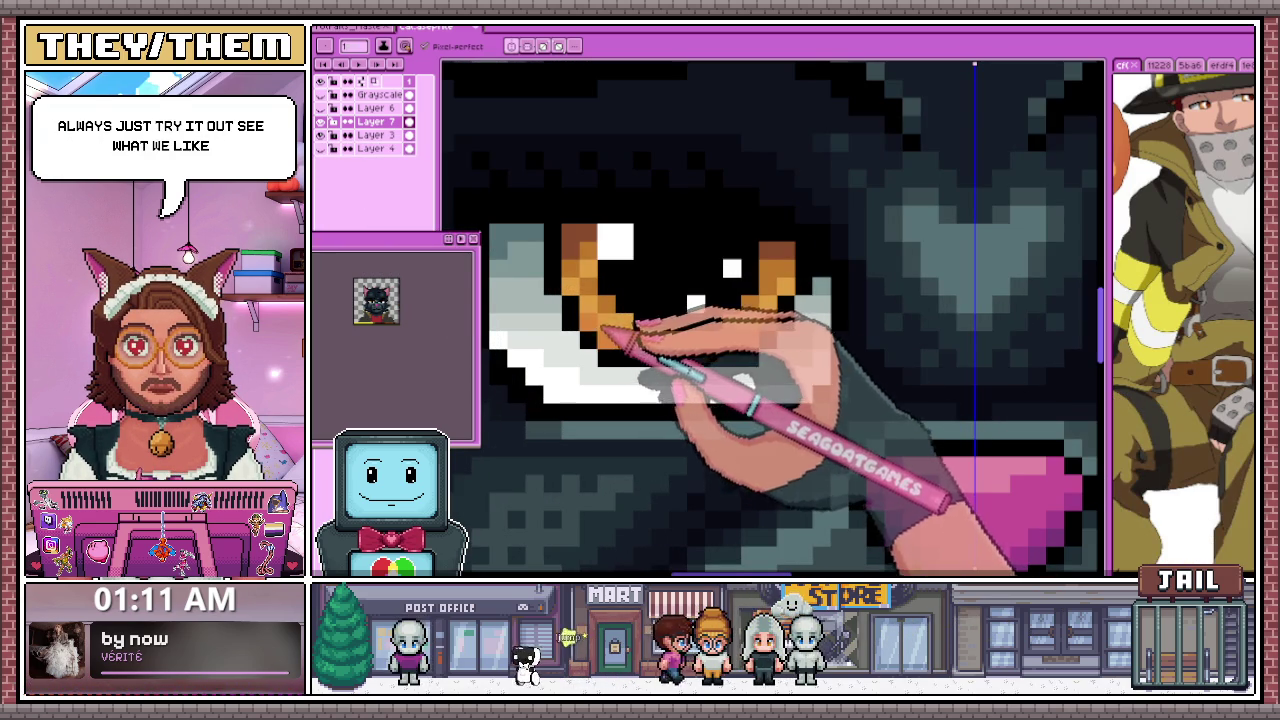
left_click(586, 284)
mouse_move(612, 322)
left_mouse_down()
mouse_move(760, 330)
mouse_move(777, 316)
left_mouse_up()
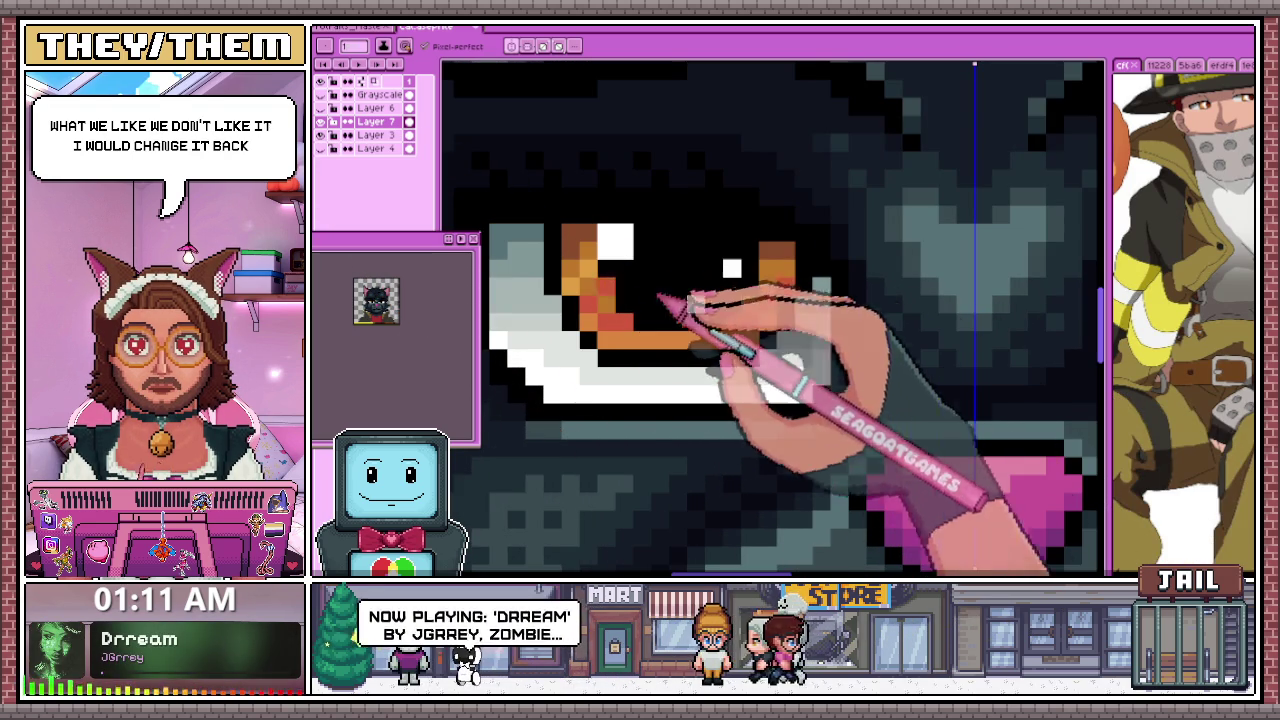
Repaint the iris's left edge in a deeper red
left_click(587, 300)
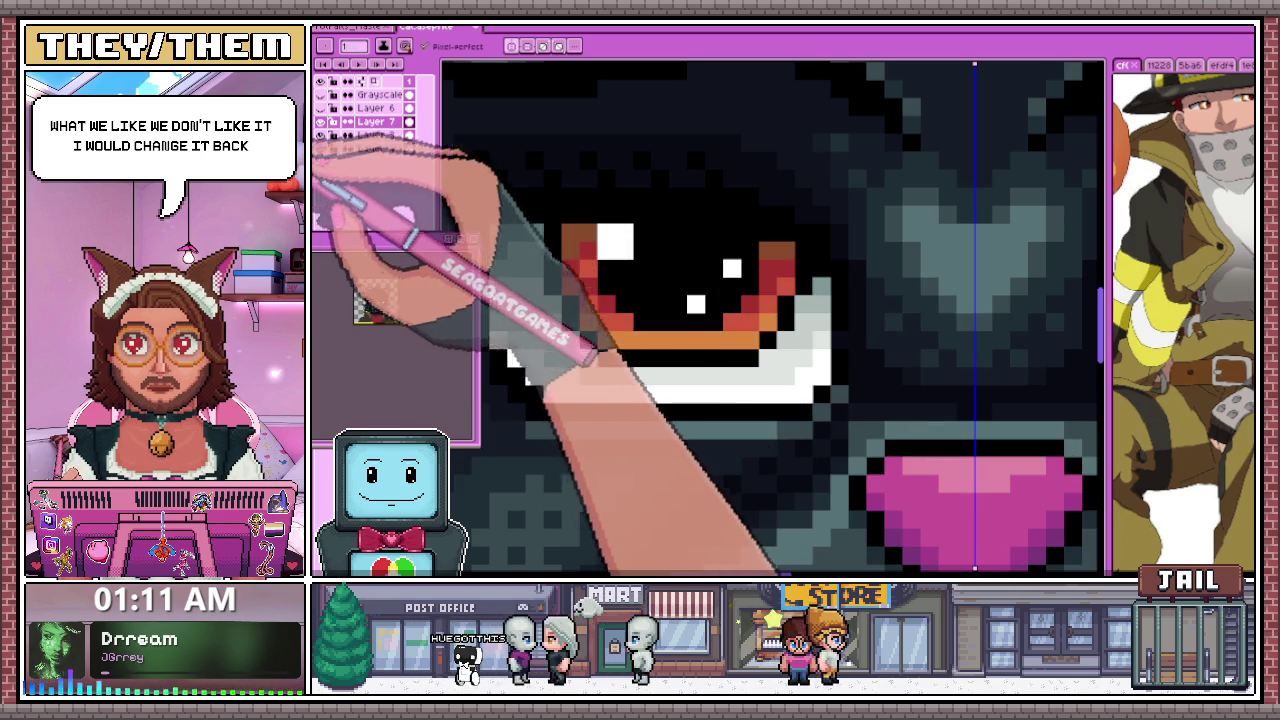
scroll(583, 240, "down", 1)
scroll(808, 266, "down", 1)
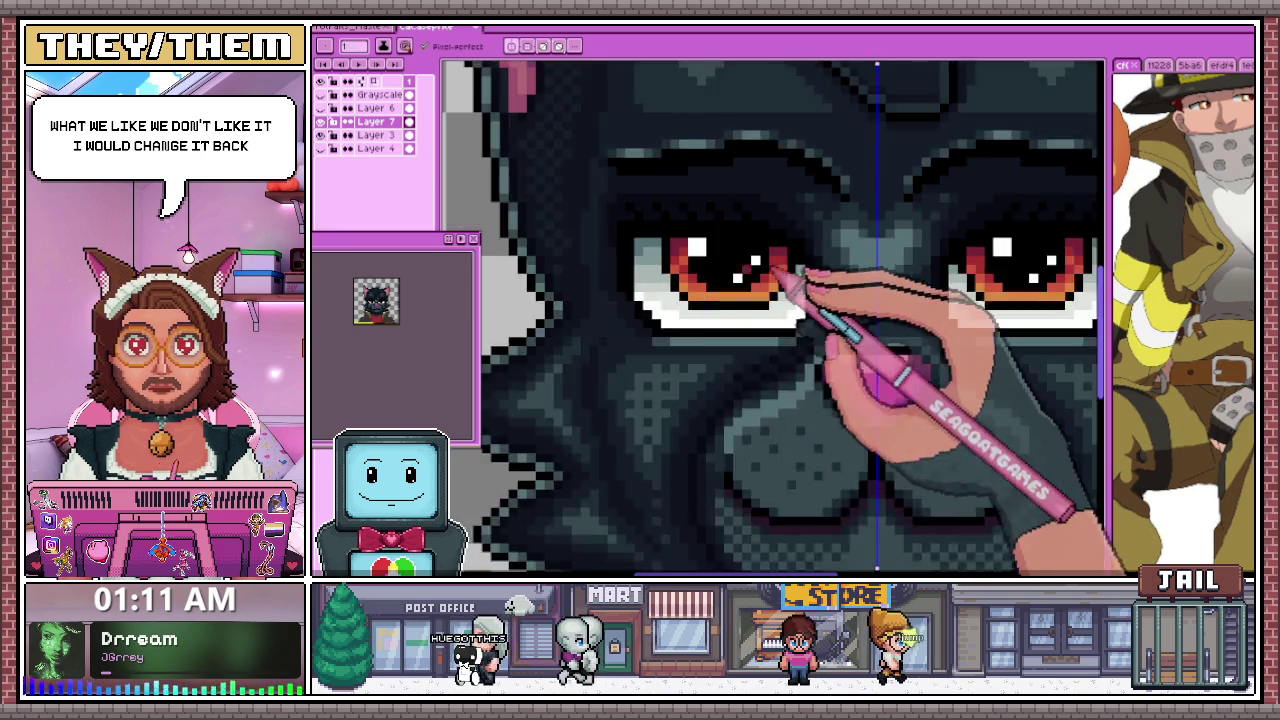
scroll(829, 286, "down", 1)
scroll(814, 357, "down", 2)
scroll(757, 365, "down", 1)
scroll(764, 377, "up", 1)
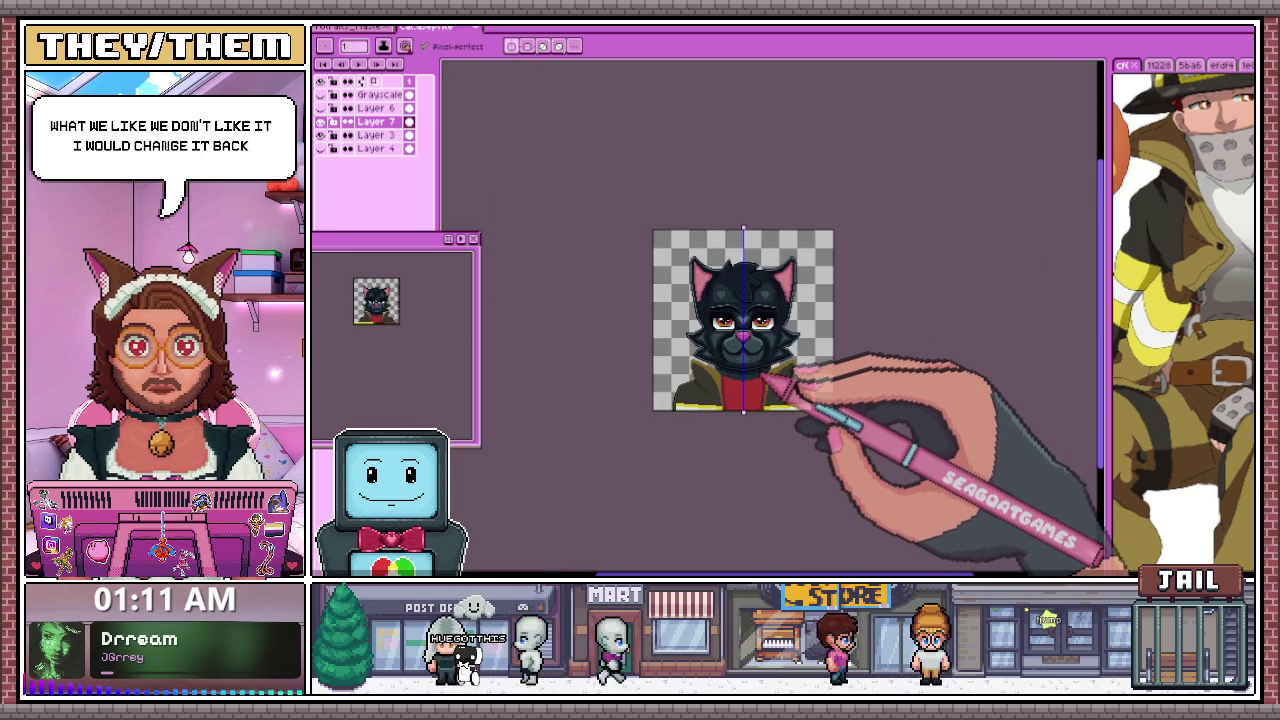
scroll(756, 356, "up", 1)
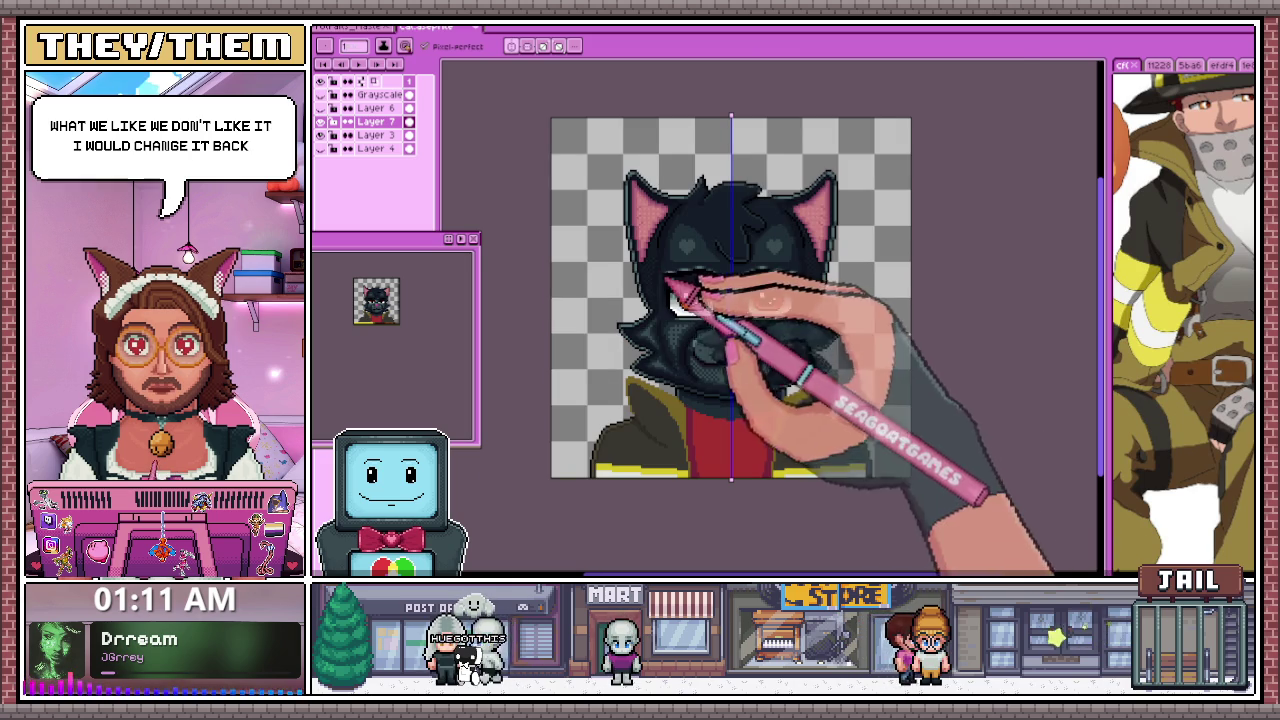
scroll(670, 288, "up", 1)
scroll(667, 302, "up", 2)
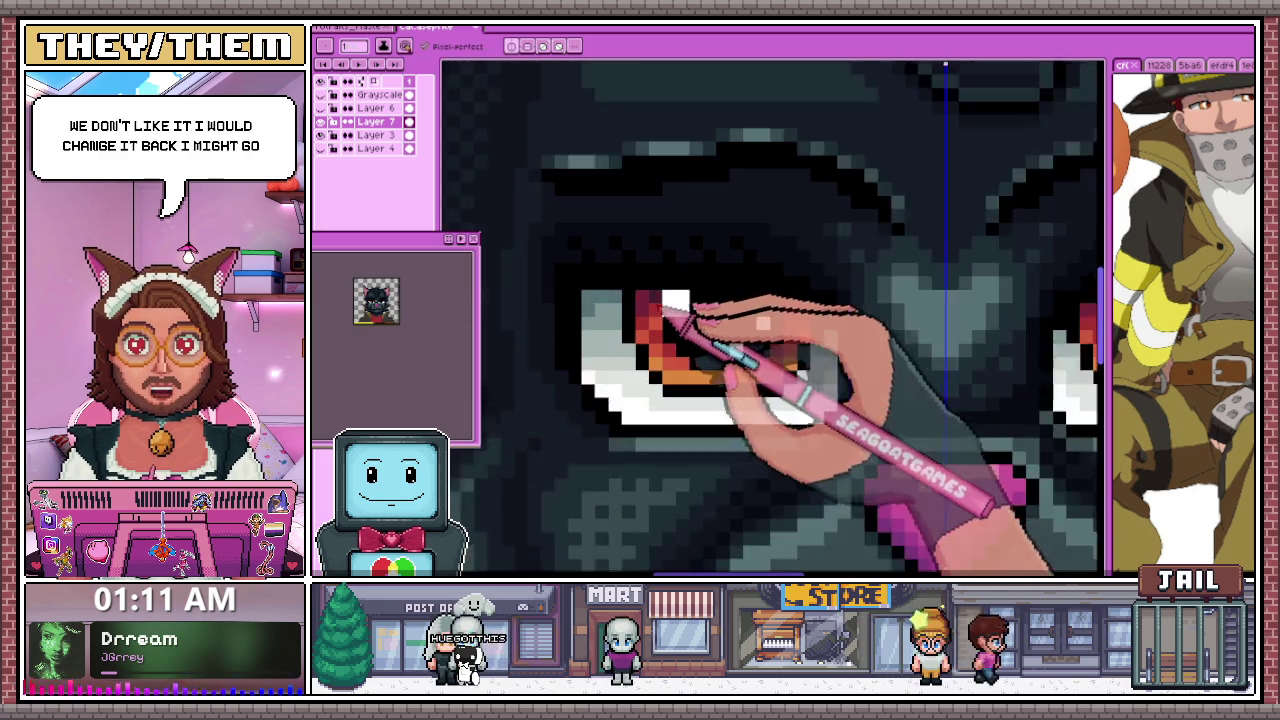
scroll(668, 298, "up", 1)
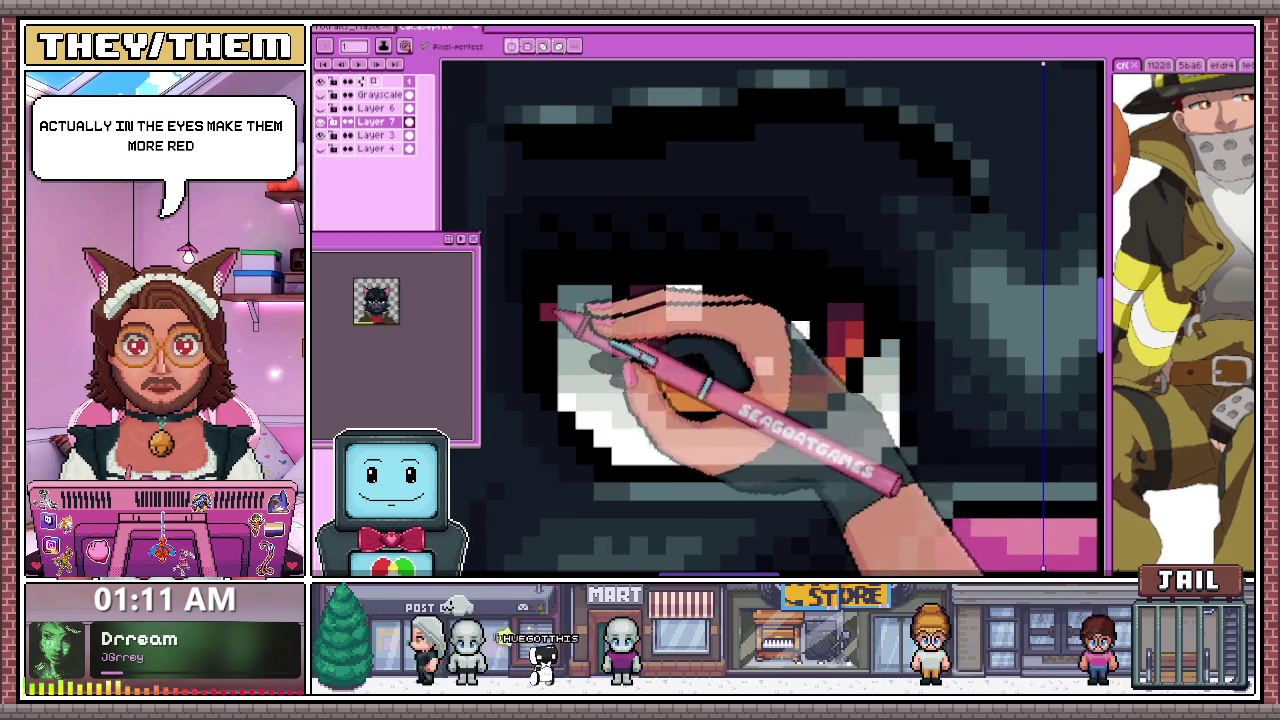
mouse_move(640, 330)
left_mouse_down()
mouse_move(668, 369)
mouse_move(817, 390)
left_mouse_up()
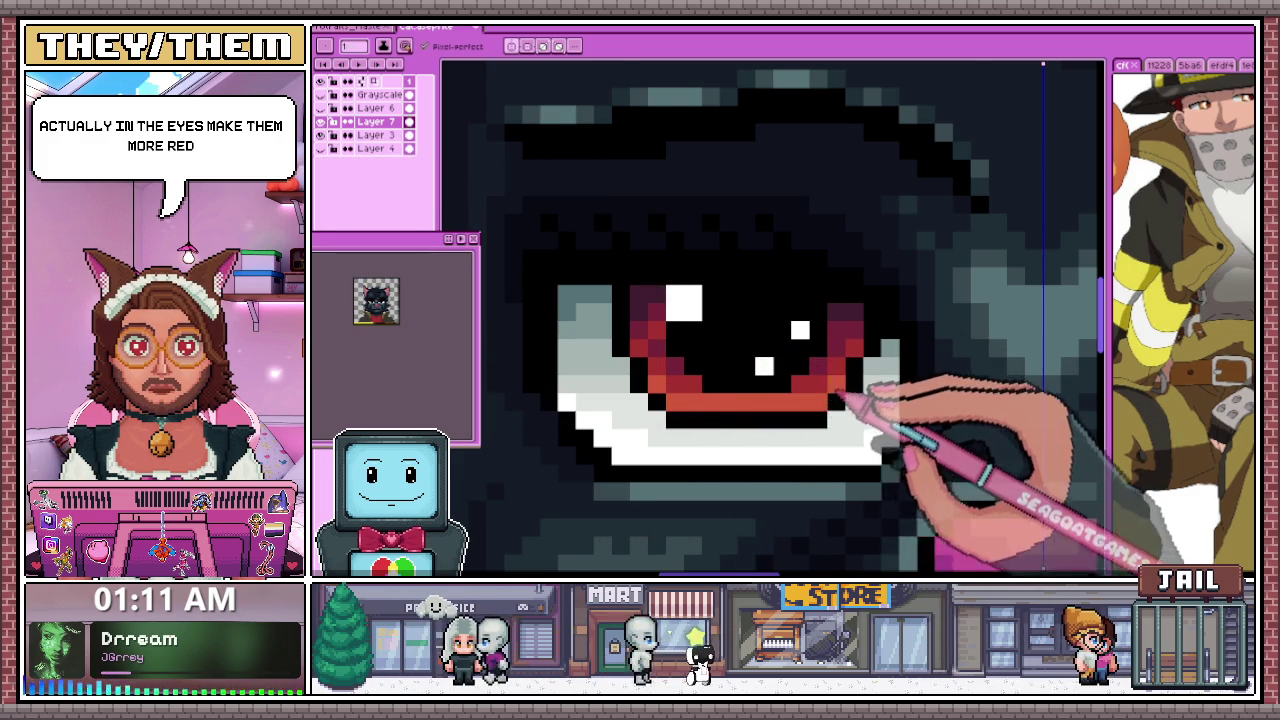
scroll(840, 395, "down", 3)
scroll(850, 430, "down", 2)
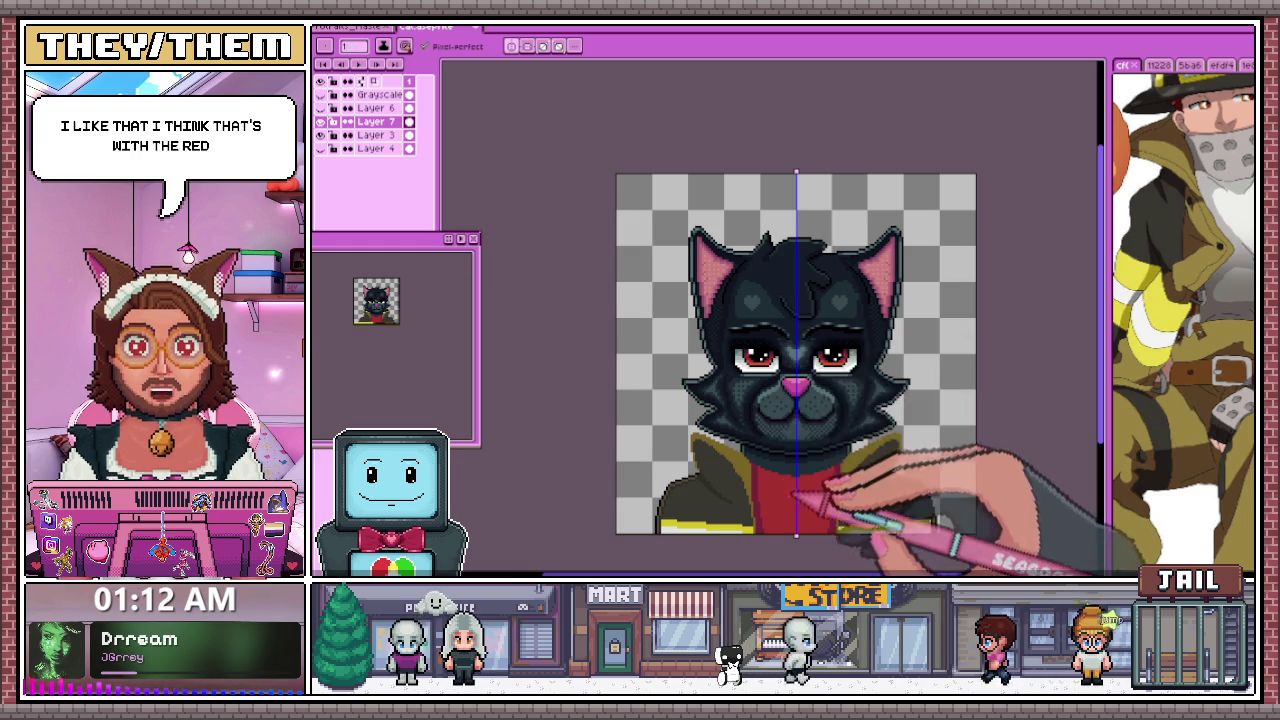
scroll(845, 545, "up", 2)
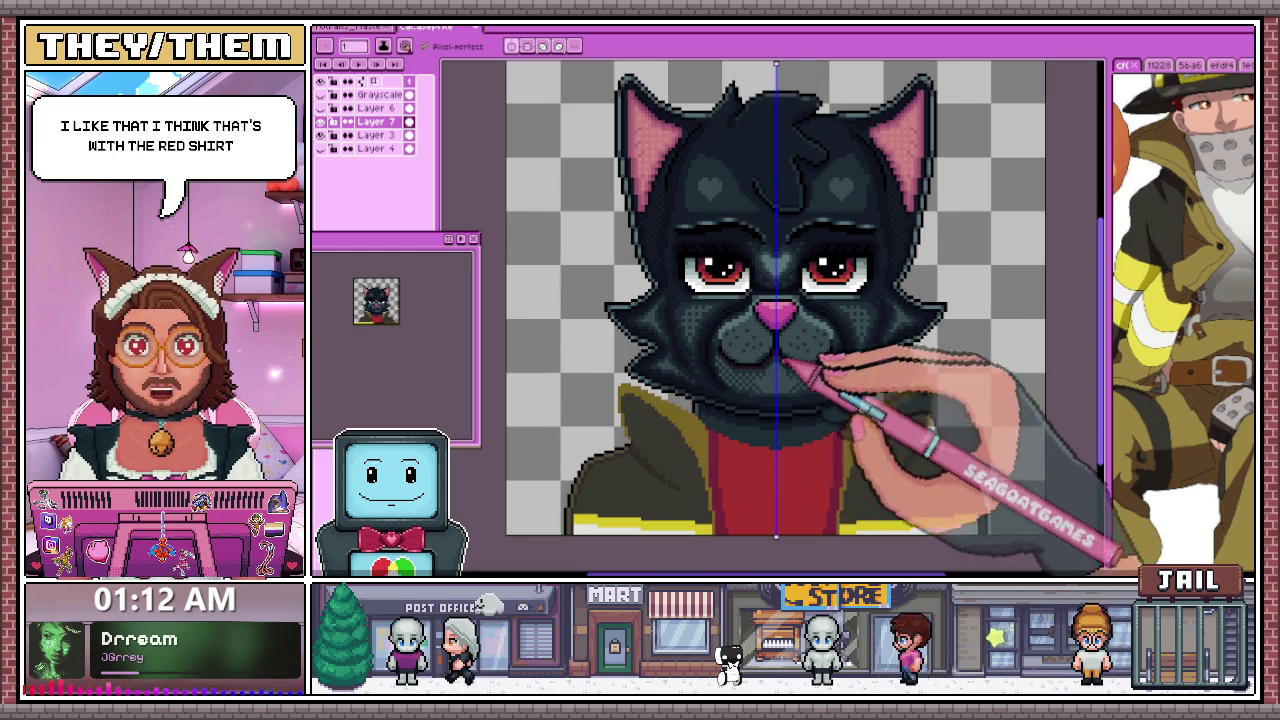
scroll(760, 450, "up", 1)
scroll(695, 412, "up", 1)
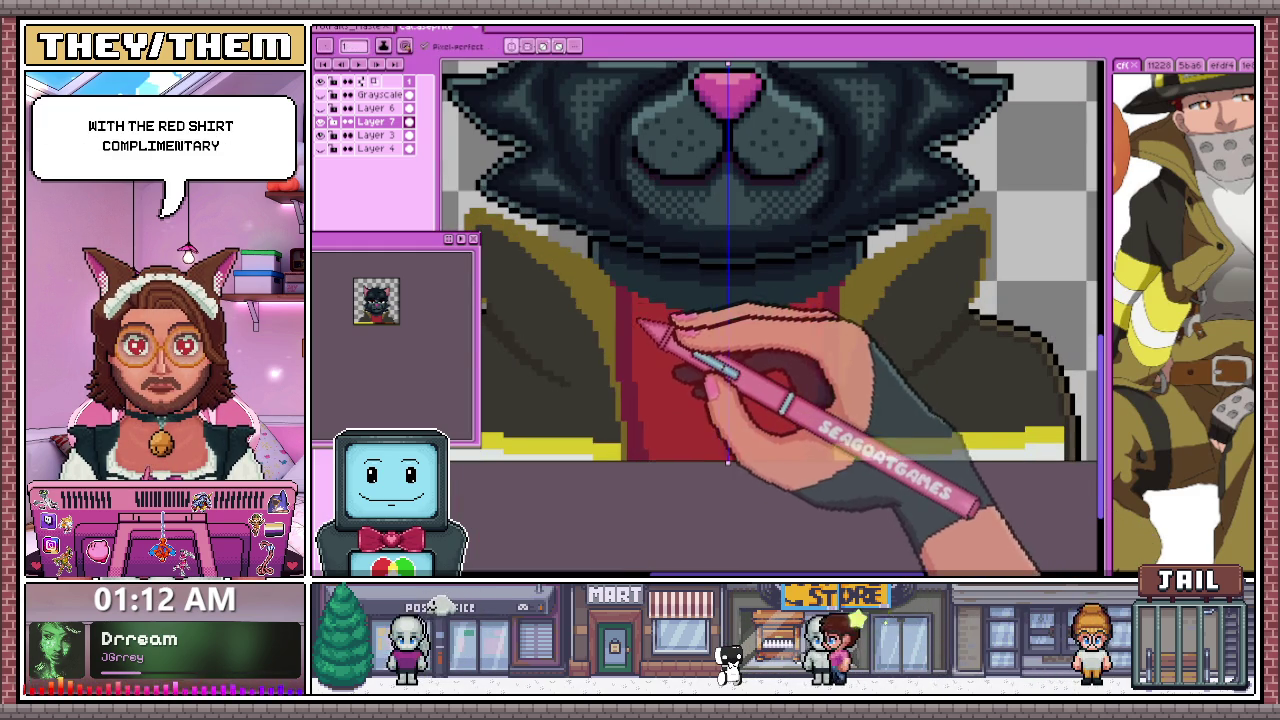
scroll(520, 230, "up", 1)
scroll(520, 230, "up", 1)
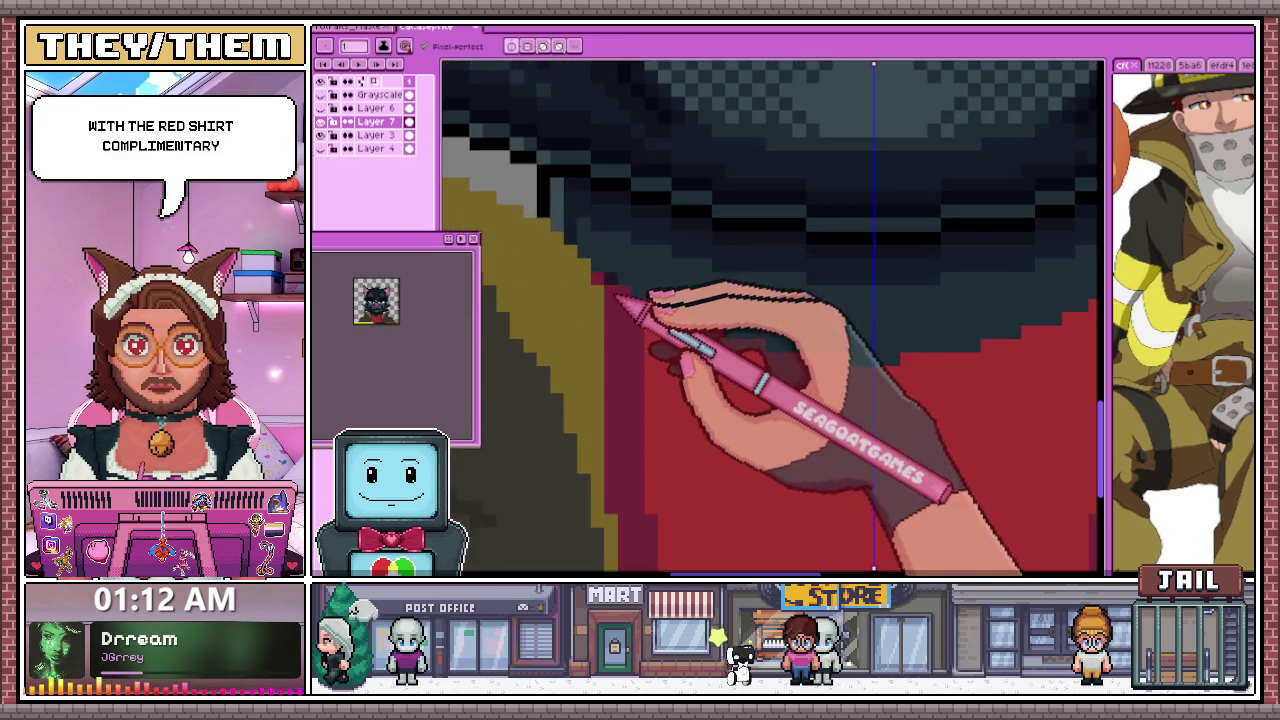
scroll(520, 230, "up", 1)
scroll(520, 230, "up", 1)
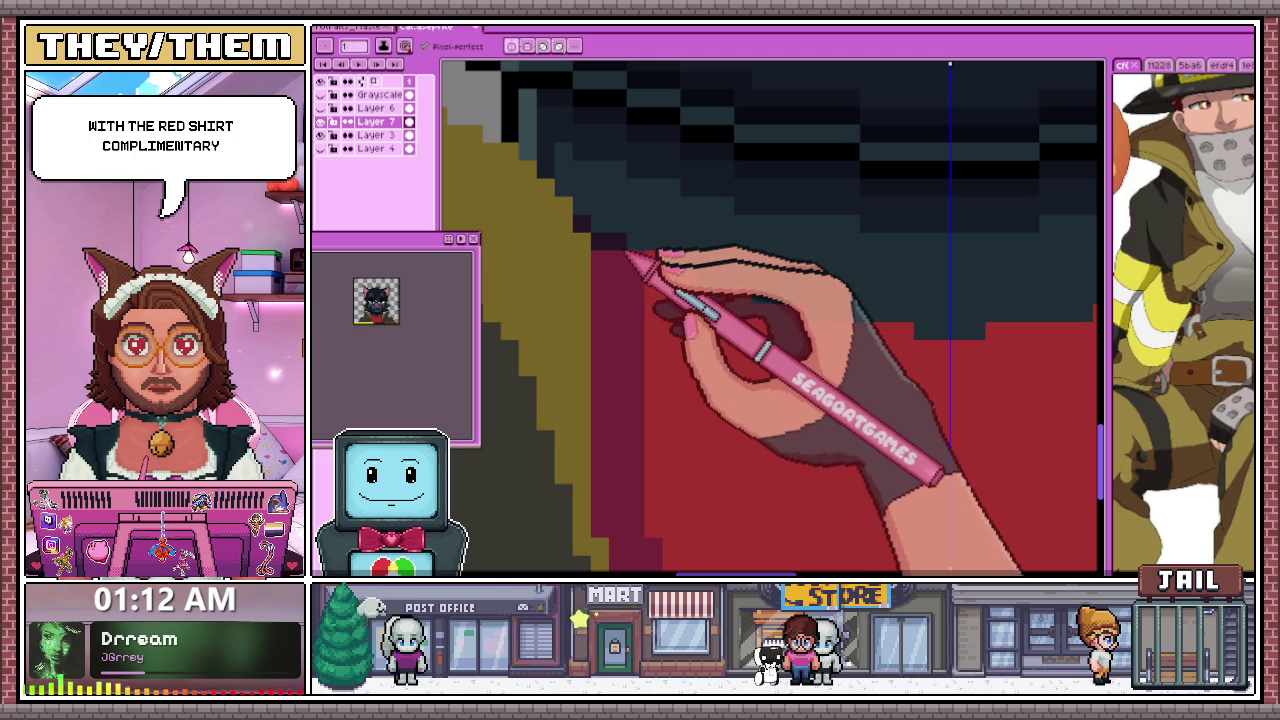
Sample the shirt red and dot lighter red shading pixels onto the shirt below the collar
scroll(700, 290, "up", 2)
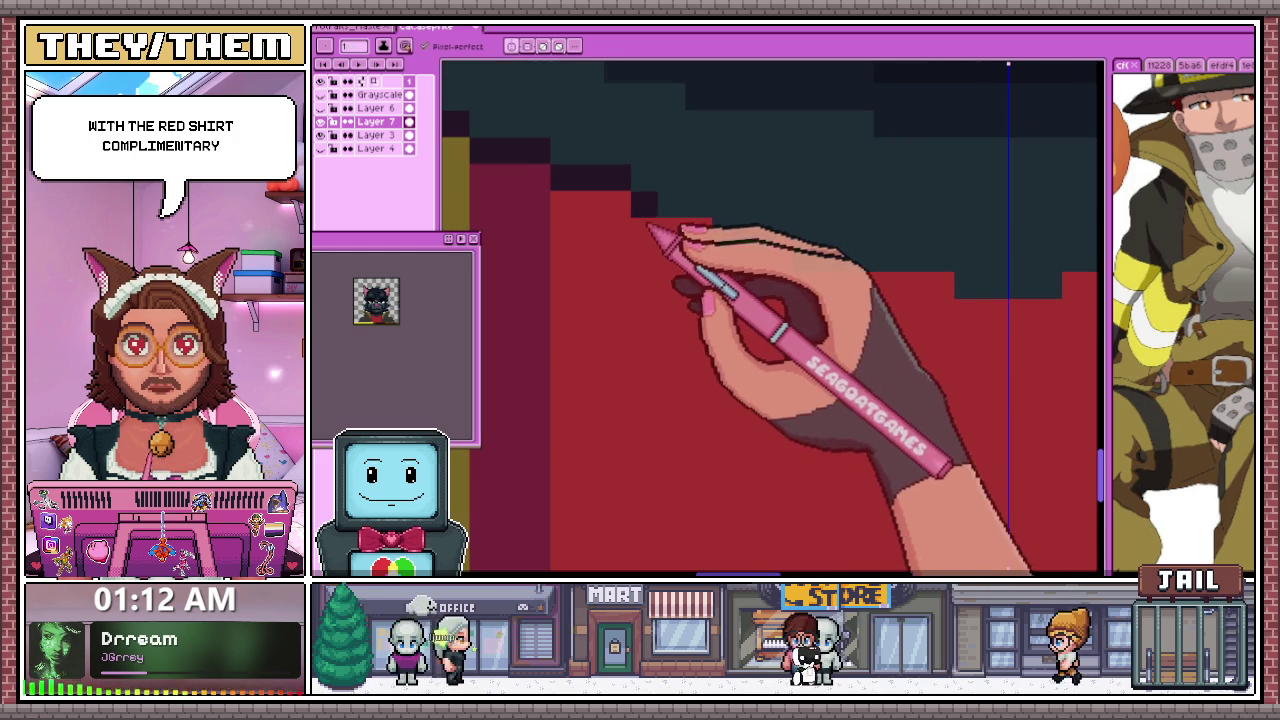
scroll(770, 265, "down", 2)
scroll(740, 285, "up", 1)
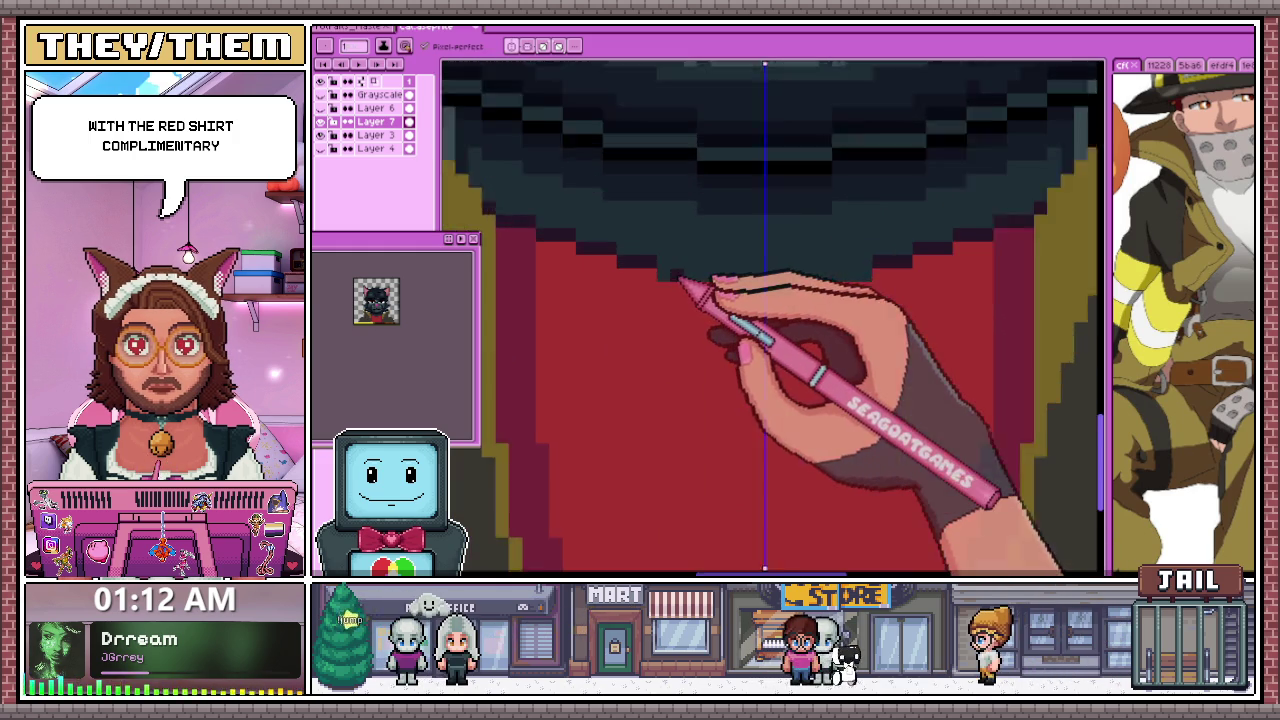
scroll(706, 287, "up", 1)
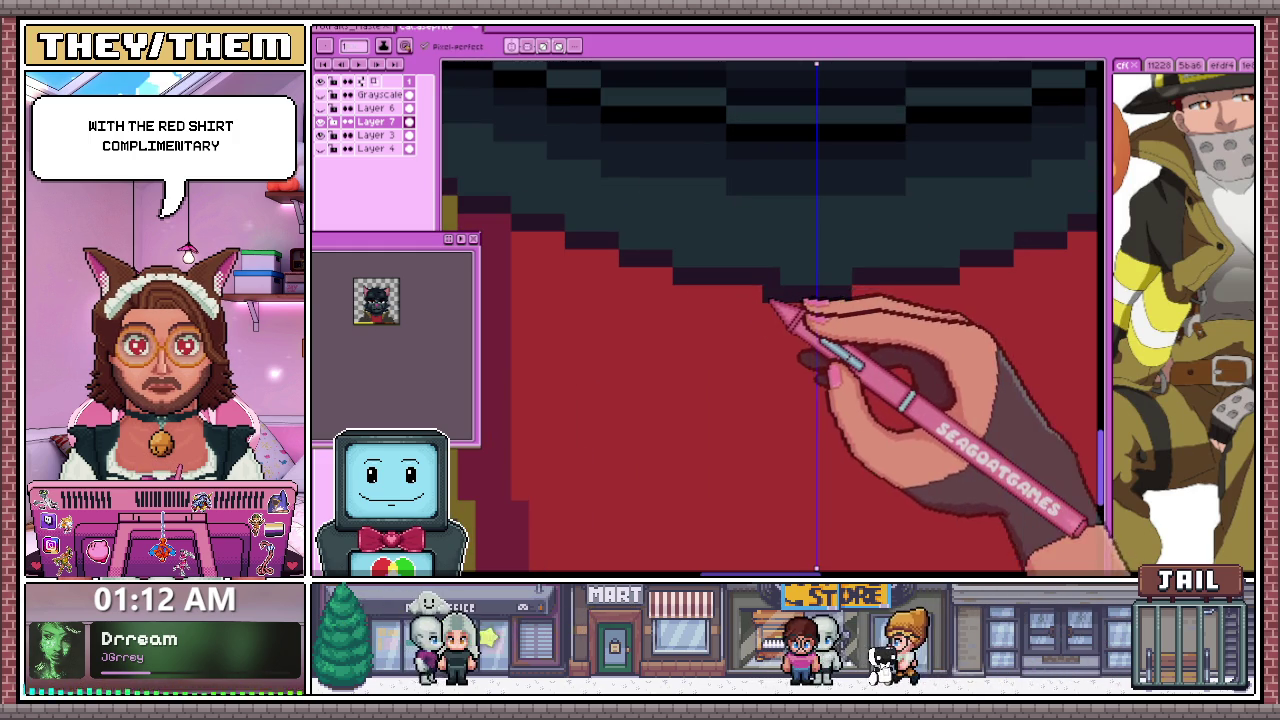
scroll(750, 287, "down", 1)
left_click_drag(712, 290, 730, 298)
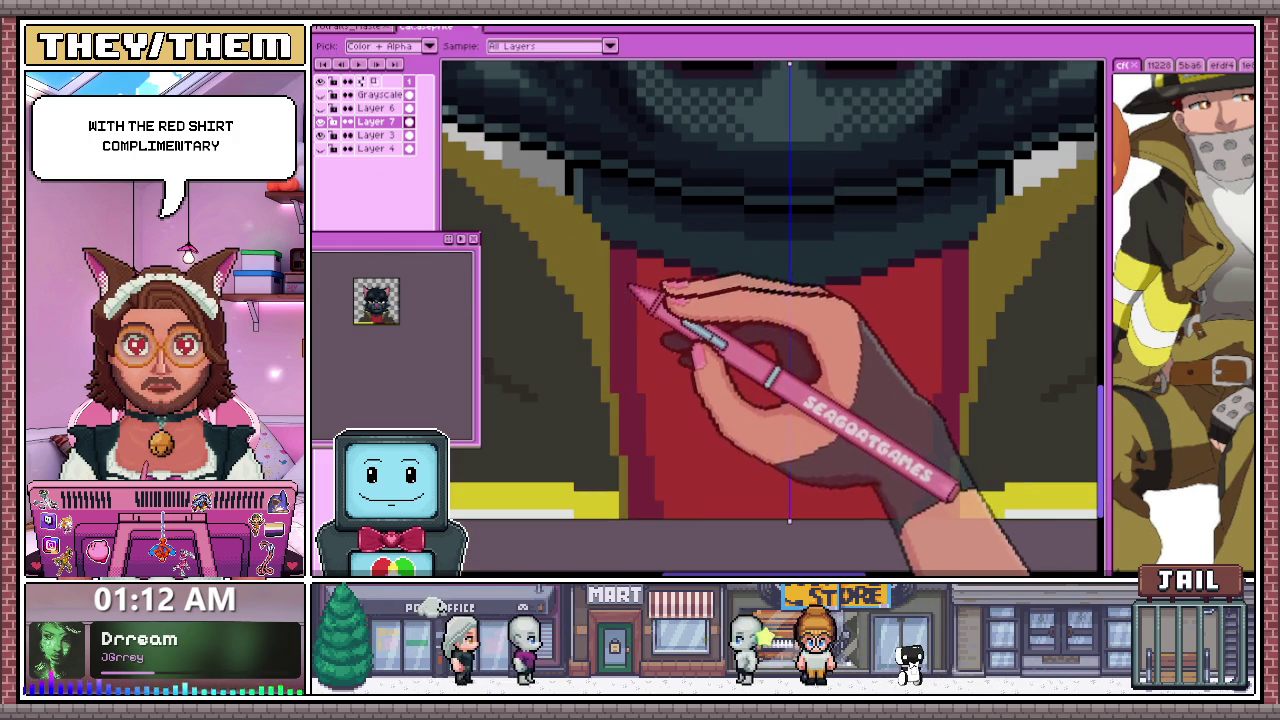
scroll(632, 256, "up", 1)
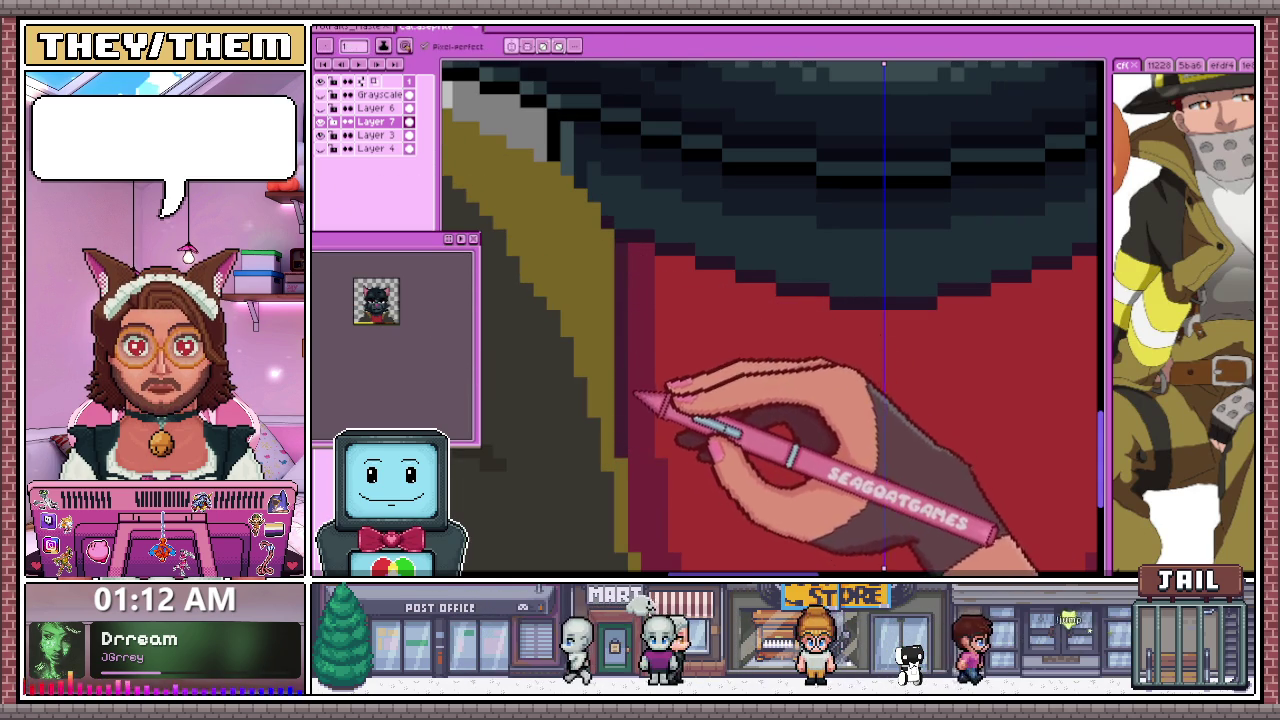
scroll(640, 397, "down", 3)
scroll(640, 300, "up", 3)
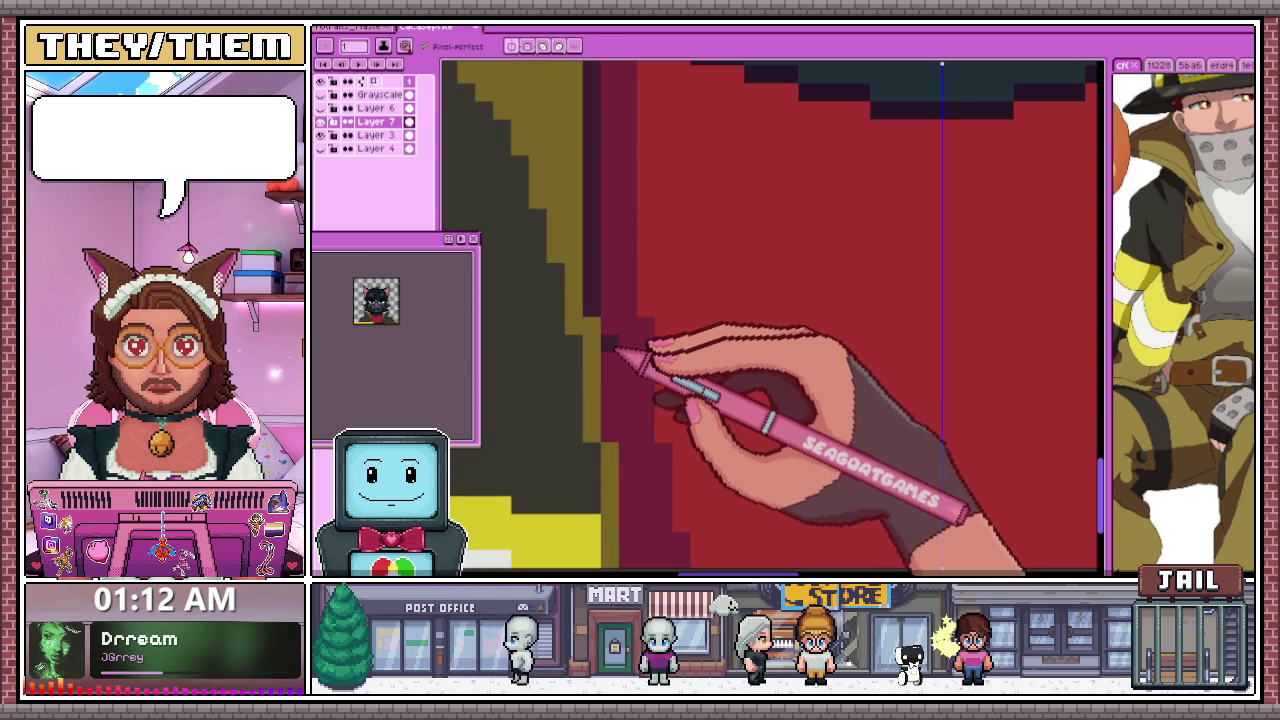
scroll(622, 437, "down", 2)
scroll(651, 351, "up", 2)
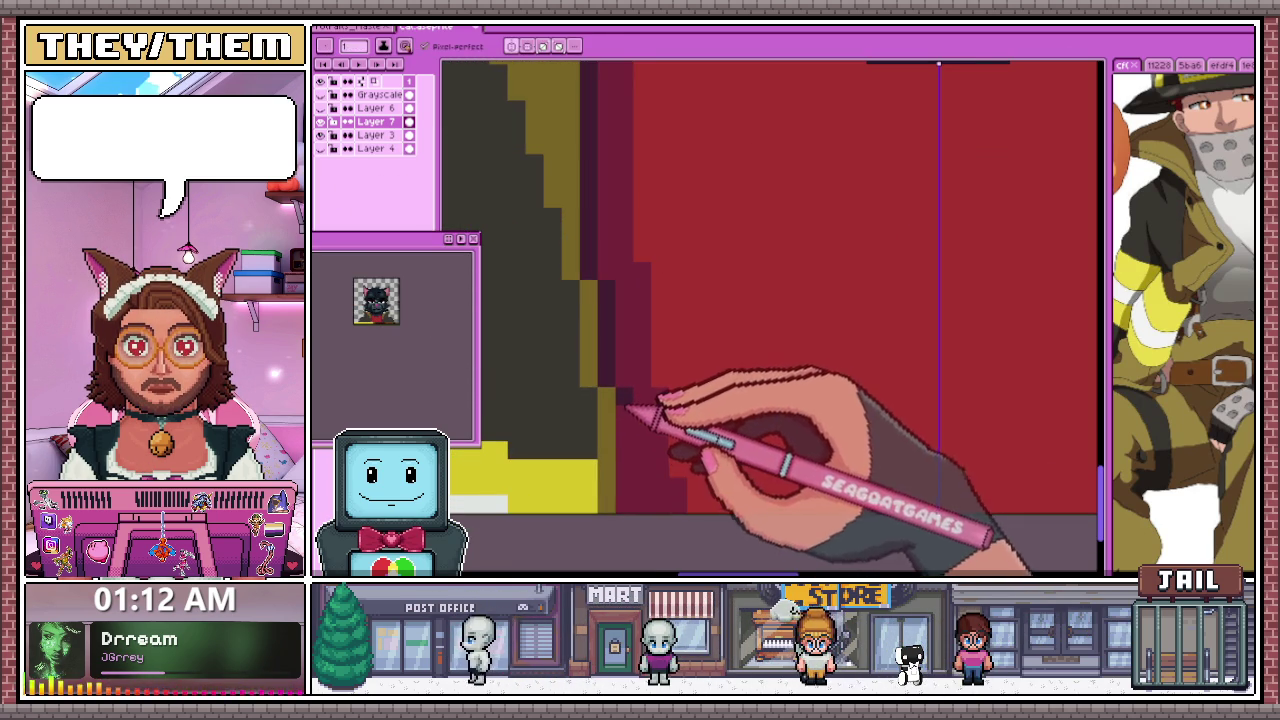
scroll(663, 514, "down", 2)
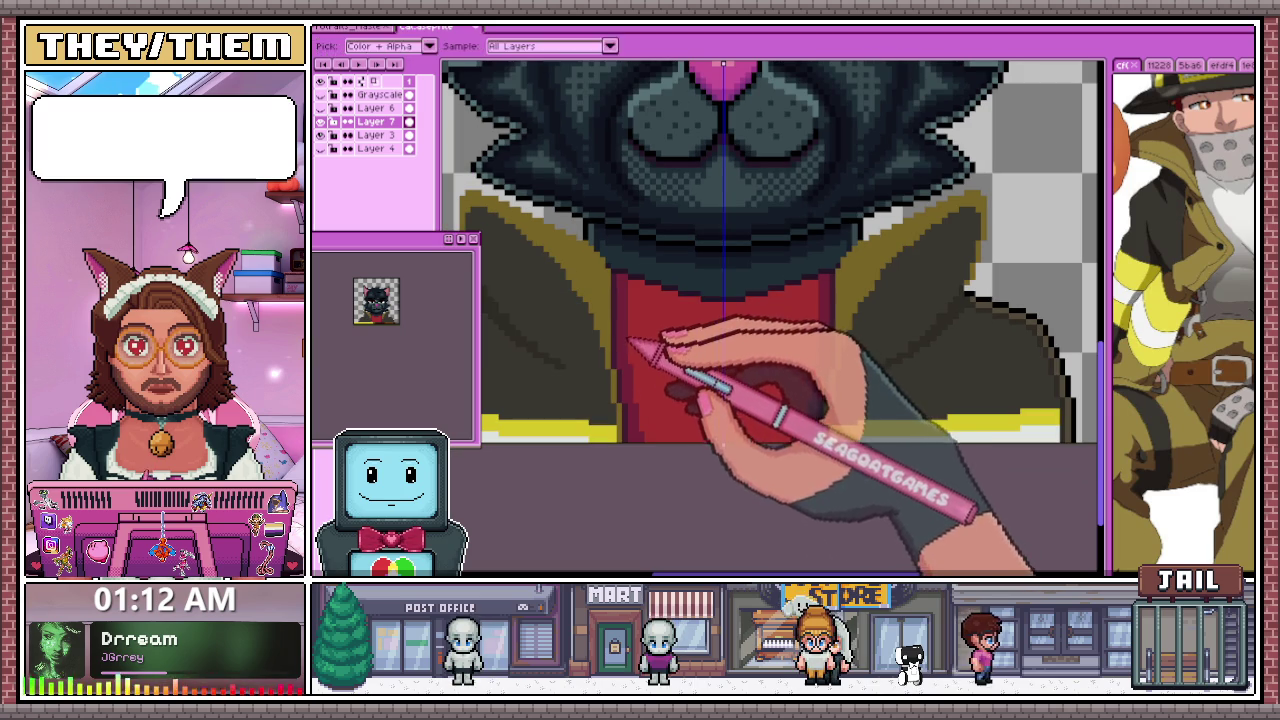
scroll(645, 280, "down", 2)
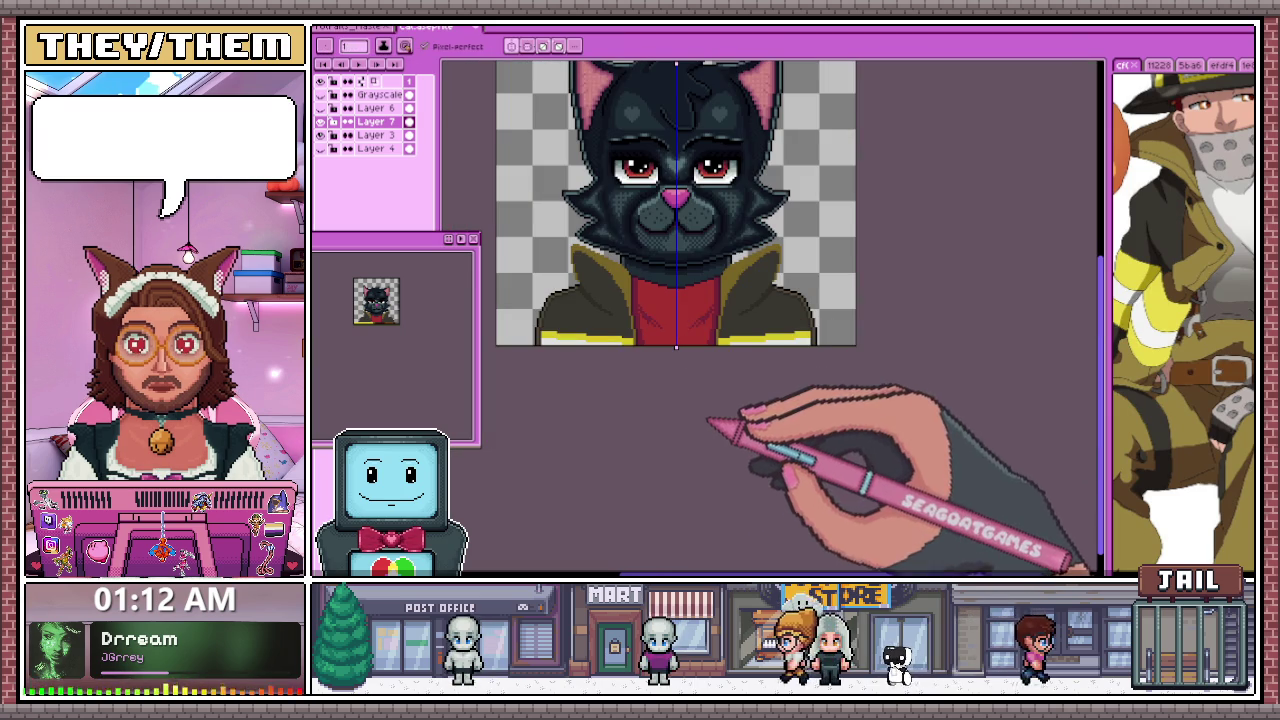
scroll(666, 350, "up", 2)
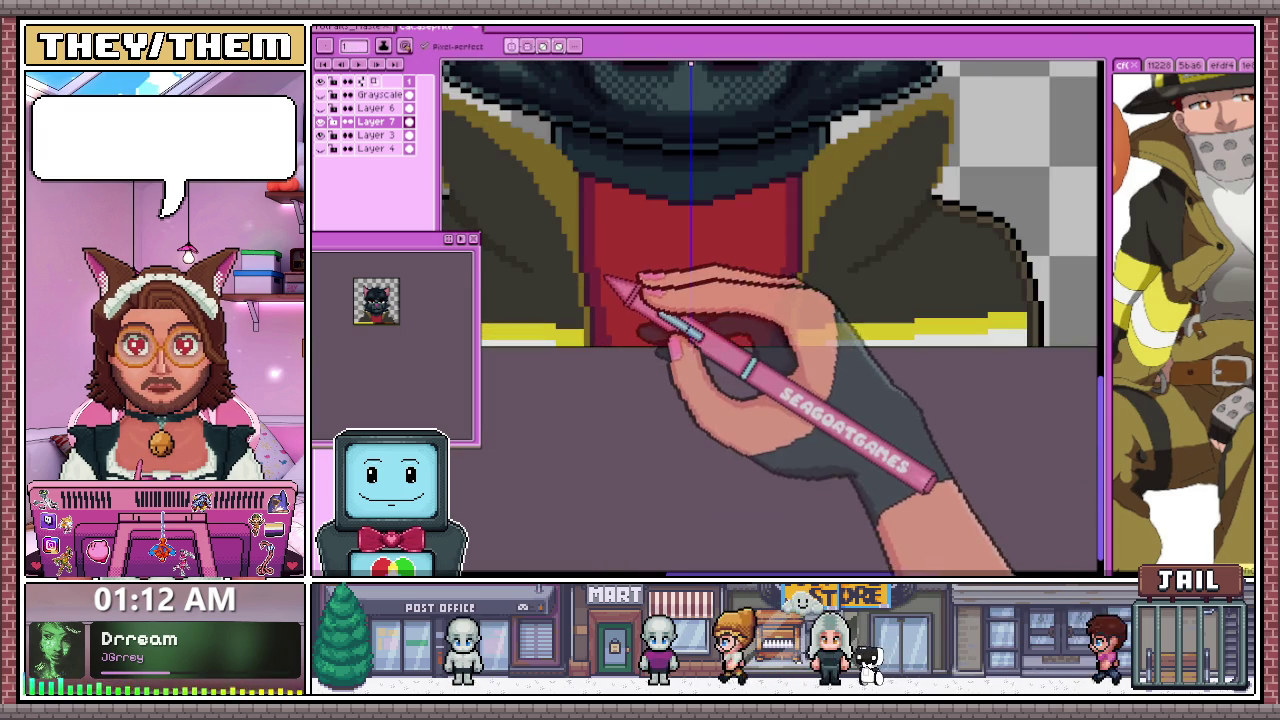
scroll(615, 283, "up", 1)
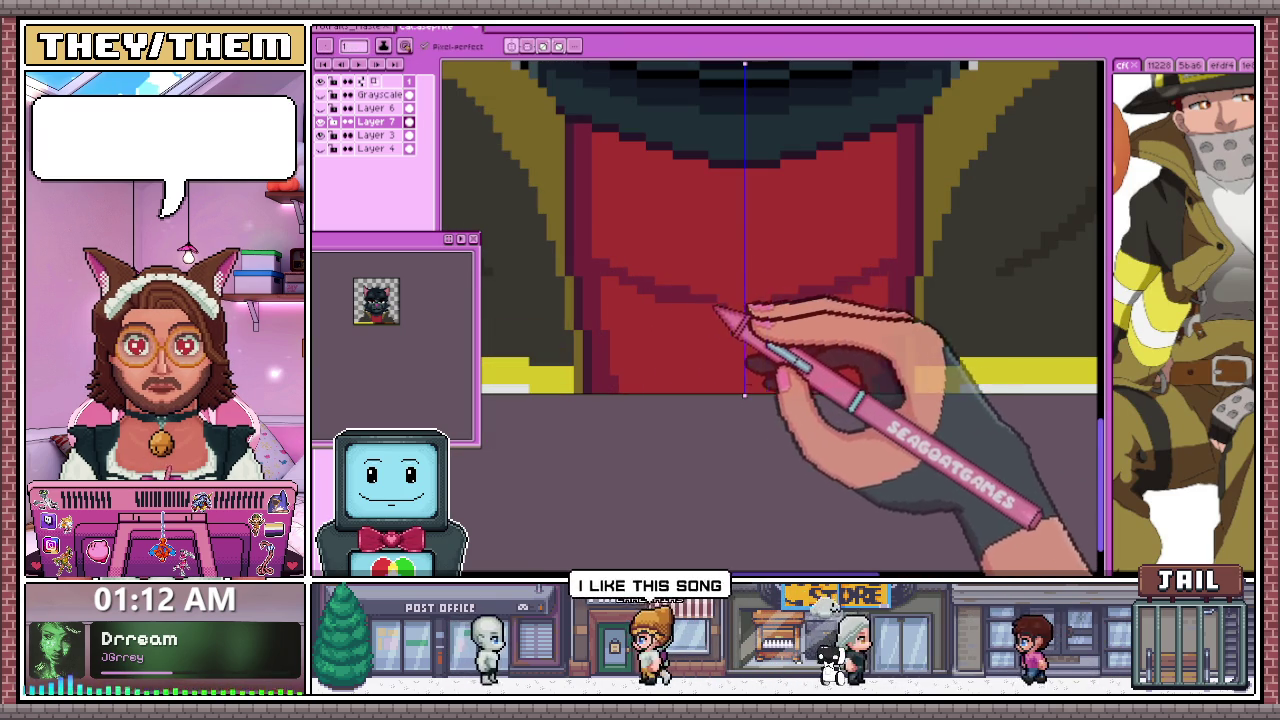
scroll(703, 312, "down", 1)
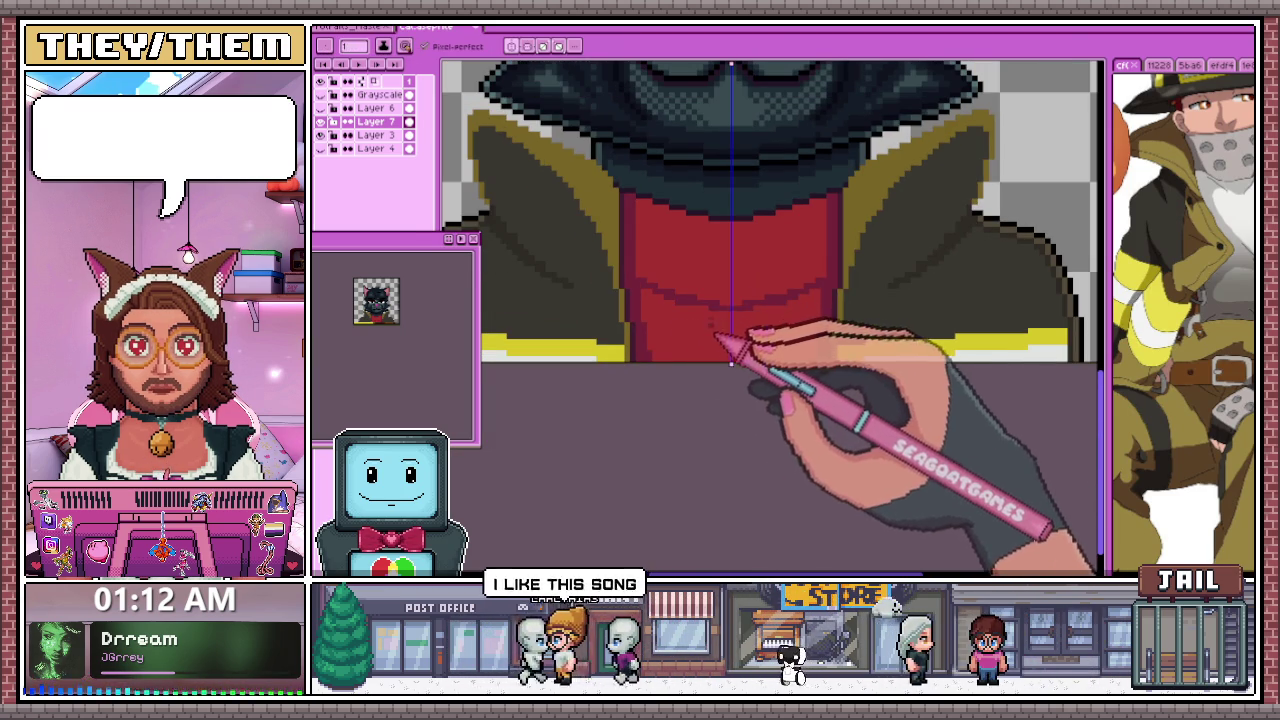
key("g")
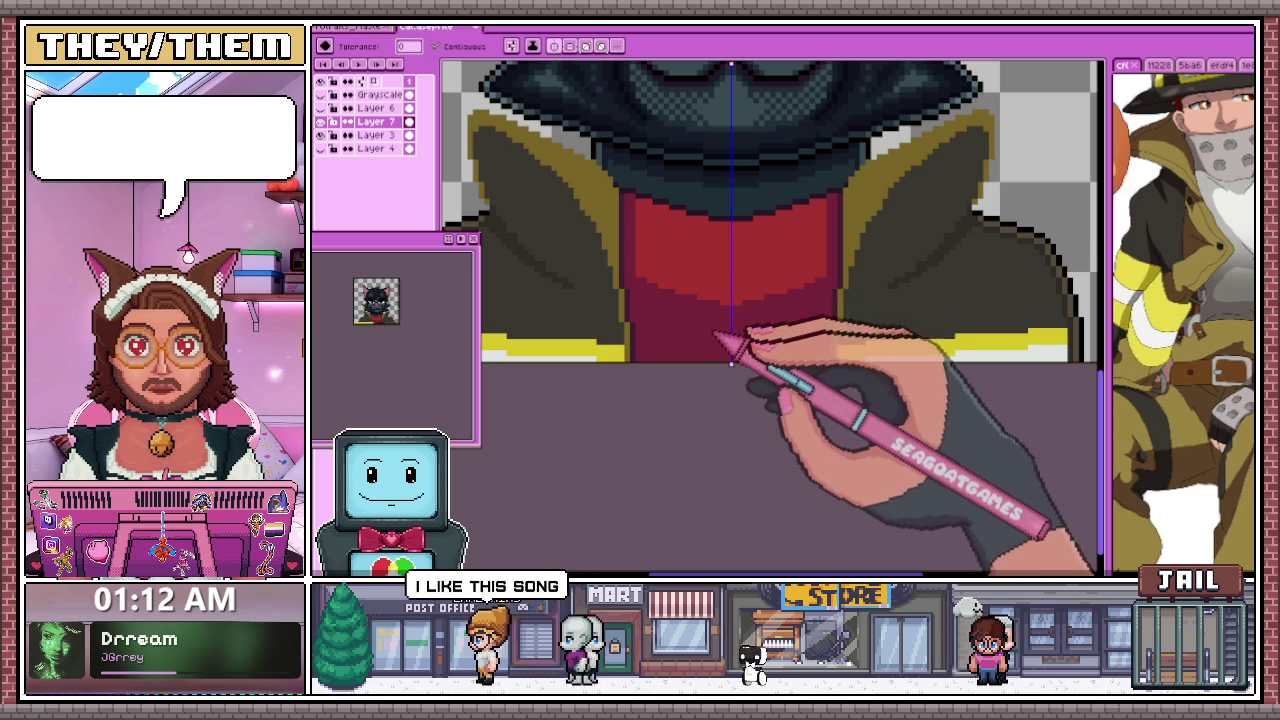
scroll(712, 345, "down", 4)
scroll(690, 380, "up", 4)
key("i")
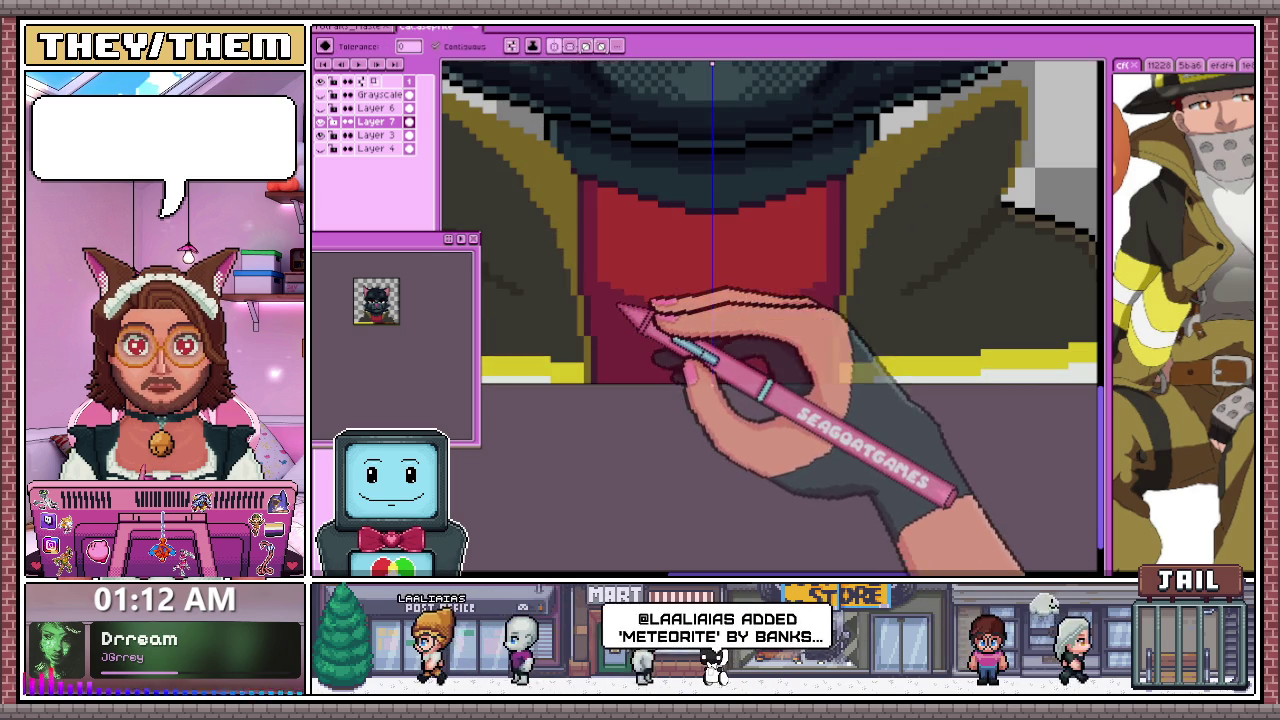
left_click(648, 307)
key("b")
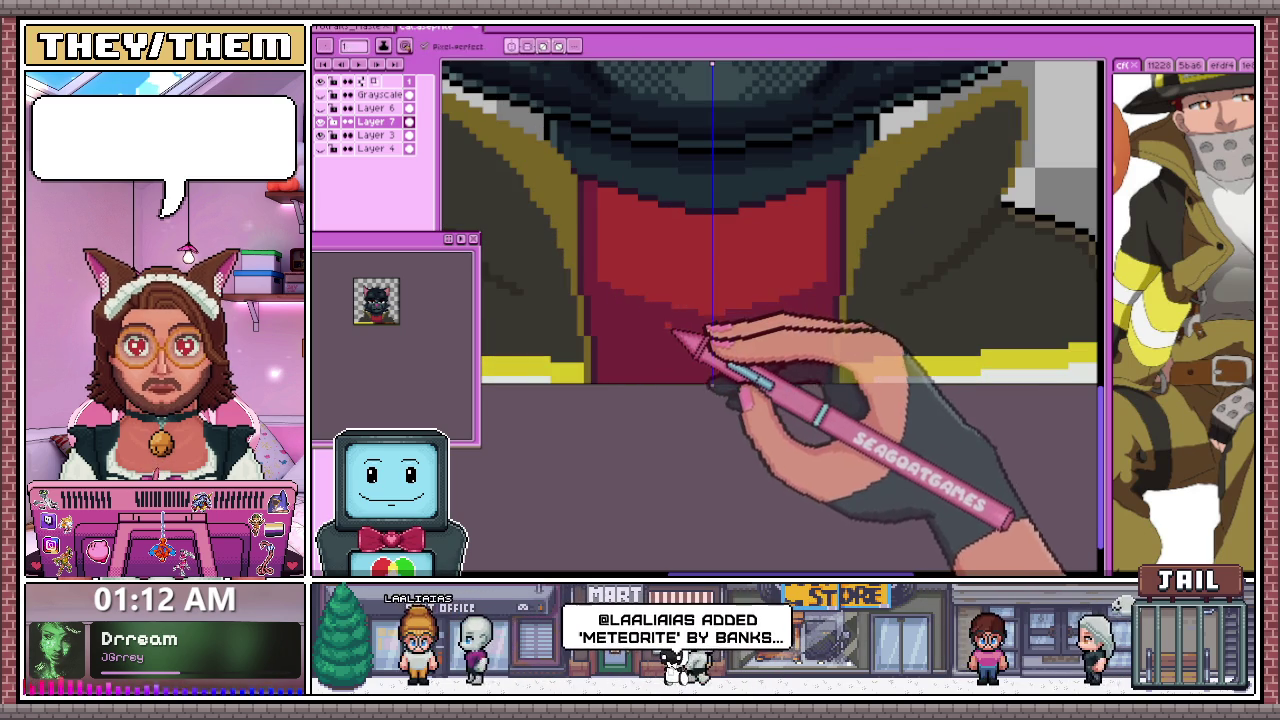
scroll(700, 330, "up", 3)
left_click(699, 330)
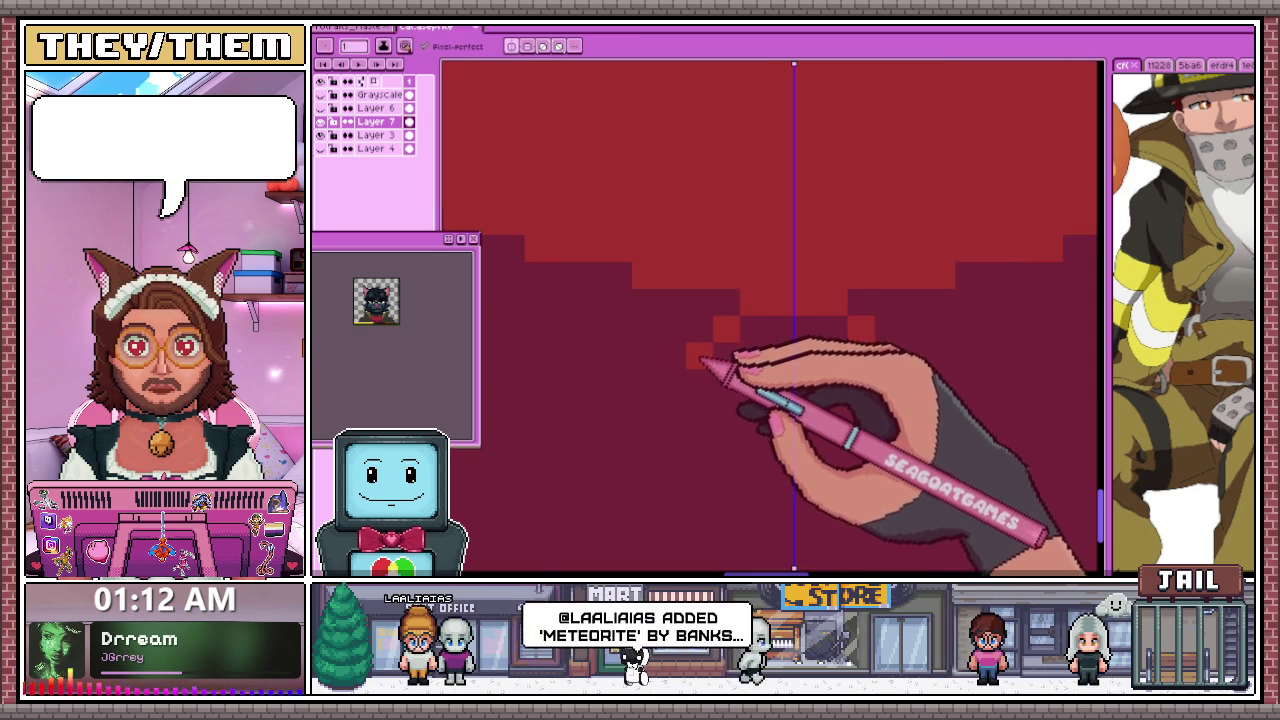
scroll(686, 340, "down", 2)
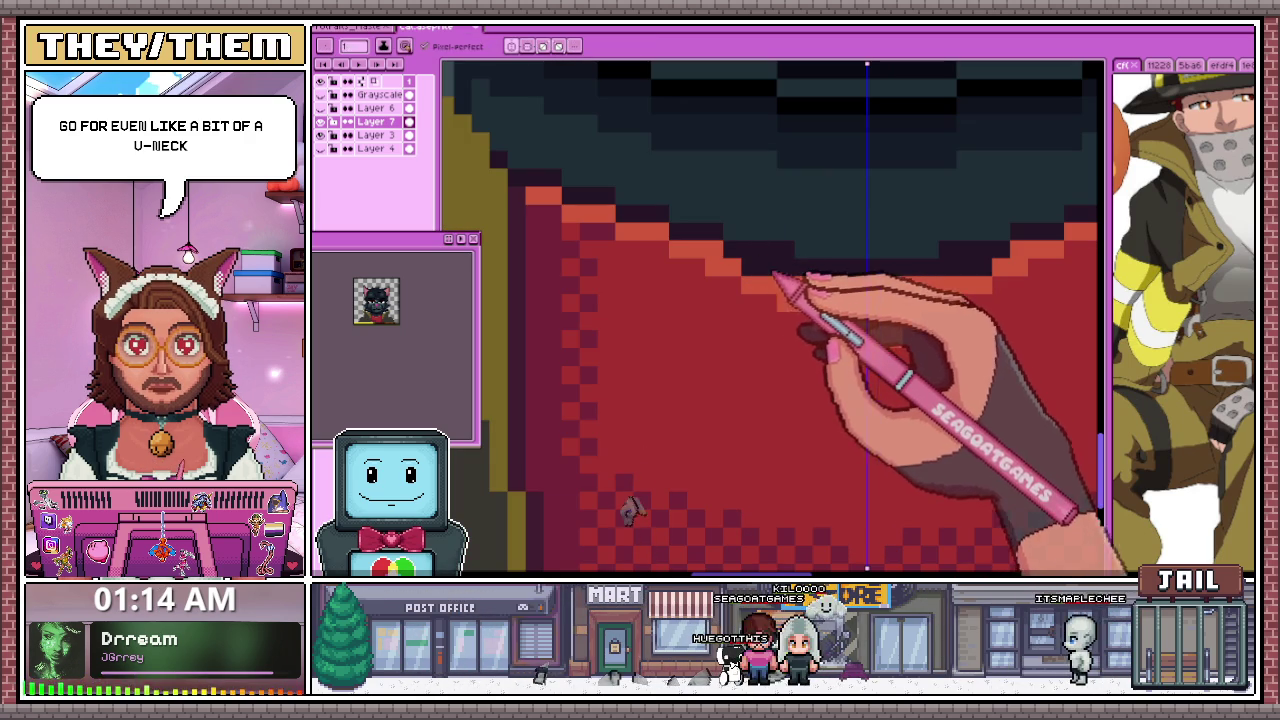
Extend the lighter red collar row rightward and darken the centre pixels into a V-notch
left_click(829, 312)
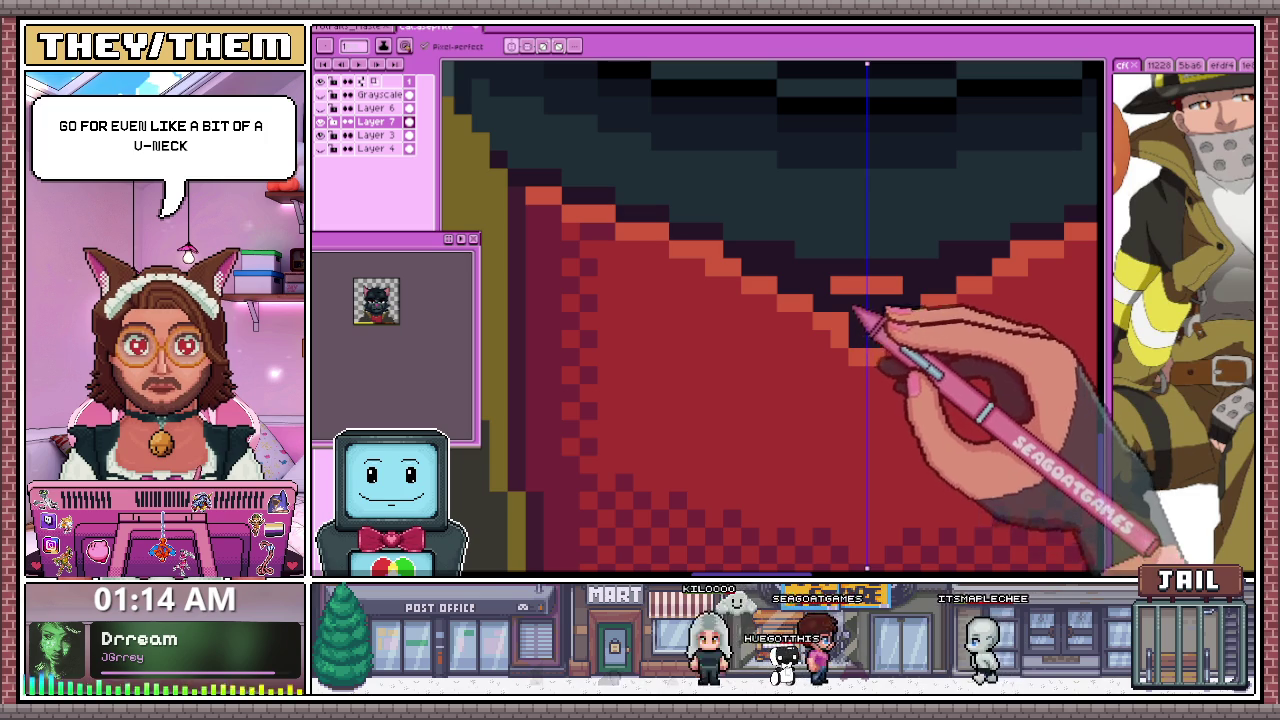
left_click(849, 315)
scroll(862, 300, "down", 2)
scroll(749, 323, "down", 2)
scroll(823, 371, "down", 1)
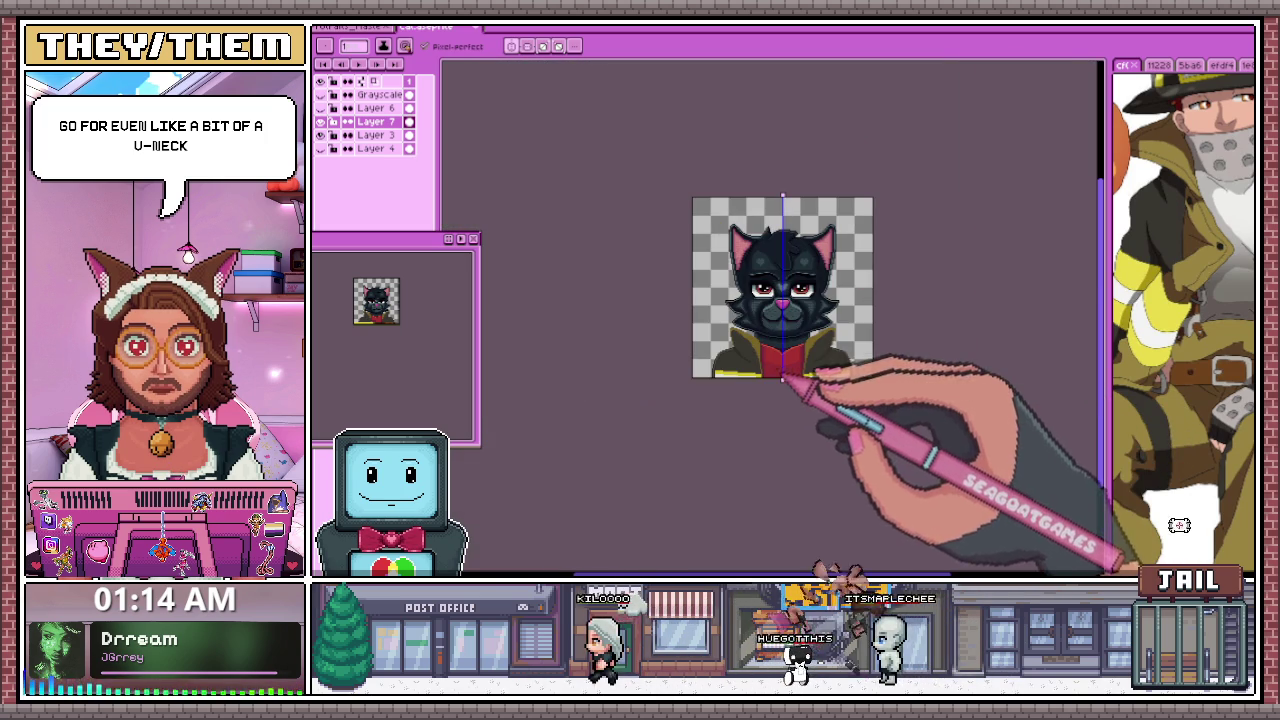
scroll(800, 410, "up", 1)
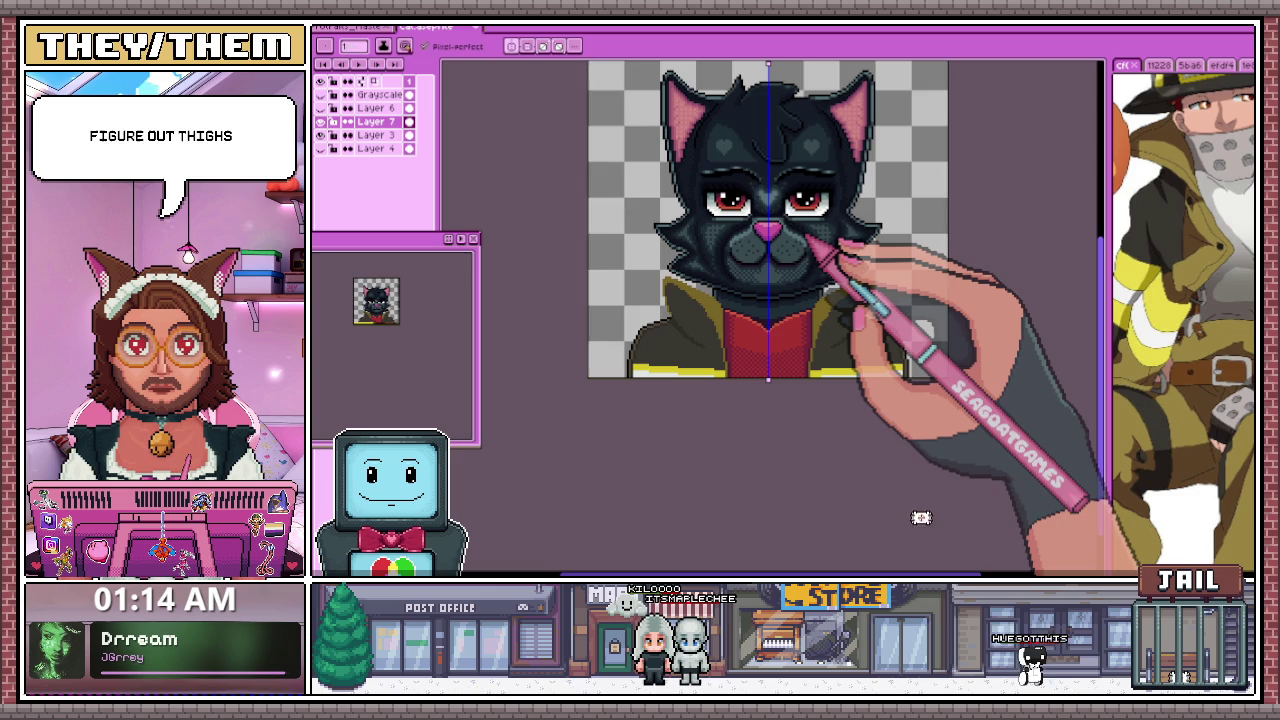
key("shift+x")
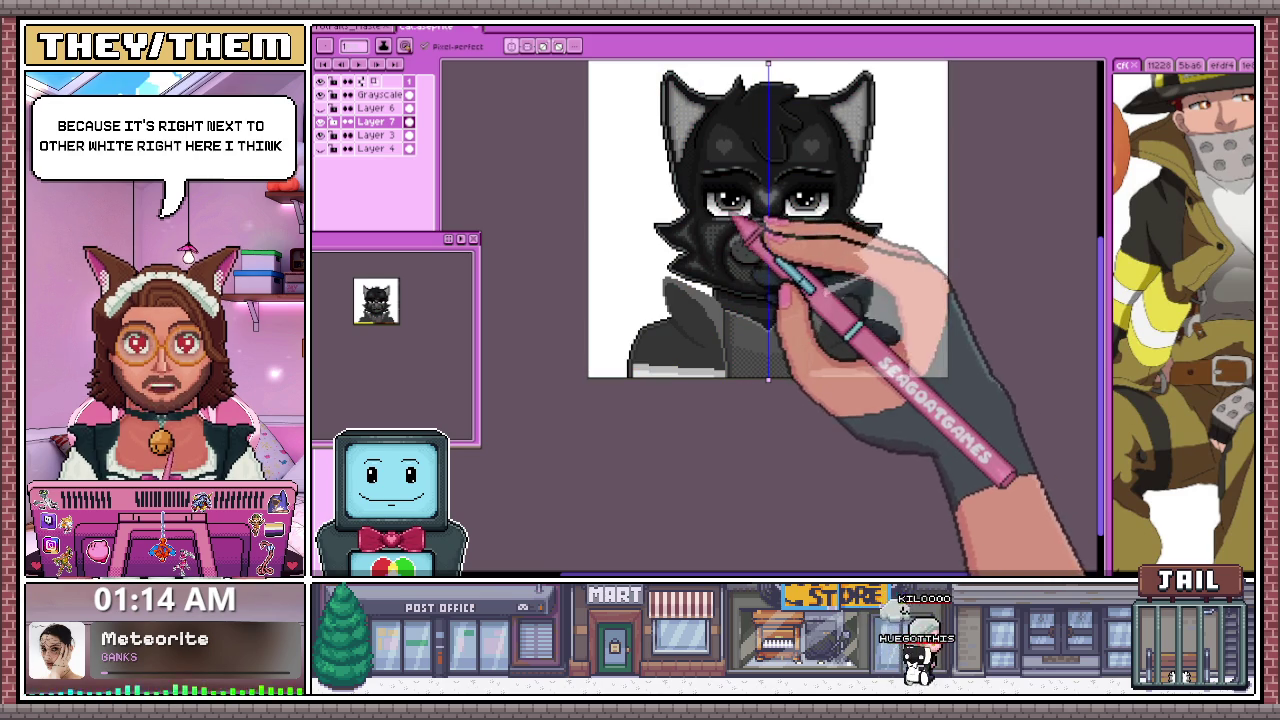
key("g")
key("g")
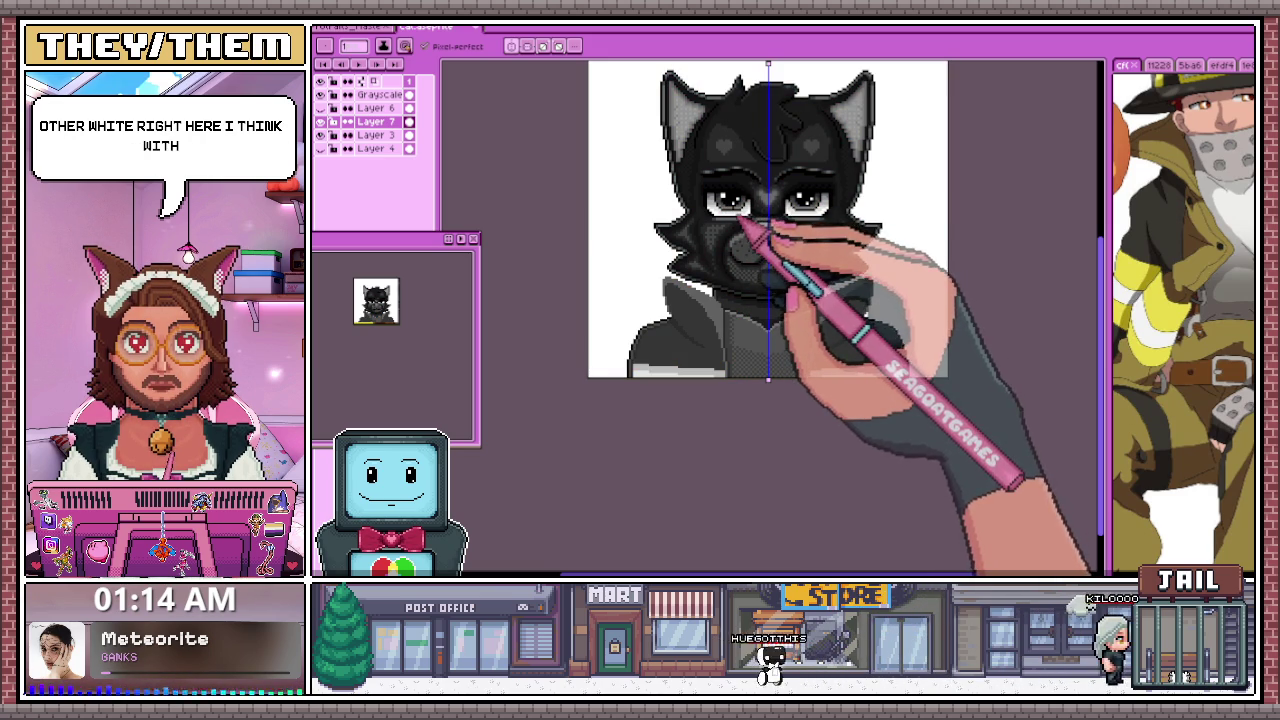
key("g")
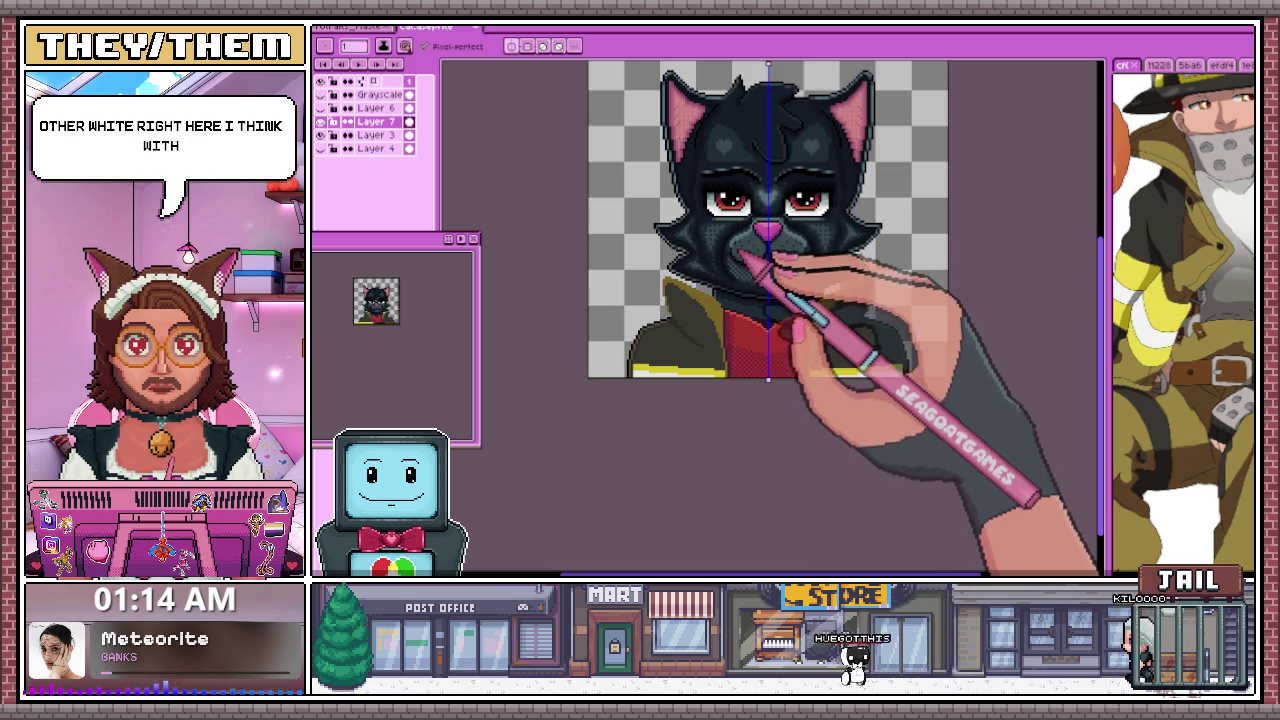
key("g")
key("g")
key("g")
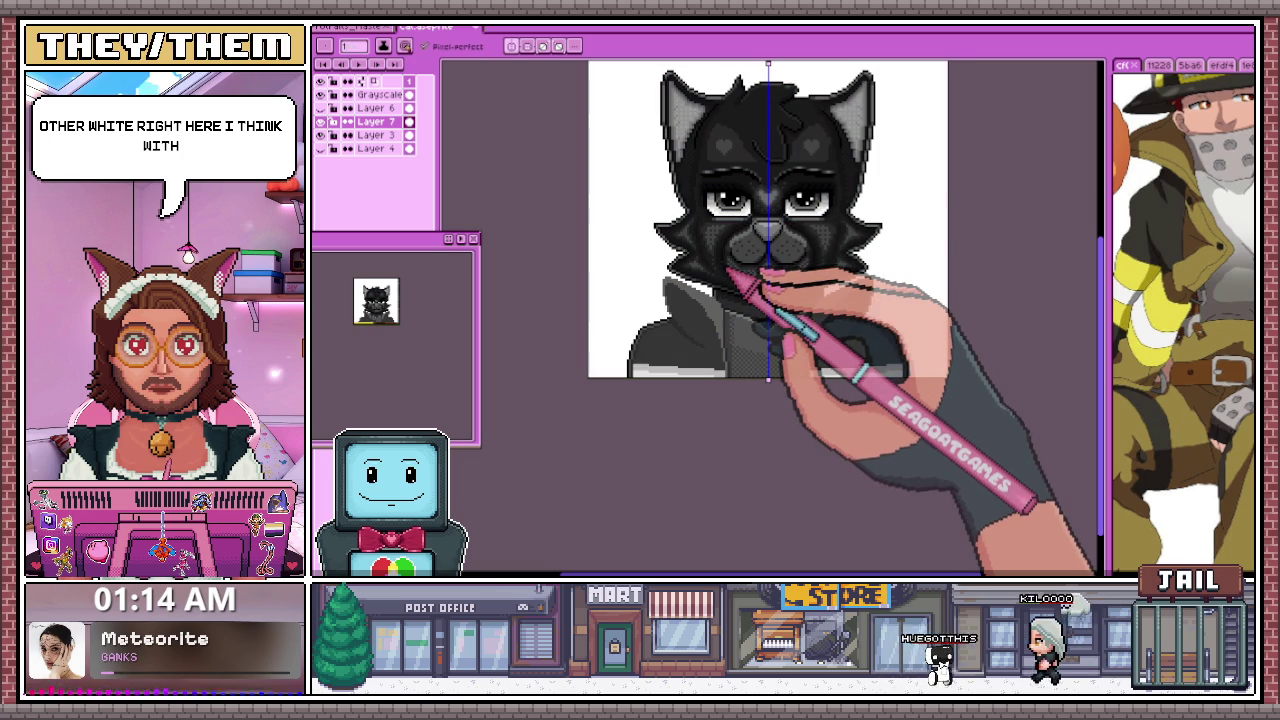
key("g")
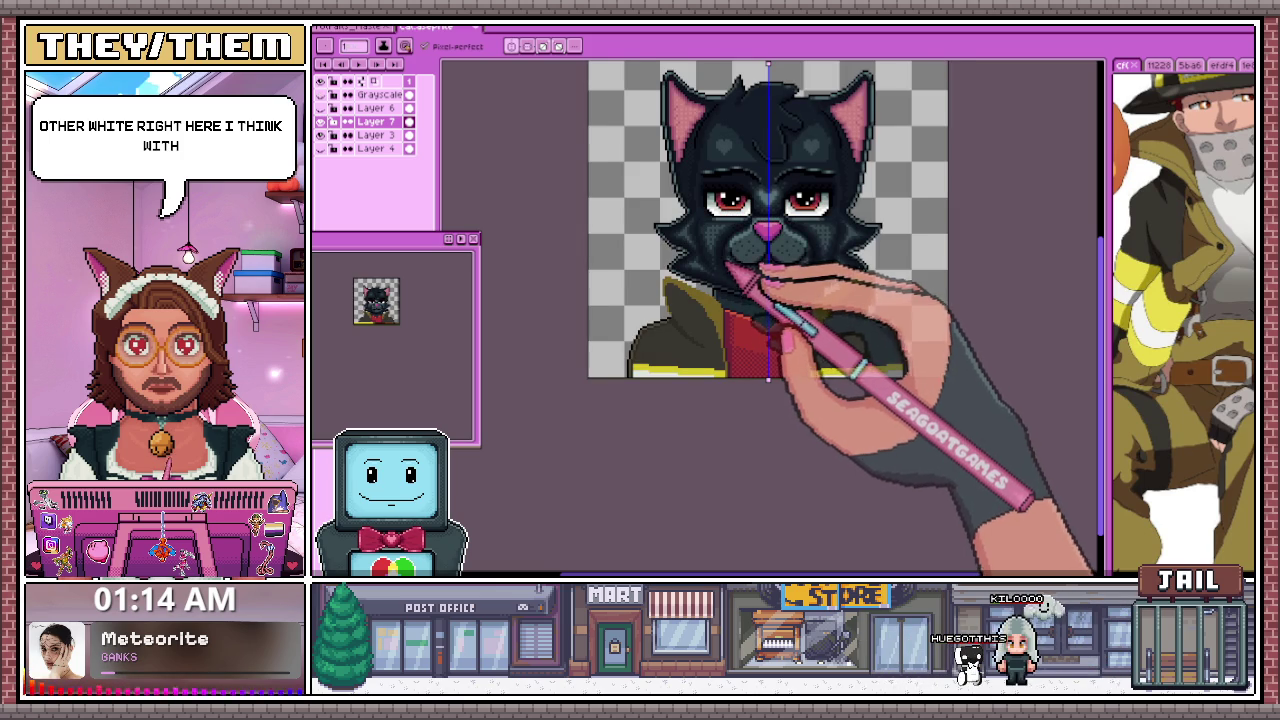
Zoom in and out around the cat's eyes to inspect the lash line, then zoom back out
scroll(727, 270, "up", 1)
scroll(727, 270, "up", 1)
scroll(700, 262, "up", 1)
scroll(657, 252, "down", 1)
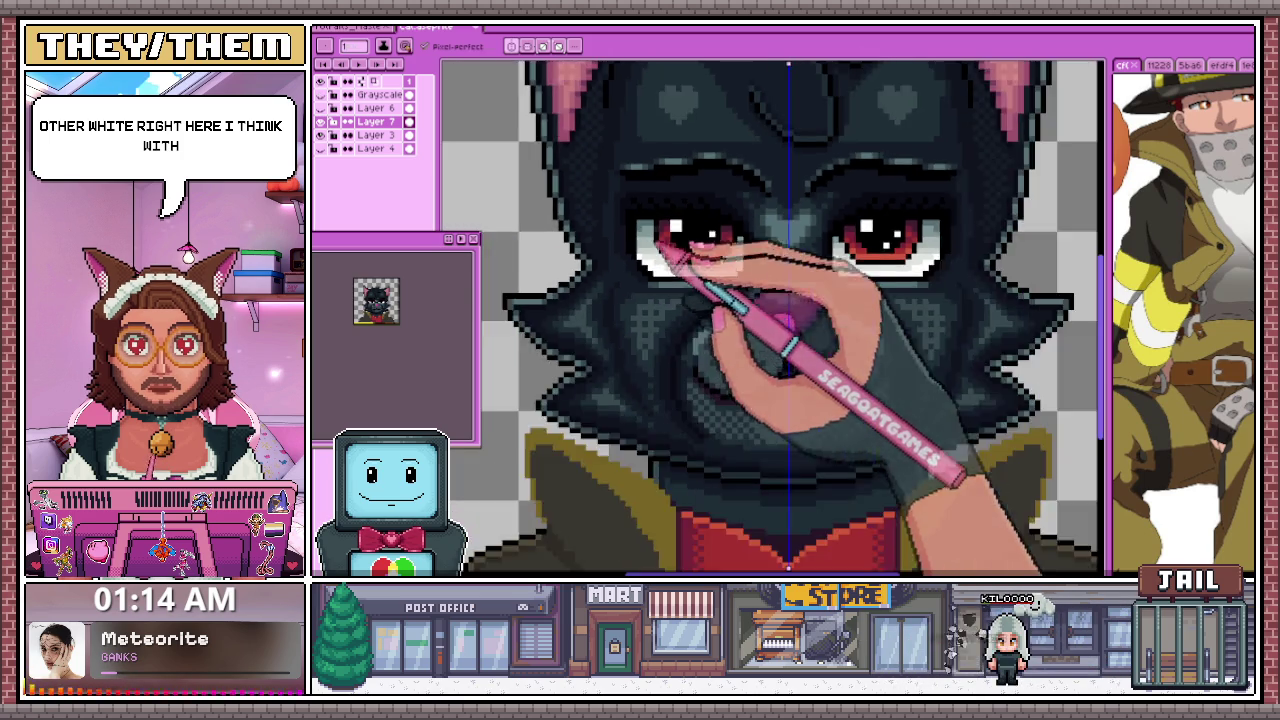
scroll(655, 245, "up", 2)
scroll(660, 235, "up", 1)
scroll(640, 255, "down", 1)
scroll(605, 250, "up", 1)
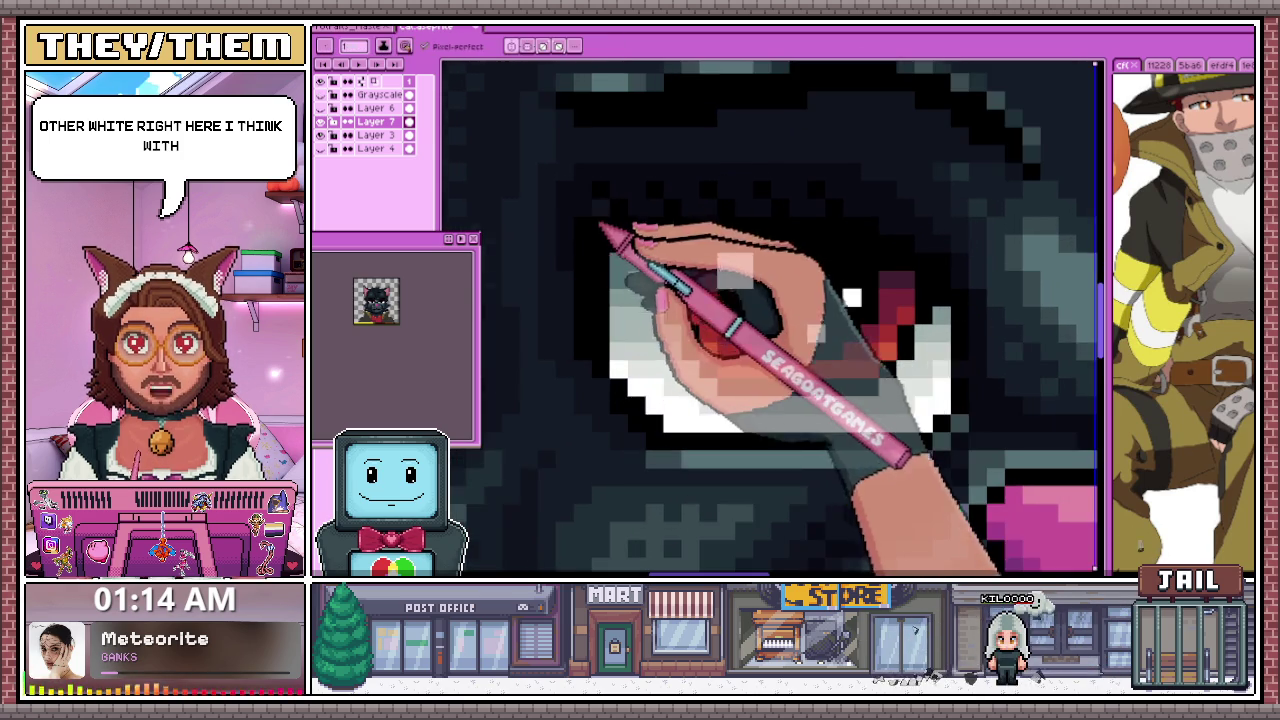
scroll(610, 240, "up", 1)
scroll(615, 230, "down", 2)
scroll(625, 215, "up", 1)
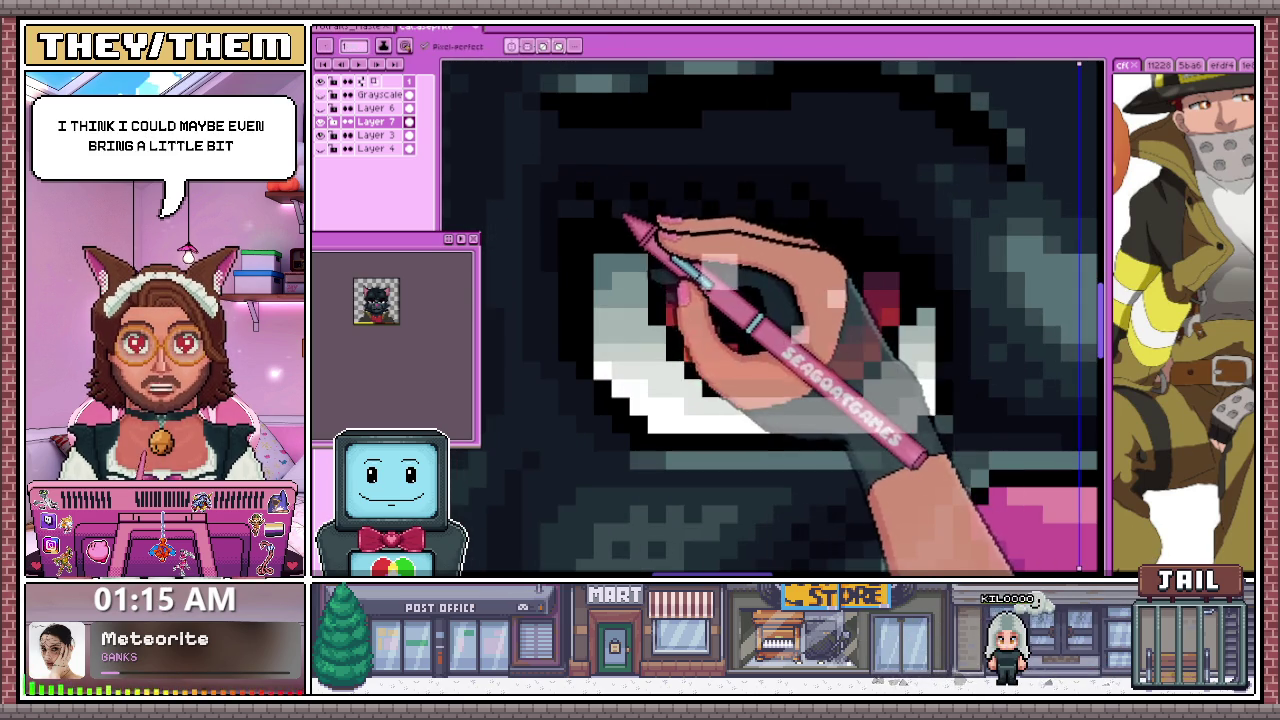
scroll(625, 215, "down", 2)
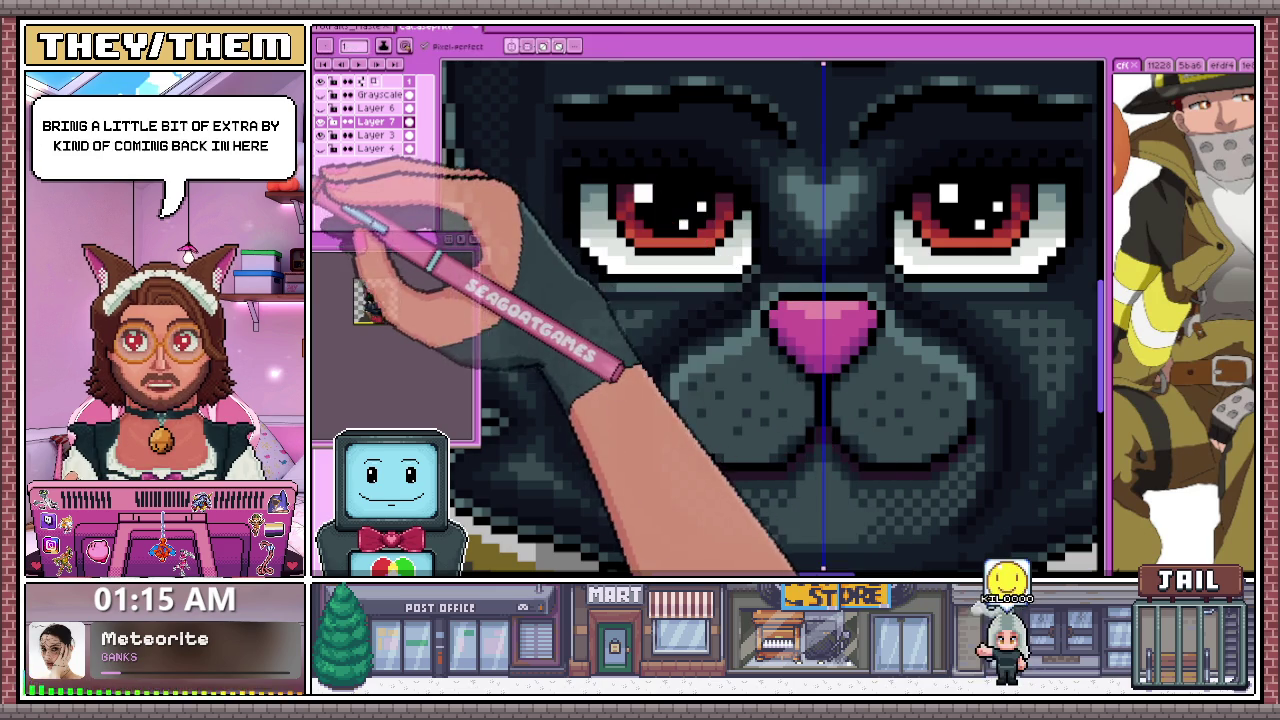
scroll(594, 157, "up", 2)
scroll(571, 186, "up", 1)
scroll(627, 178, "down", 2)
scroll(600, 182, "up", 2)
scroll(603, 180, "down", 2)
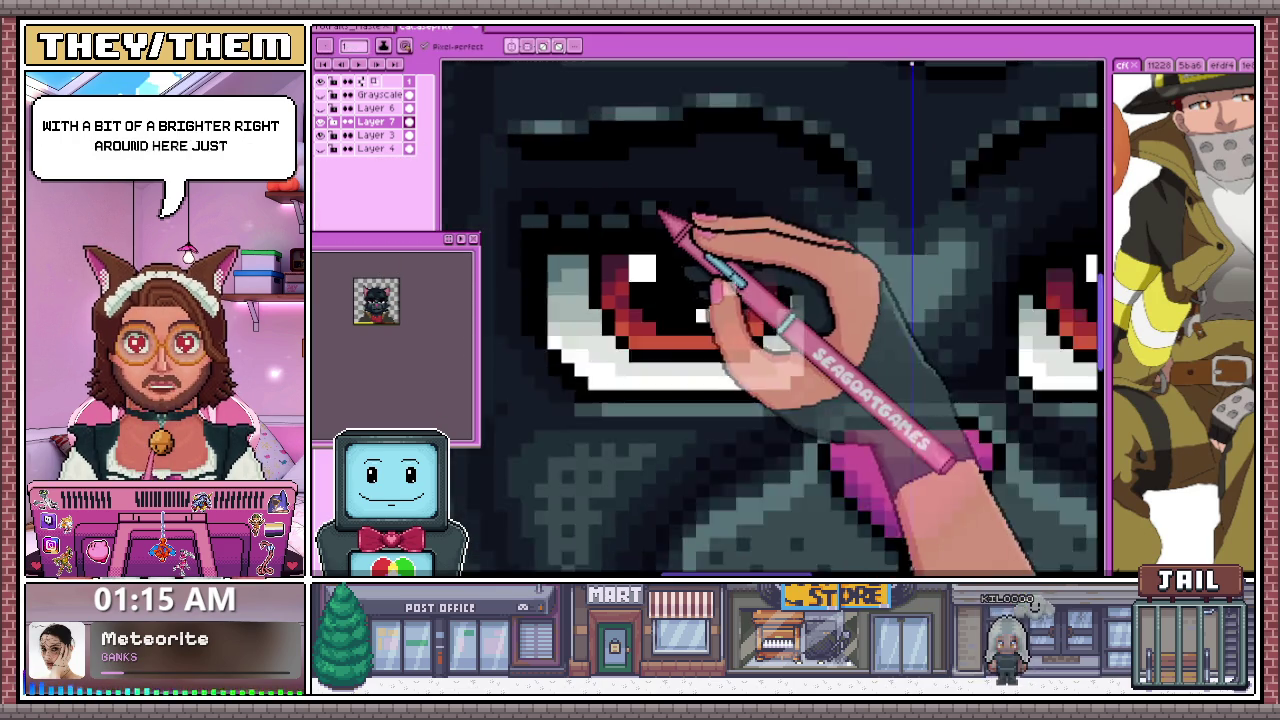
scroll(666, 214, "up", 2)
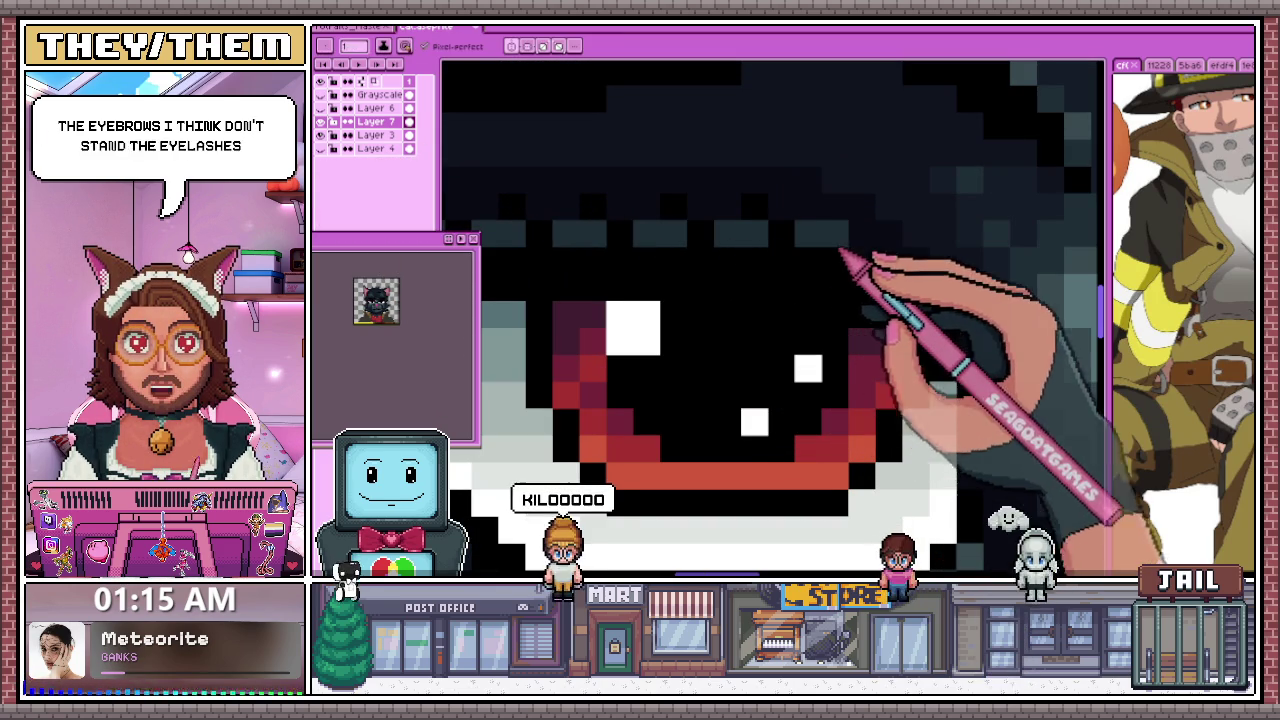
scroll(838, 357, "down", 2)
scroll(857, 420, "down", 1)
scroll(822, 362, "down", 1)
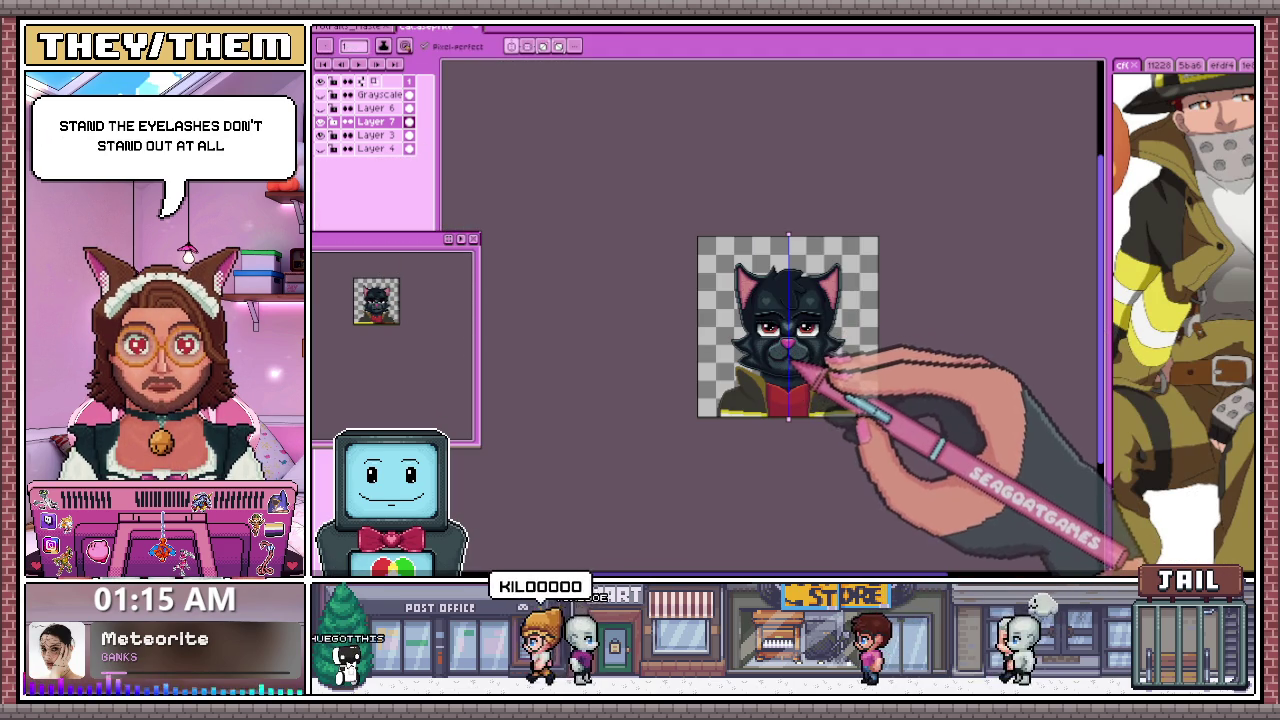
scroll(780, 350, "up", 2)
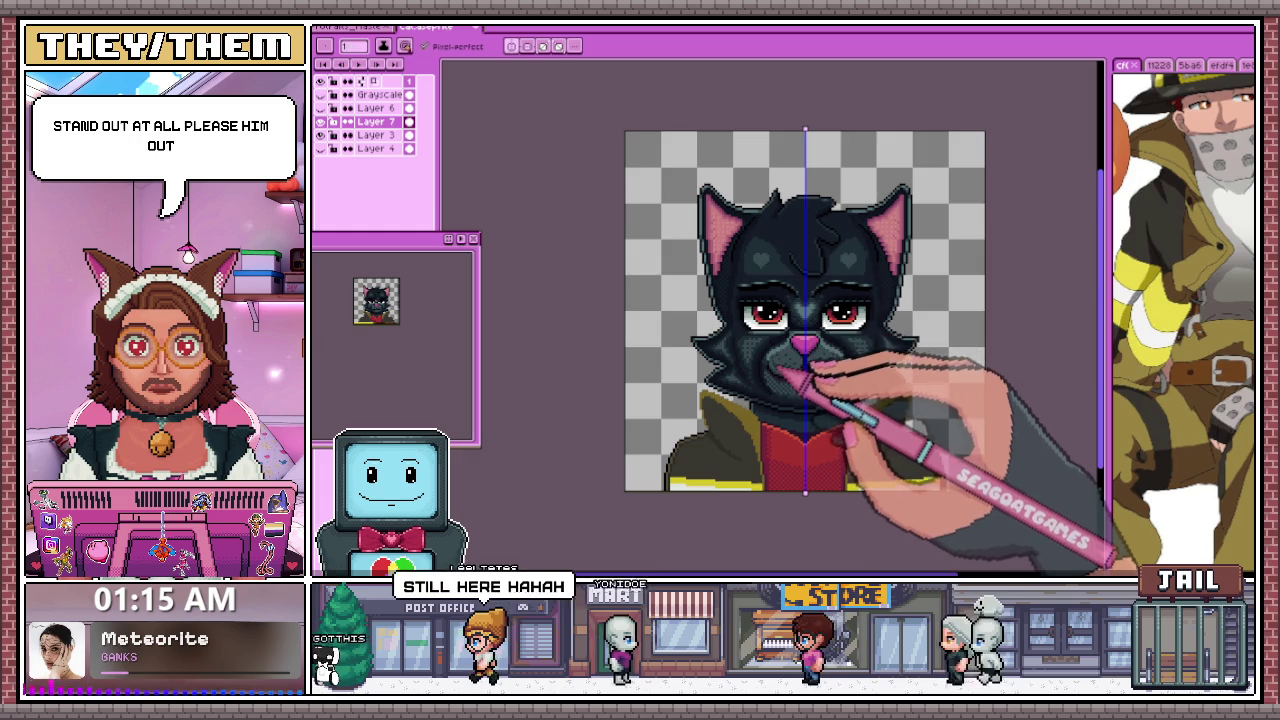
scroll(800, 355, "up", 1)
scroll(800, 340, "up", 1)
scroll(780, 300, "up", 1)
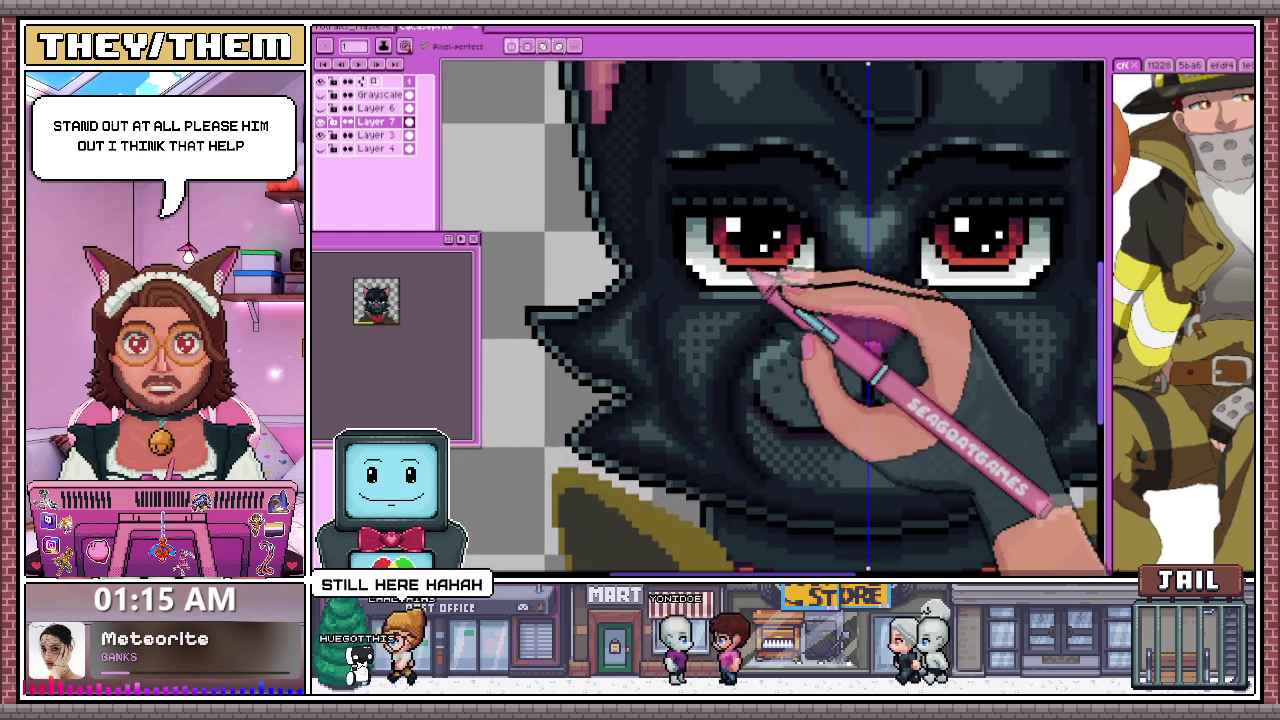
scroll(750, 272, "up", 2)
scroll(734, 206, "up", 1)
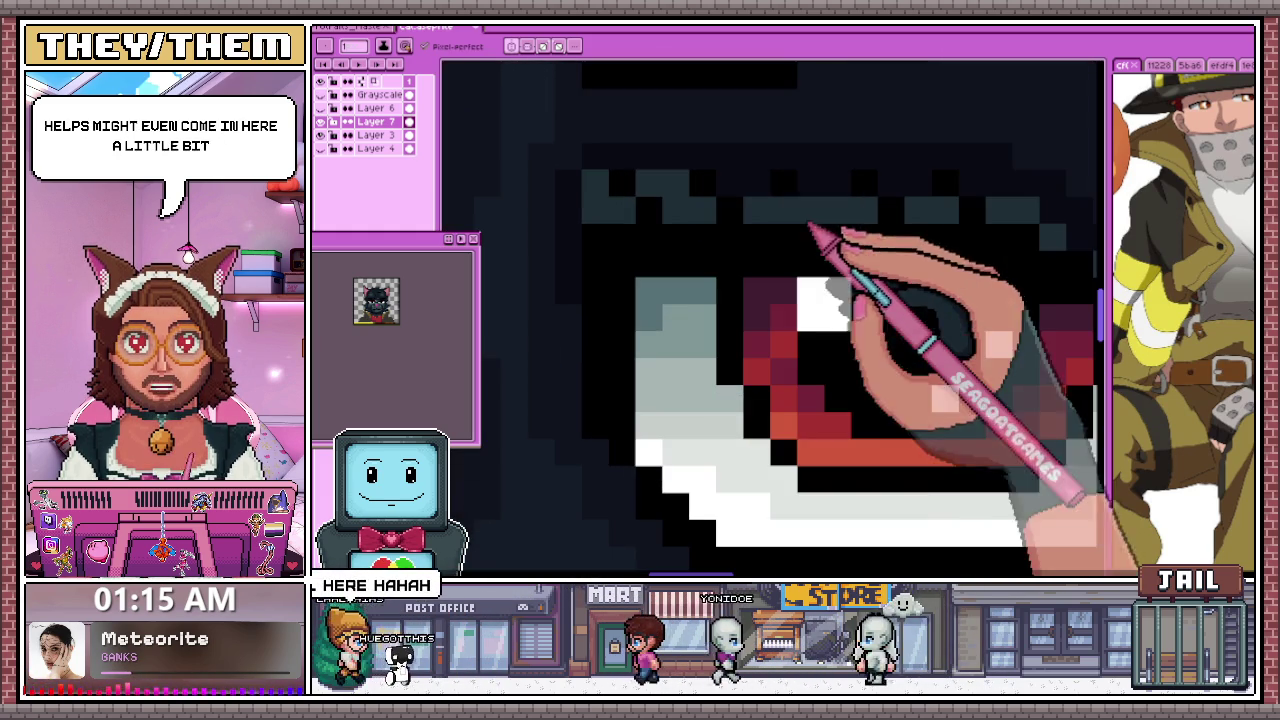
scroll(780, 225, "down", 3)
scroll(720, 229, "up", 3)
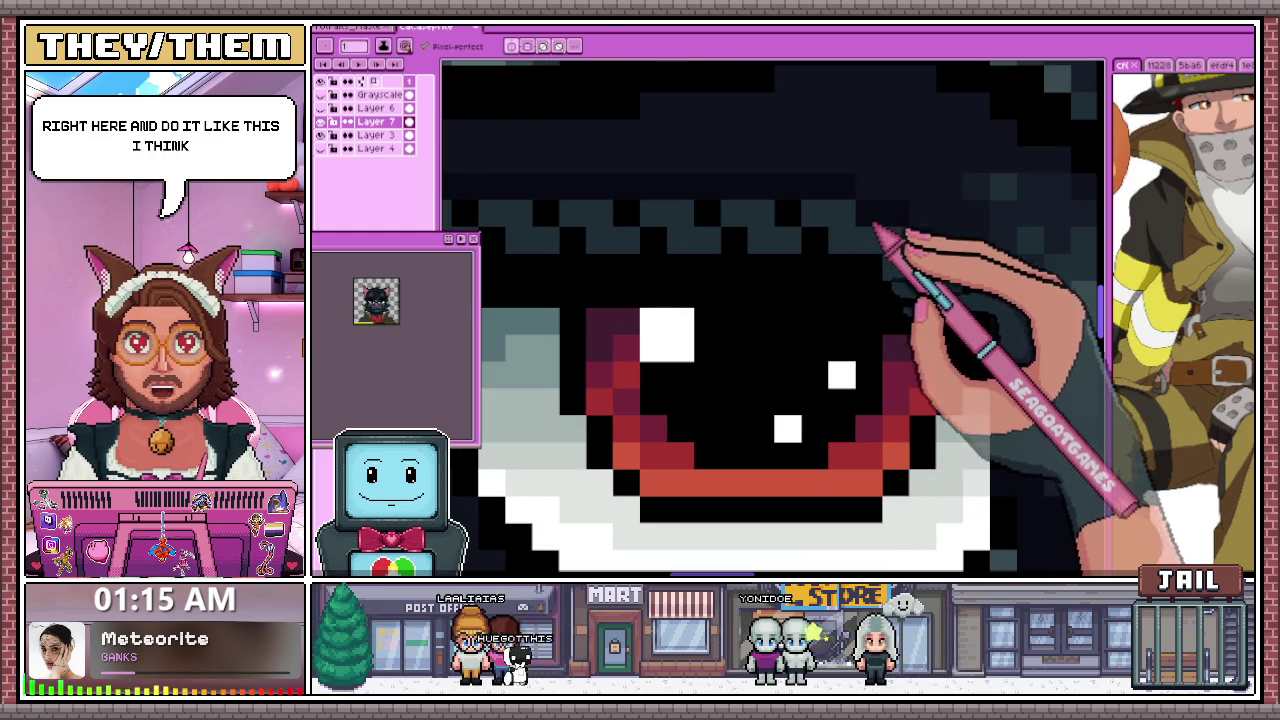
scroll(886, 229, "down", 3)
scroll(830, 240, "up", 3)
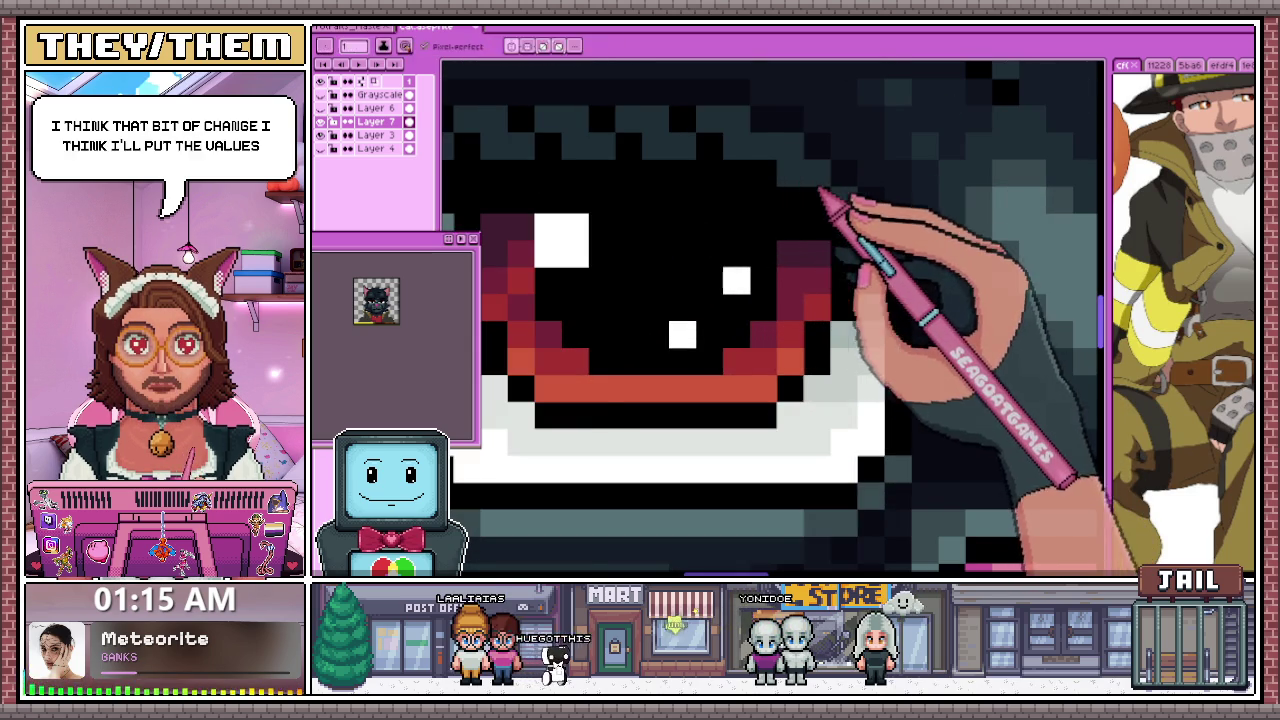
scroll(820, 205, "down", 2)
scroll(780, 300, "down", 2)
scroll(745, 372, "down", 1)
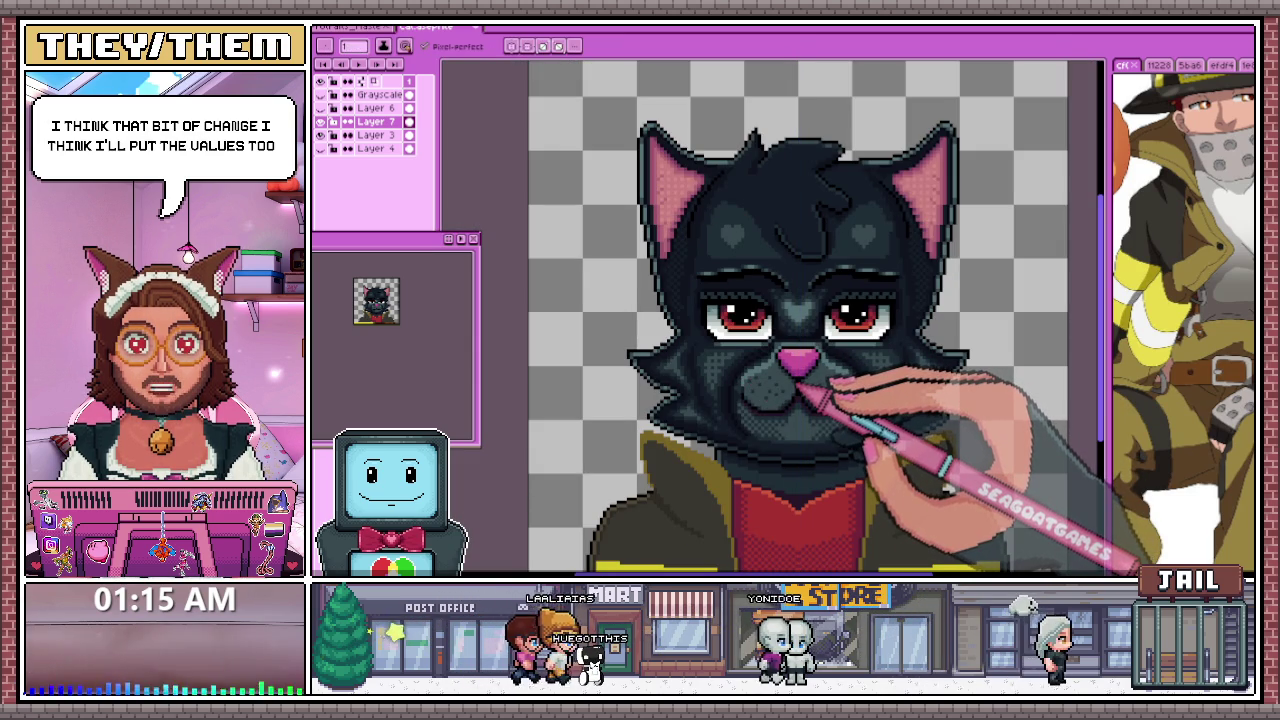
left_click(321, 94)
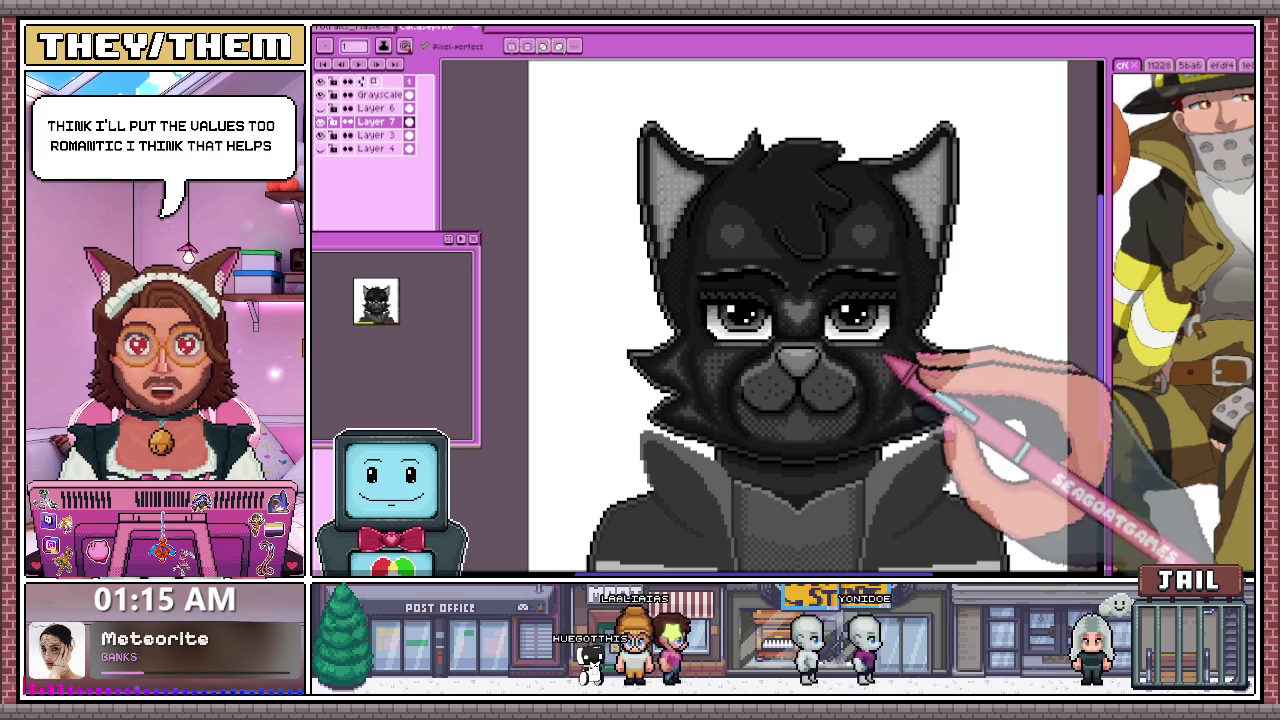
left_click(321, 94)
left_click(321, 94)
left_click(321, 94)
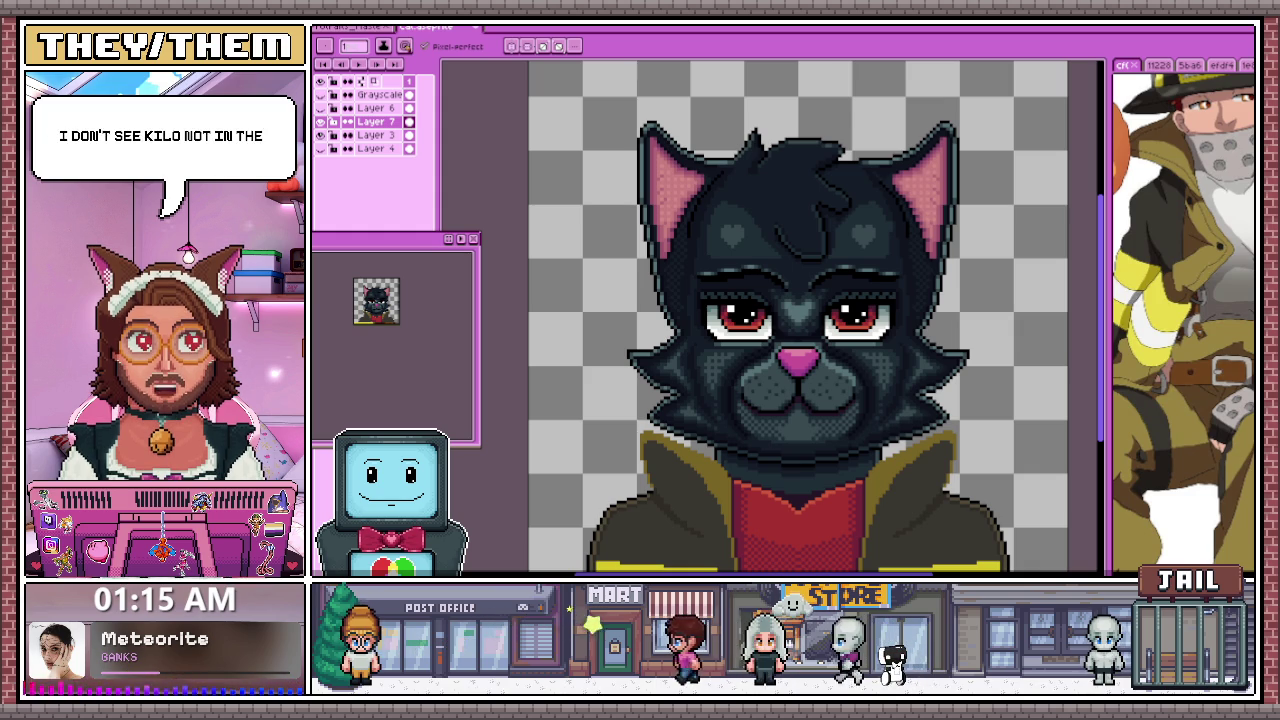
left_click_drag(710, 250, 645, 230)
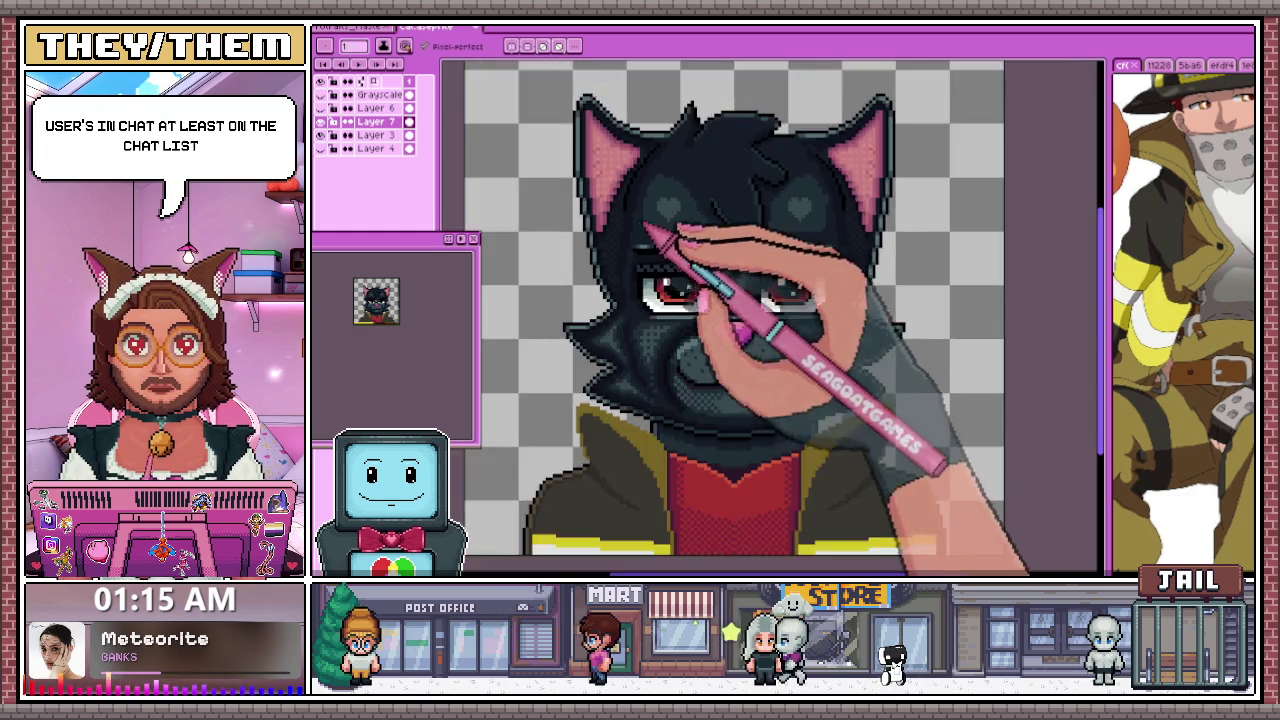
scroll(640, 260, "up", 2)
scroll(615, 280, "up", 1)
scroll(620, 290, "down", 4)
scroll(644, 298, "down", 1)
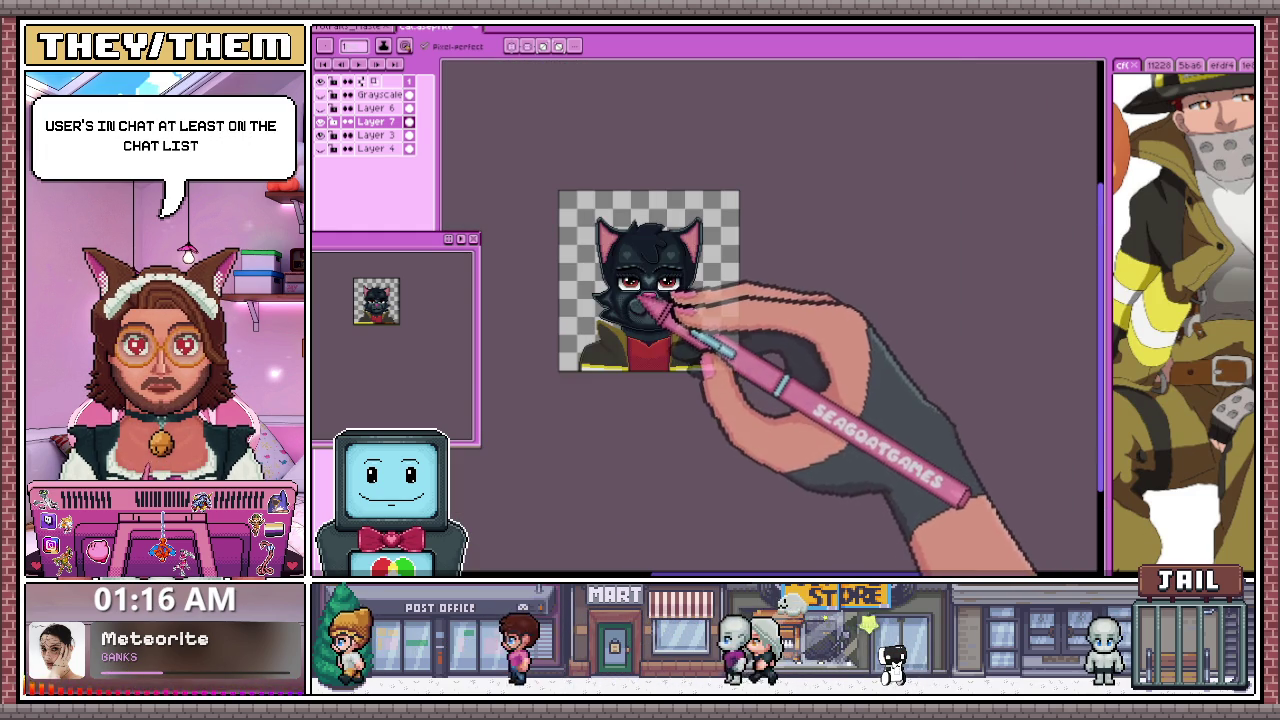
scroll(640, 292, "up", 4)
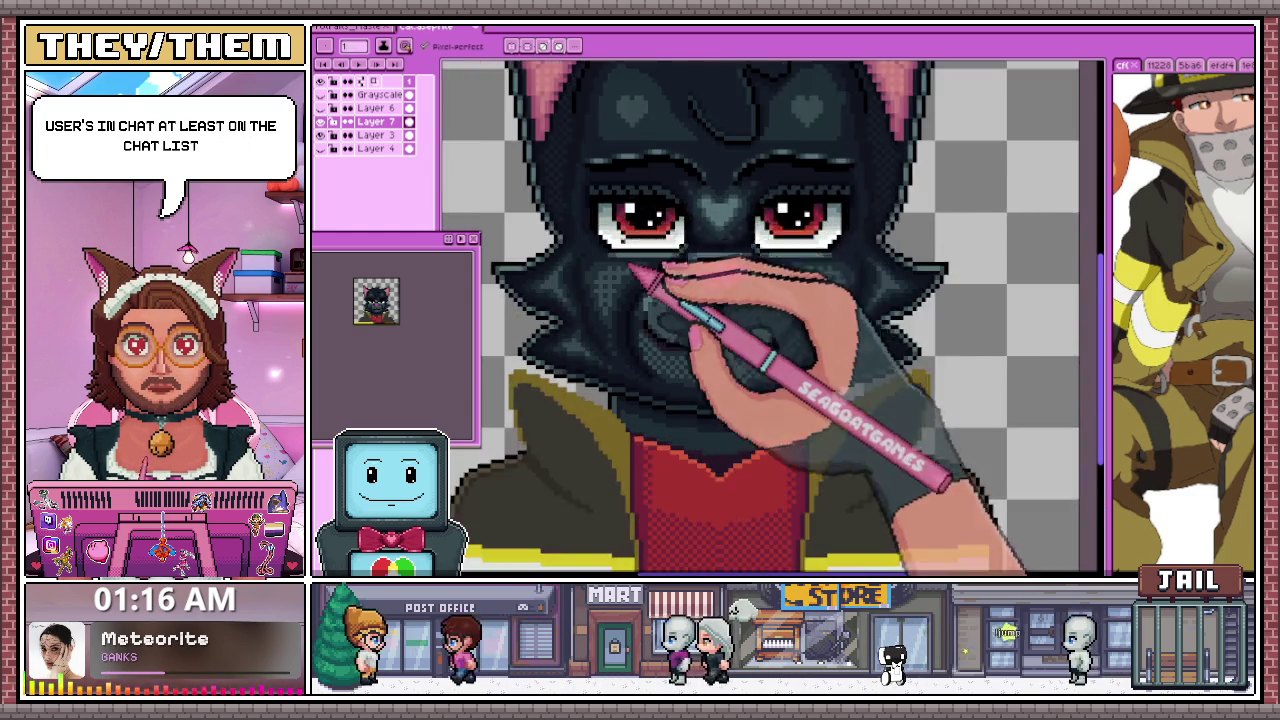
scroll(629, 267, "up", 2)
scroll(600, 265, "up", 2)
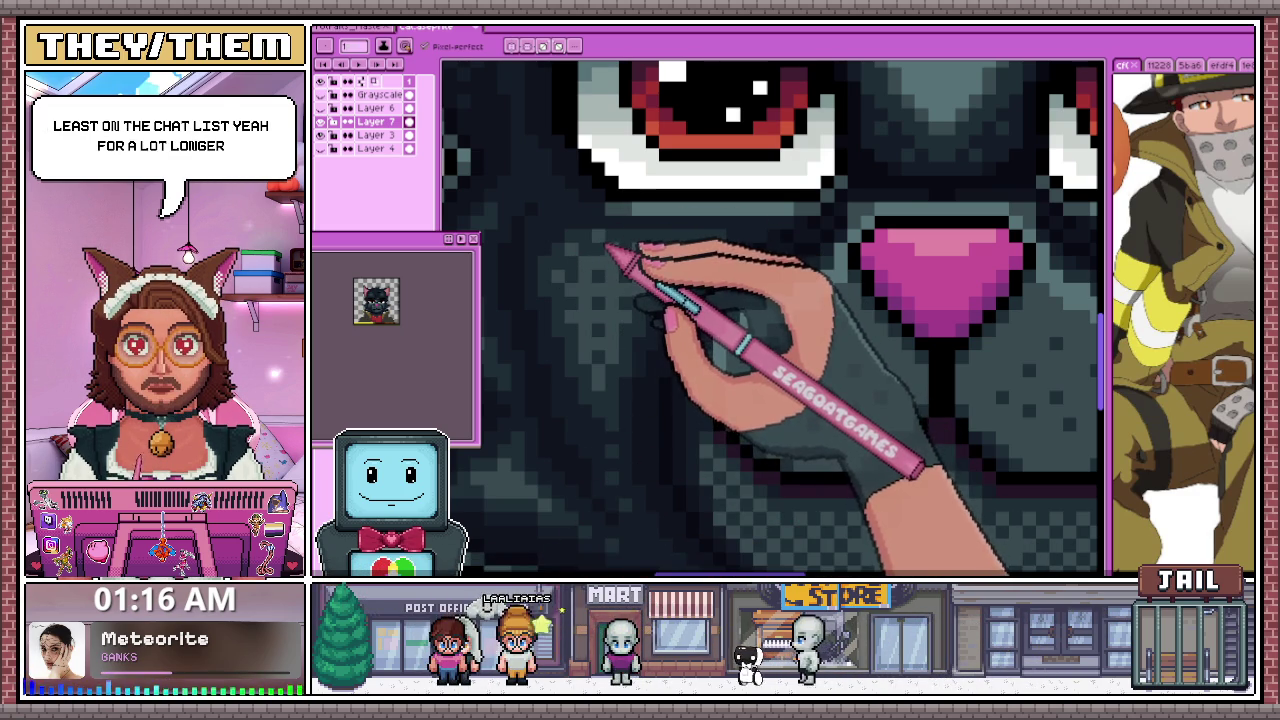
scroll(607, 245, "down", 5)
scroll(648, 318, "up", 2)
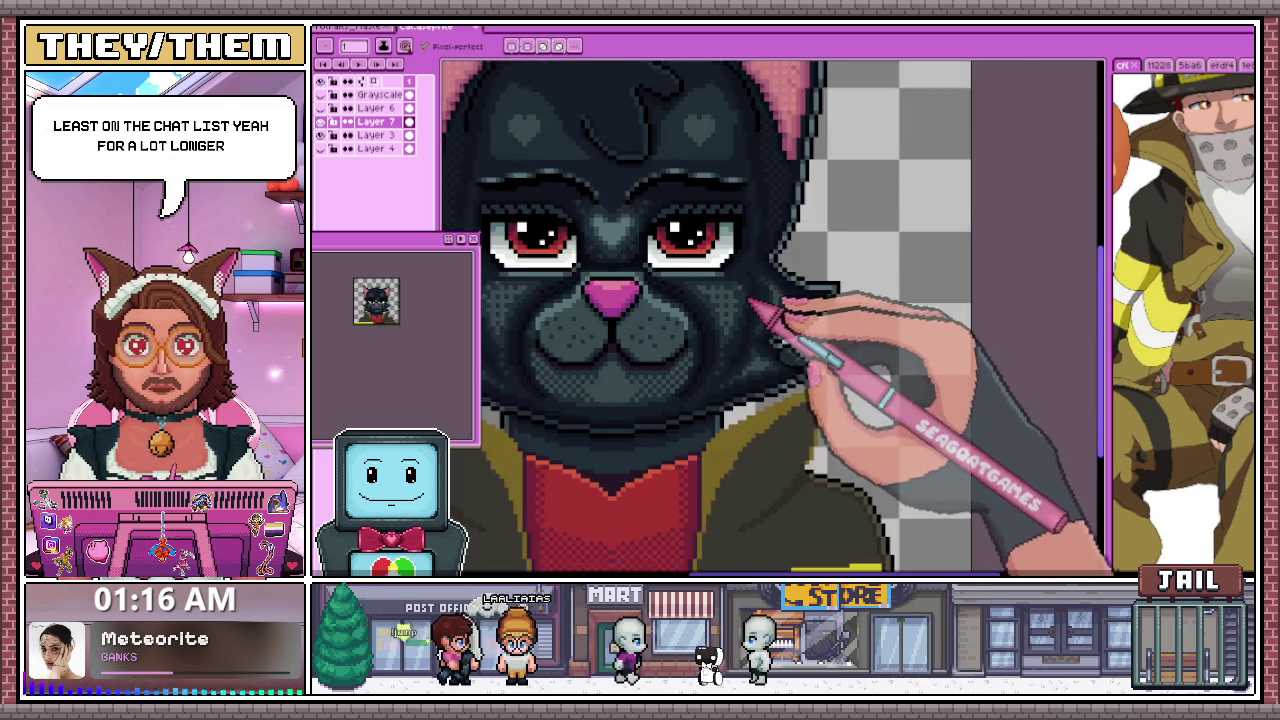
scroll(763, 263, "up", 2)
scroll(737, 294, "up", 1)
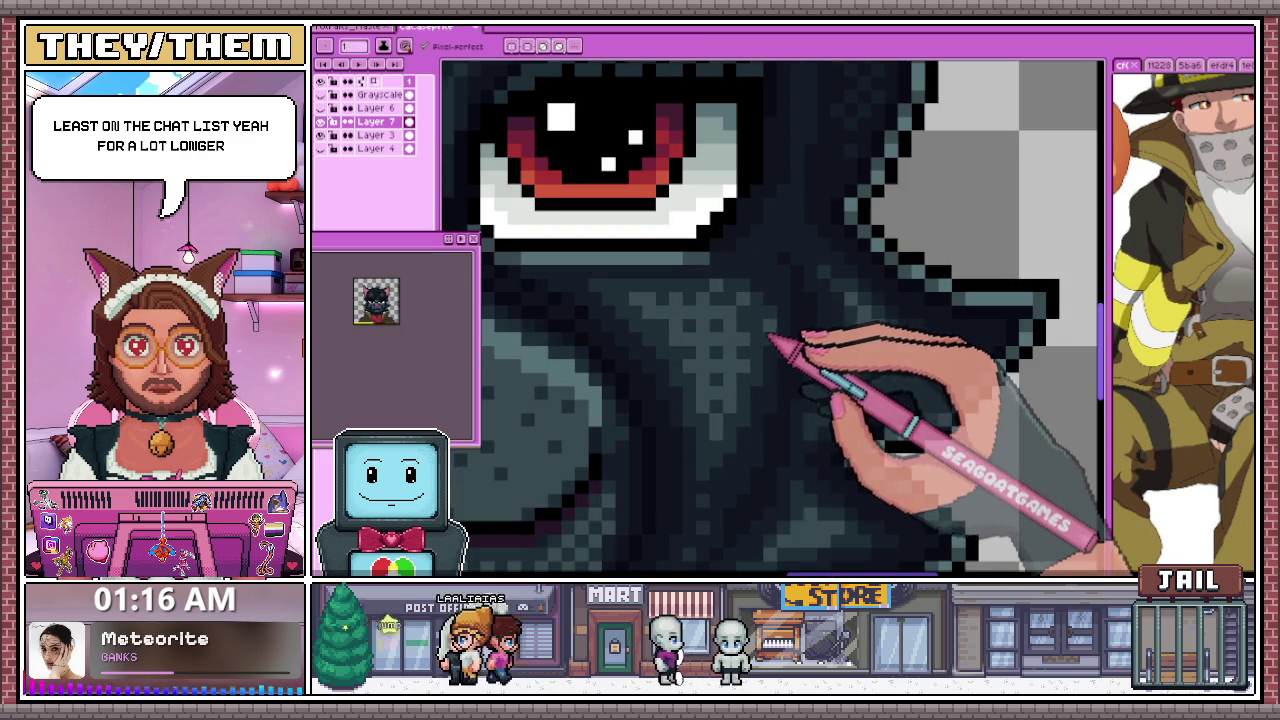
scroll(770, 340, "down", 4)
scroll(768, 343, "up", 3)
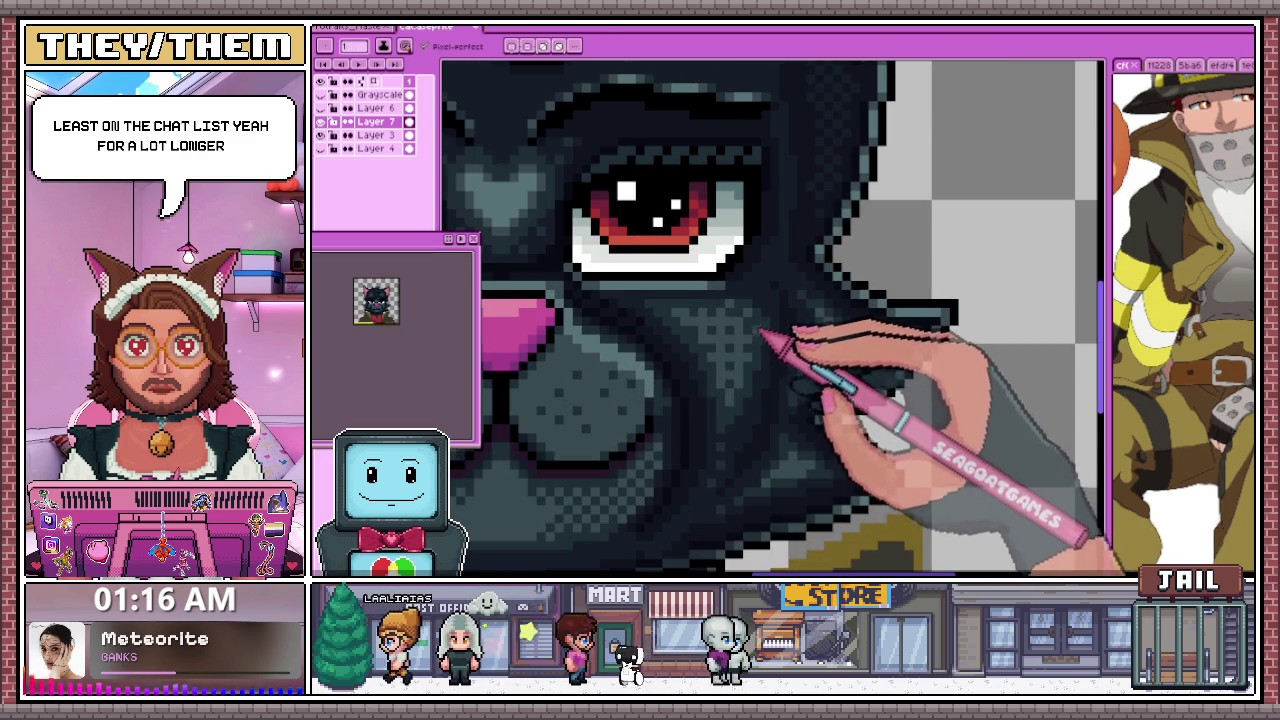
scroll(762, 333, "down", 3)
scroll(740, 370, "down", 1)
scroll(705, 365, "up", 3)
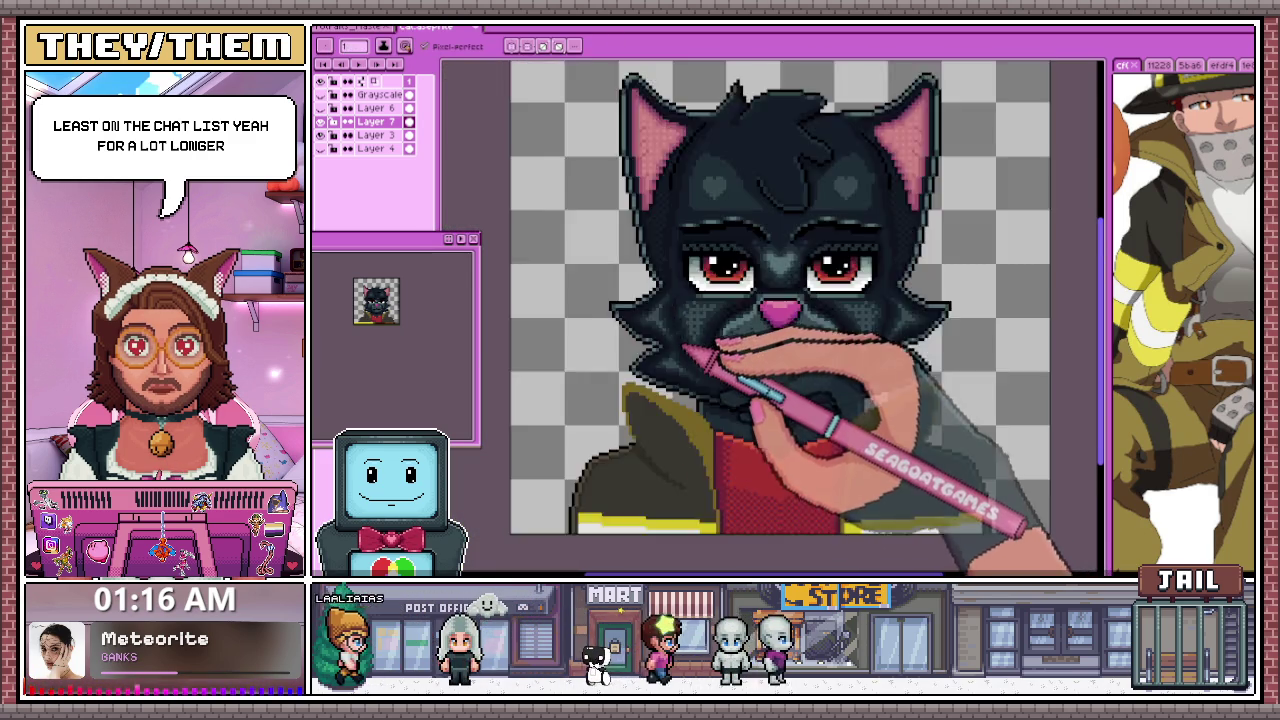
scroll(694, 330, "up", 2)
scroll(690, 320, "up", 1)
scroll(735, 305, "down", 3)
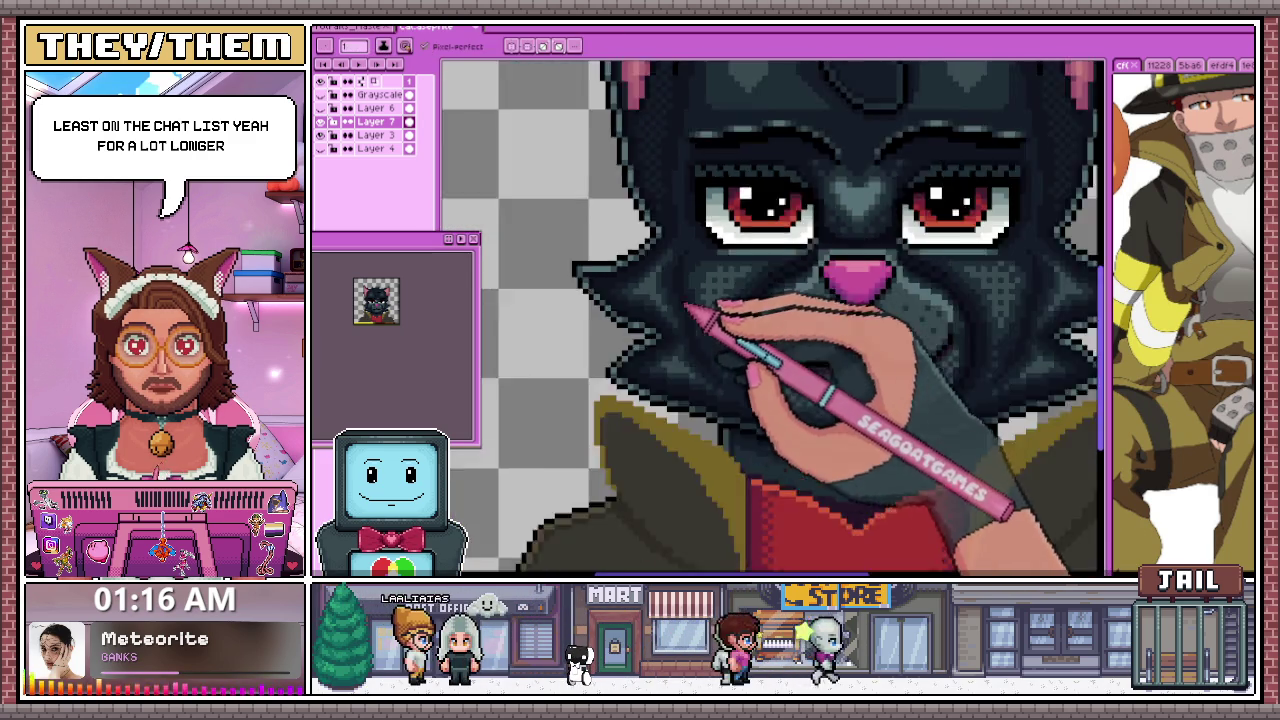
scroll(810, 315, "down", 1)
scroll(870, 297, "up", 2)
scroll(892, 305, "up", 1)
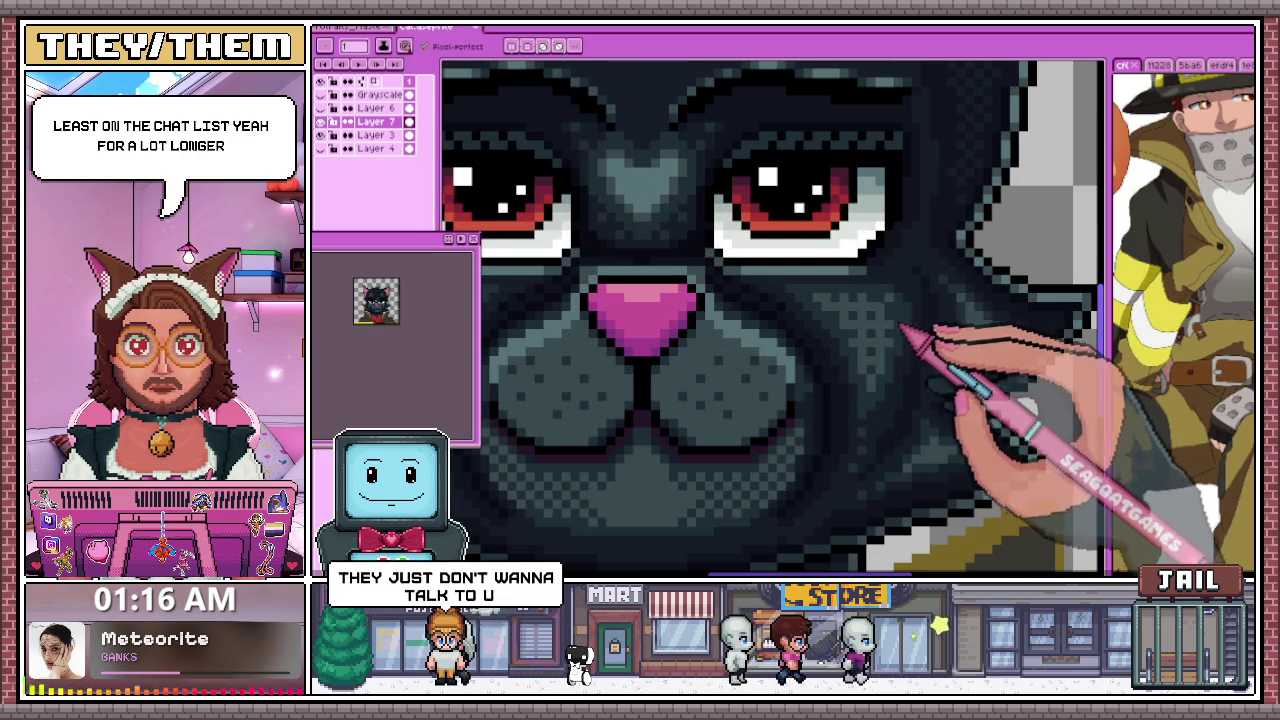
scroll(800, 330, "down", 1)
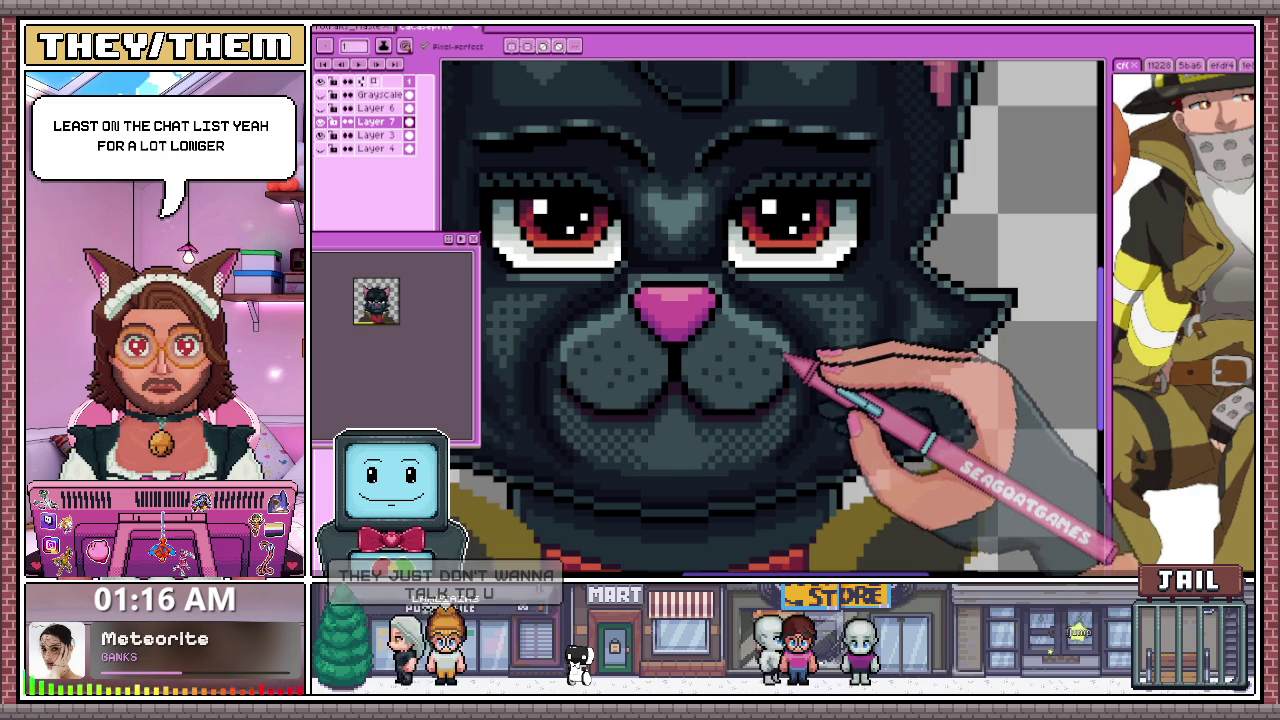
scroll(782, 343, "down", 1)
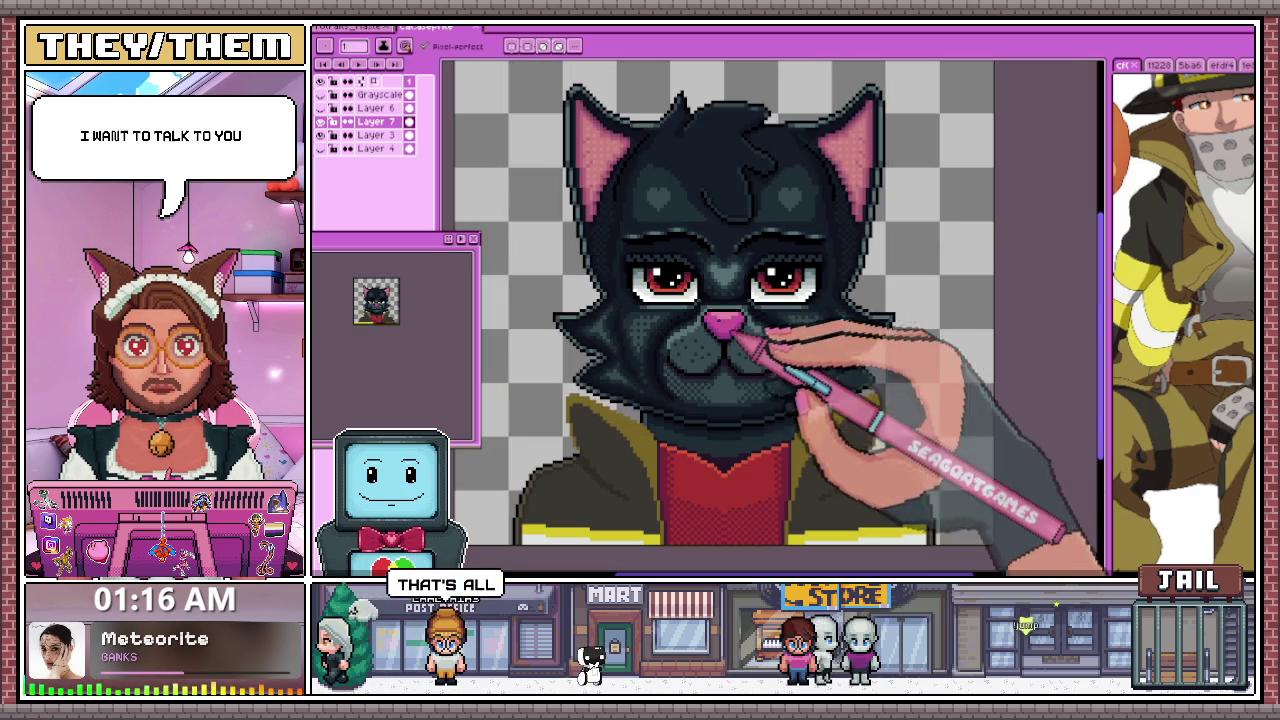
scroll(654, 300, "up", 1)
scroll(700, 310, "down", 1)
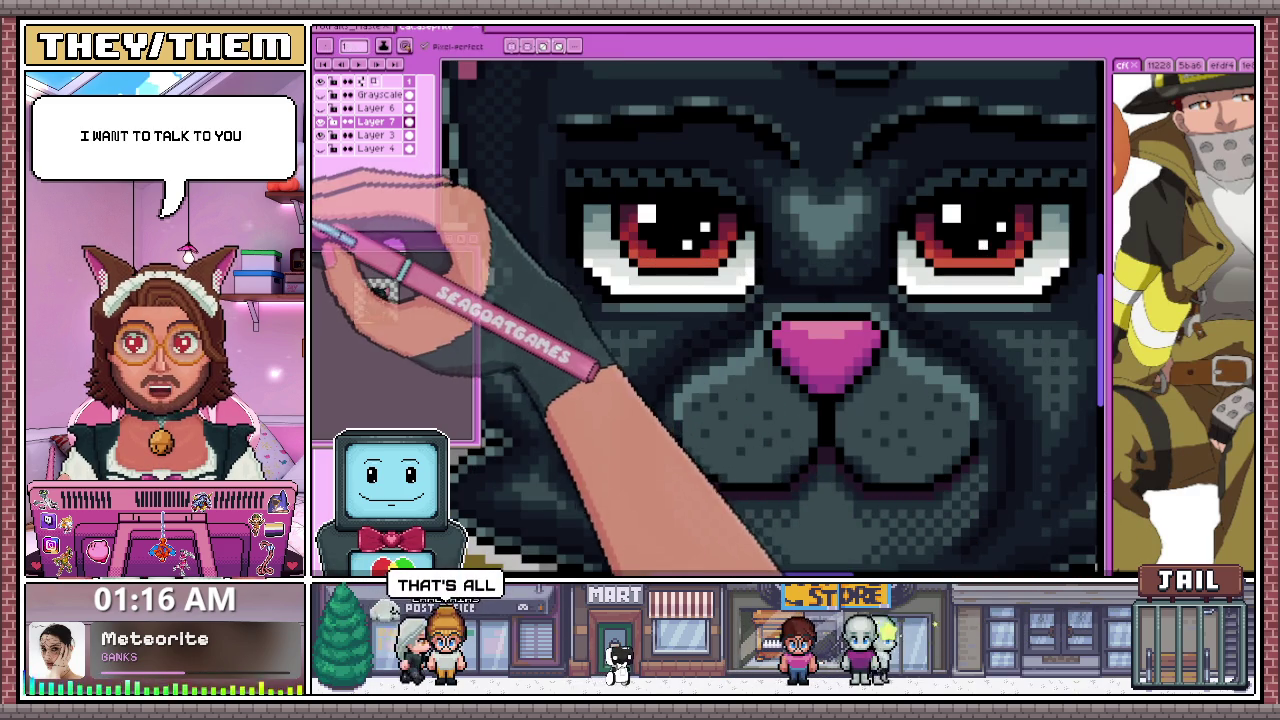
scroll(700, 310, "up", 1)
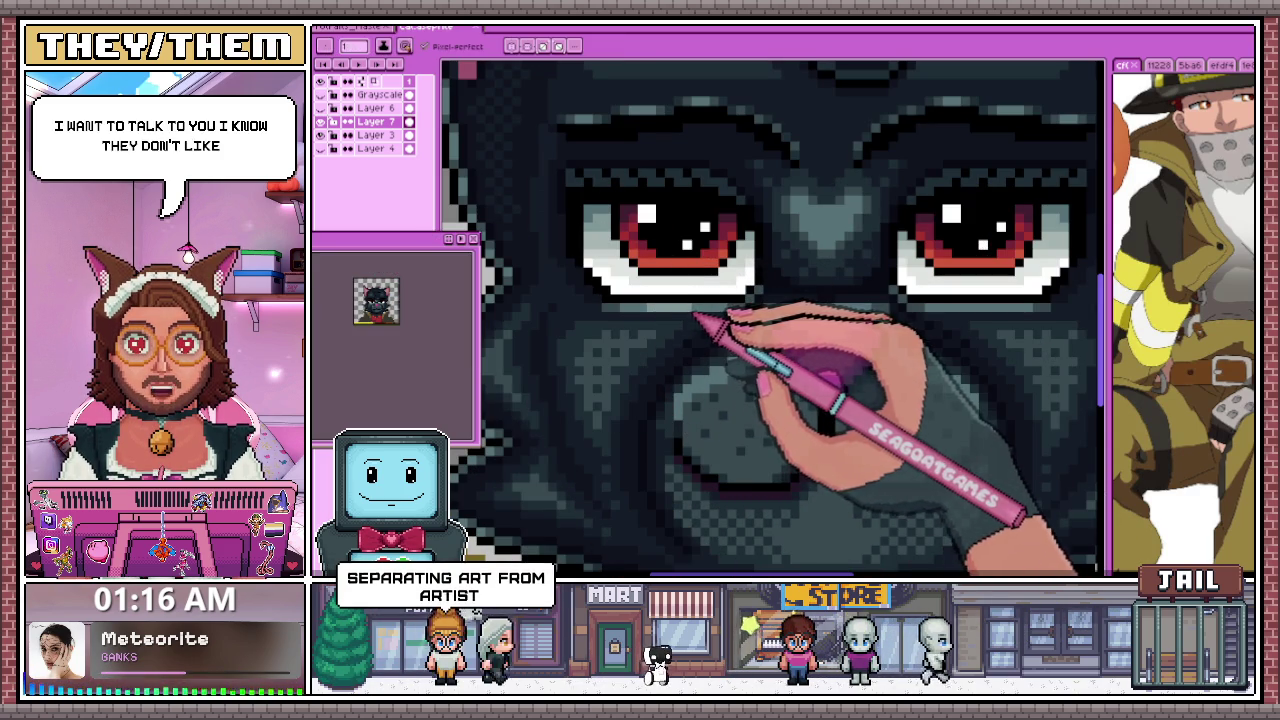
scroll(700, 318, "up", 1)
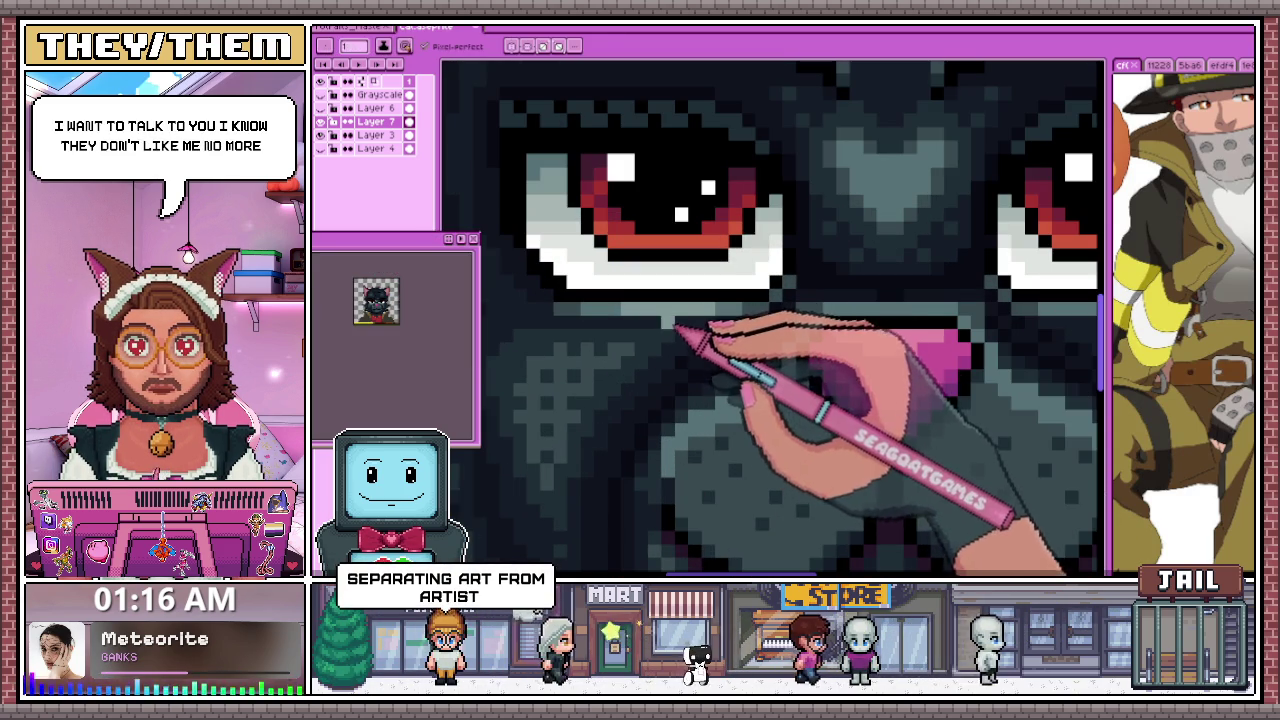
scroll(700, 318, "down", 2)
scroll(700, 318, "up", 1)
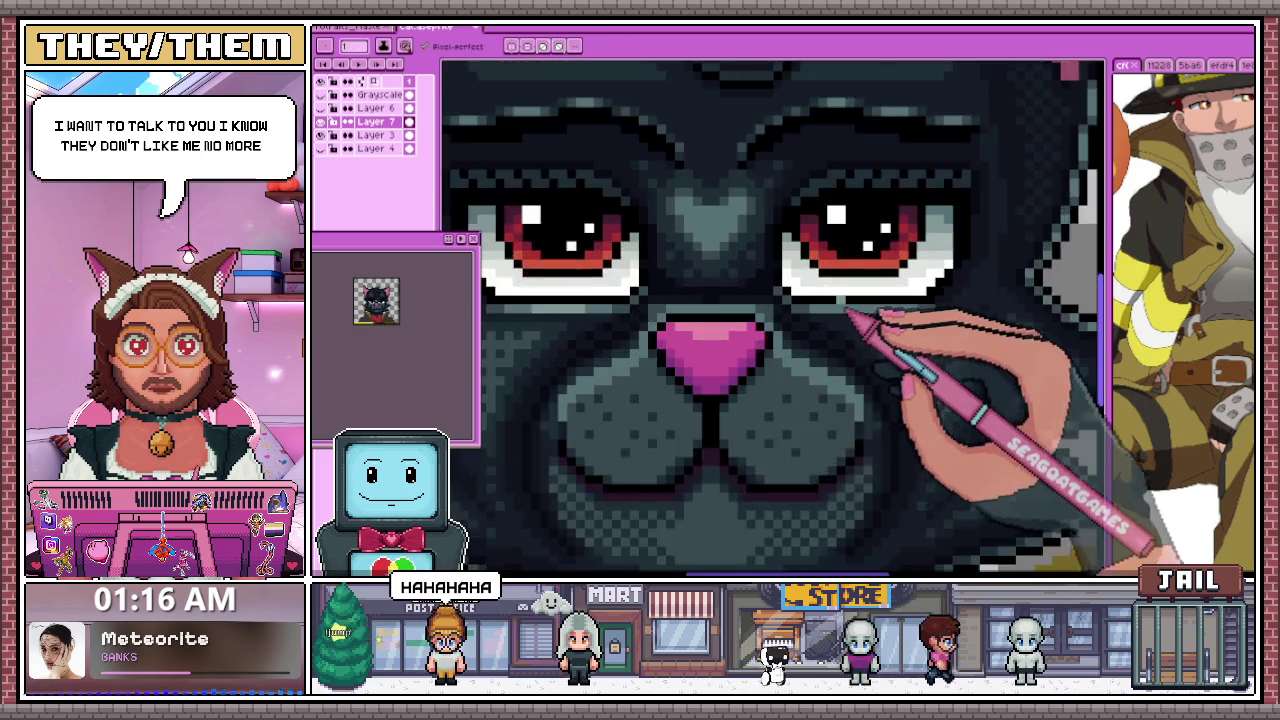
scroll(850, 325, "up", 1)
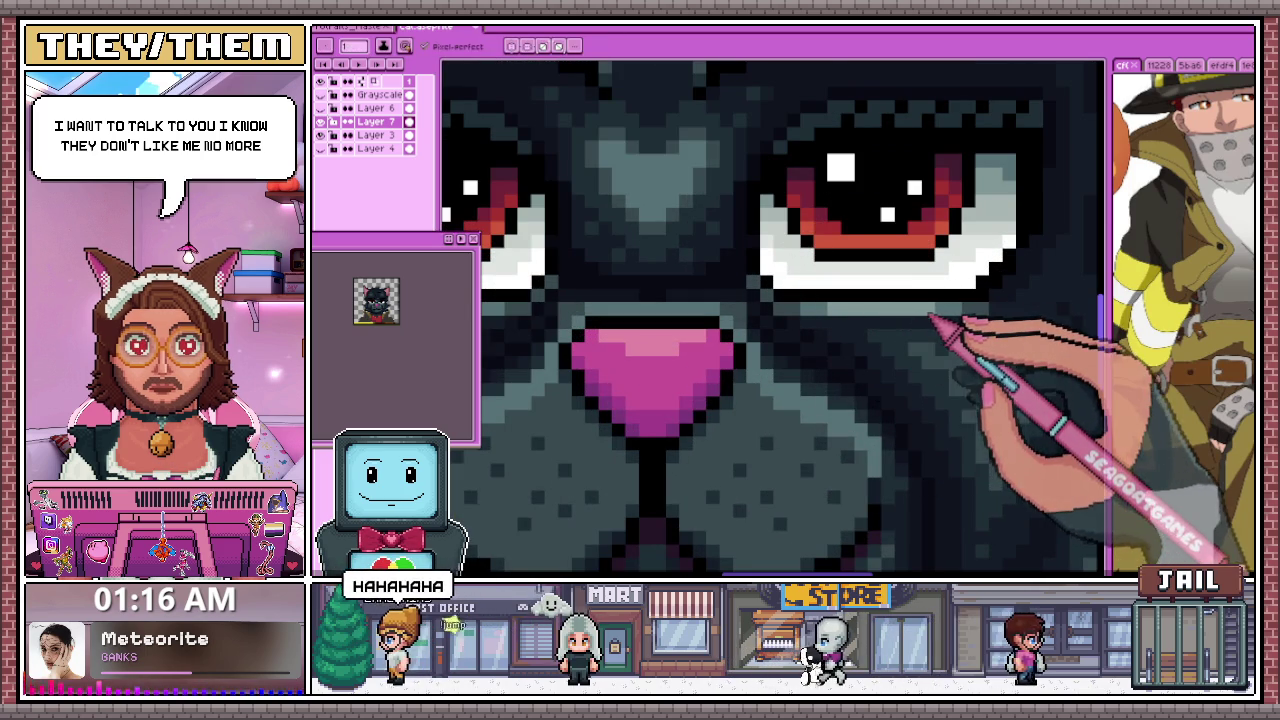
scroll(840, 322, "down", 3)
scroll(800, 360, "down", 3)
scroll(762, 380, "down", 2)
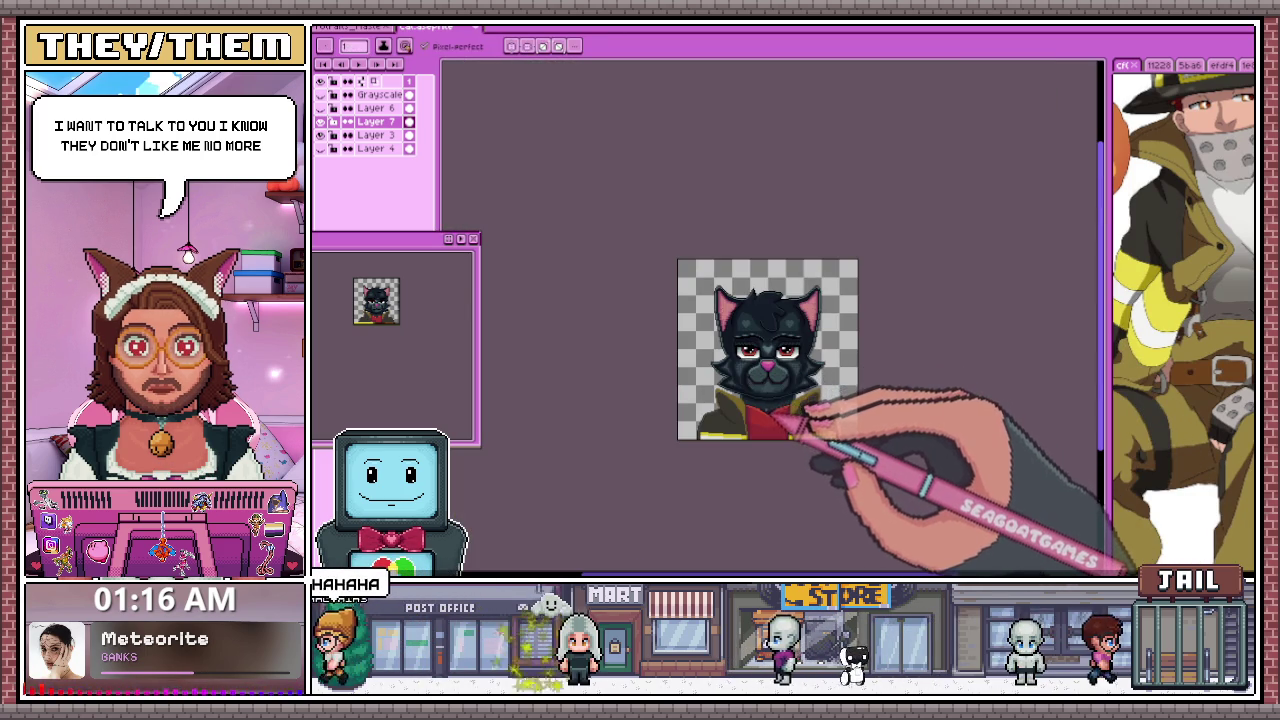
scroll(775, 378, "up", 2)
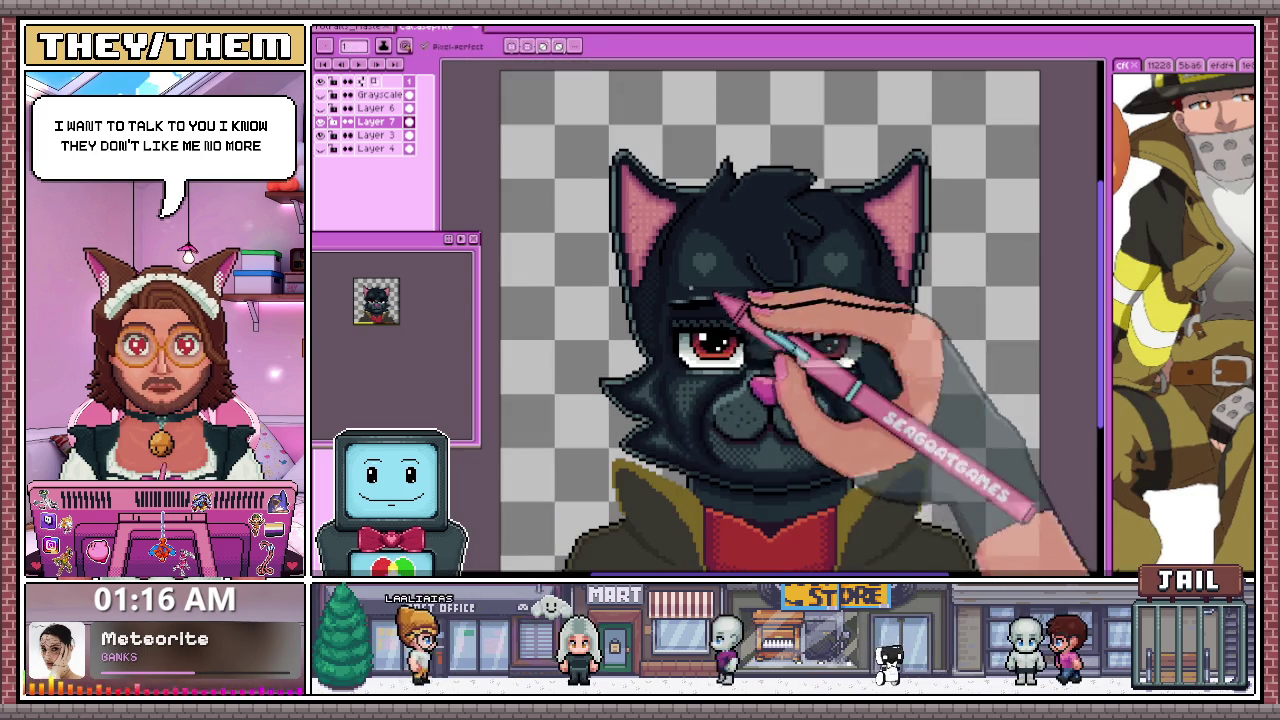
scroll(737, 300, "up", 1)
scroll(678, 350, "down", 3)
scroll(682, 359, "up", 2)
scroll(671, 429, "down", 1)
scroll(729, 257, "up", 1)
scroll(686, 343, "up", 1)
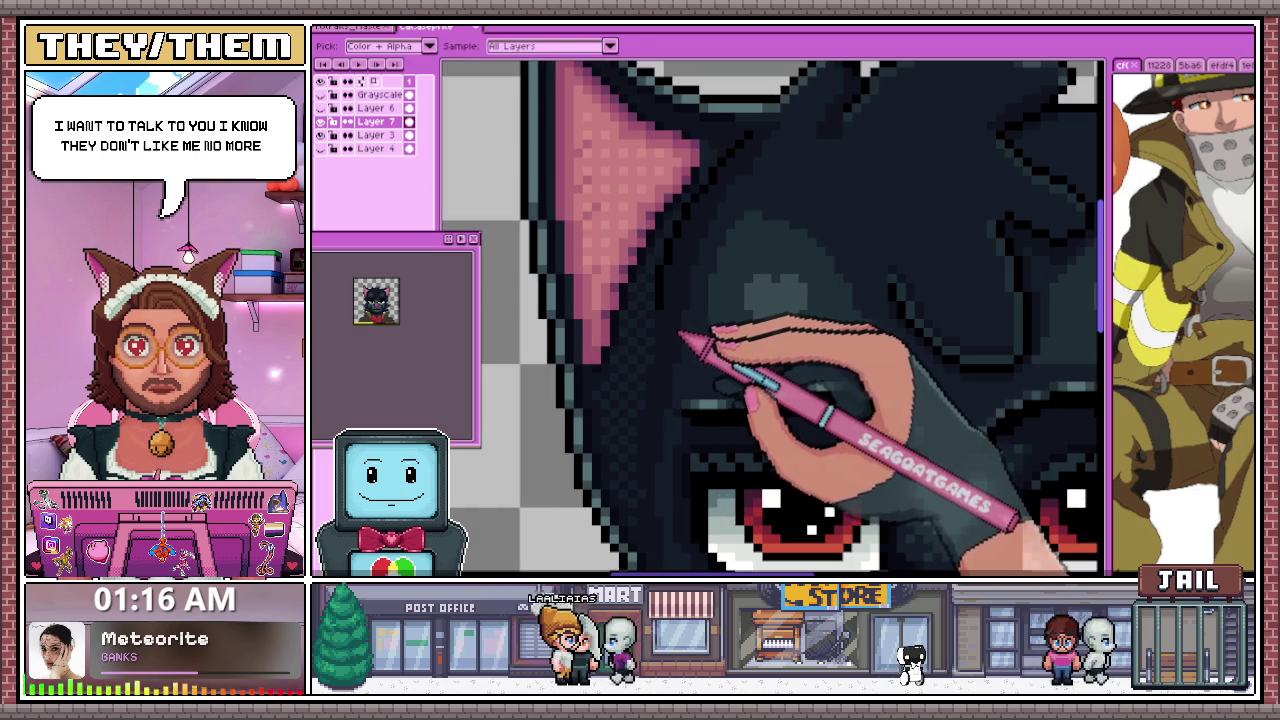
scroll(681, 335, "down", 2)
scroll(700, 349, "down", 2)
scroll(688, 350, "up", 2)
scroll(634, 366, "up", 1)
scroll(728, 371, "up", 2)
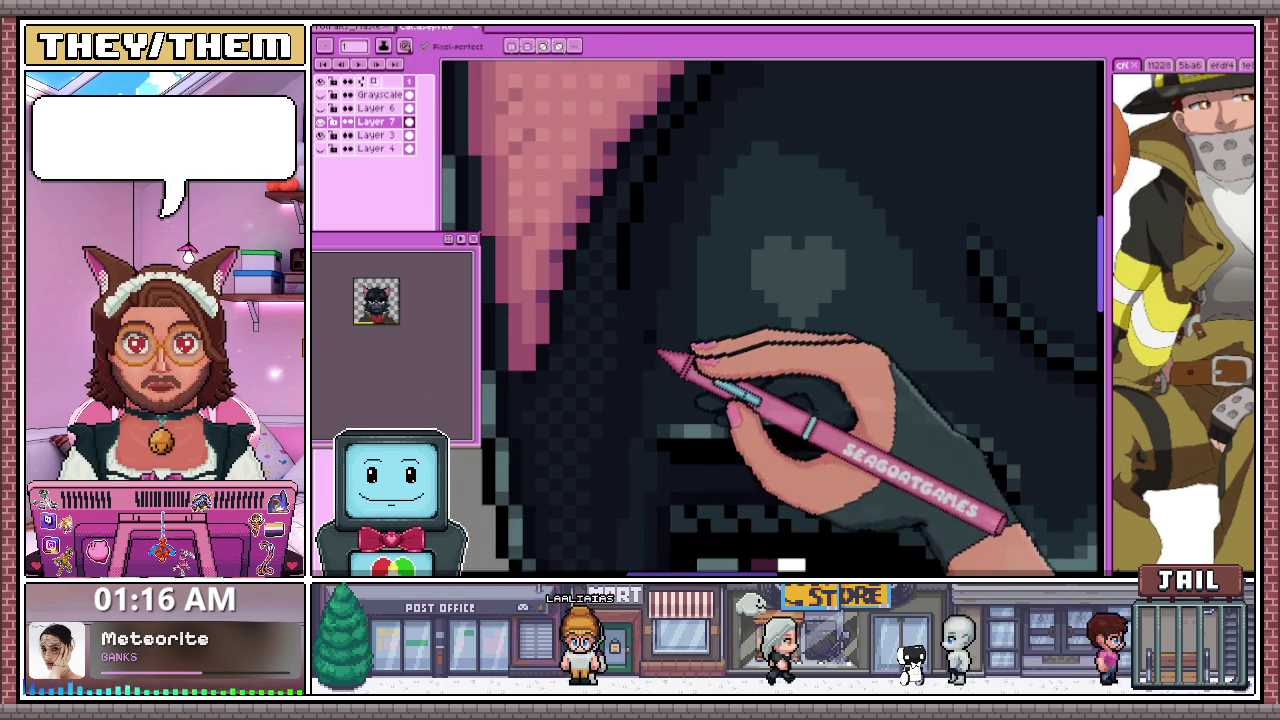
scroll(658, 350, "down", 1)
scroll(630, 300, "down", 1)
scroll(640, 300, "up", 2)
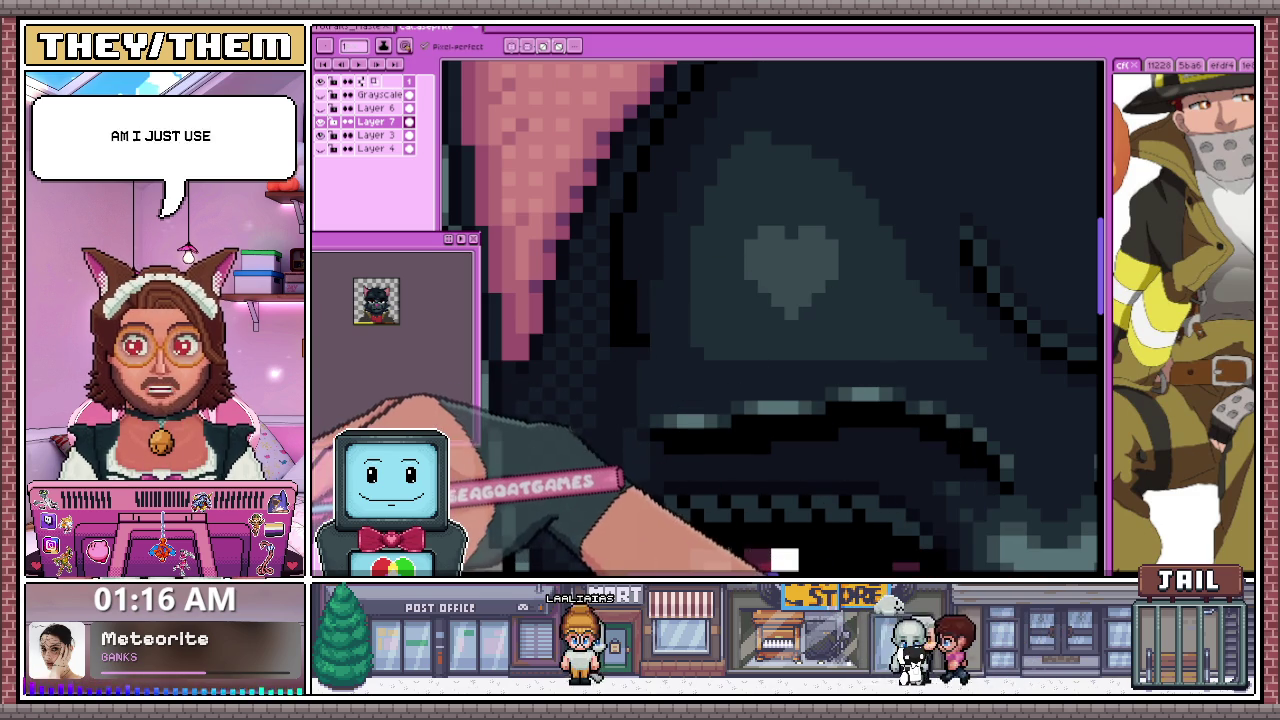
scroll(640, 372, "up", 2)
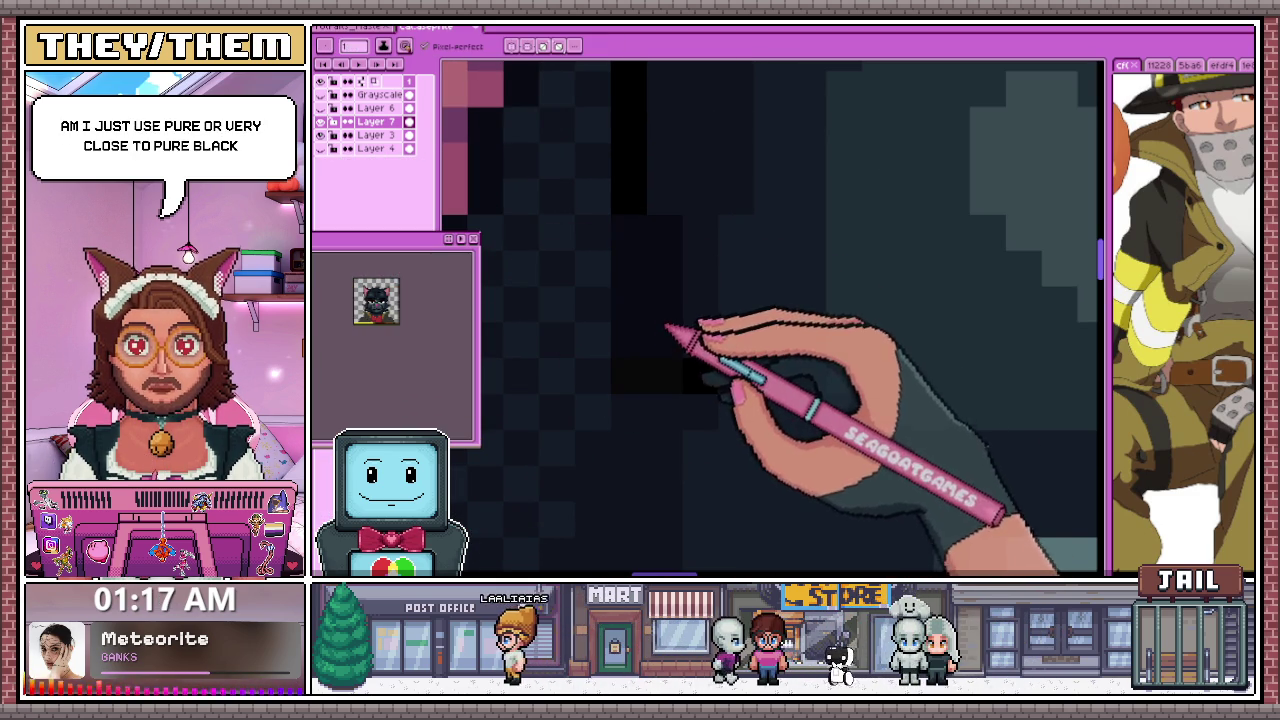
scroll(705, 372, "down", 2)
scroll(700, 342, "down", 1)
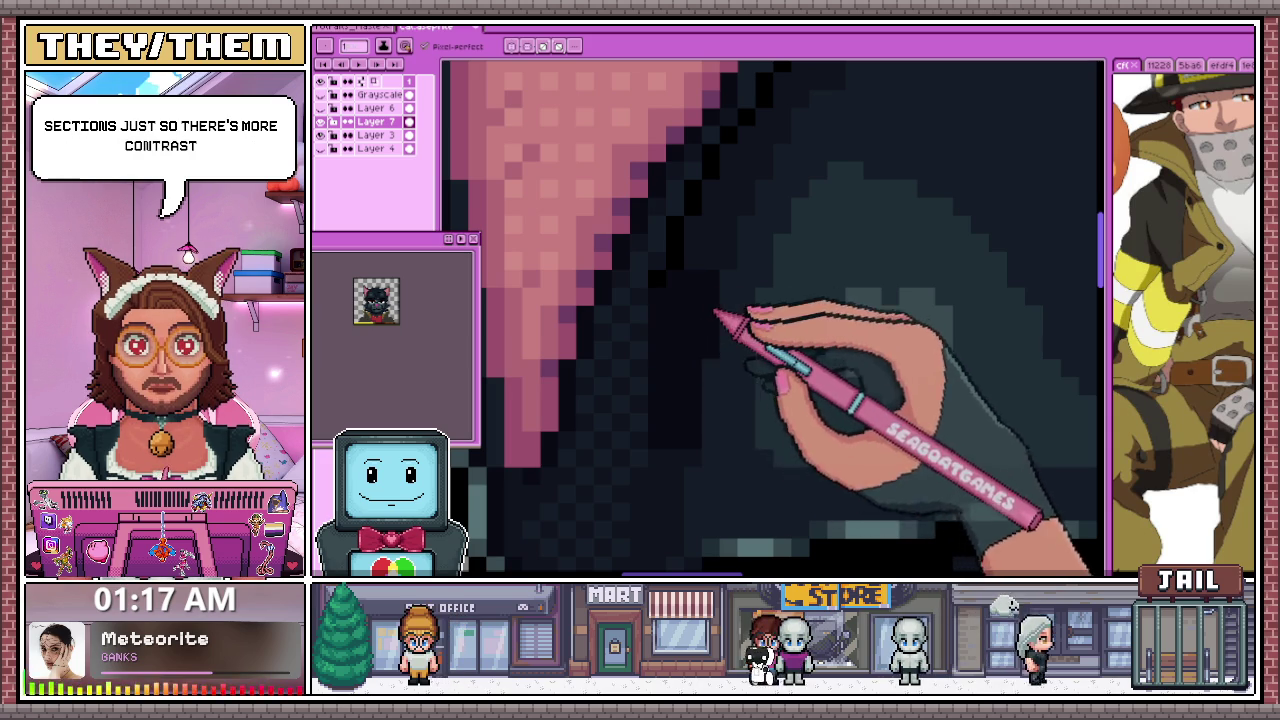
scroll(714, 327, "down", 3)
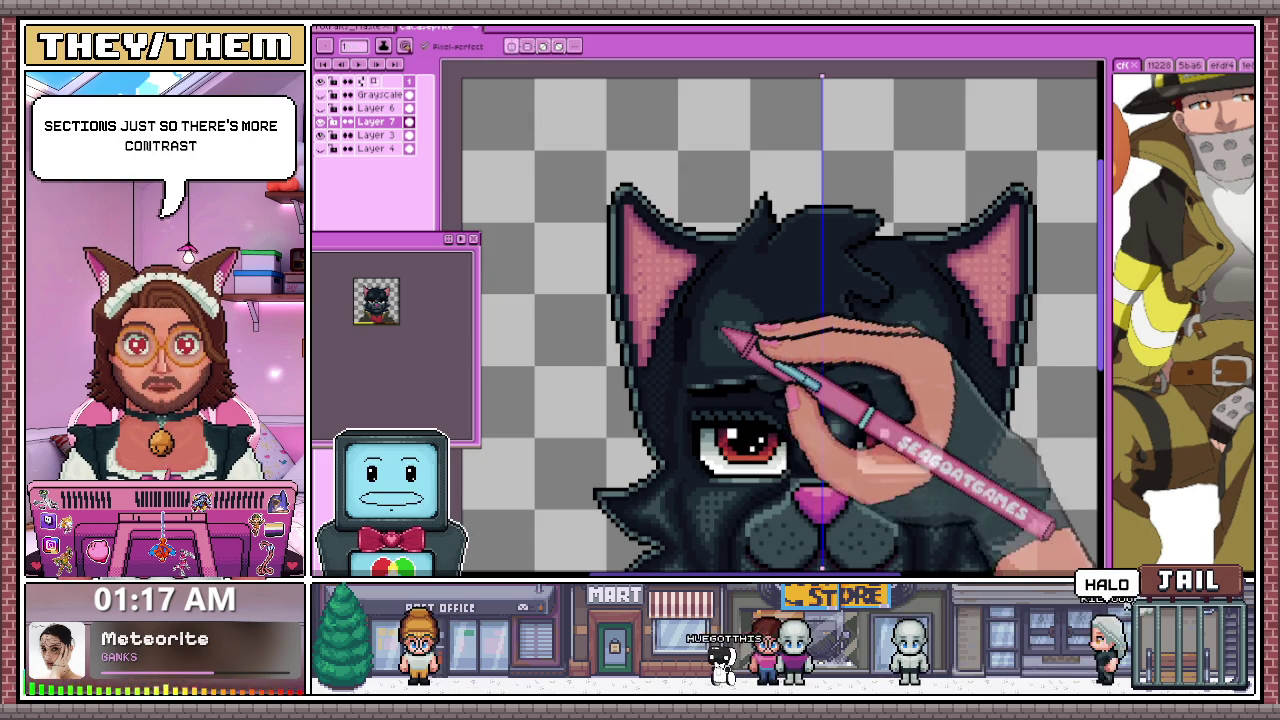
scroll(711, 392, "up", 3)
scroll(680, 380, "up", 1)
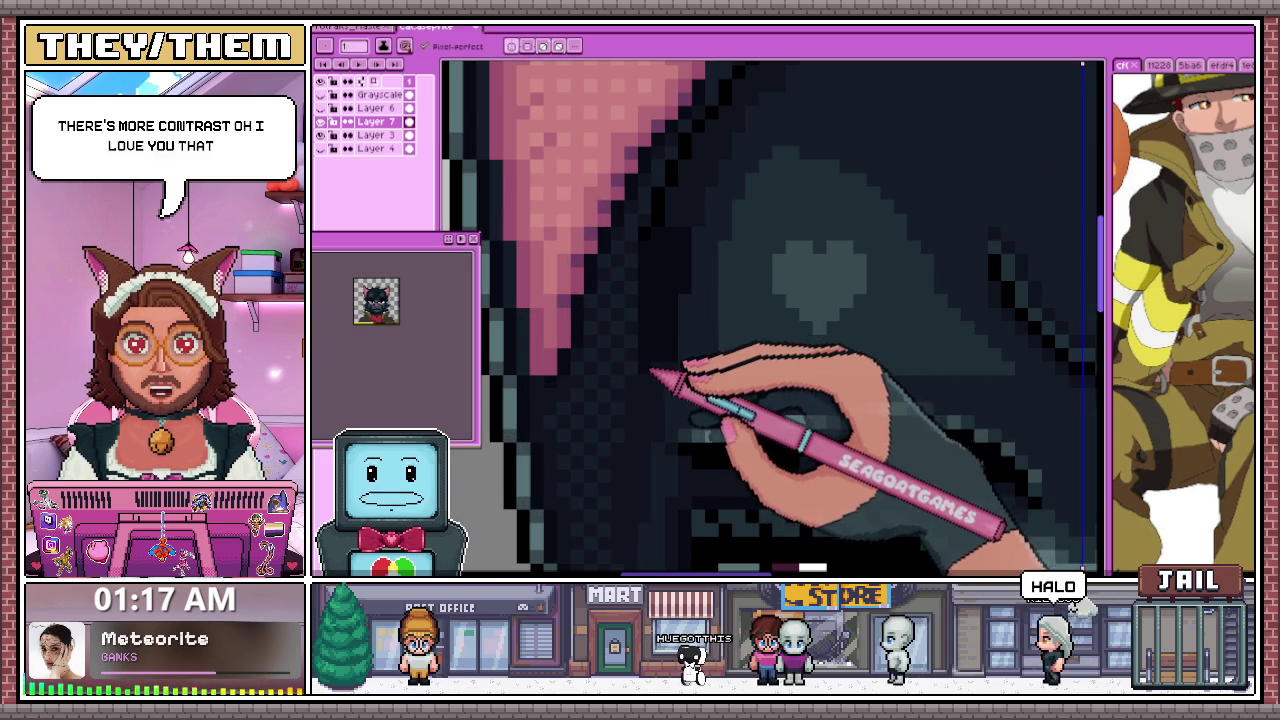
scroll(675, 368, "up", 1)
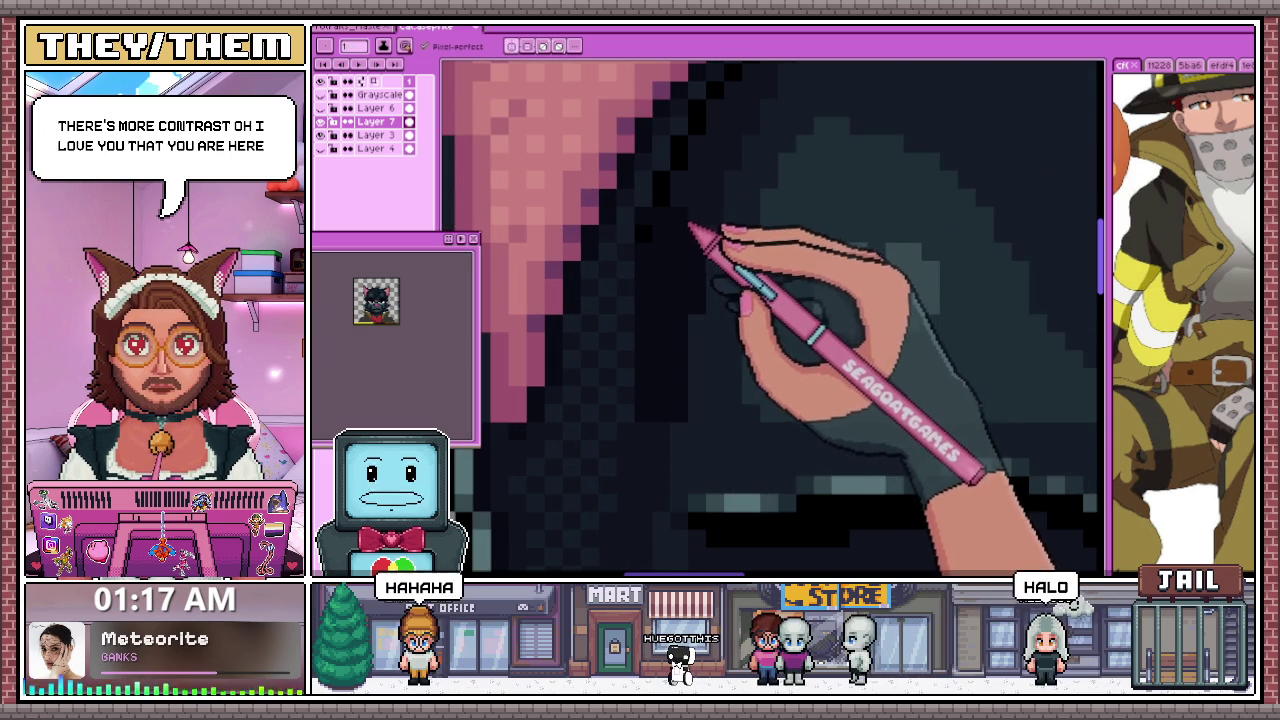
scroll(645, 240, "up", 1)
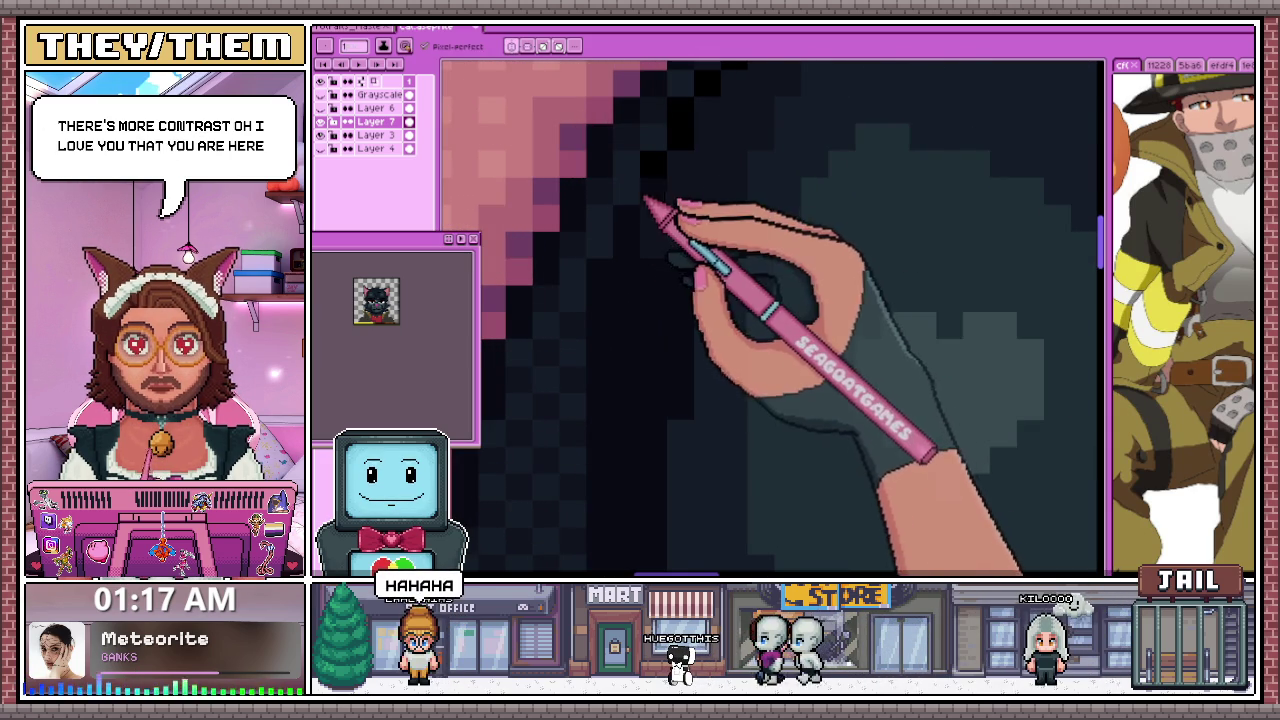
left_click_drag(645, 200, 650, 250)
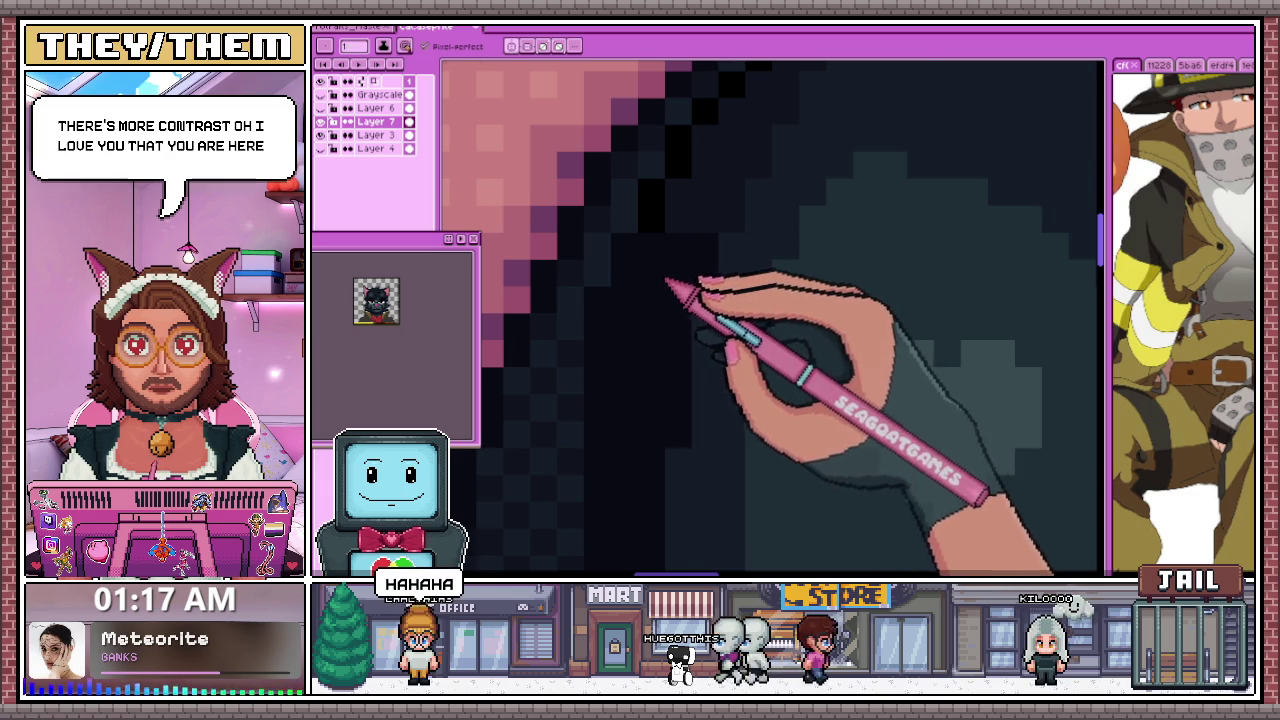
scroll(667, 280, "up", 1)
scroll(712, 241, "down", 3)
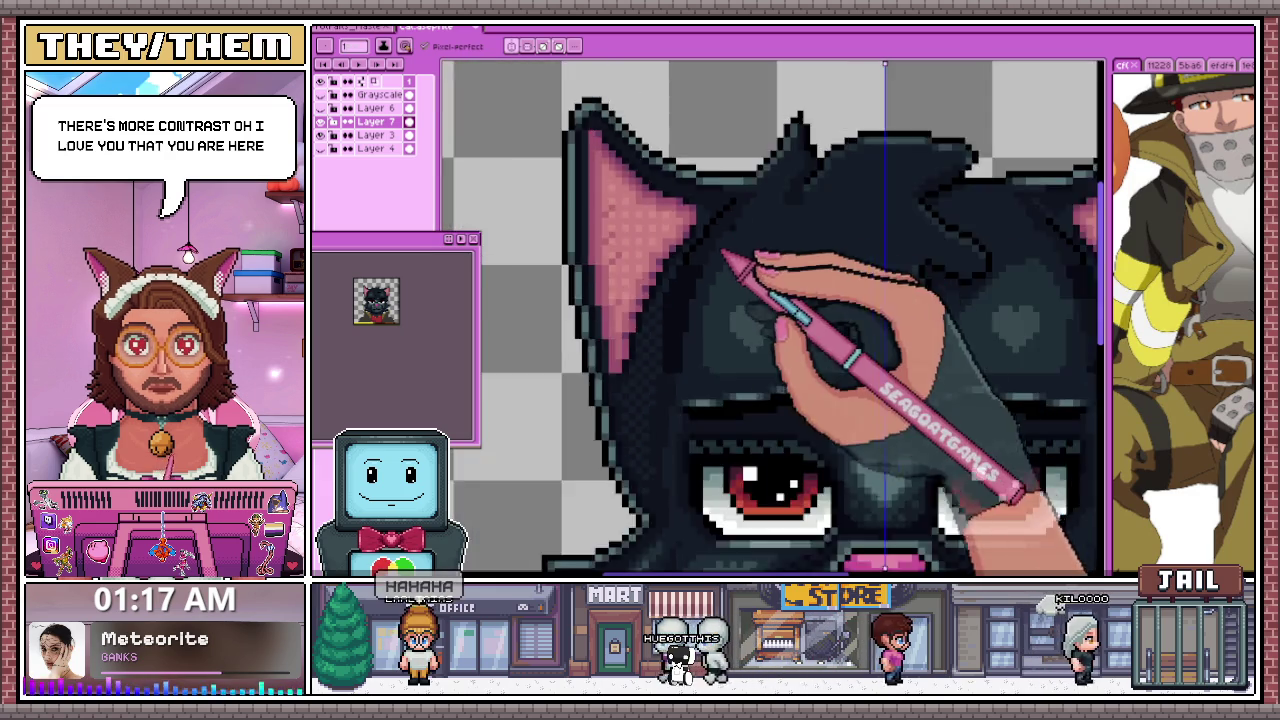
scroll(672, 287, "up", 3)
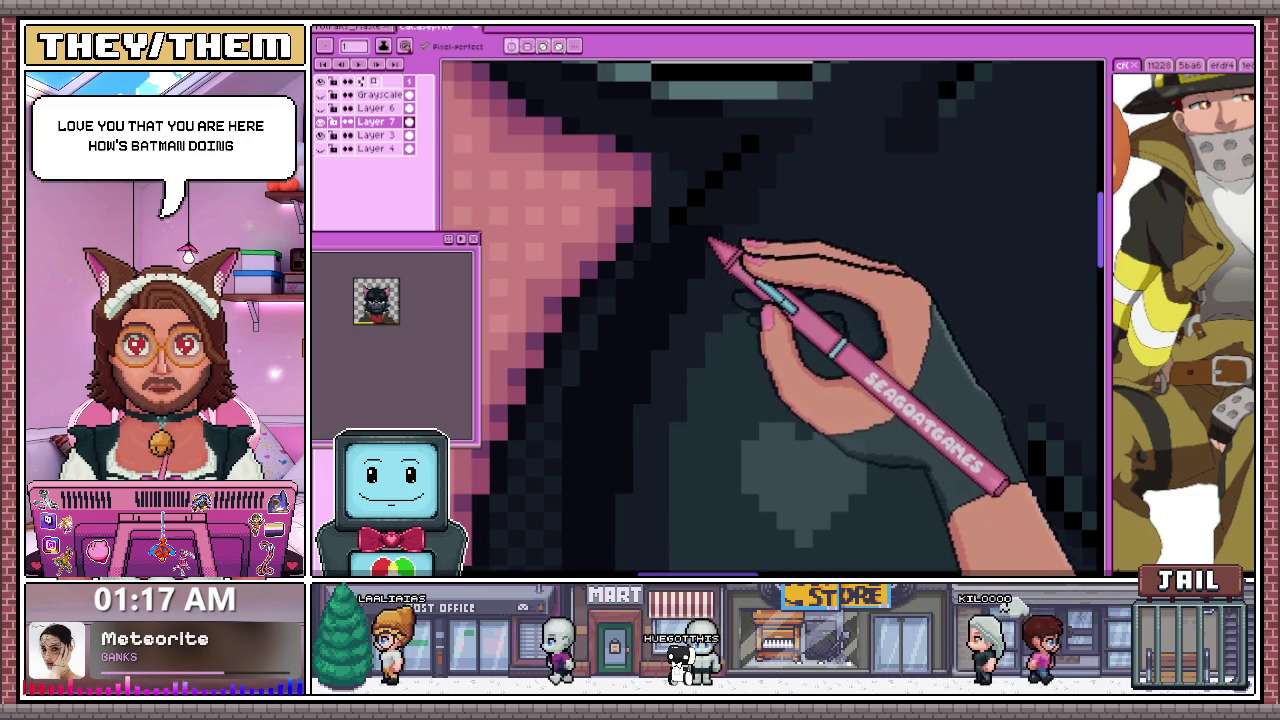
scroll(735, 228, "up", 2)
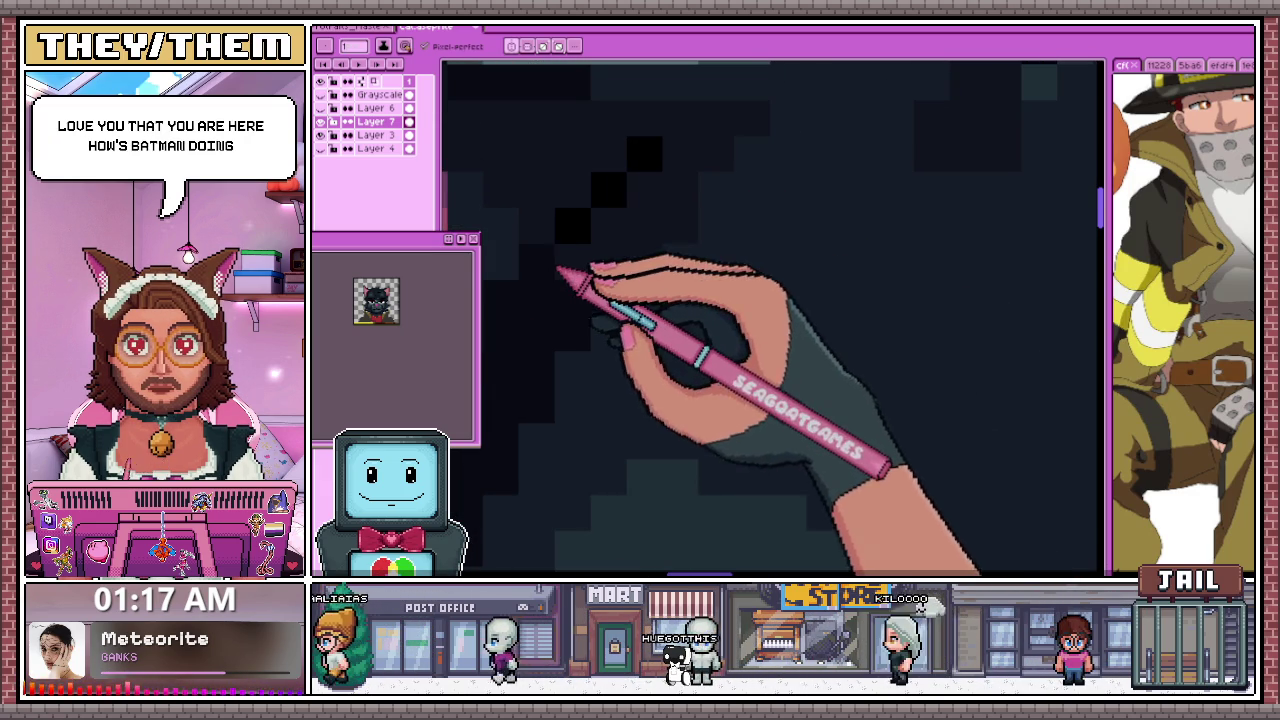
scroll(645, 240, "down", 2)
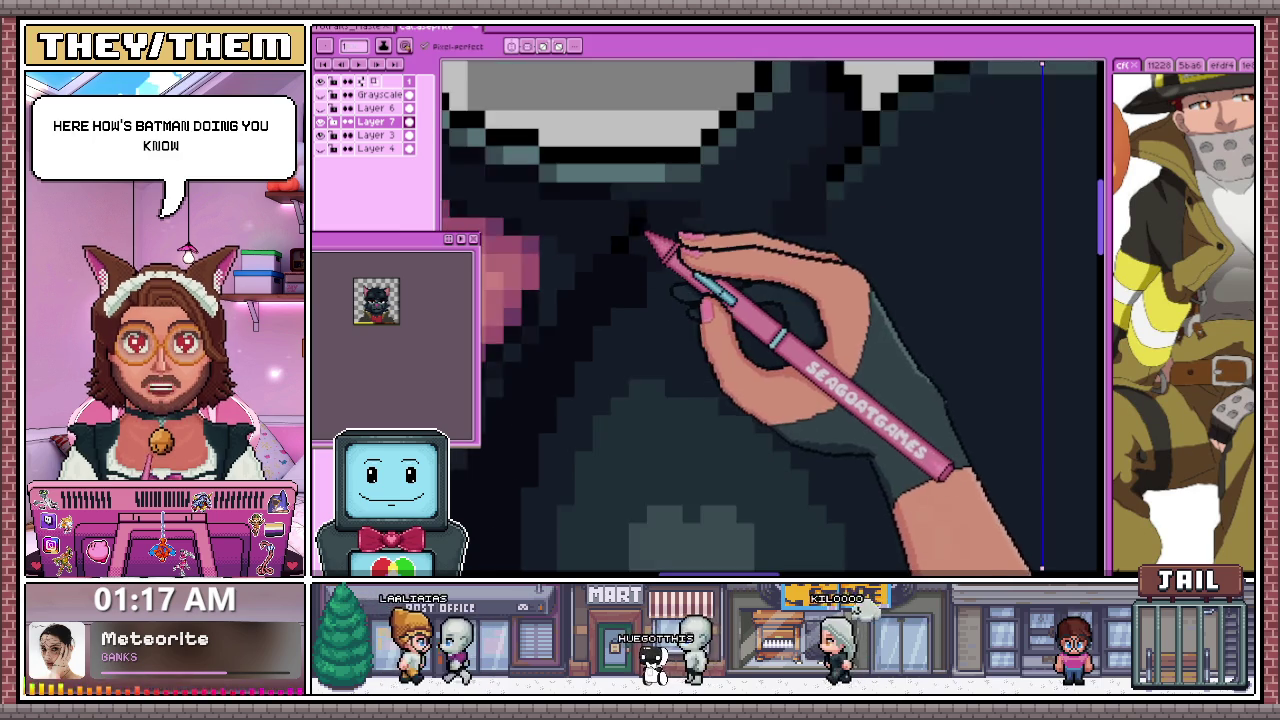
scroll(646, 236, "up", 1)
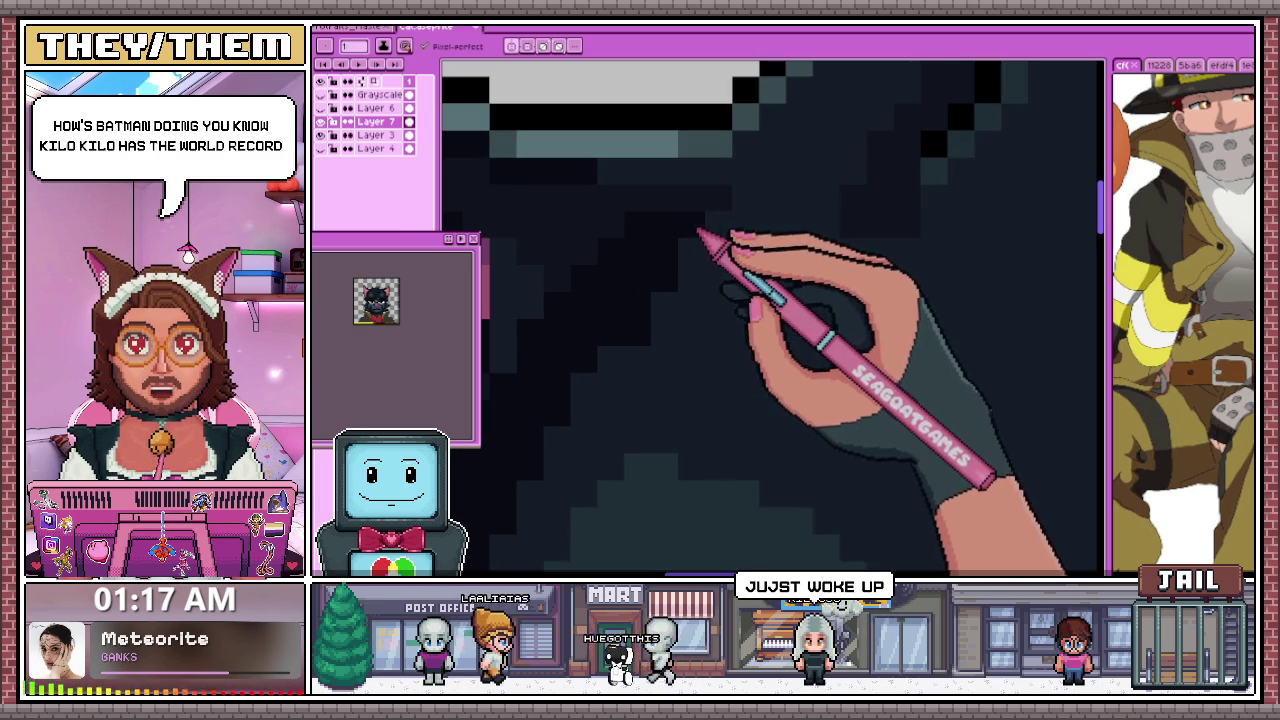
scroll(720, 214, "down", 3)
scroll(663, 251, "down", 2)
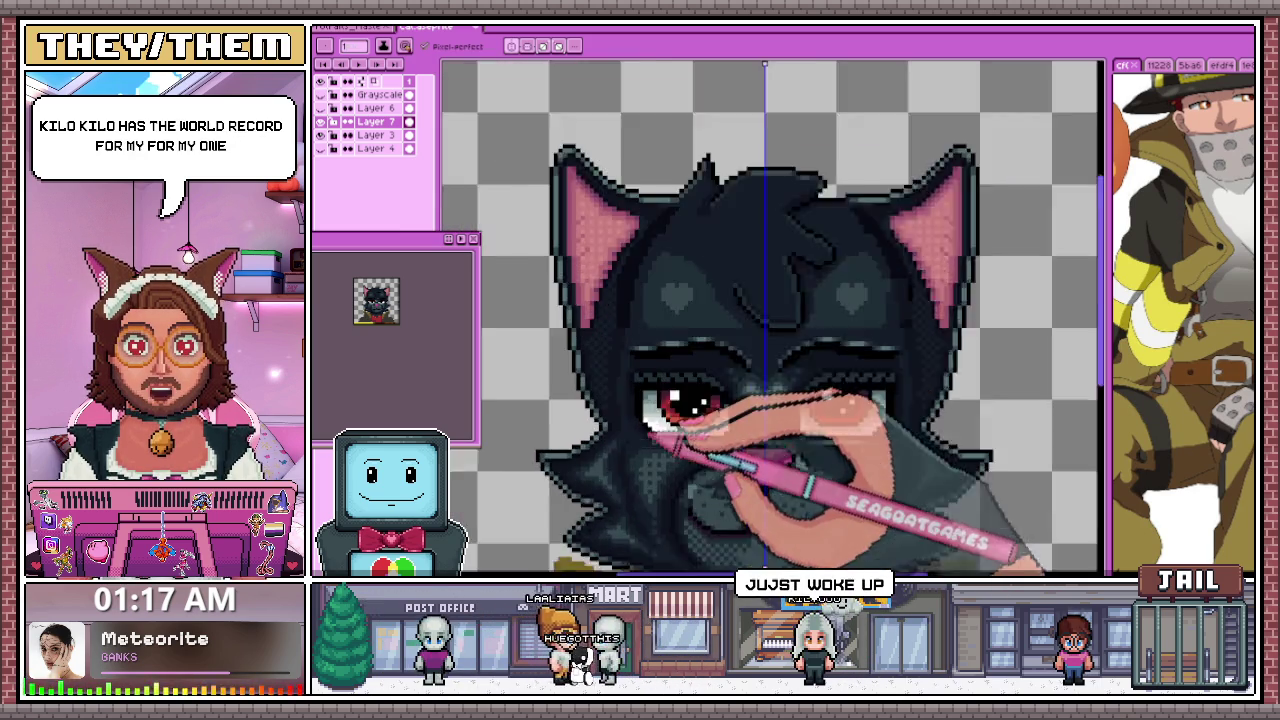
scroll(648, 432, "up", 3)
scroll(606, 271, "up", 2)
scroll(594, 266, "up", 2)
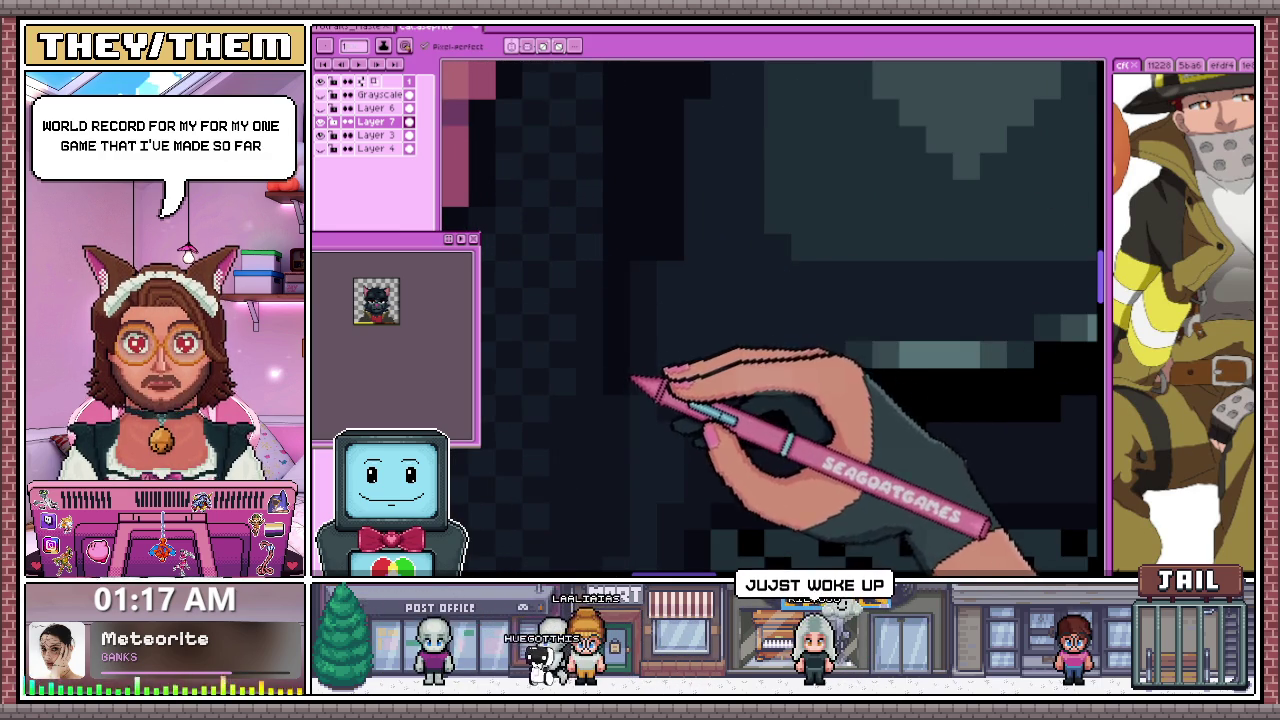
scroll(640, 384, "down", 2)
scroll(655, 386, "down", 2)
scroll(665, 395, "down", 1)
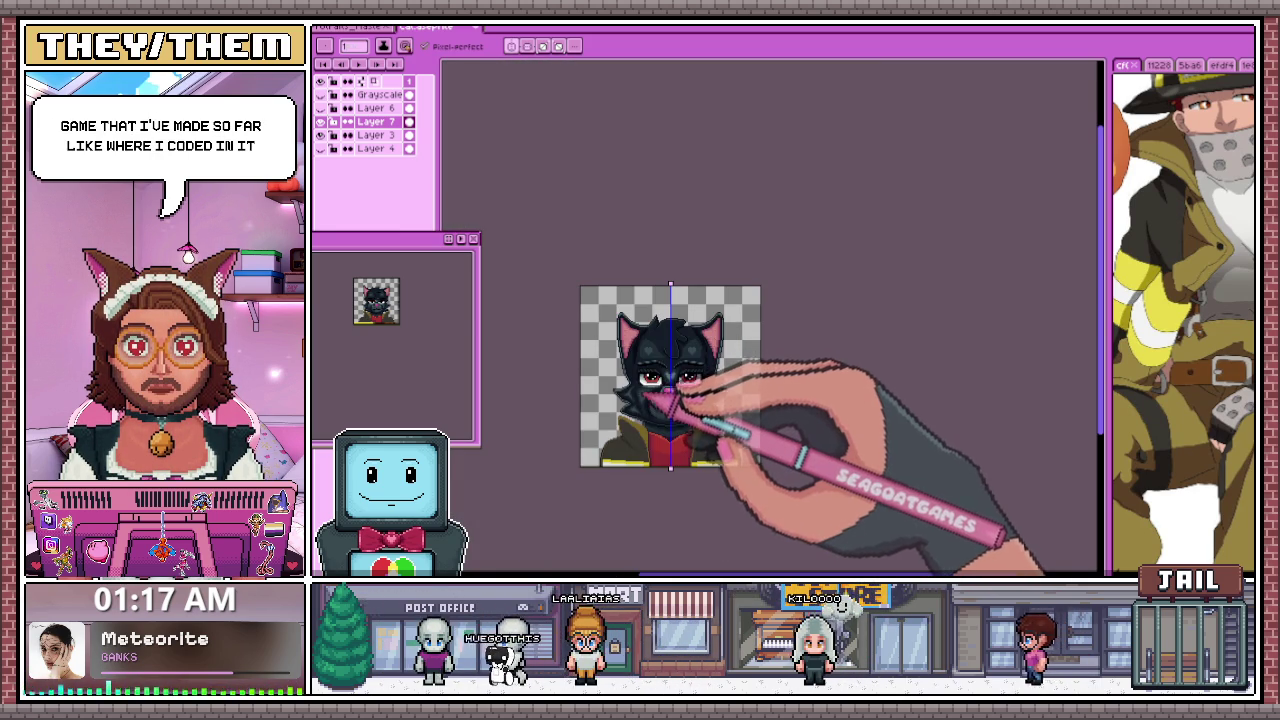
scroll(650, 395, "up", 3)
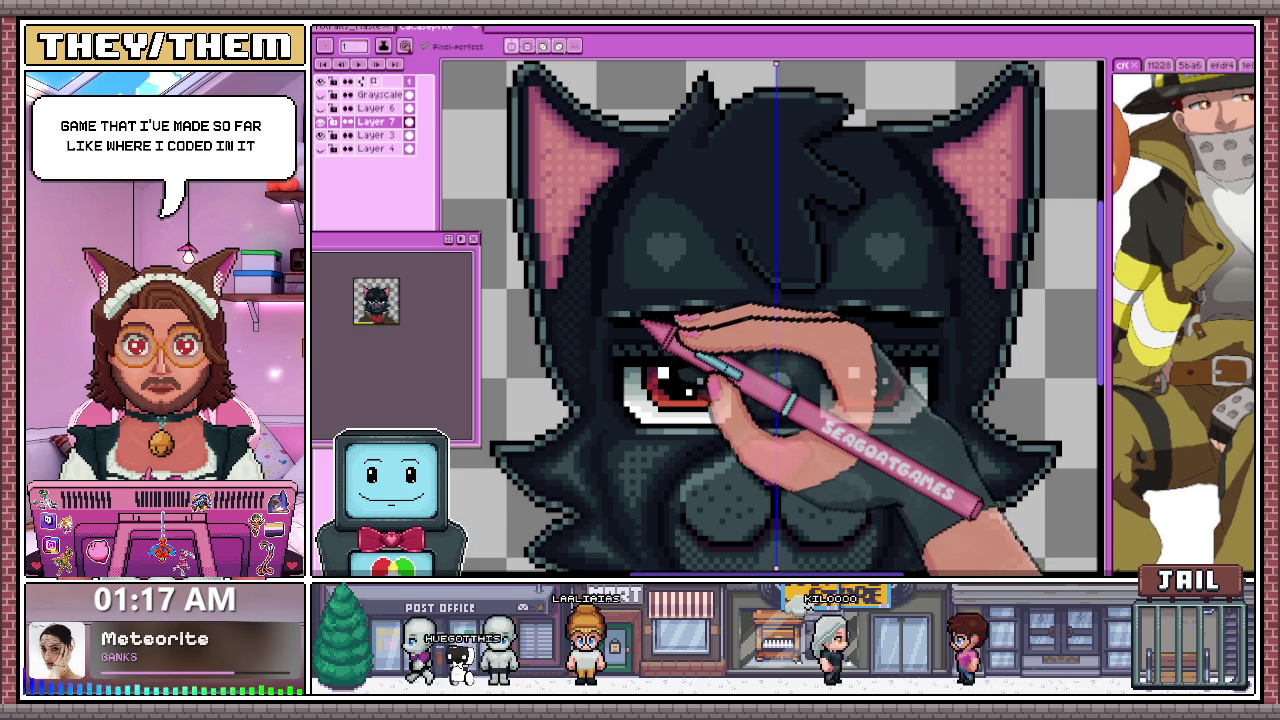
scroll(688, 310, "up", 1)
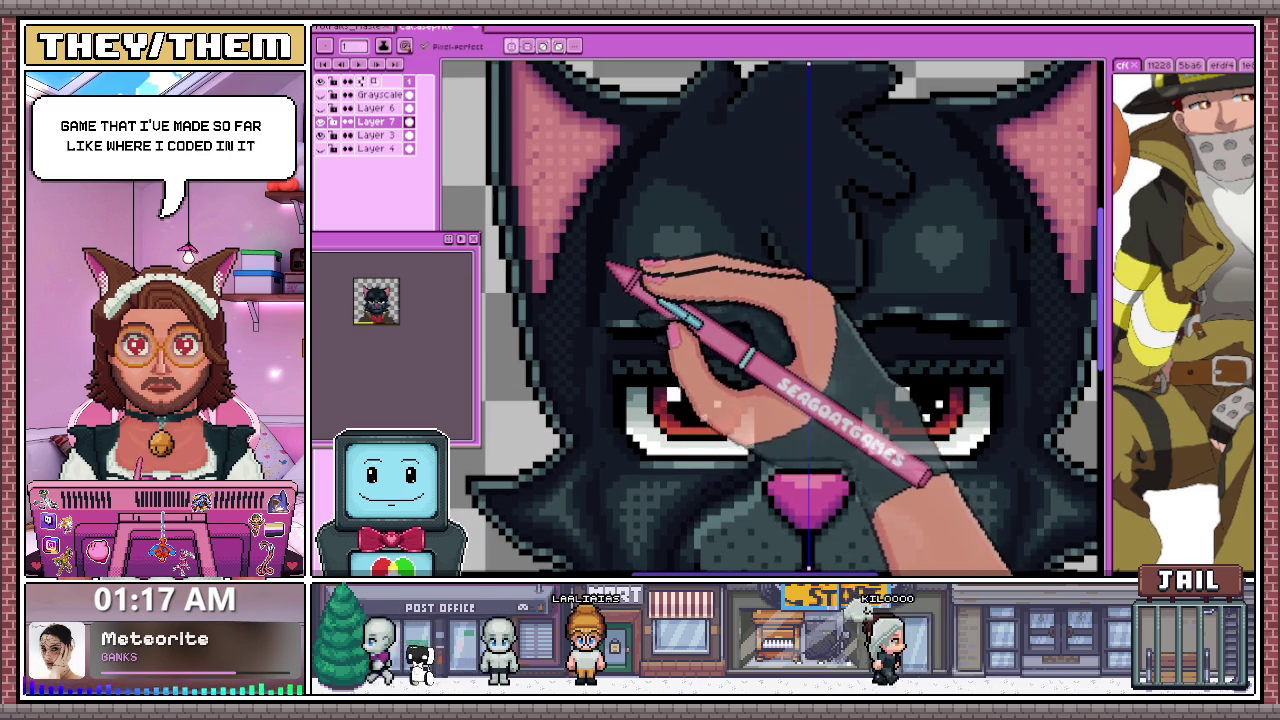
scroll(690, 250, "up", 2)
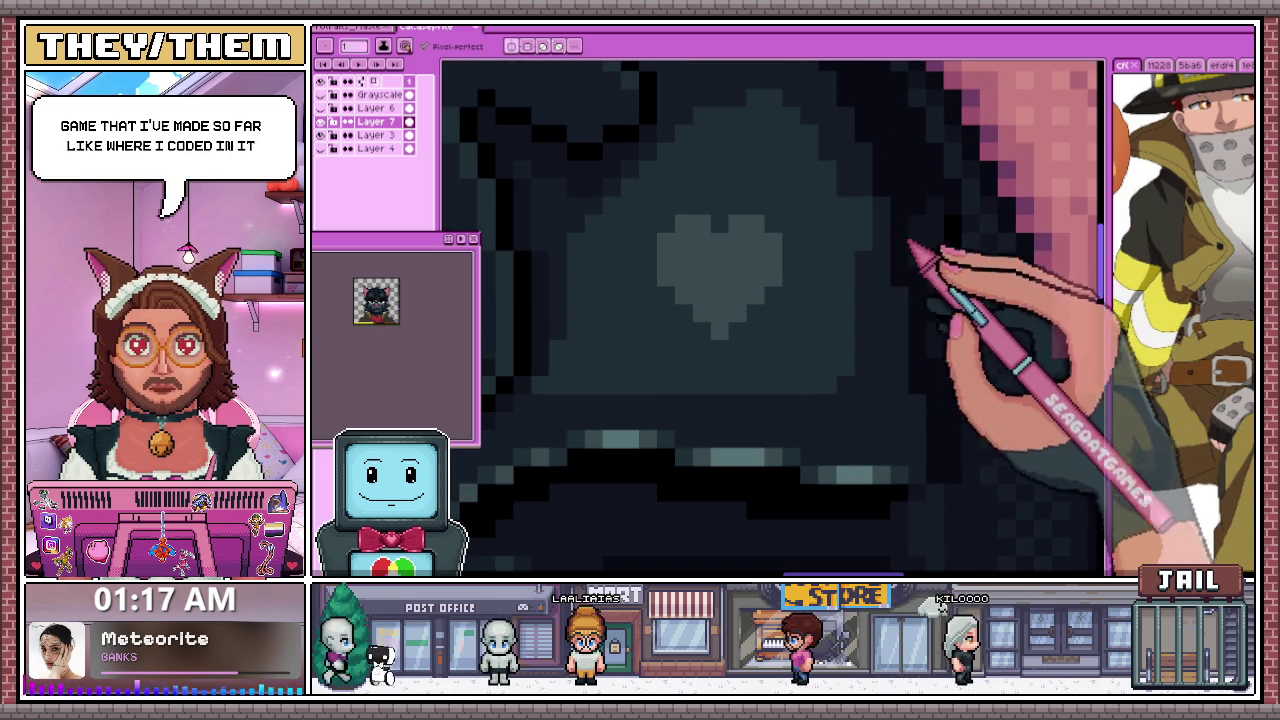
scroll(950, 330, "down", 2)
scroll(780, 292, "down", 1)
scroll(780, 292, "up", 1)
scroll(651, 371, "up", 1)
scroll(630, 316, "up", 1)
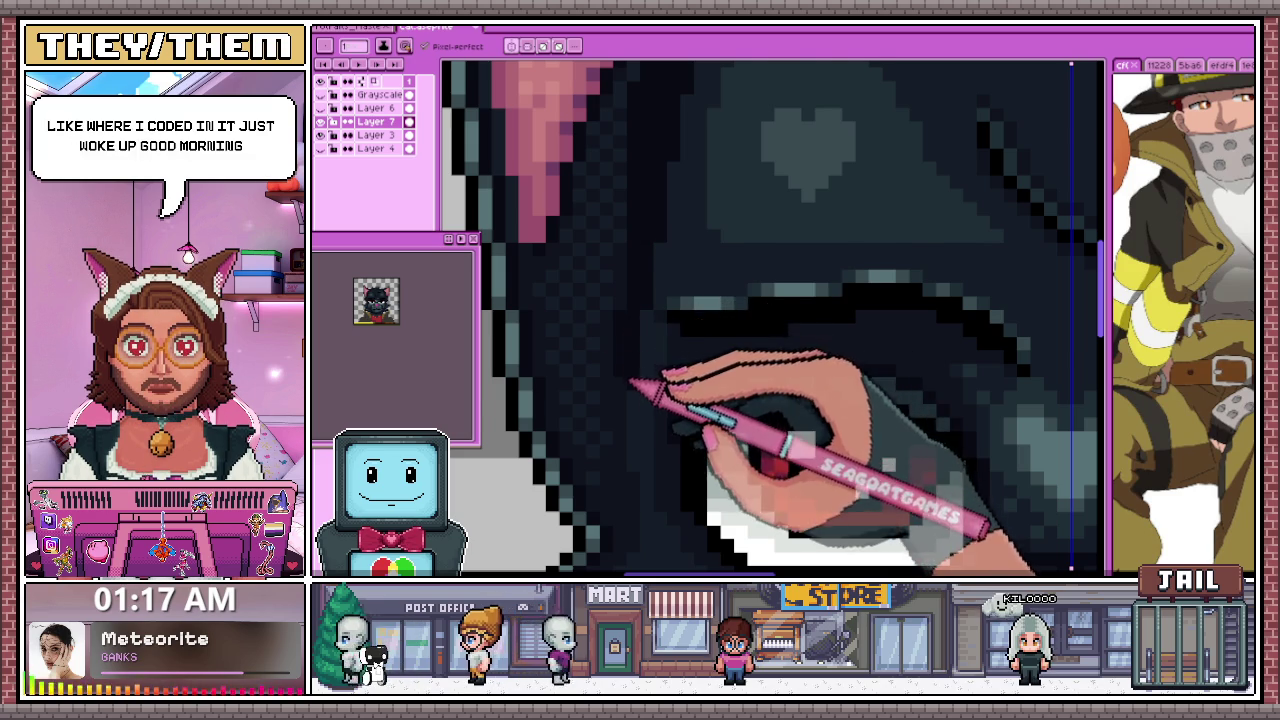
scroll(640, 360, "down", 2)
scroll(634, 350, "up", 1)
scroll(634, 370, "down", 1)
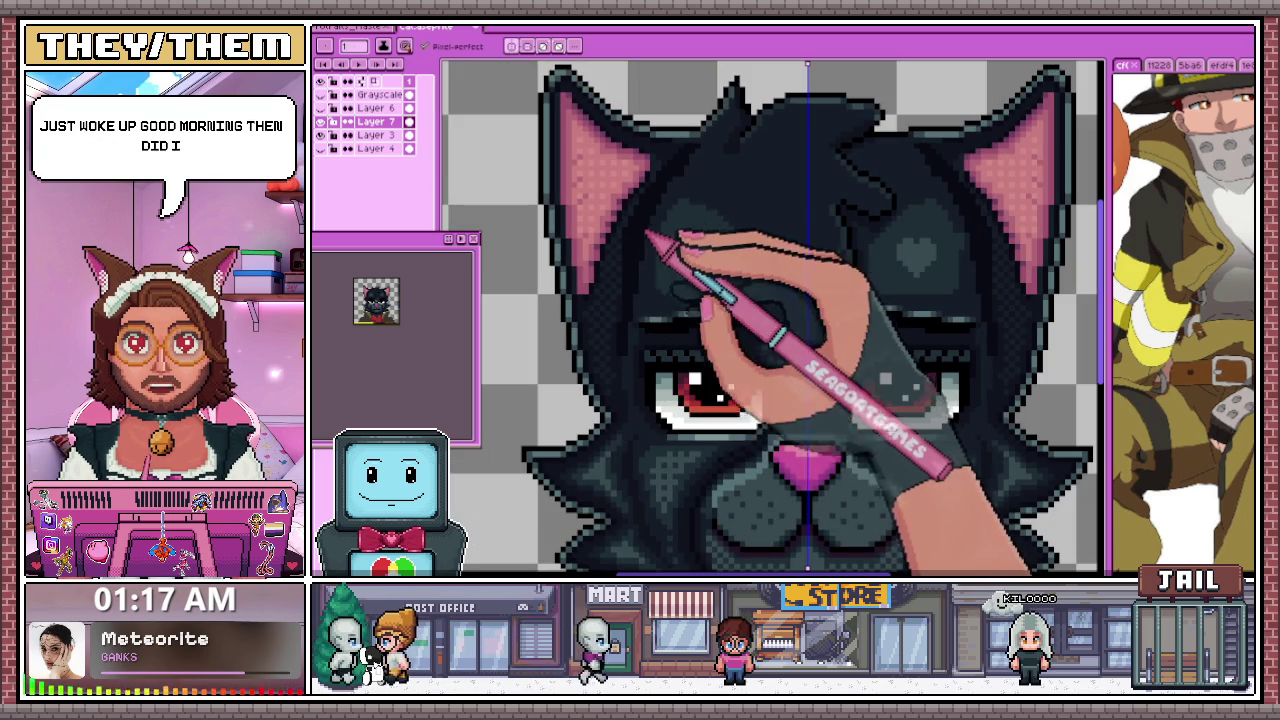
scroll(870, 360, "up", 2)
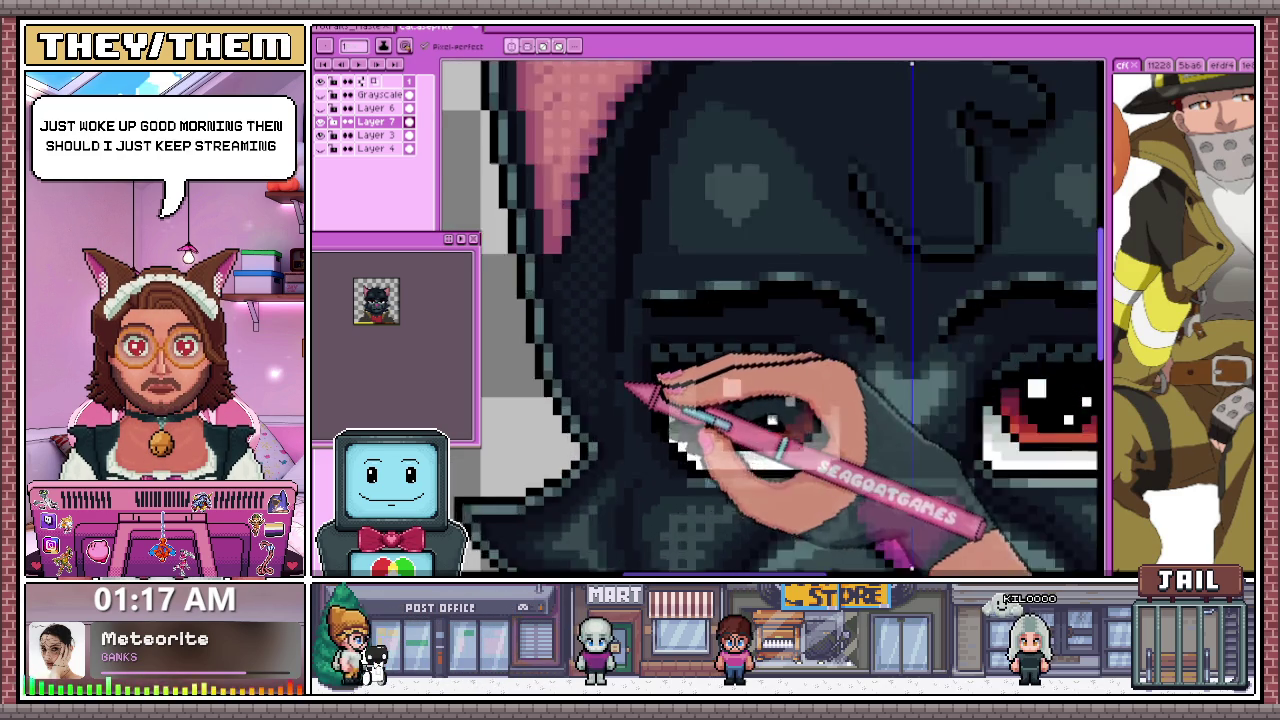
scroll(870, 360, "up", 2)
scroll(770, 315, "down", 2)
scroll(770, 315, "up", 2)
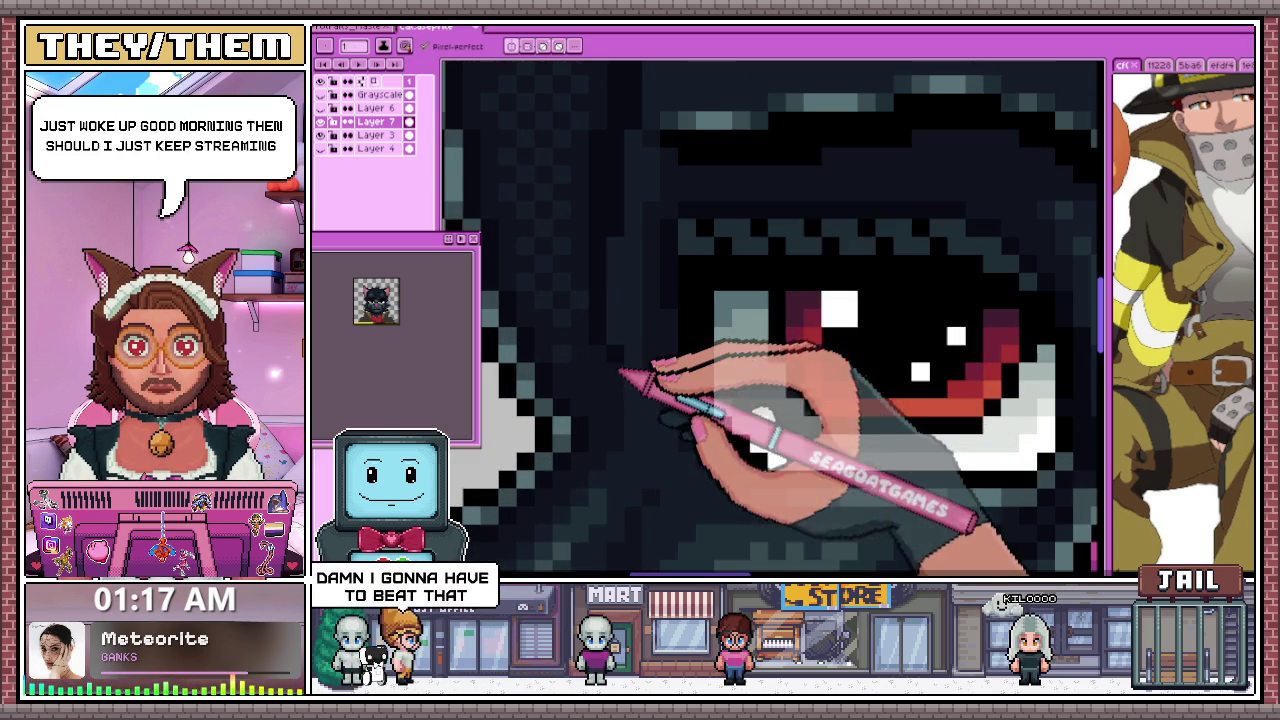
scroll(622, 400, "down", 1)
scroll(630, 405, "down", 1)
scroll(645, 415, "down", 2)
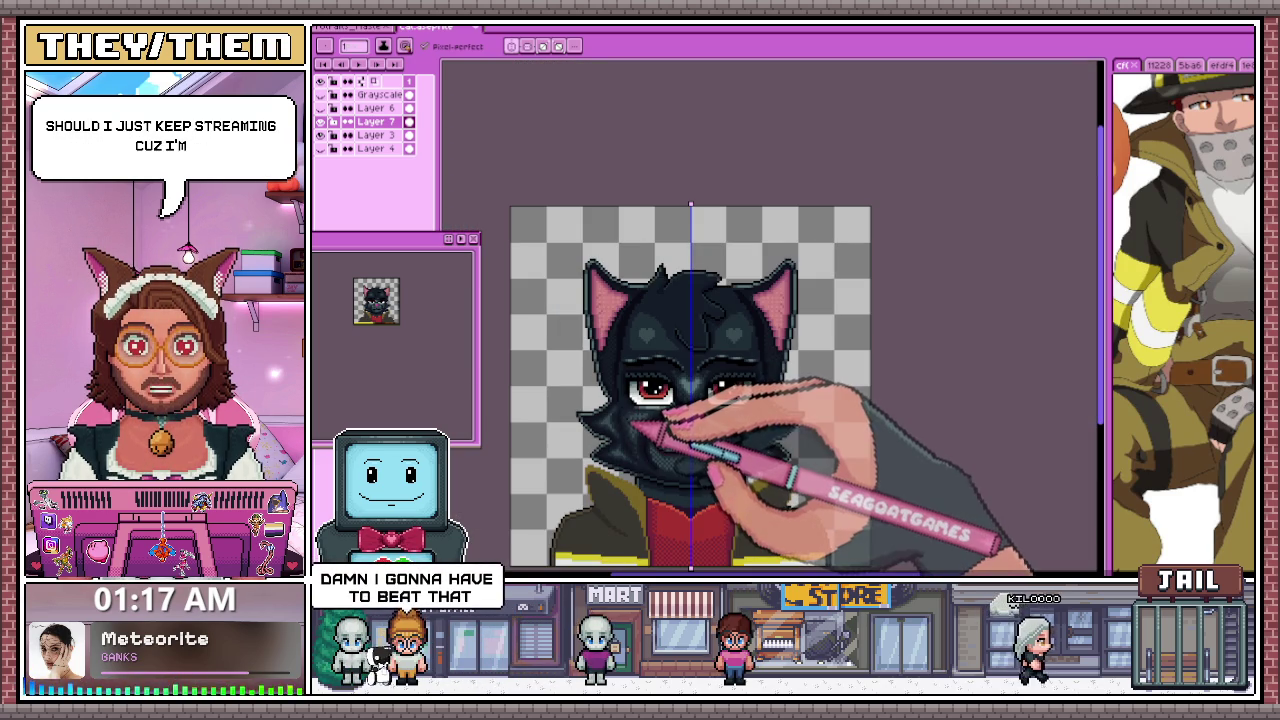
scroll(630, 405, "up", 2)
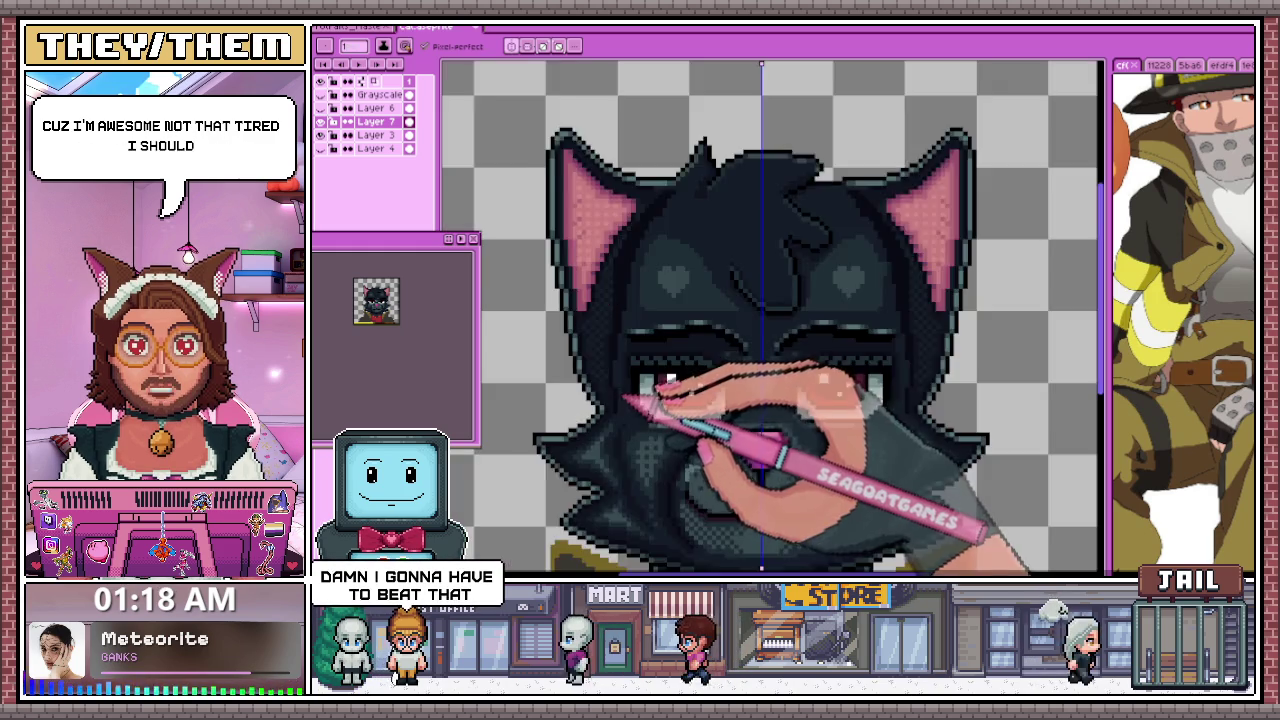
scroll(630, 405, "up", 2)
scroll(620, 400, "up", 1)
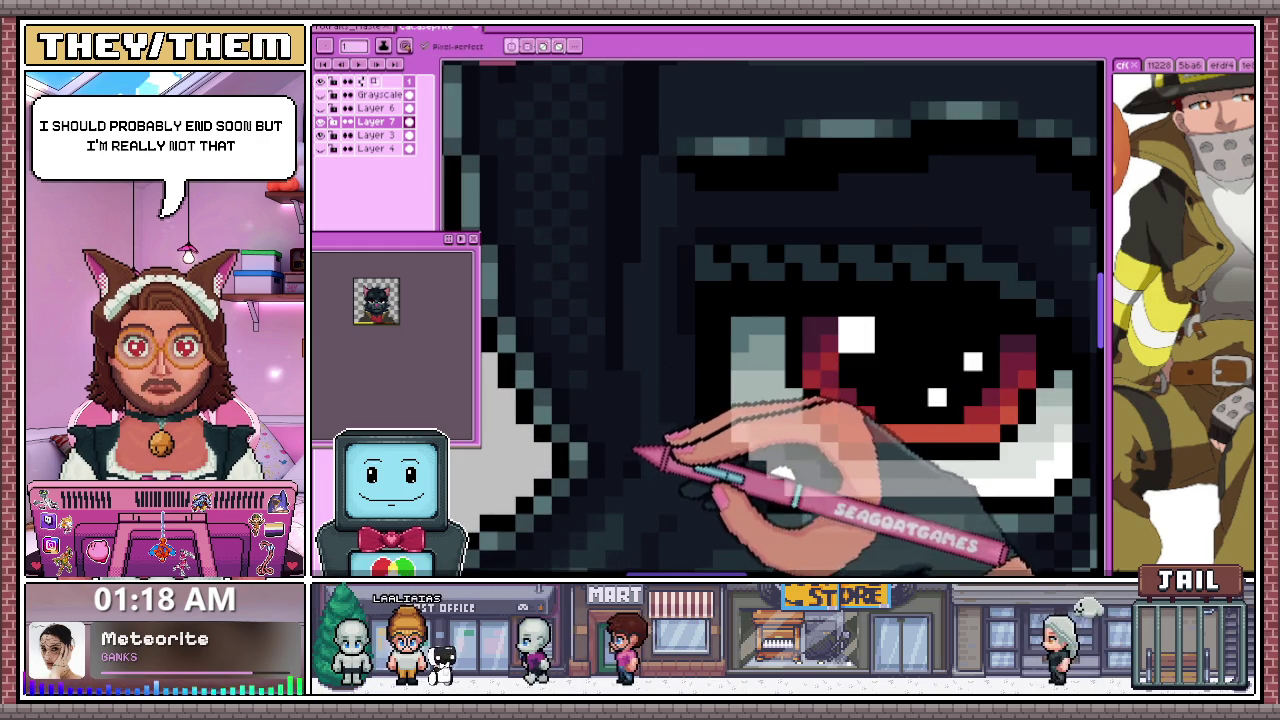
scroll(622, 400, "down", 1)
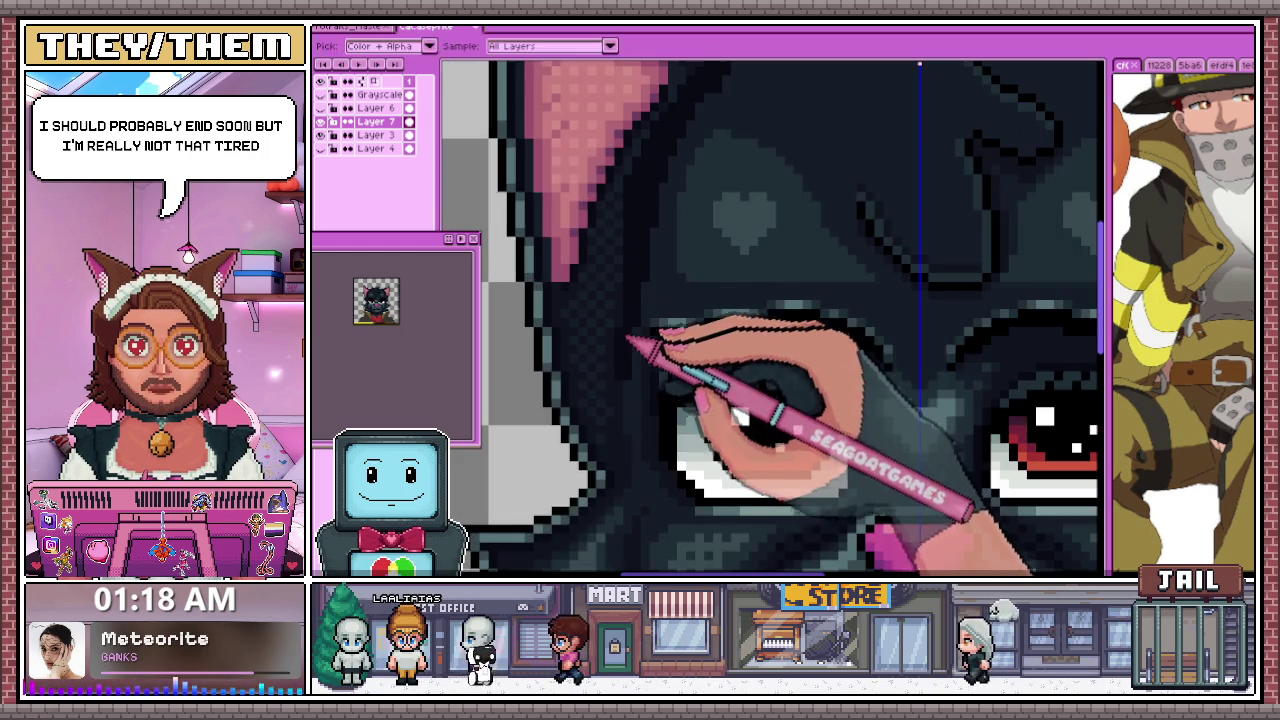
scroll(628, 400, "up", 2)
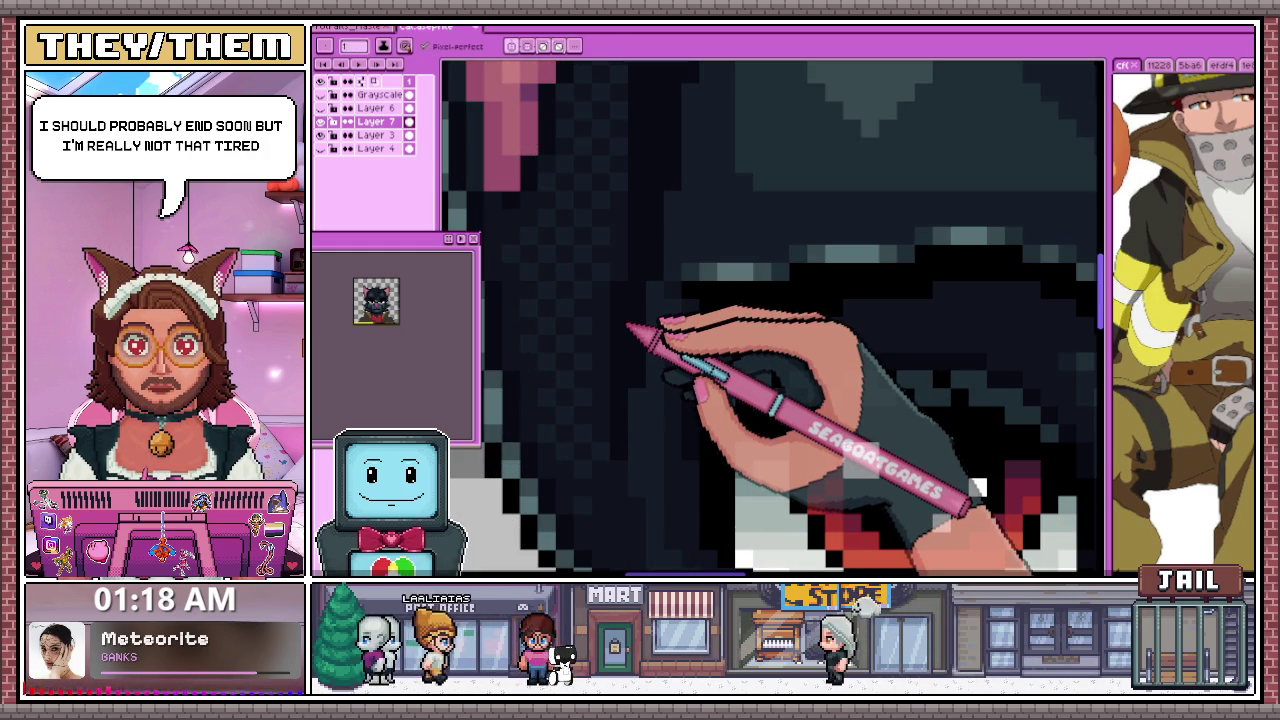
scroll(626, 330, "down", 1)
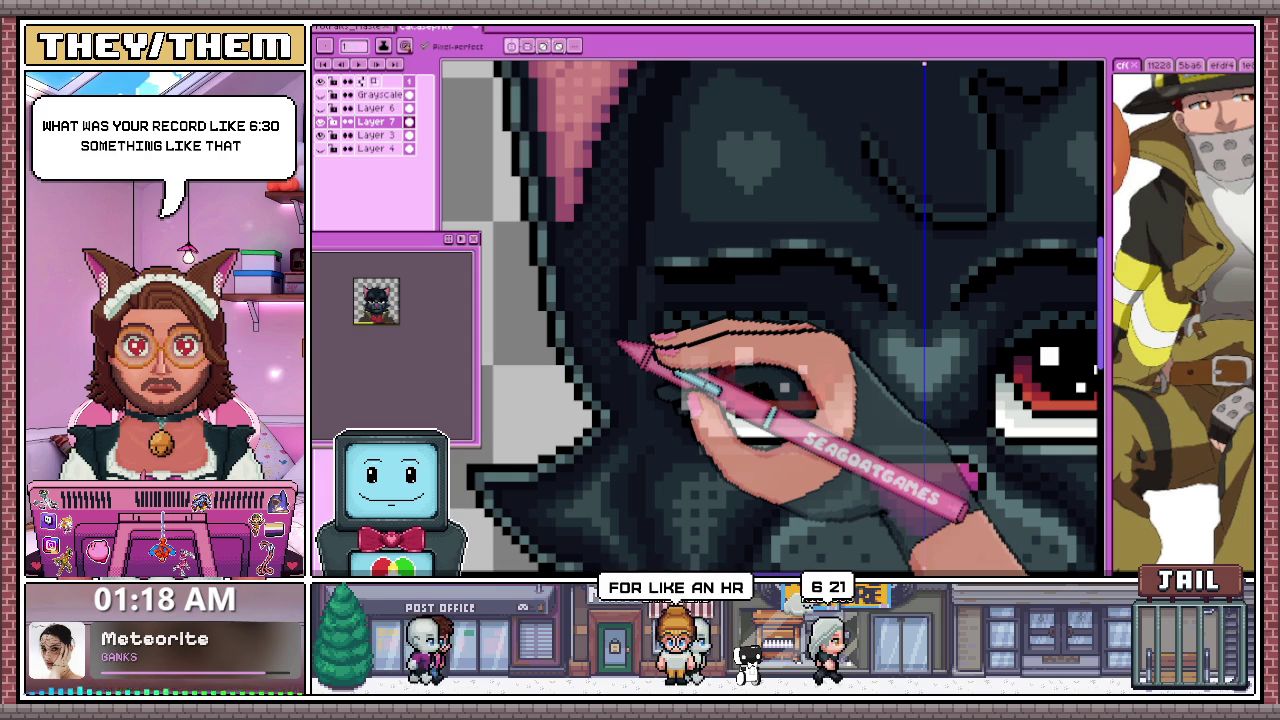
key("minus")
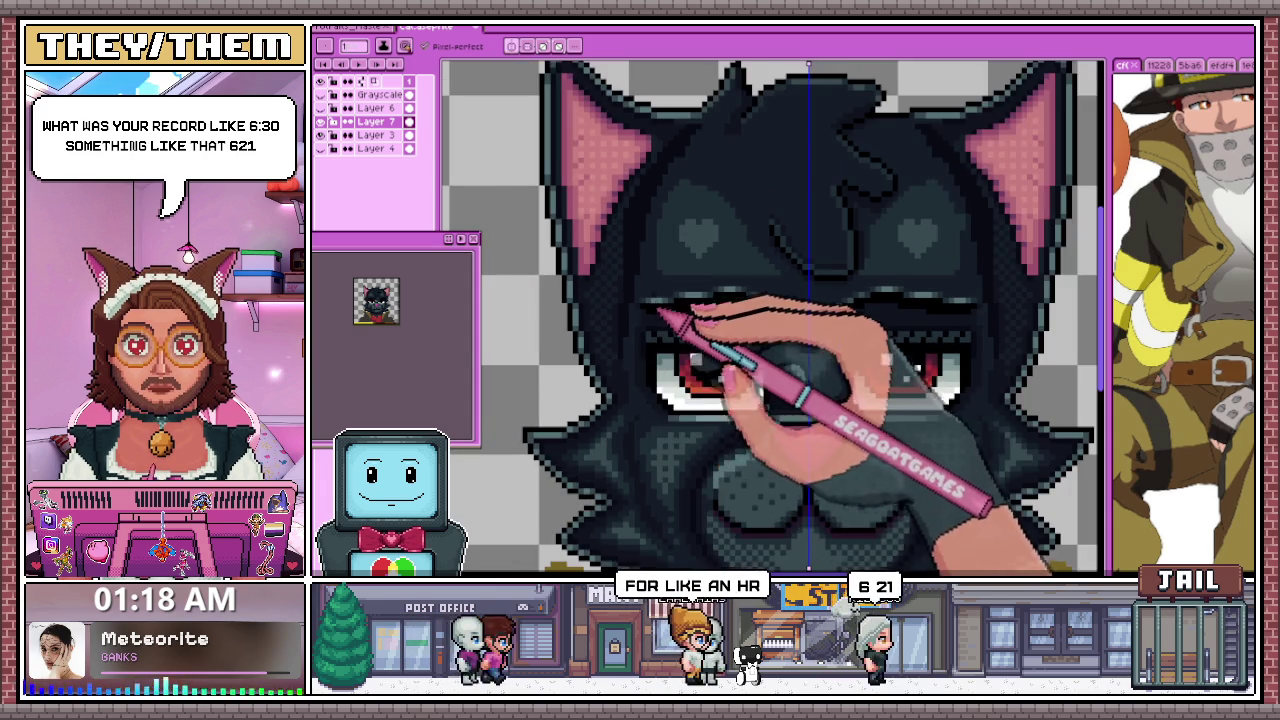
scroll(660, 320, "up", 1)
scroll(660, 320, "down", 1)
scroll(660, 320, "down", 1)
scroll(652, 292, "up", 3)
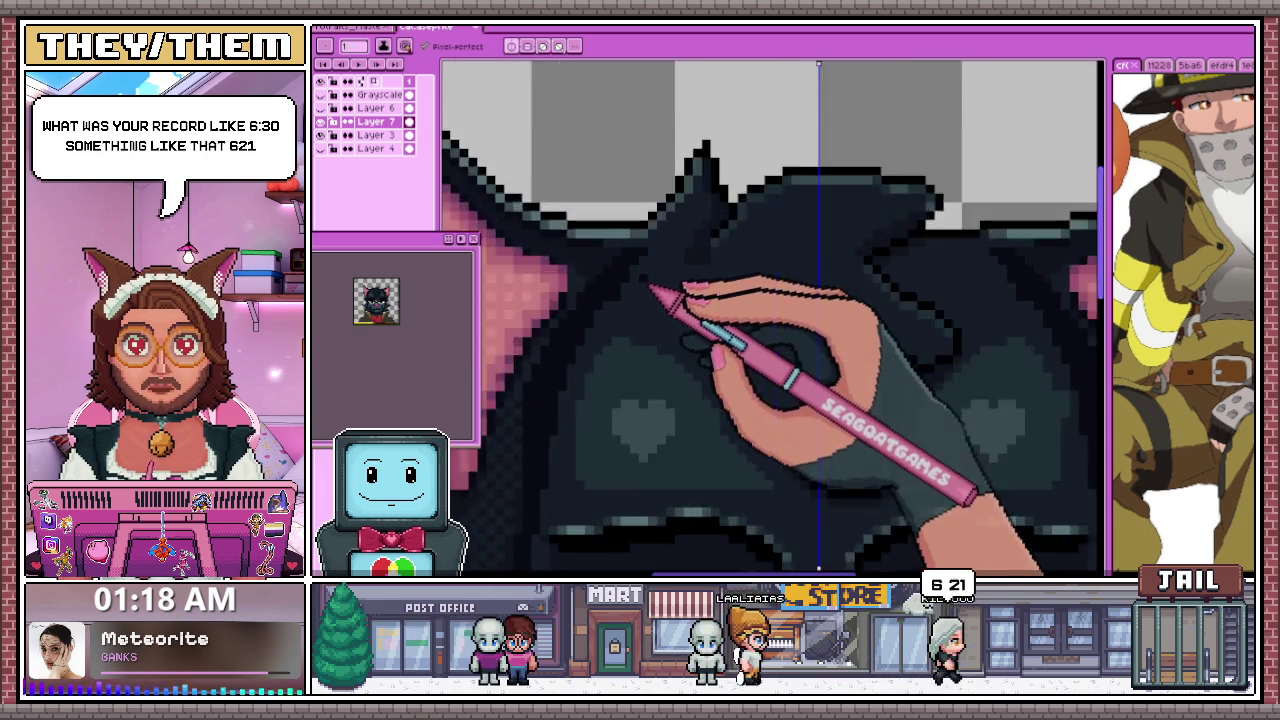
scroll(650, 290, "up", 2)
scroll(640, 292, "up", 1)
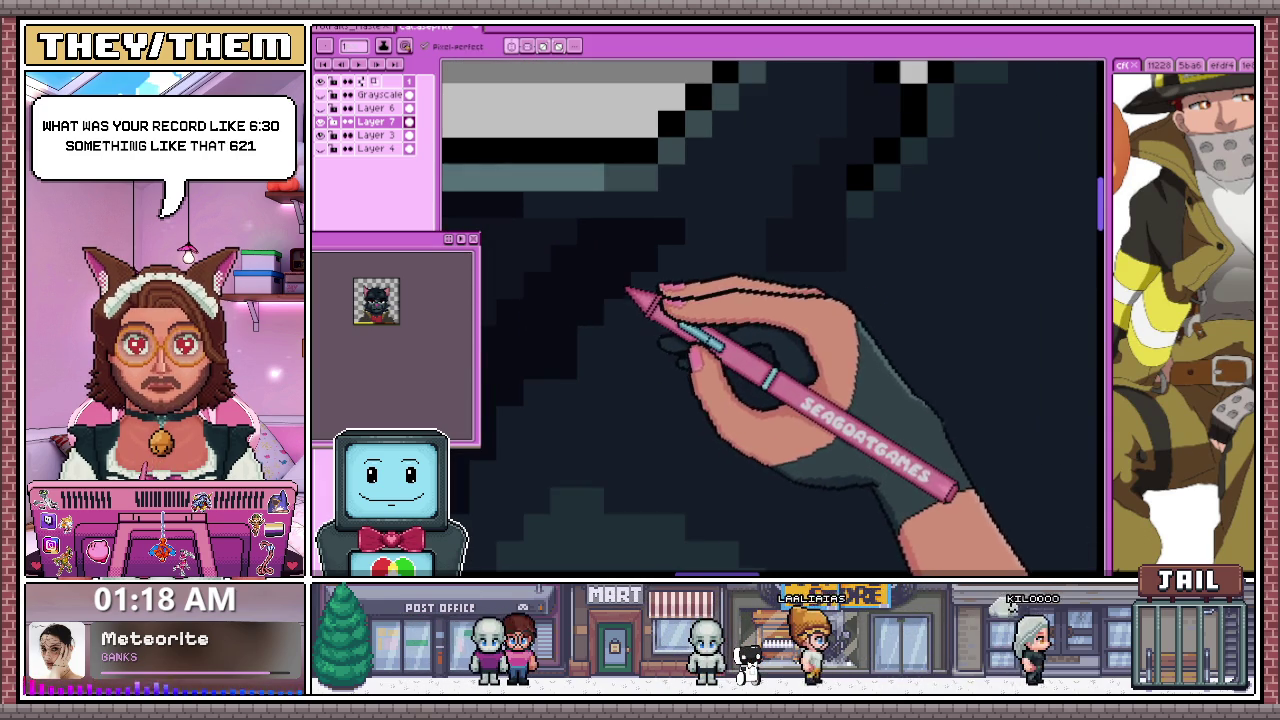
scroll(650, 340, "down", 2)
scroll(660, 368, "down", 1)
scroll(680, 370, "down", 2)
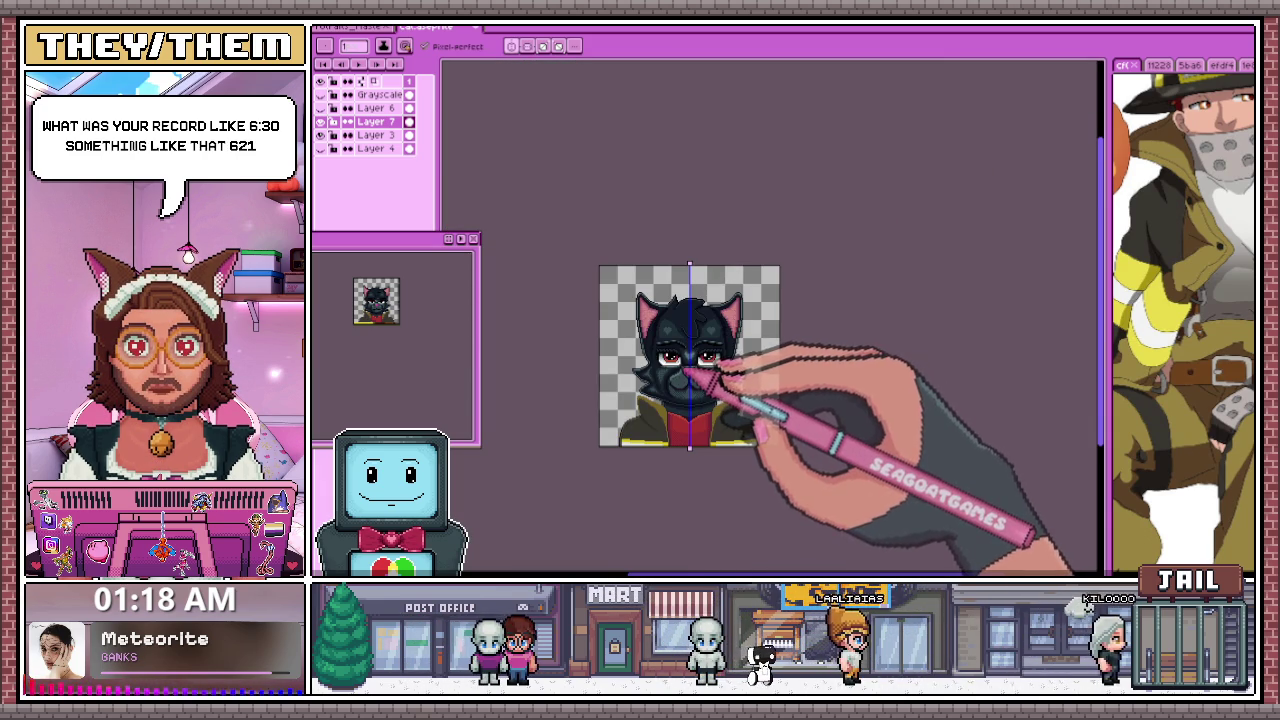
scroll(695, 367, "up", 1)
scroll(628, 271, "up", 2)
scroll(829, 366, "up", 2)
key("alt")
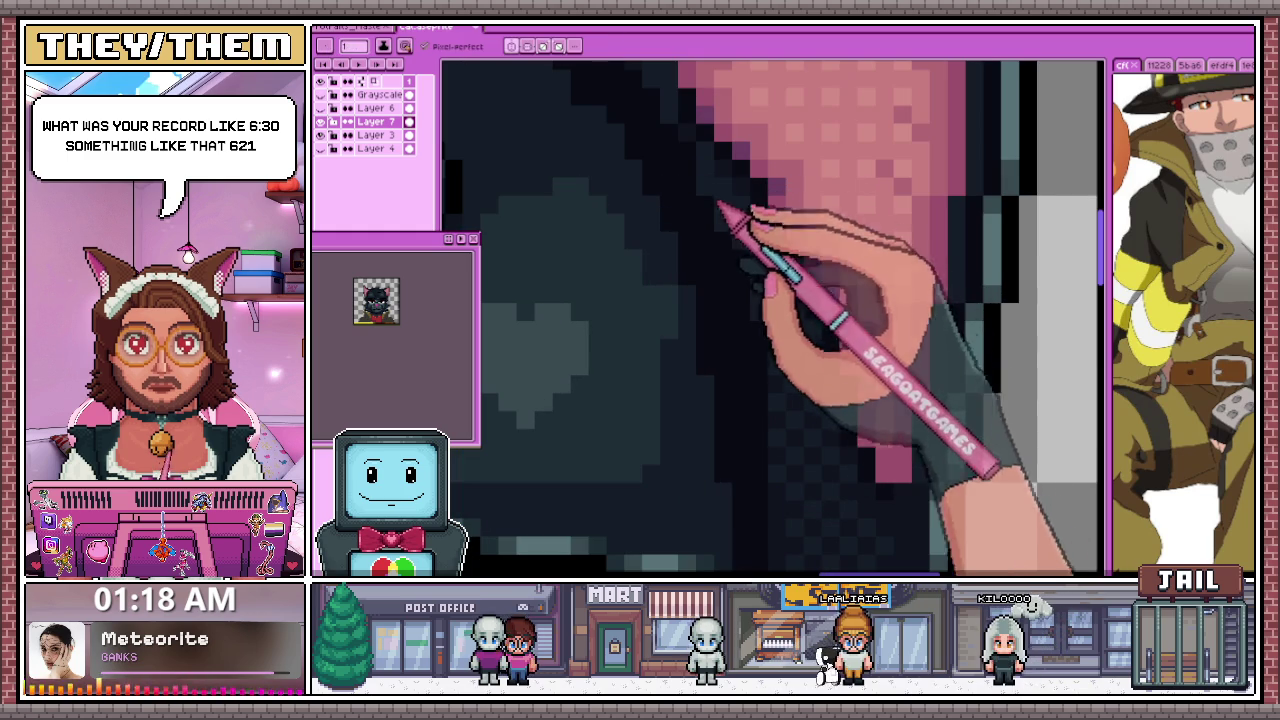
scroll(780, 330, "down", 1)
scroll(810, 368, "down", 2)
scroll(770, 375, "down", 1)
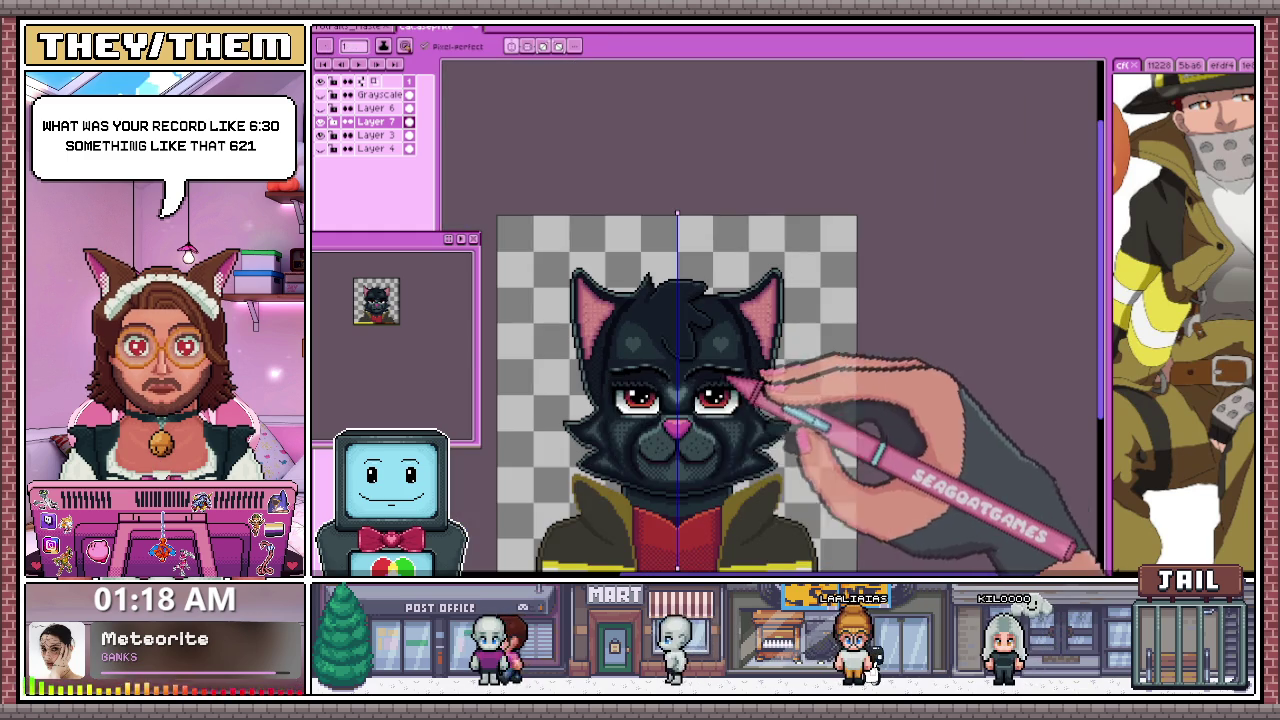
scroll(605, 352, "up", 2)
scroll(605, 352, "down", 1)
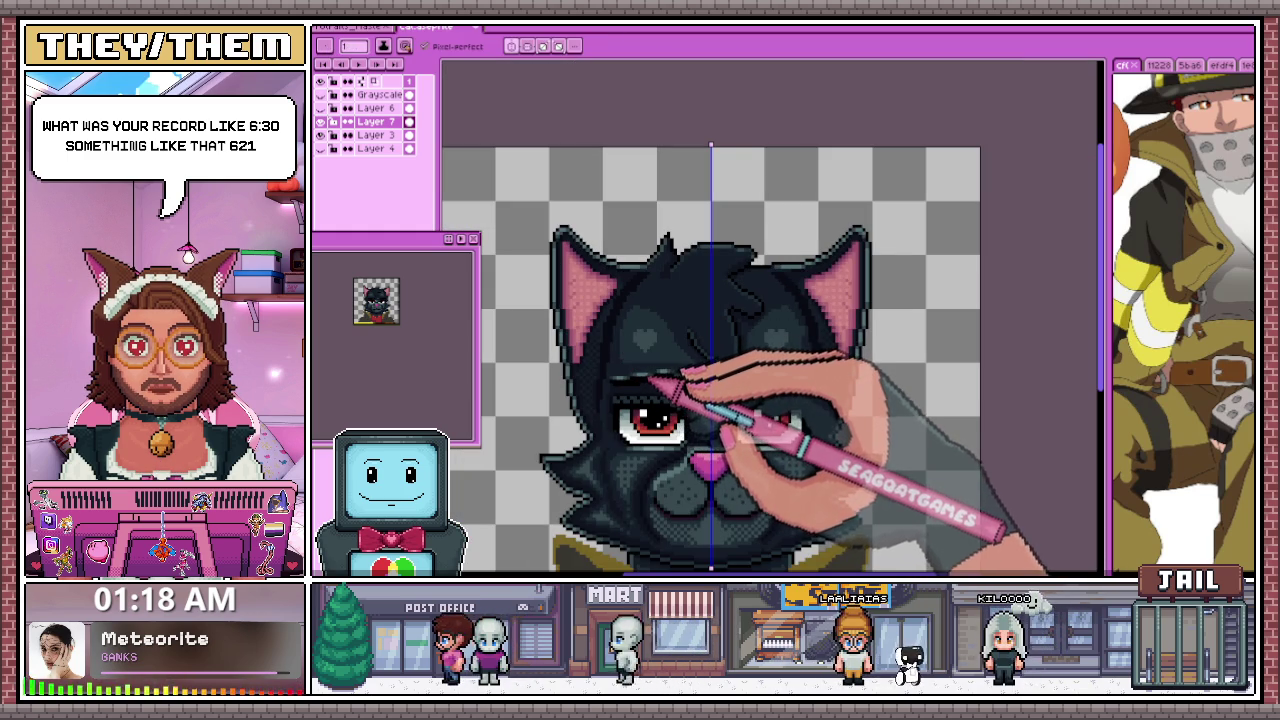
key("g")
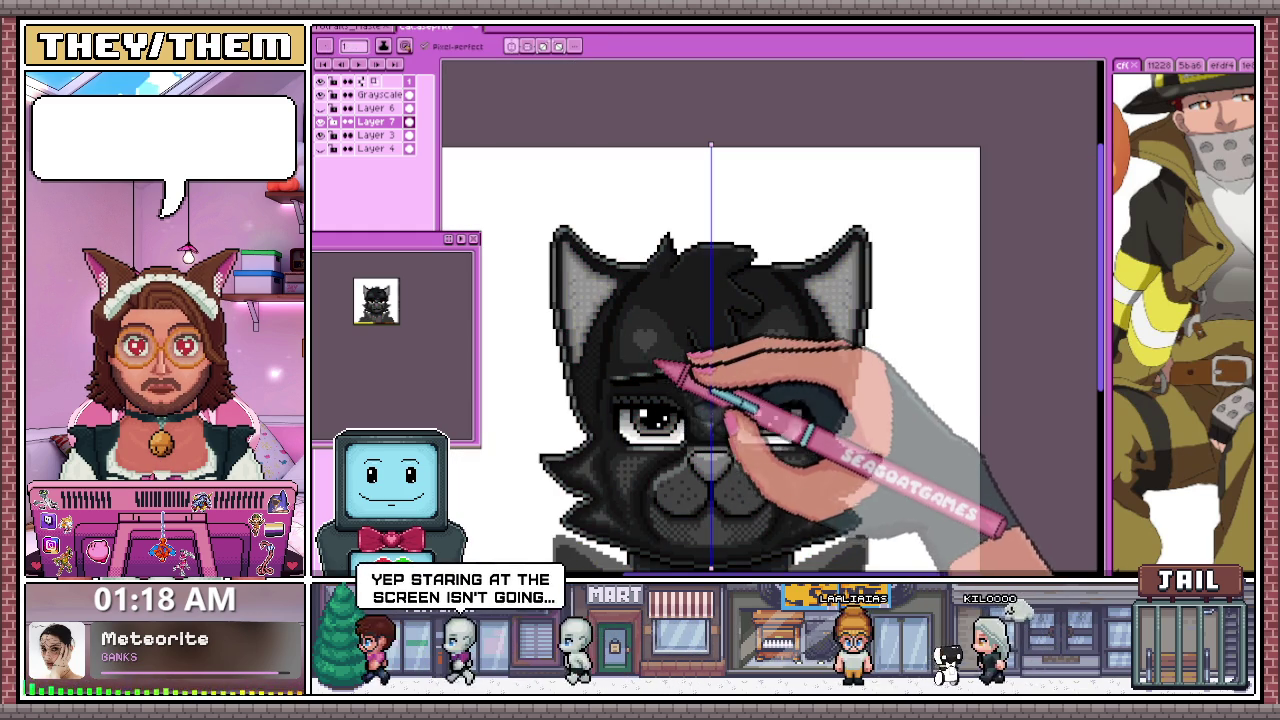
scroll(636, 425, "down", 1)
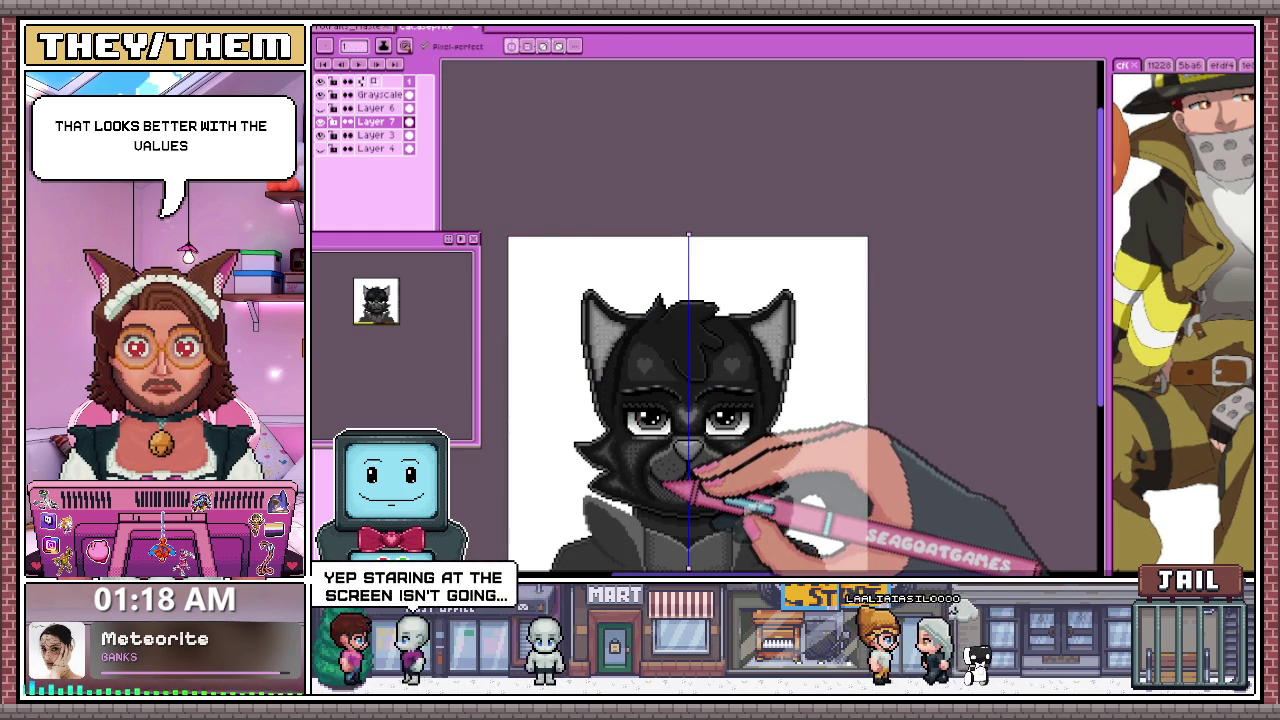
key("g")
key("g")
key("g")
scroll(650, 420, "up", 2)
scroll(630, 418, "up", 1)
scroll(590, 400, "down", 1)
scroll(600, 400, "down", 1)
scroll(606, 428, "up", 1)
scroll(600, 425, "up", 1)
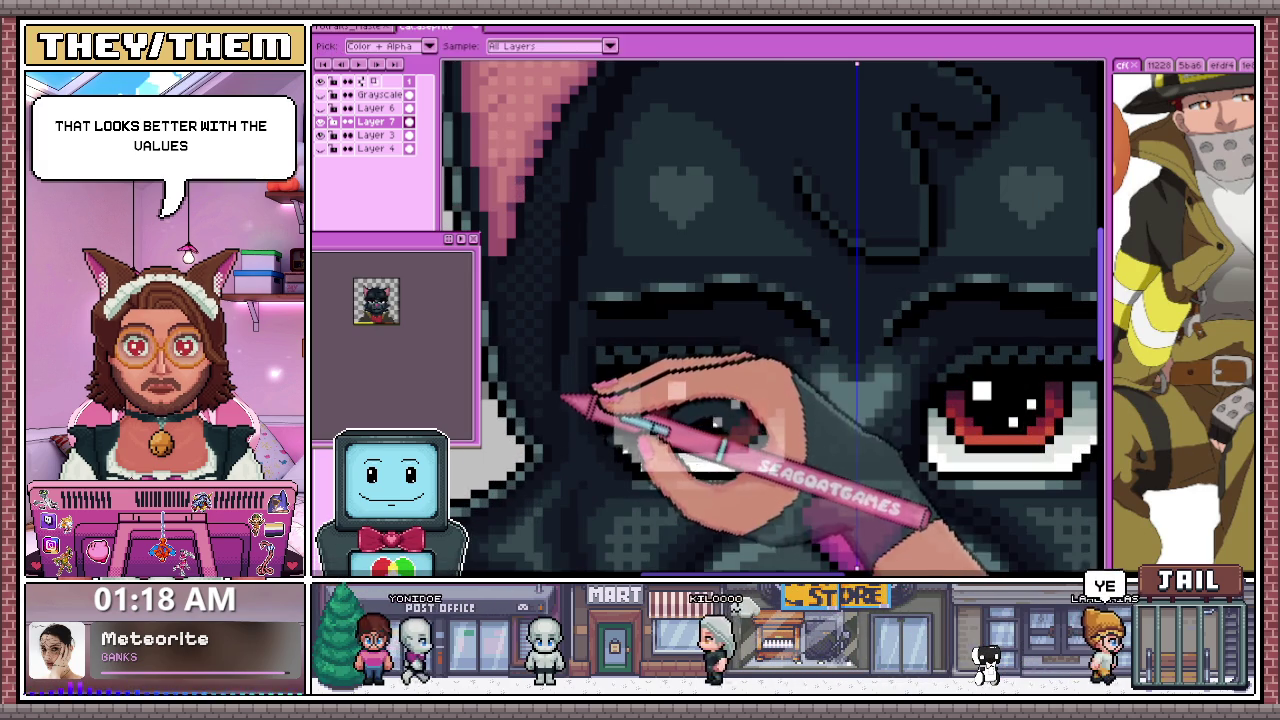
scroll(590, 425, "down", 1)
scroll(575, 428, "up", 1)
scroll(575, 425, "down", 1)
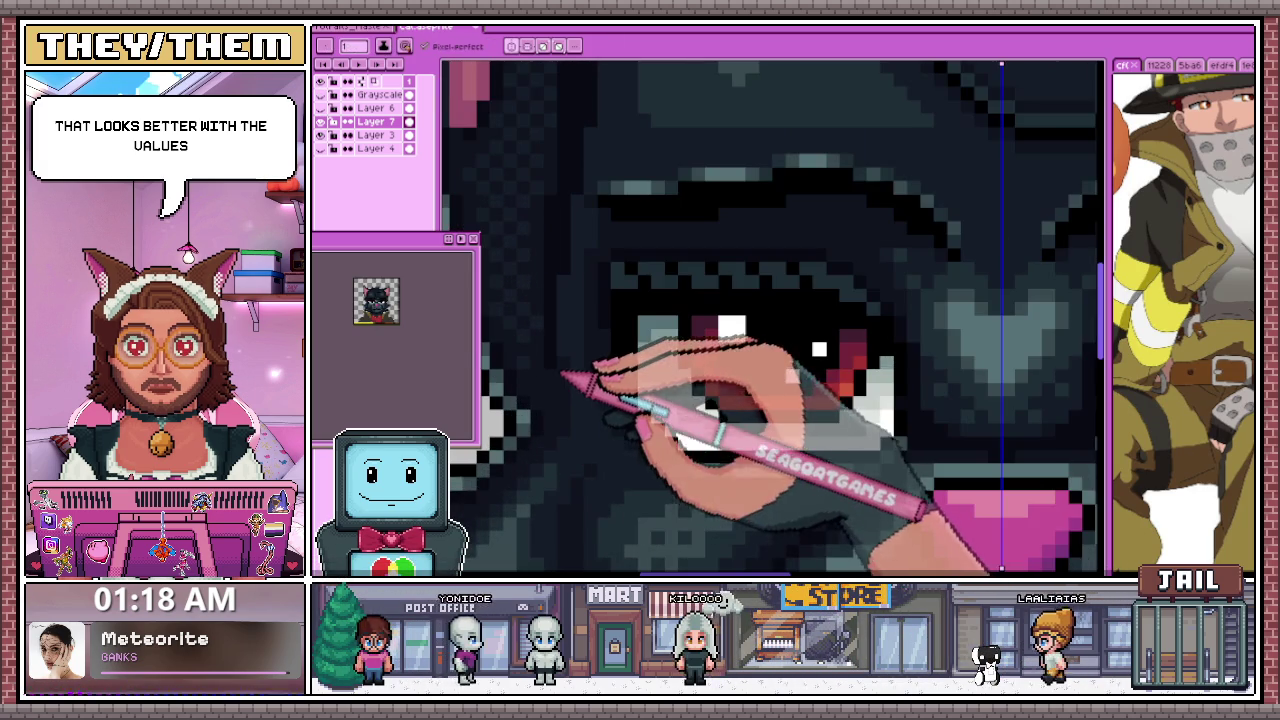
scroll(580, 420, "down", 1)
scroll(585, 410, "down", 1)
scroll(590, 400, "down", 1)
scroll(590, 398, "up", 3)
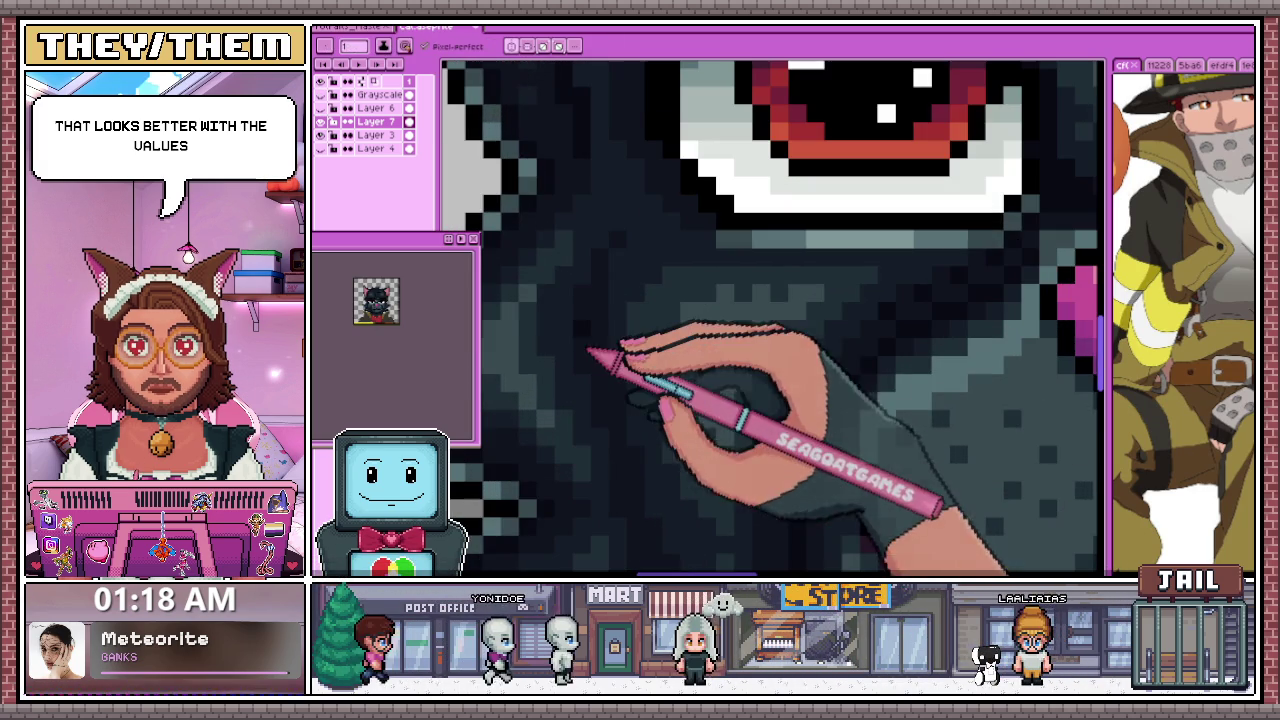
scroll(595, 320, "down", 1)
scroll(600, 340, "up", 1)
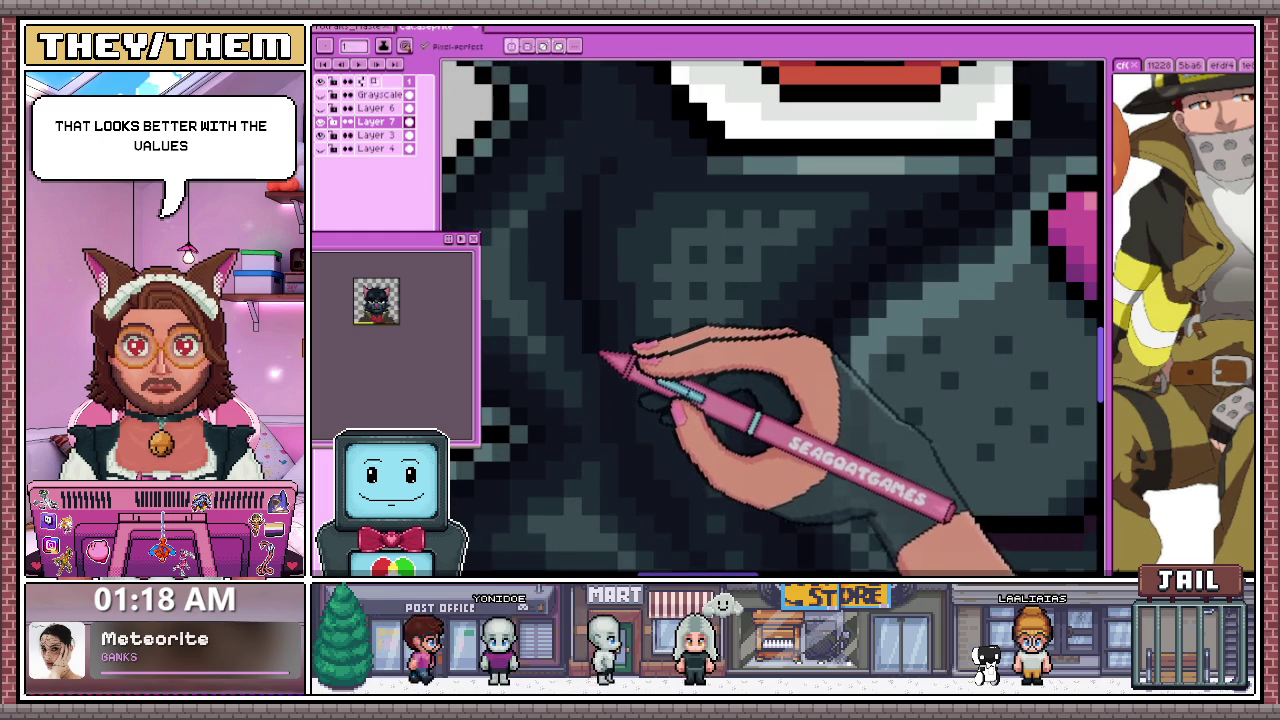
scroll(615, 392, "down", 2)
scroll(625, 425, "up", 2)
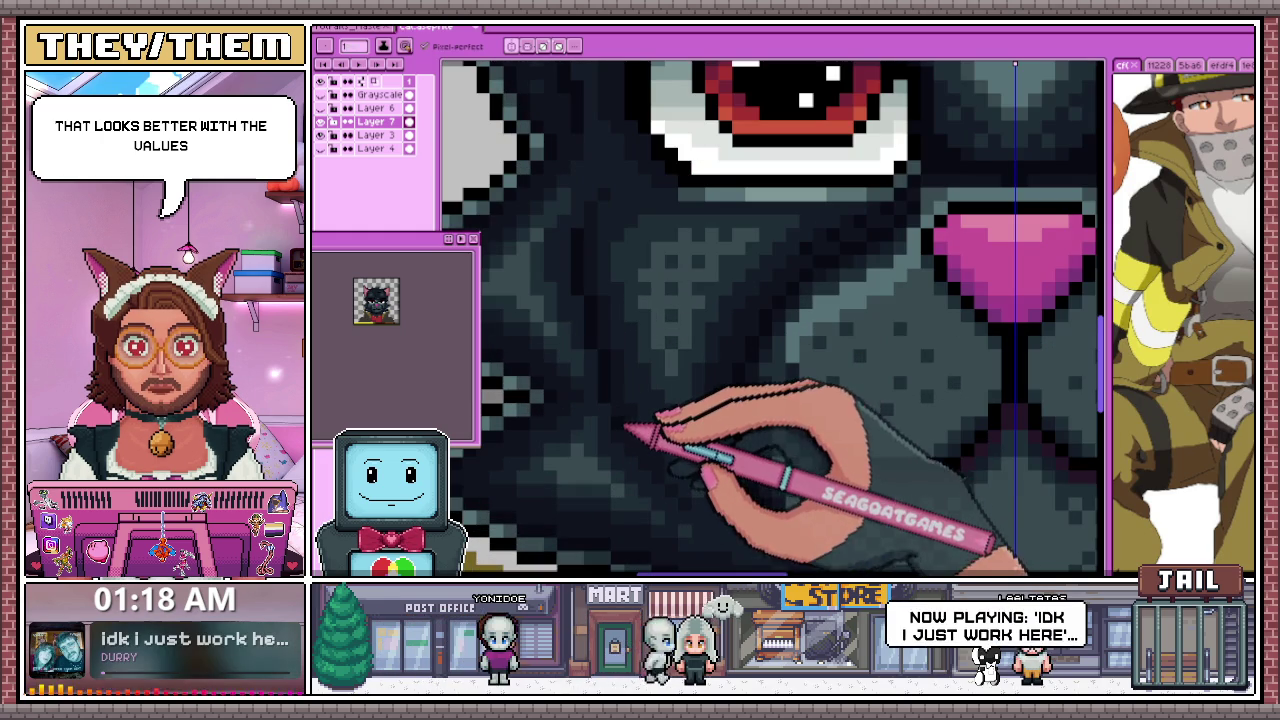
scroll(640, 458, "down", 1)
scroll(700, 430, "down", 1)
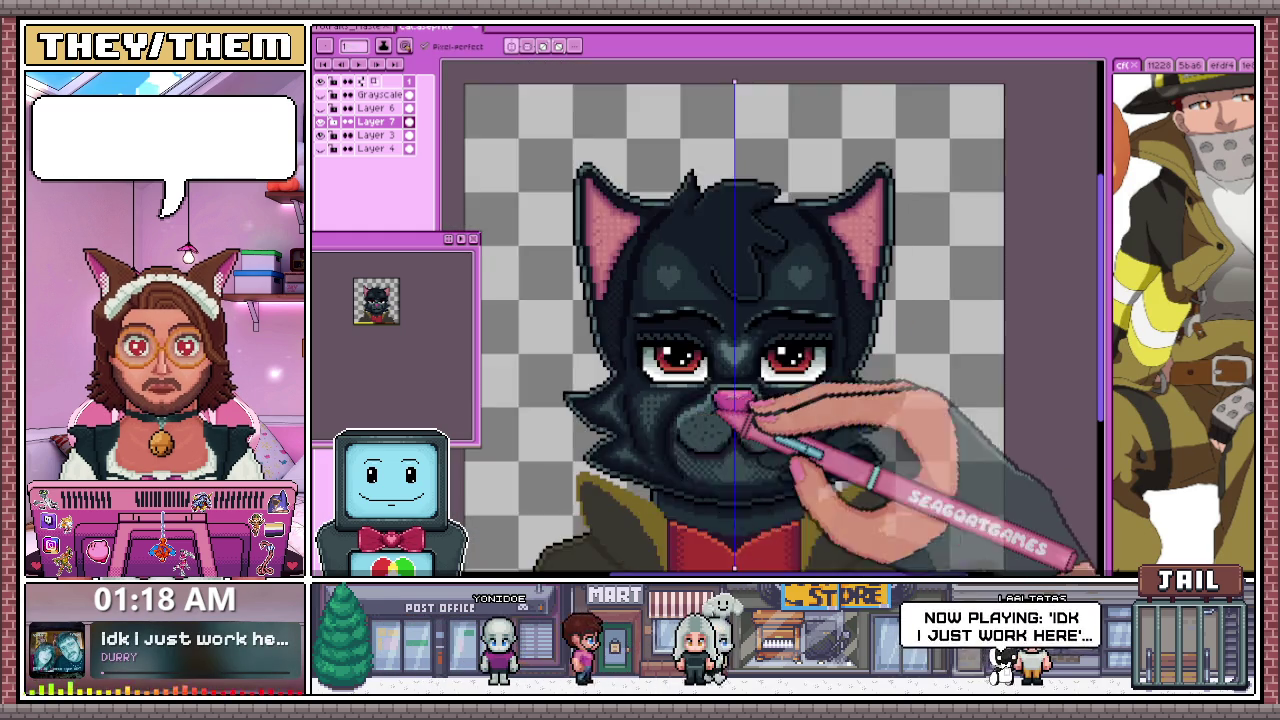
scroll(660, 420, "down", 2)
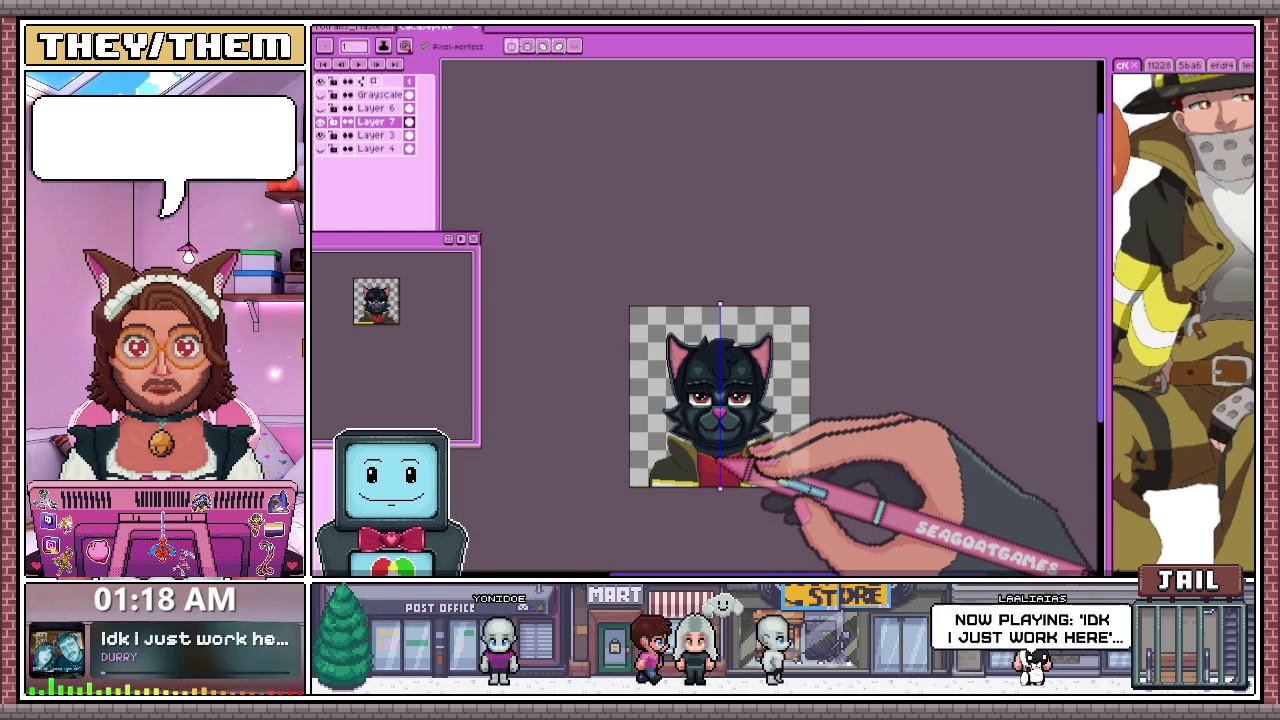
key("shift+x")
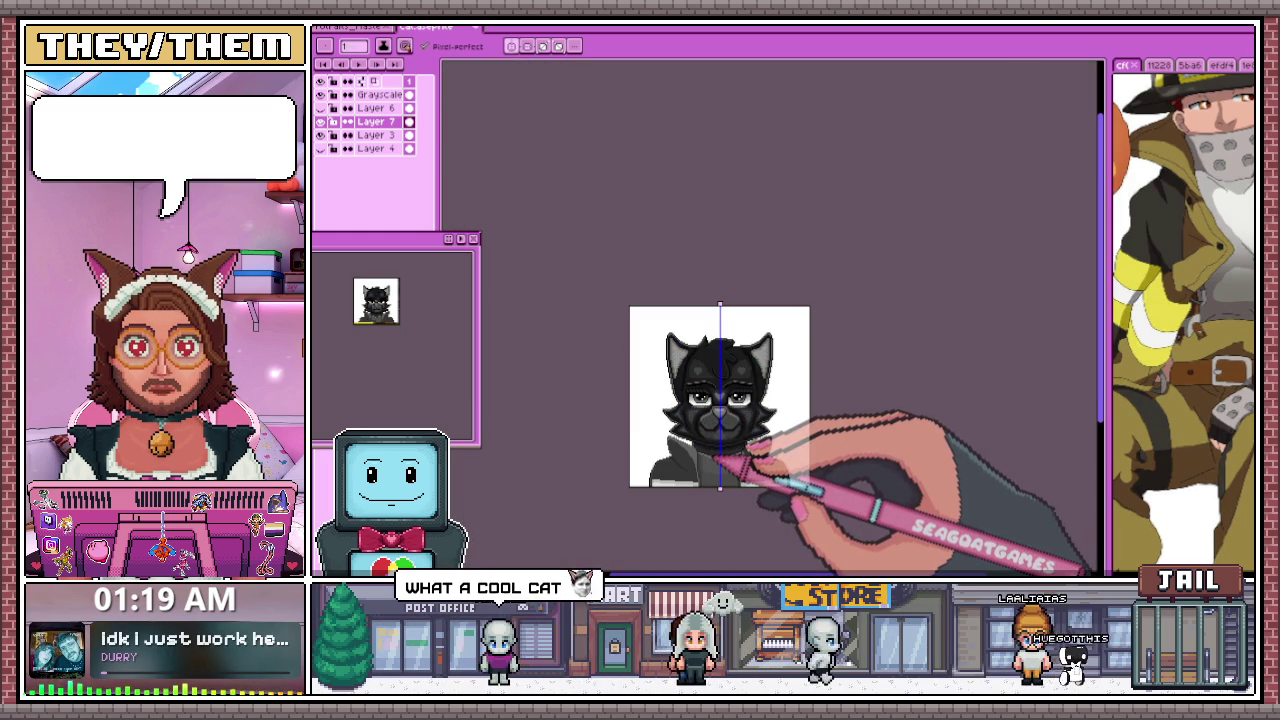
scroll(728, 461, "up", 2)
scroll(686, 414, "up", 1)
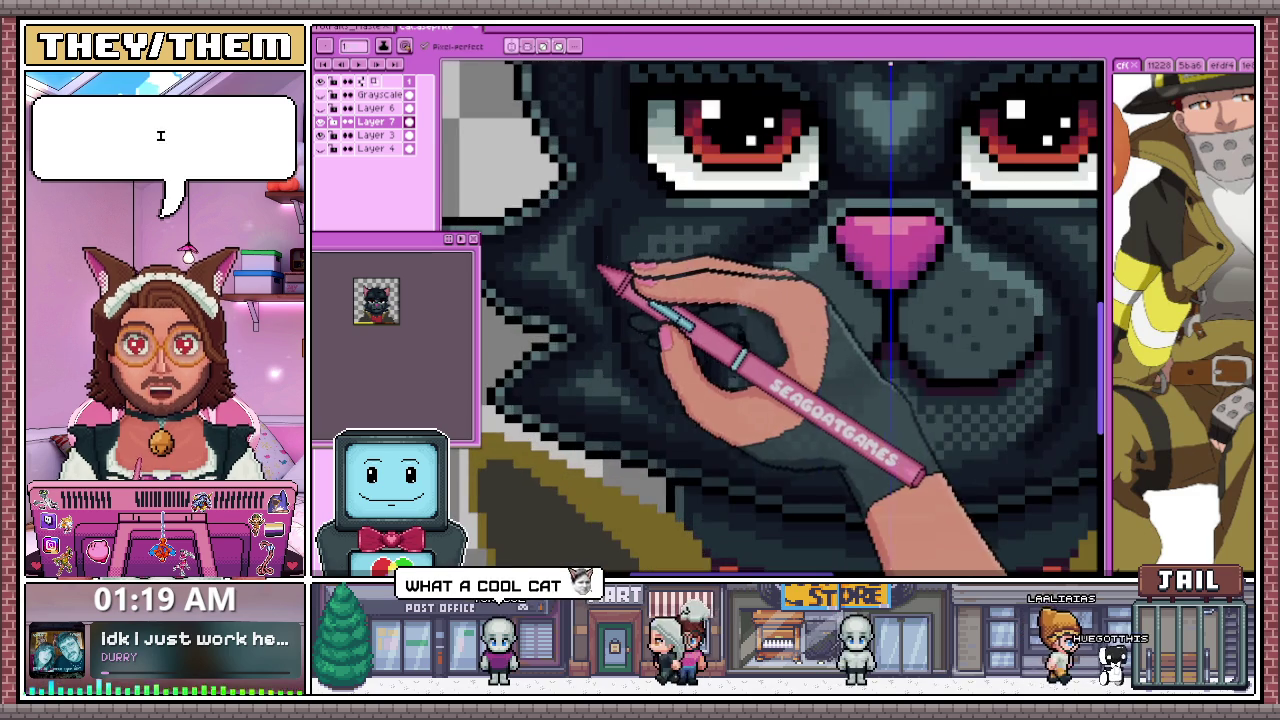
scroll(600, 271, "up", 1)
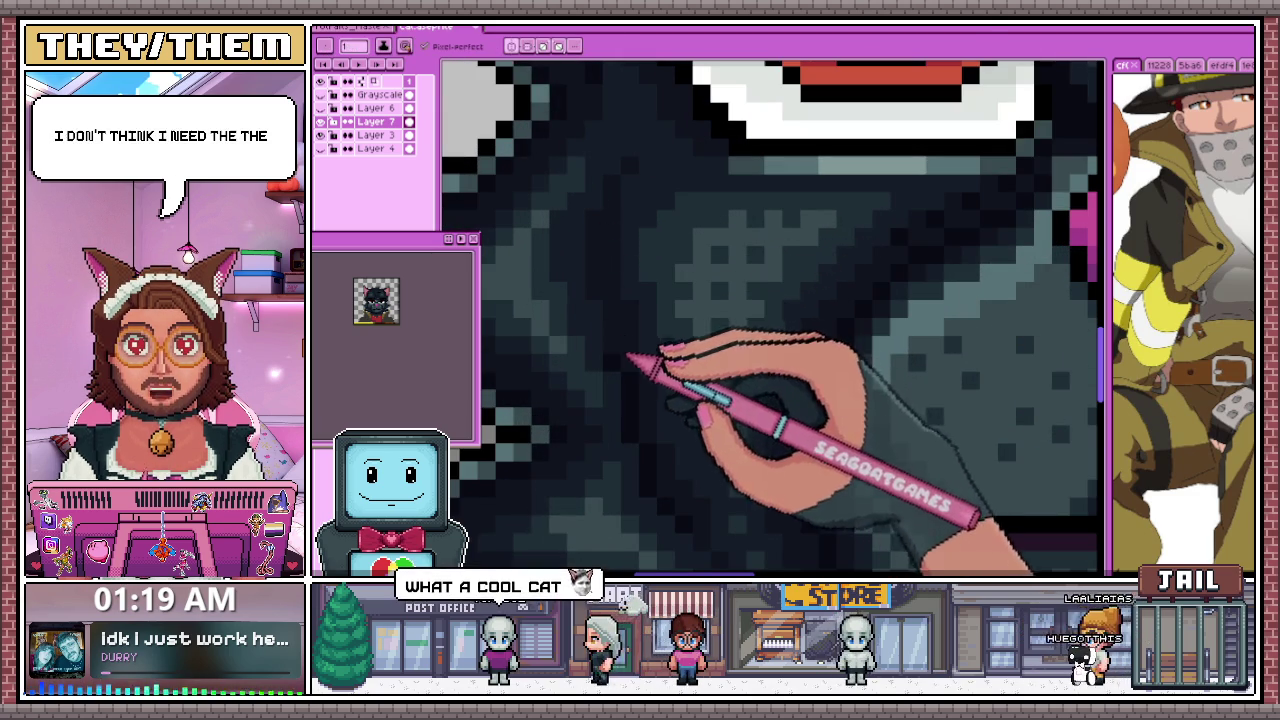
scroll(645, 428, "down", 3)
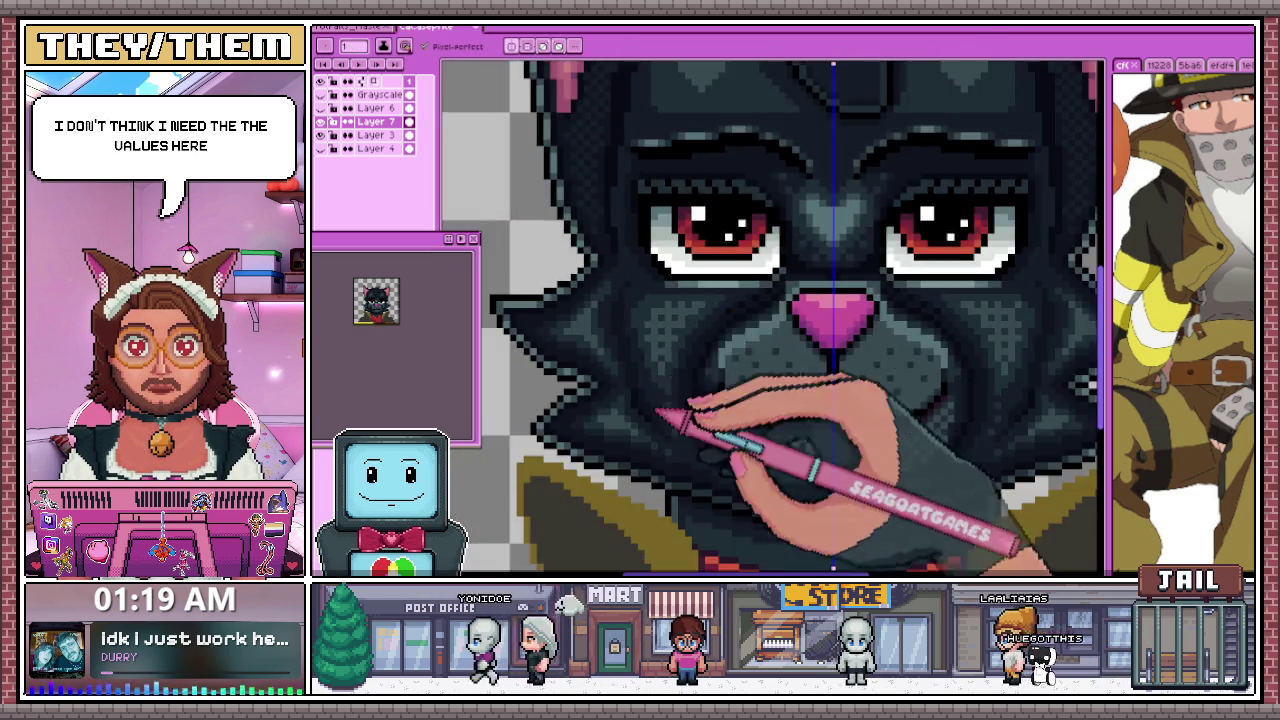
scroll(660, 405, "up", 3)
scroll(600, 330, "down", 2)
scroll(640, 405, "down", 1)
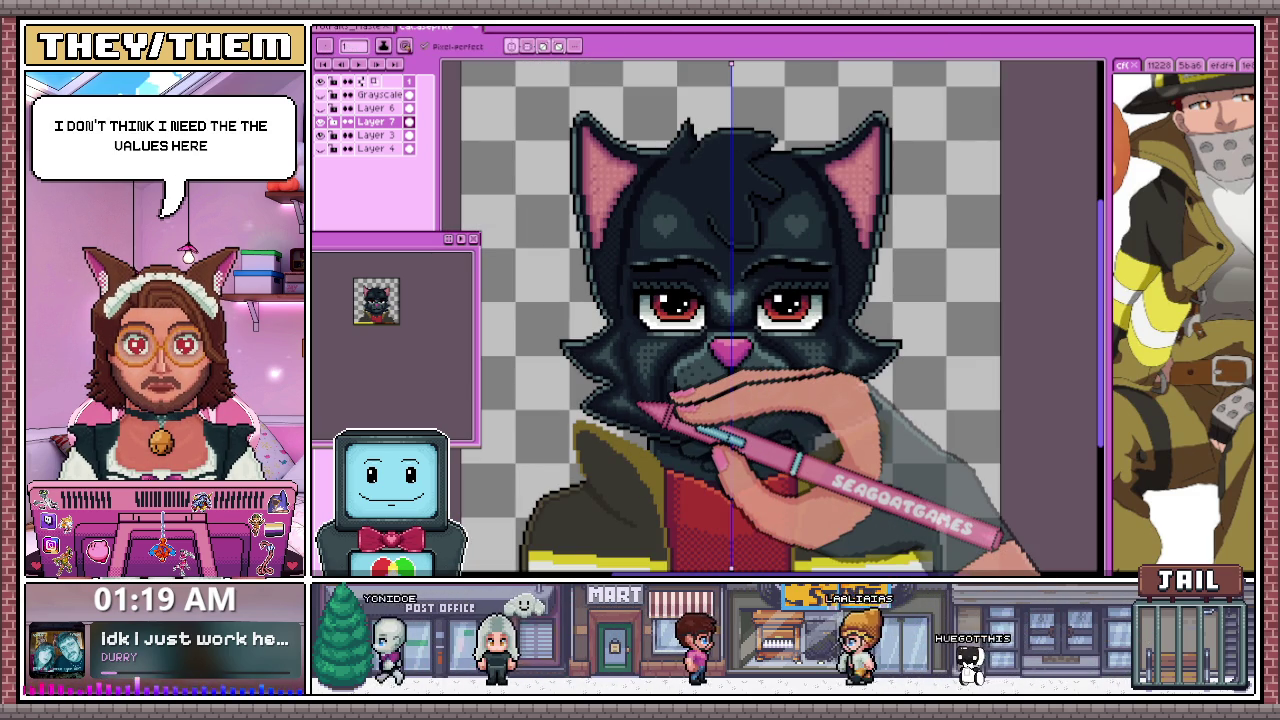
scroll(720, 335, "up", 3)
scroll(715, 335, "down", 1)
scroll(705, 275, "up", 3)
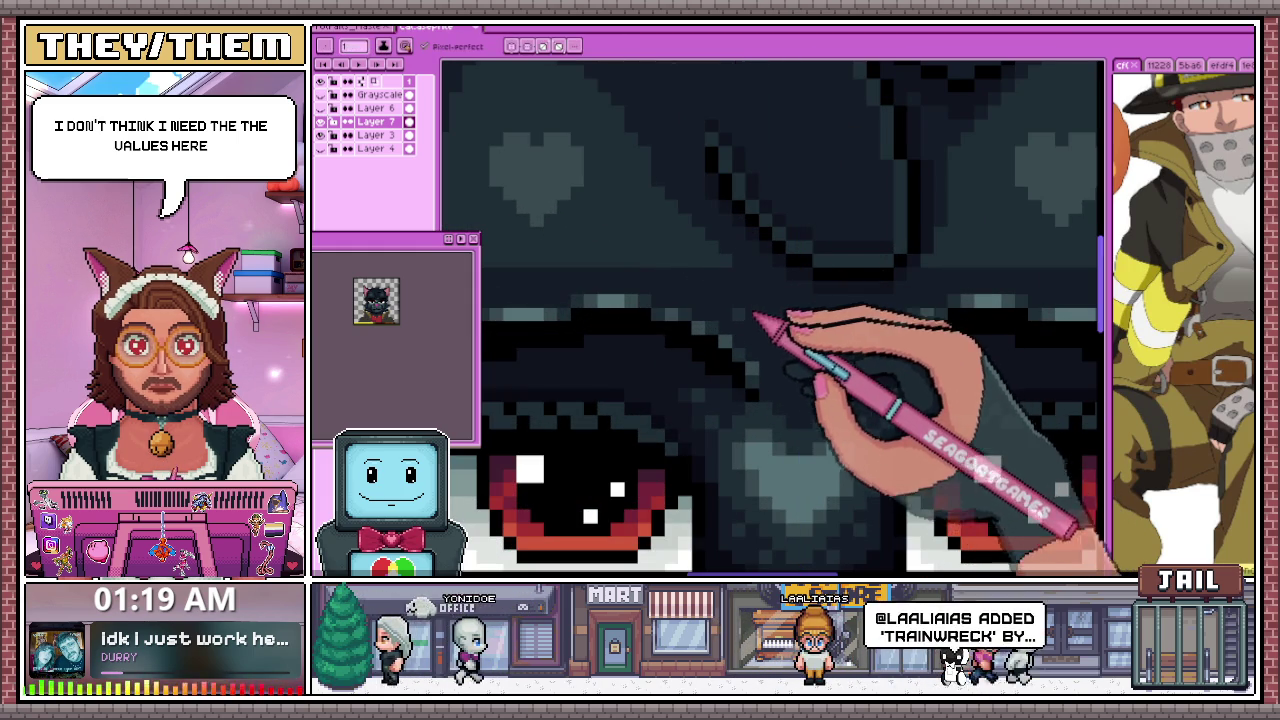
scroll(728, 368, "up", 1)
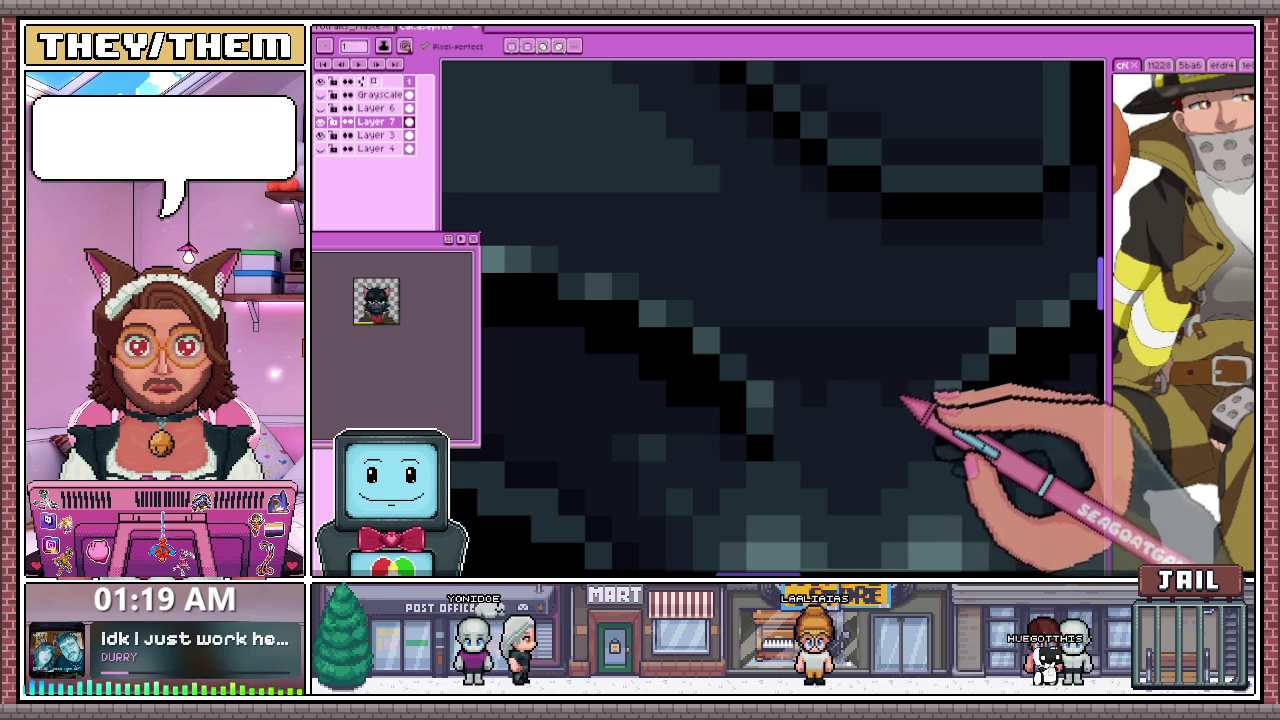
scroll(850, 452, "down", 1)
scroll(840, 440, "up", 1)
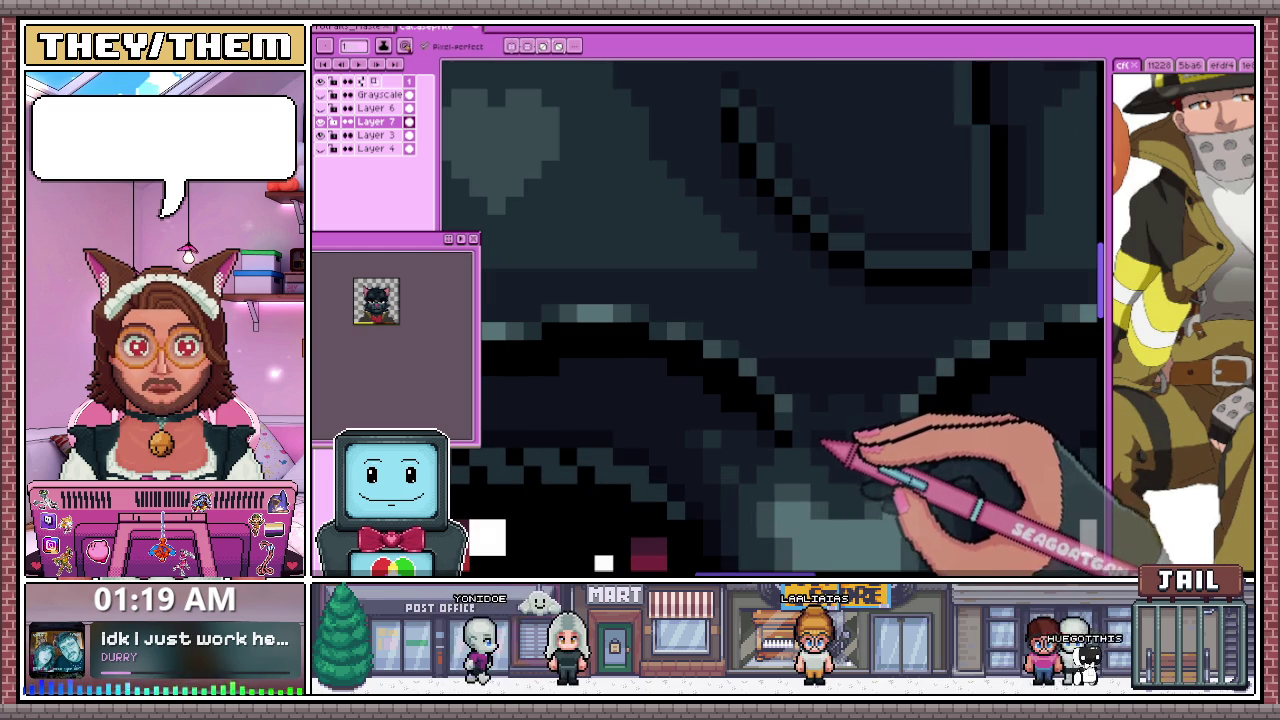
scroll(843, 440, "down", 1)
scroll(860, 437, "up", 1)
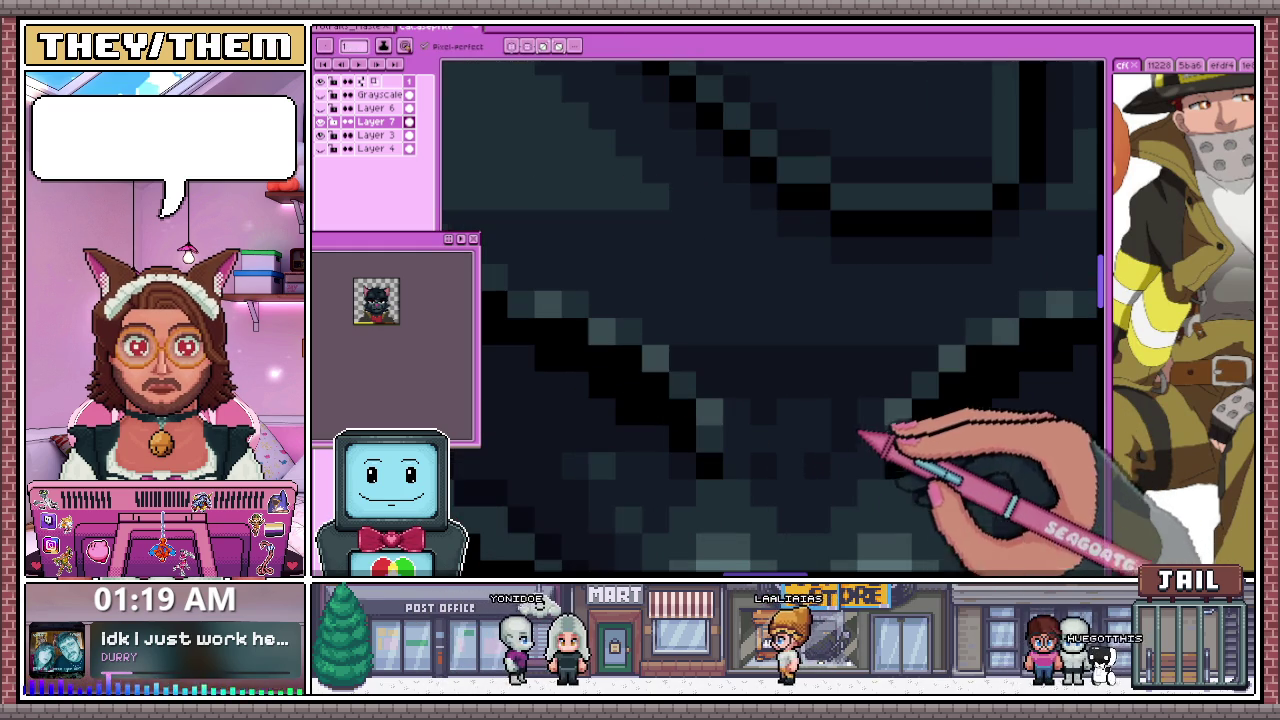
scroll(826, 468, "down", 1)
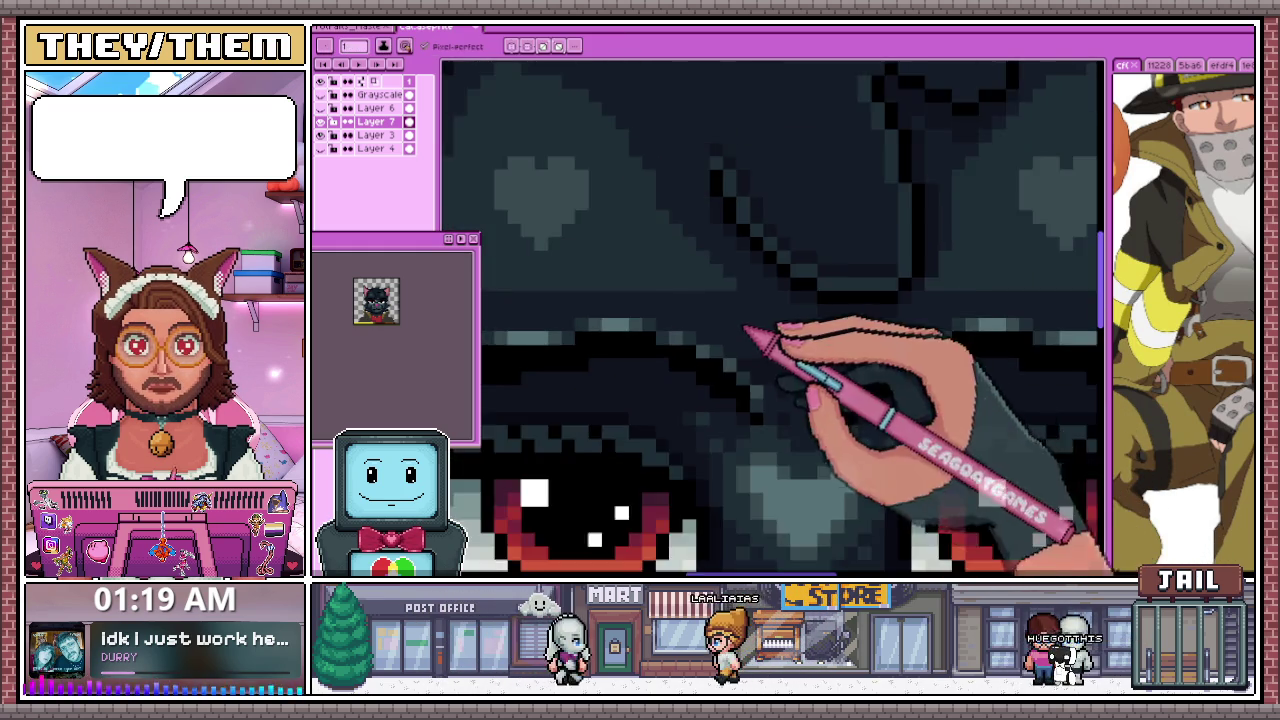
scroll(808, 449, "down", 1)
scroll(834, 440, "down", 1)
scroll(828, 467, "up", 1)
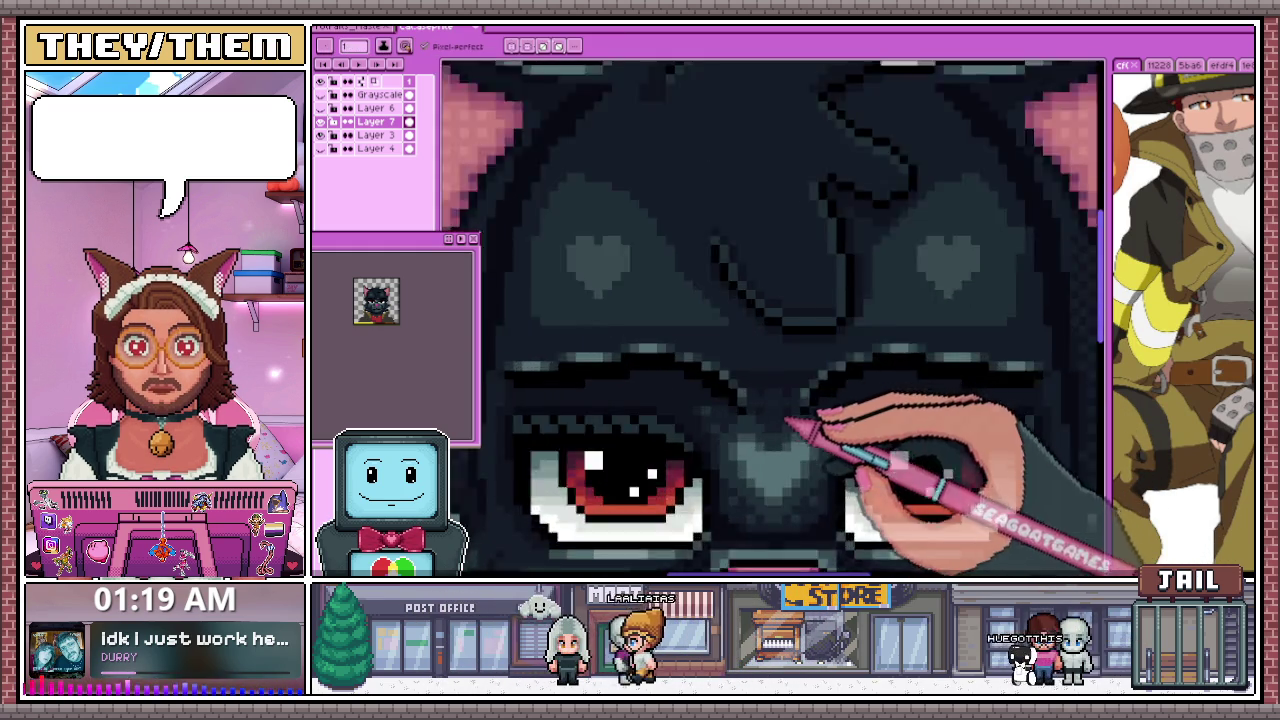
scroll(886, 414, "up", 1)
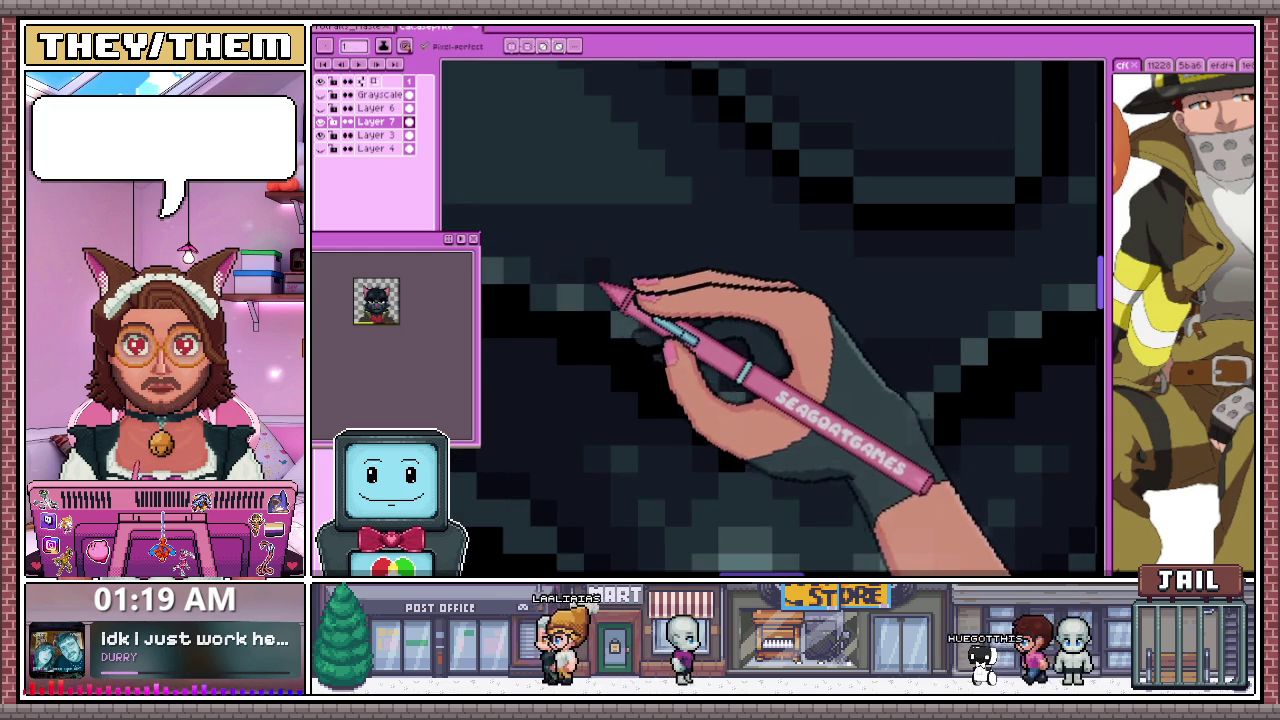
scroll(614, 300, "down", 1)
scroll(790, 305, "up", 1)
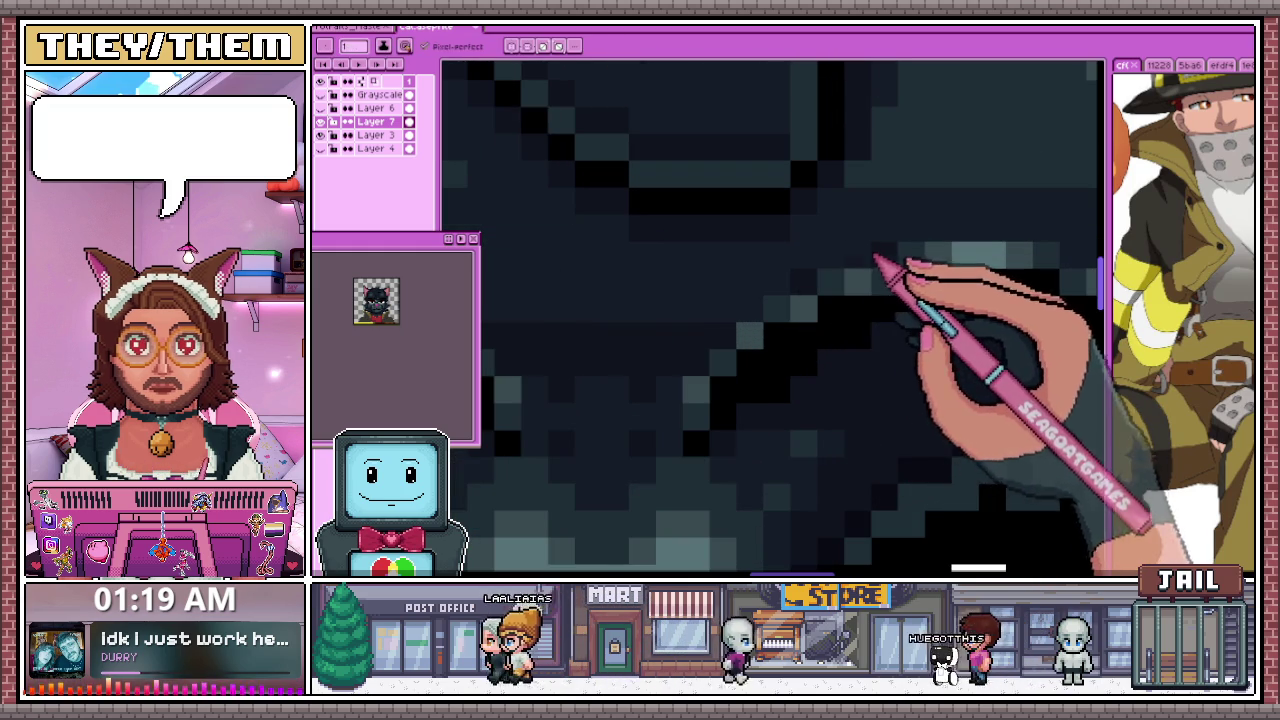
scroll(820, 320, "down", 1)
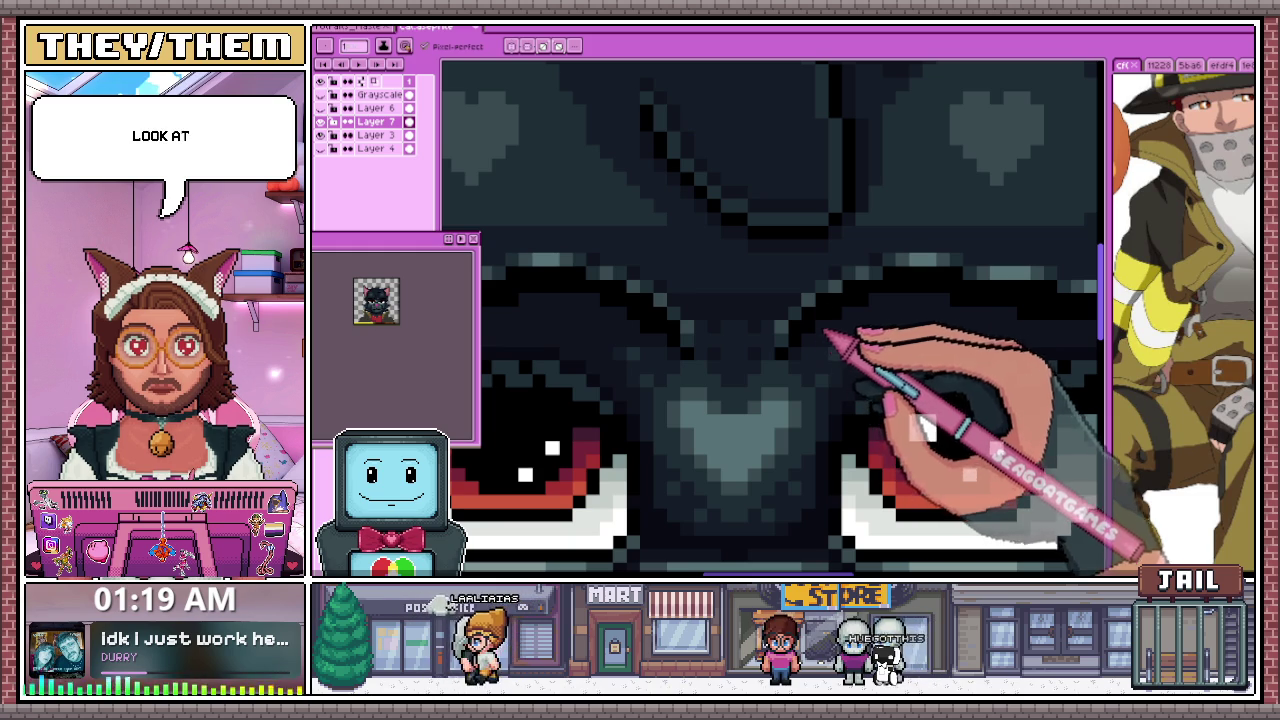
scroll(828, 305, "down", 1)
scroll(834, 371, "down", 2)
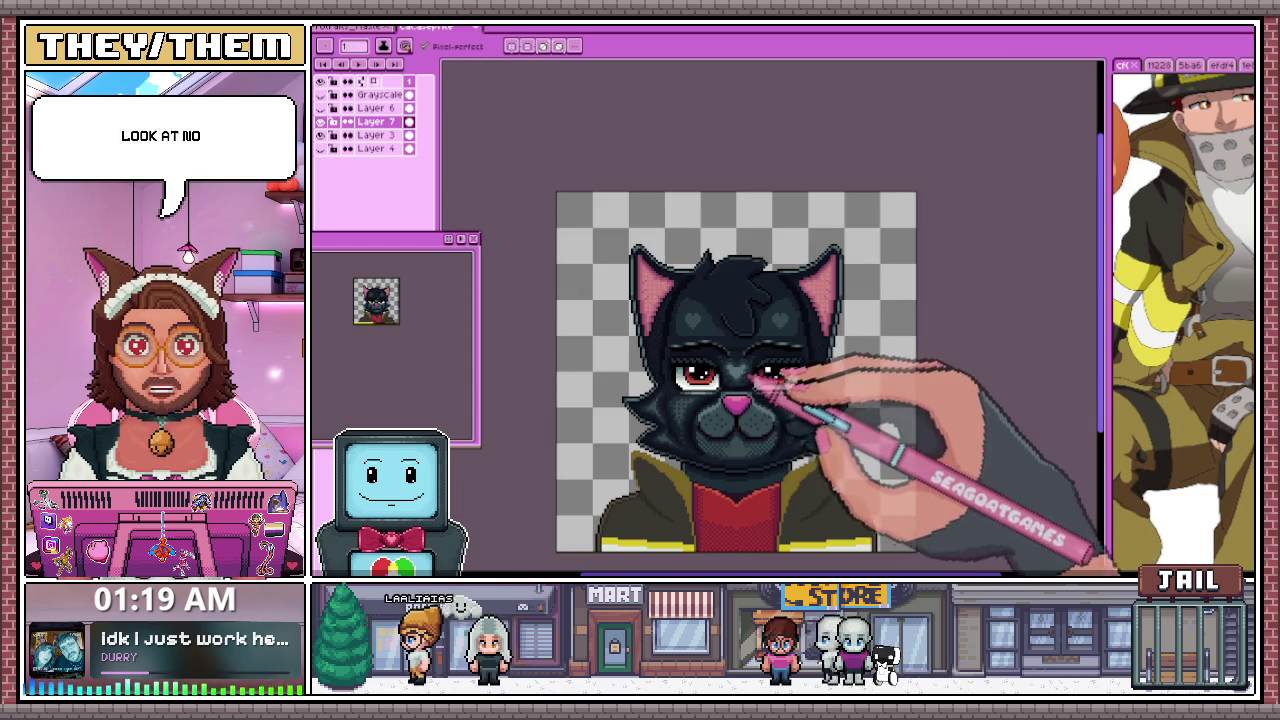
scroll(760, 480, "down", 1)
scroll(776, 505, "up", 1)
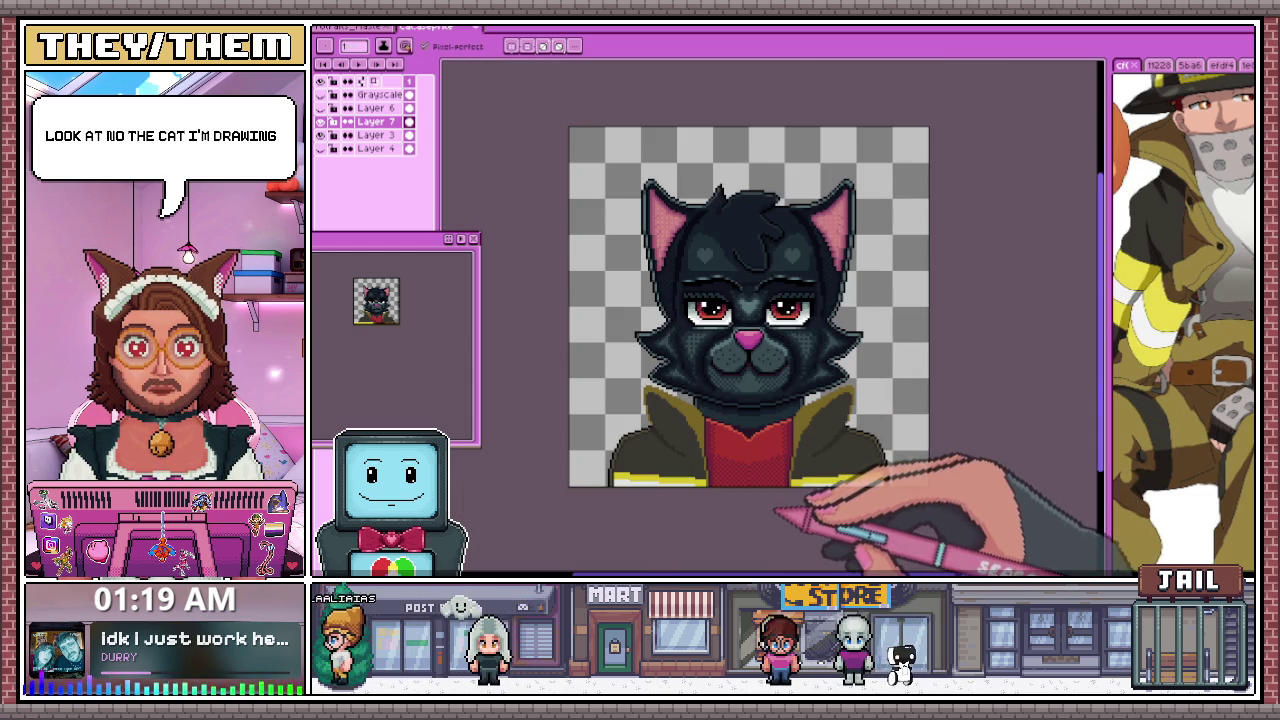
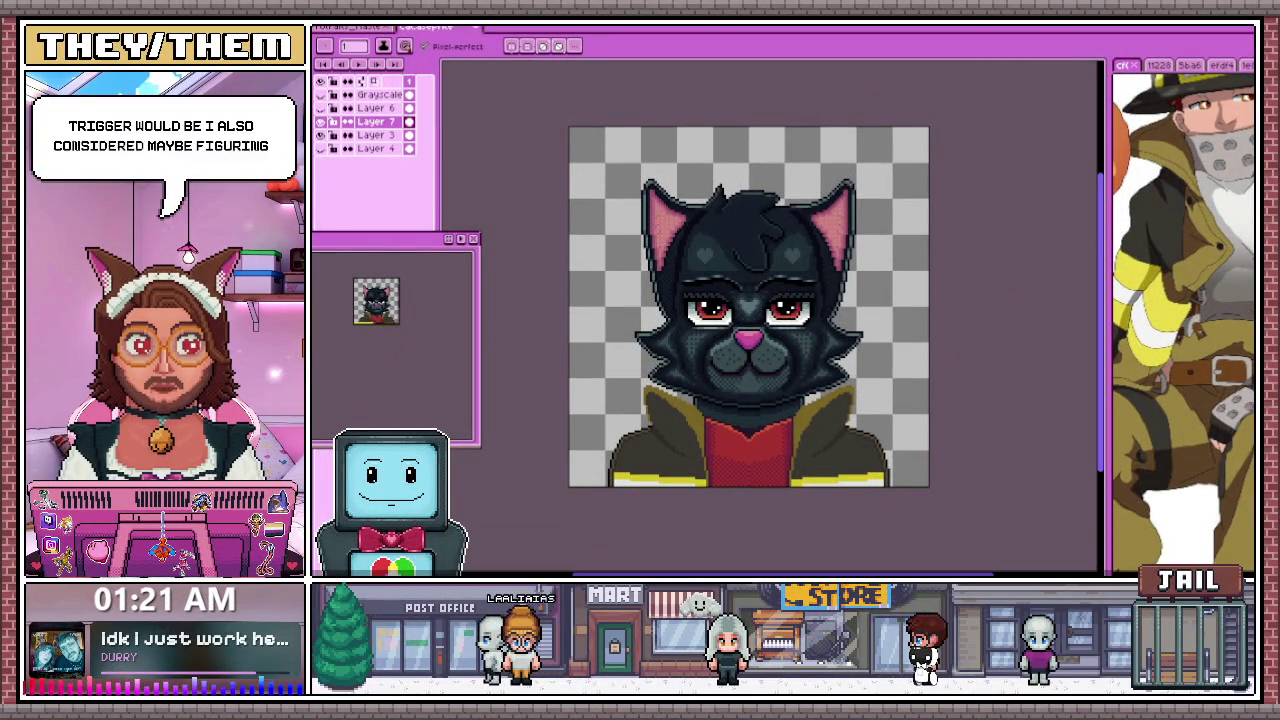
Redraw the tuft and outline pixels on the head top, then sample an existing colour
scroll(635, 228, "up", 5)
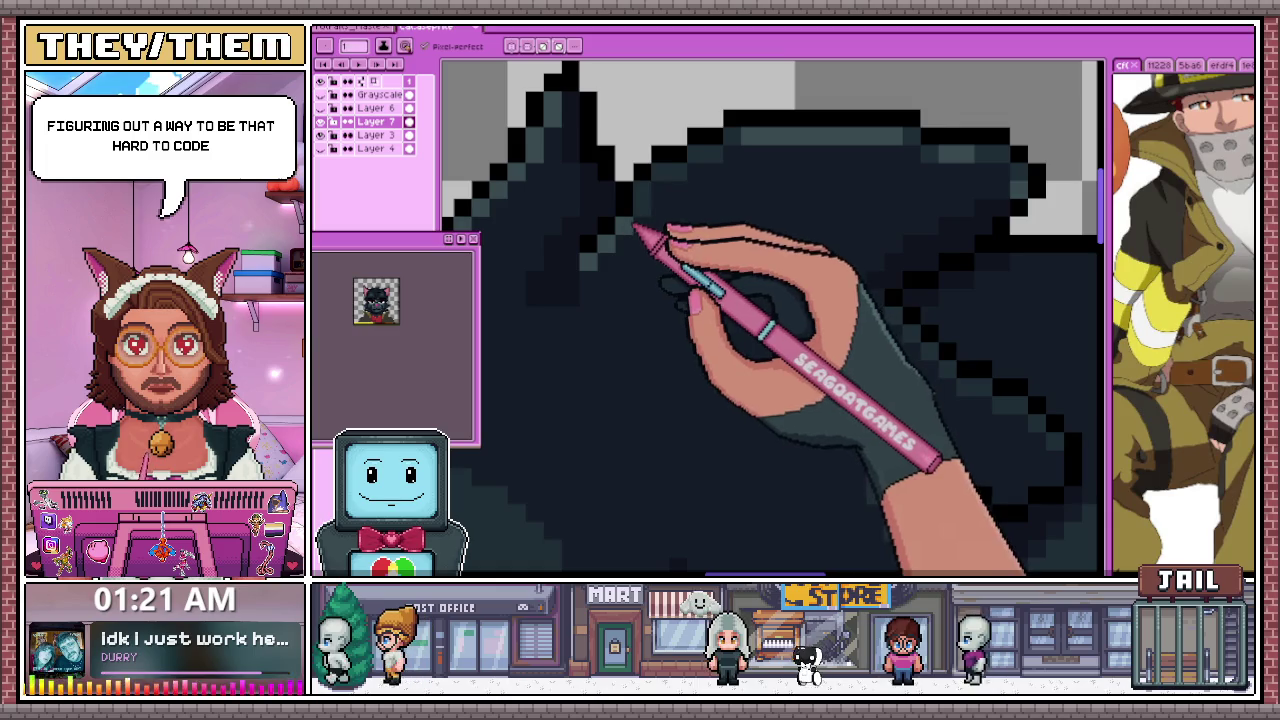
scroll(775, 158, "down", 1)
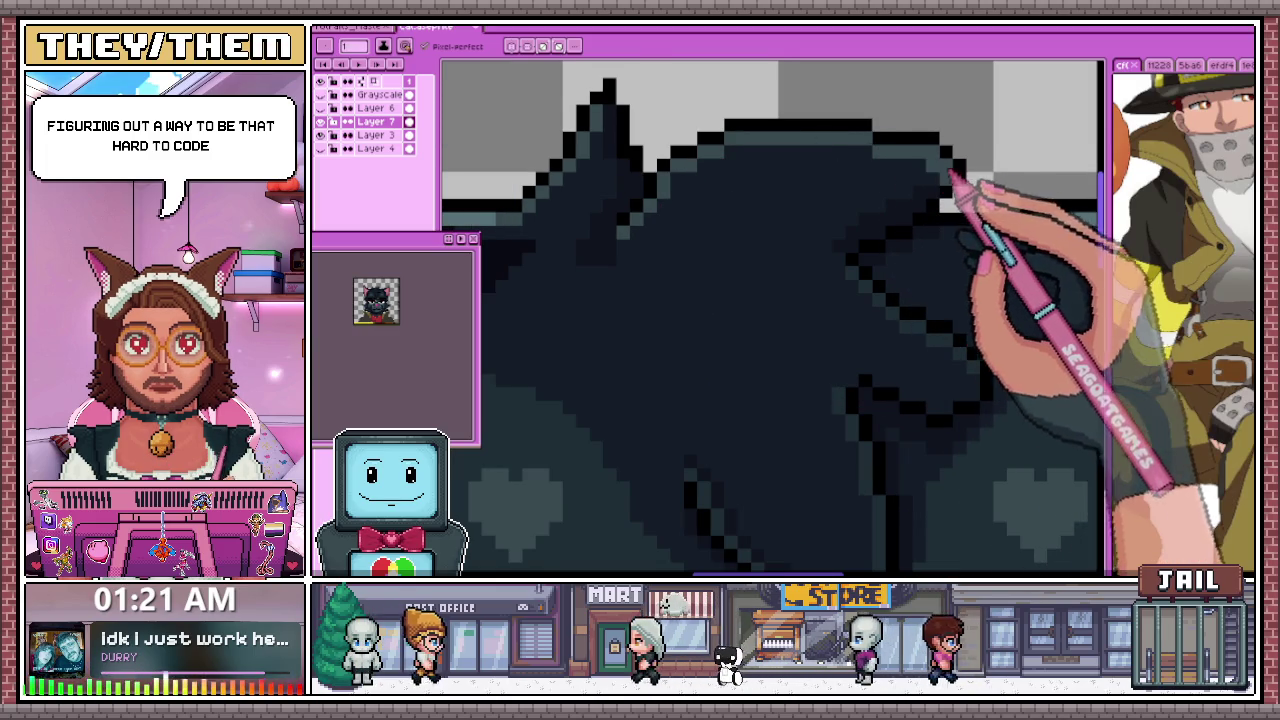
scroll(955, 175, "down", 3)
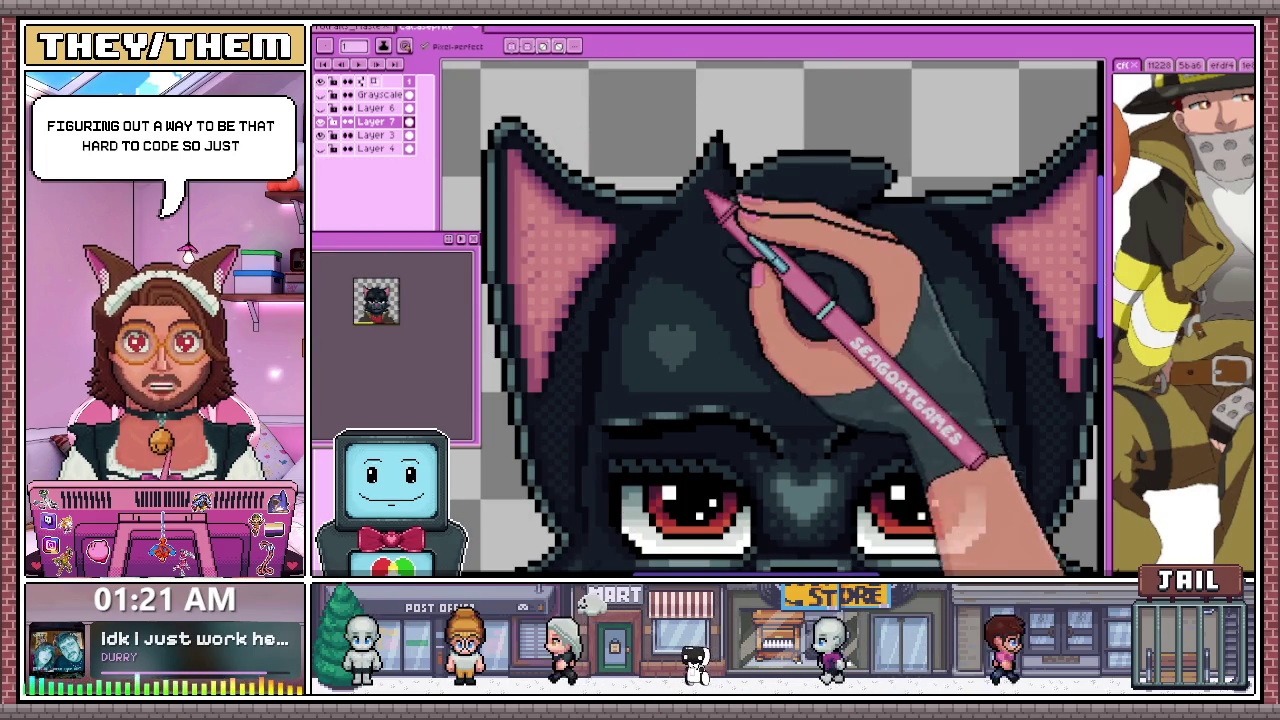
scroll(750, 195, "up", 2)
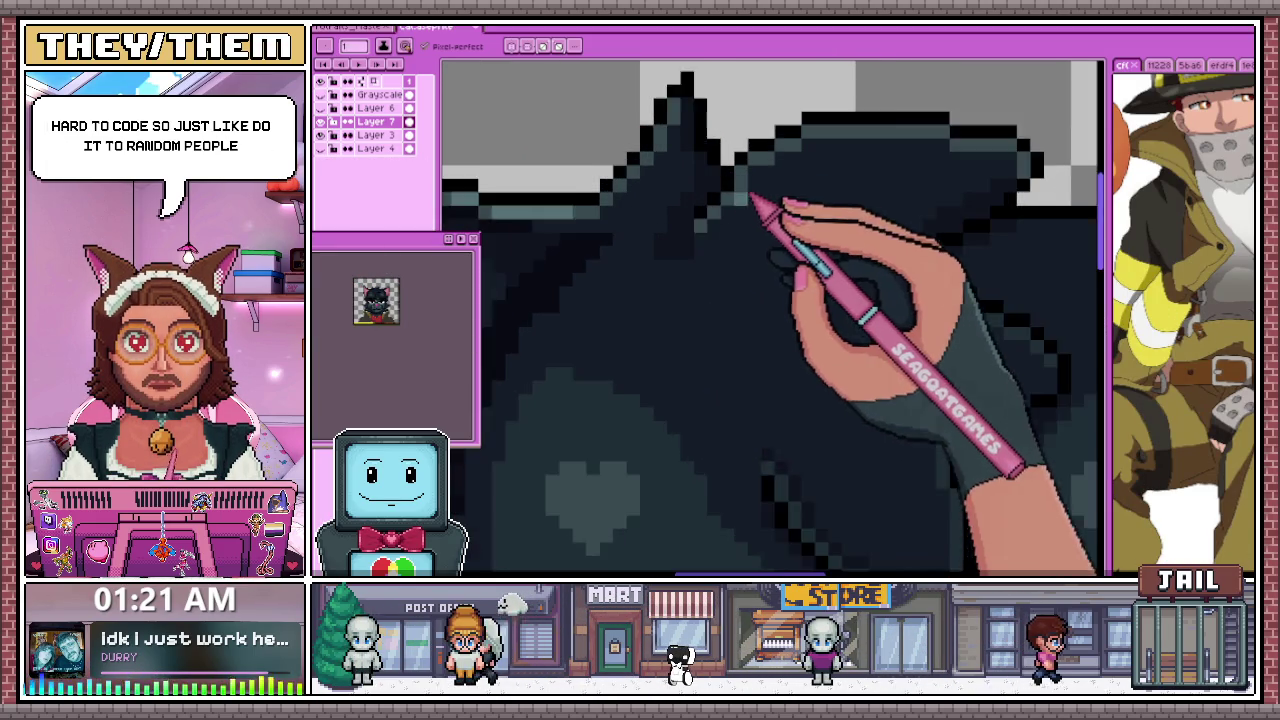
scroll(735, 208, "up", 1)
scroll(752, 176, "down", 3)
scroll(748, 186, "up", 2)
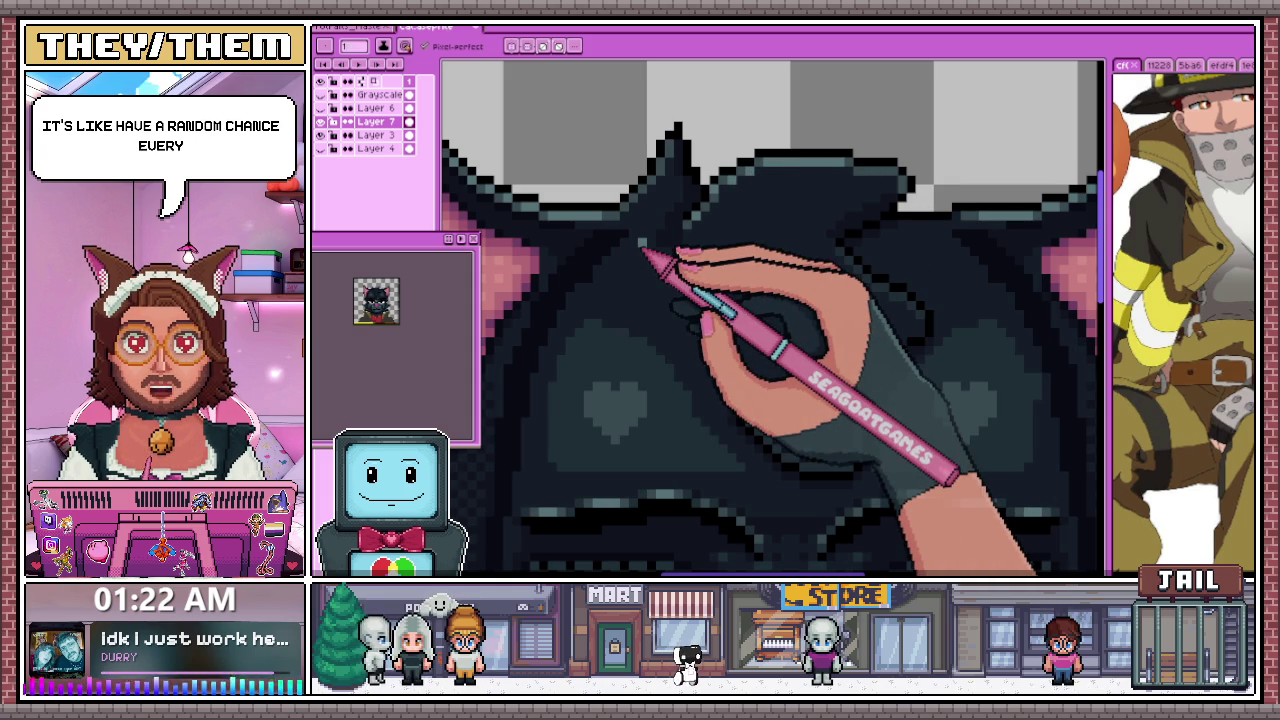
scroll(850, 170, "up", 2)
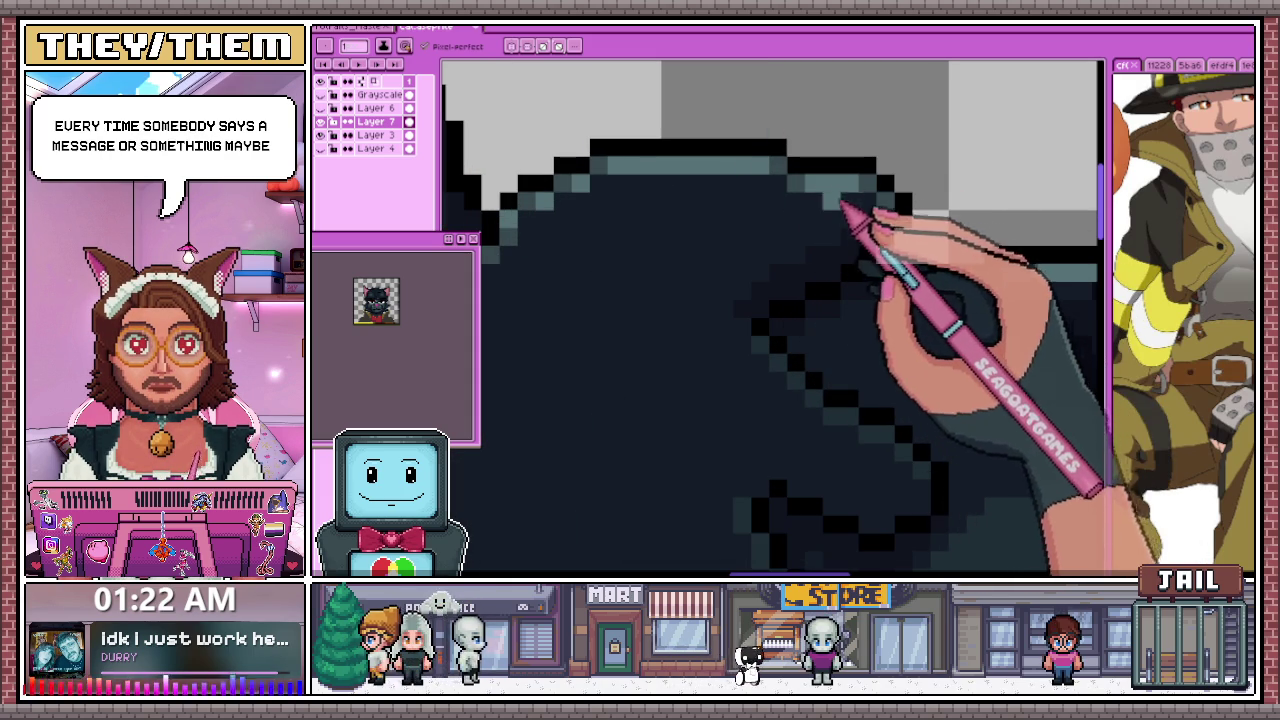
scroll(865, 210, "down", 2)
scroll(700, 200, "down", 2)
scroll(650, 195, "down", 3)
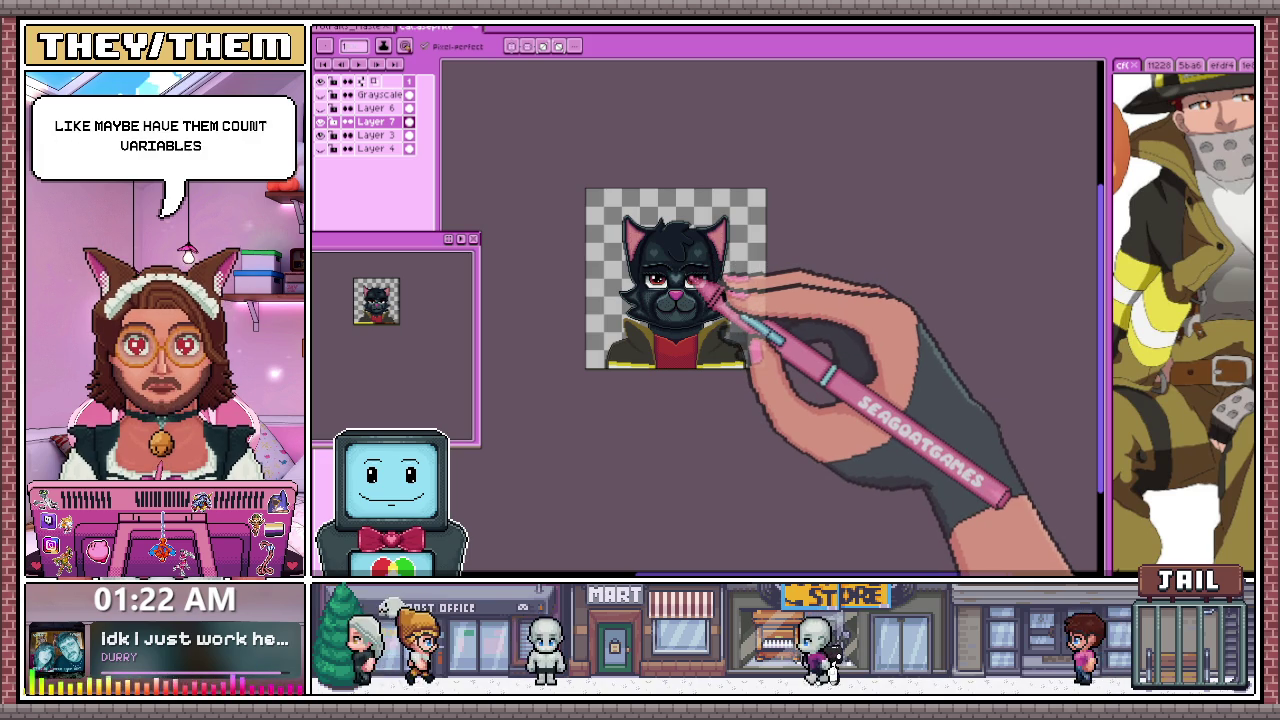
scroll(735, 212, "up", 2)
scroll(686, 206, "up", 1)
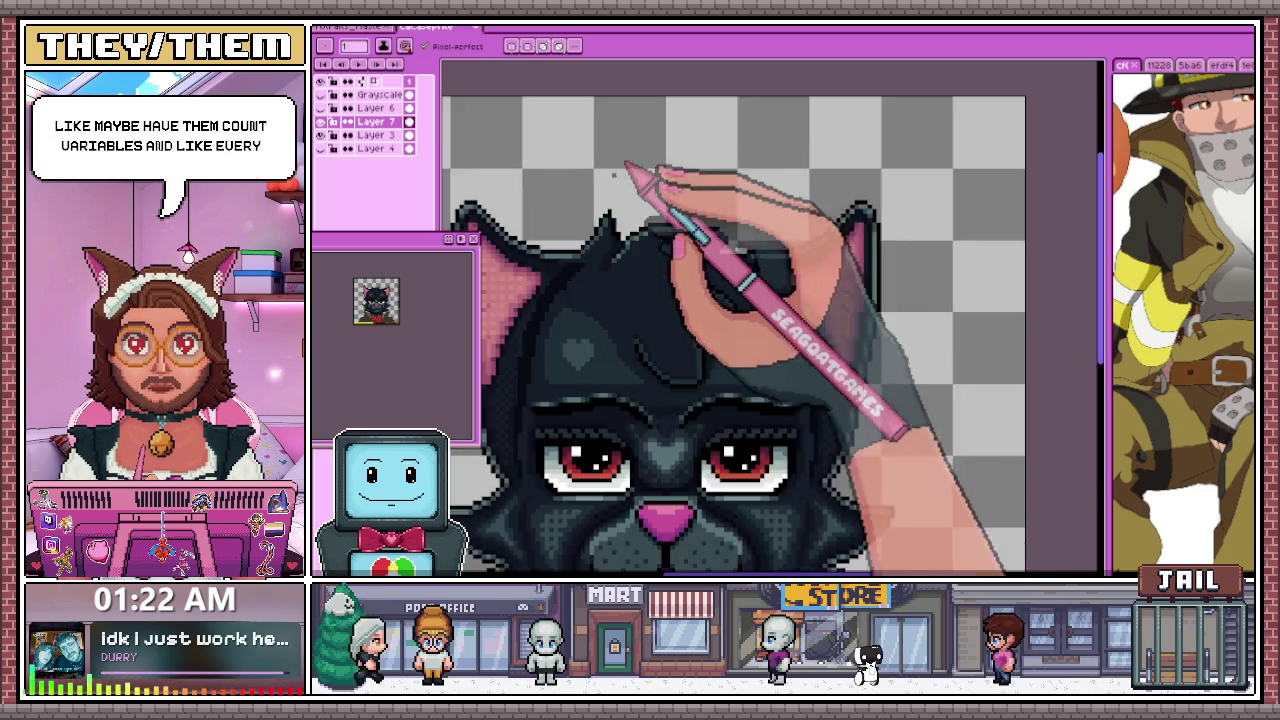
scroll(646, 171, "up", 2)
scroll(571, 300, "up", 1)
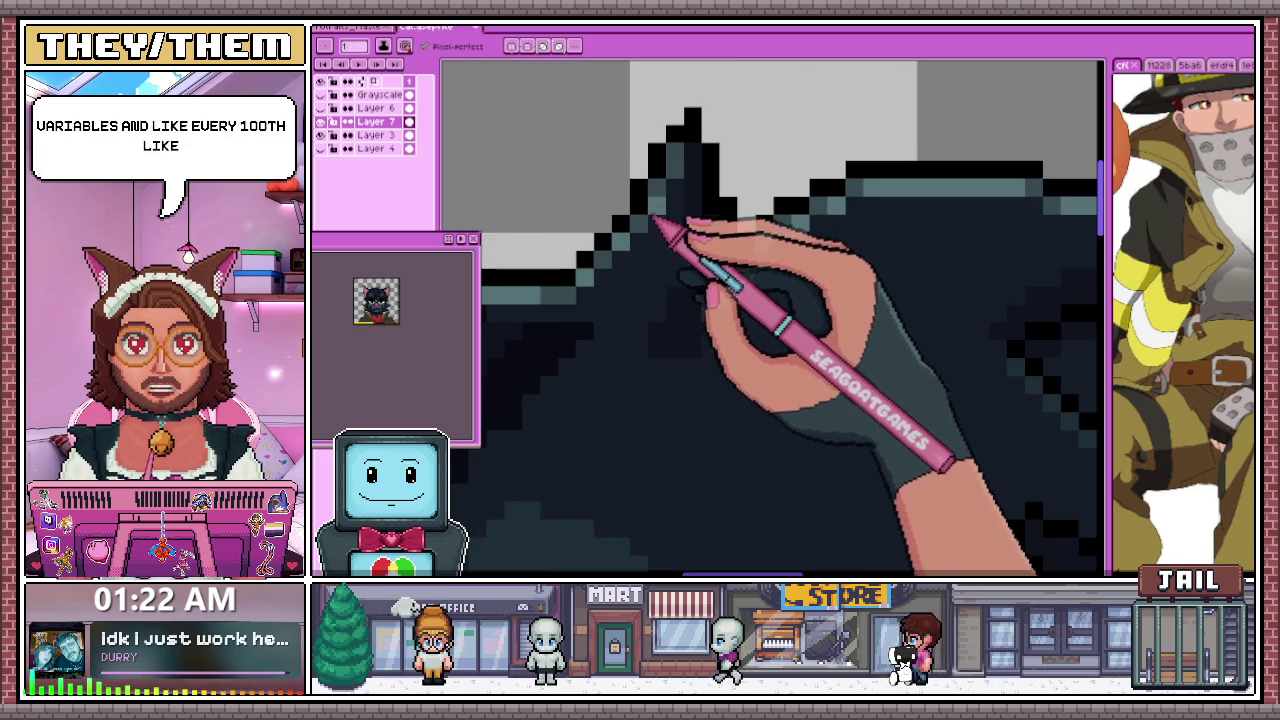
scroll(668, 195, "down", 2)
scroll(686, 186, "down", 1)
scroll(695, 260, "up", 1)
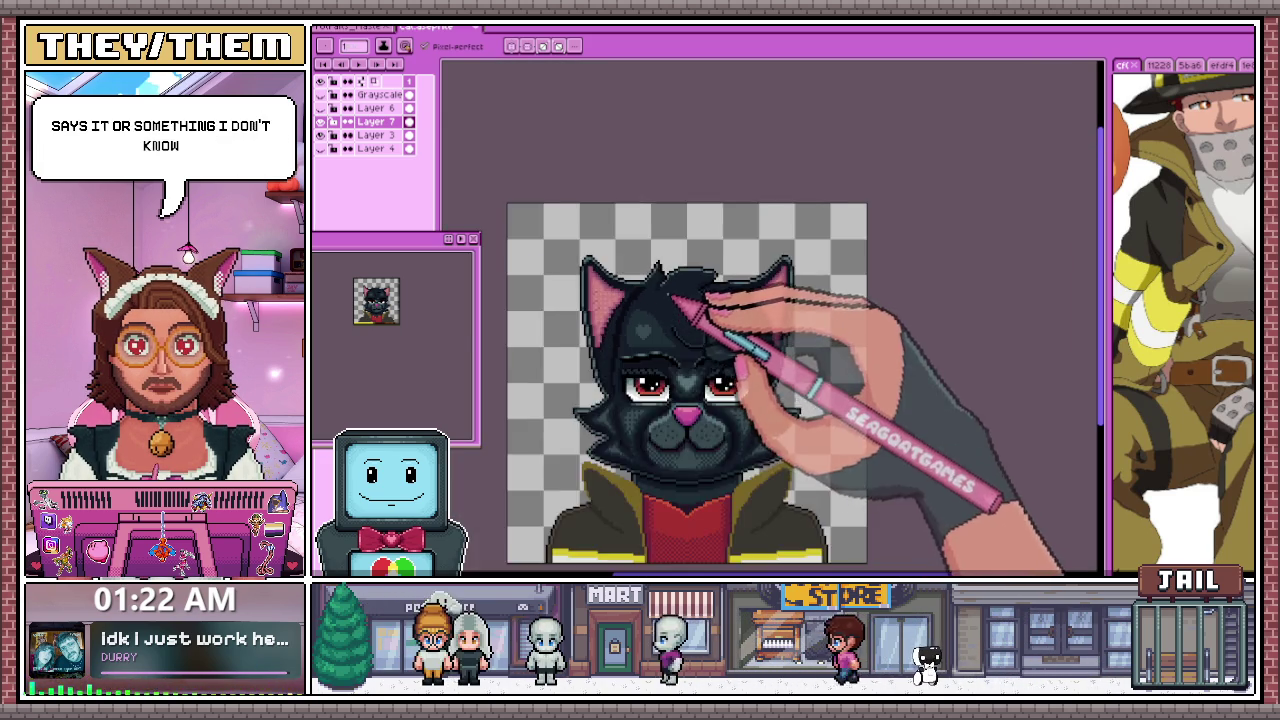
scroll(670, 250, "up", 1)
scroll(668, 255, "up", 2)
scroll(646, 323, "down", 2)
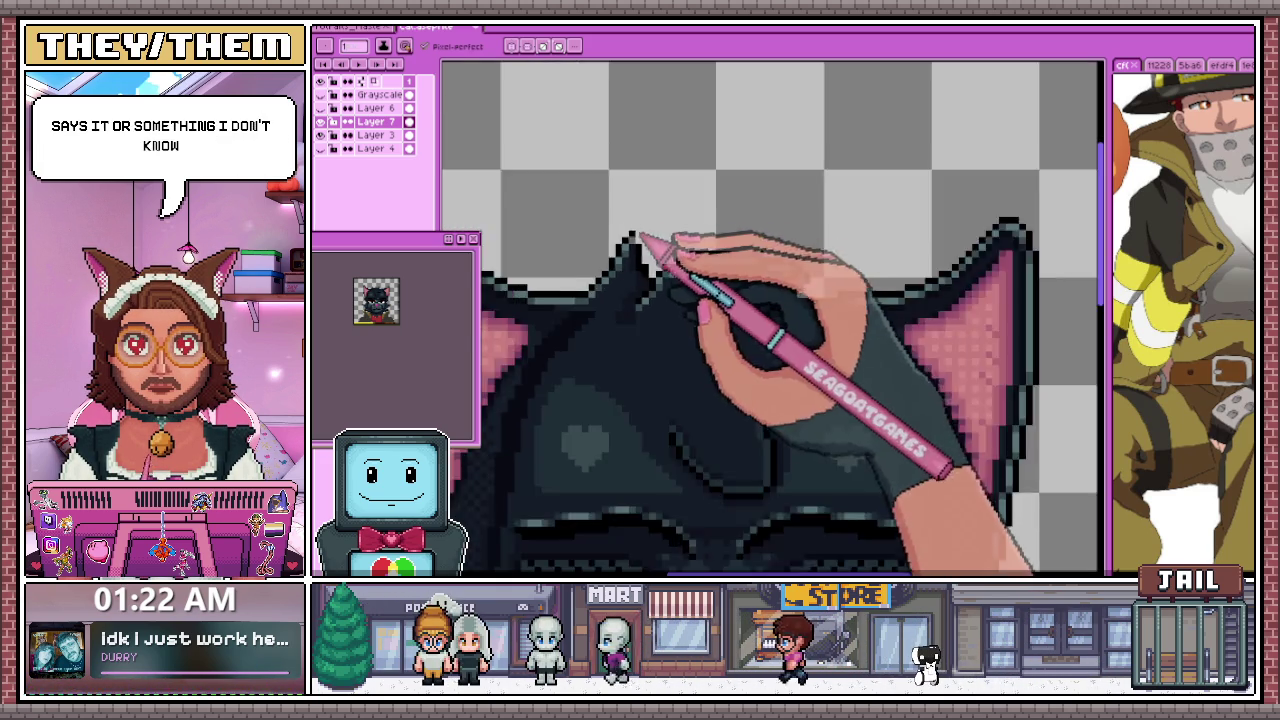
scroll(651, 249, "down", 1)
scroll(640, 300, "up", 2)
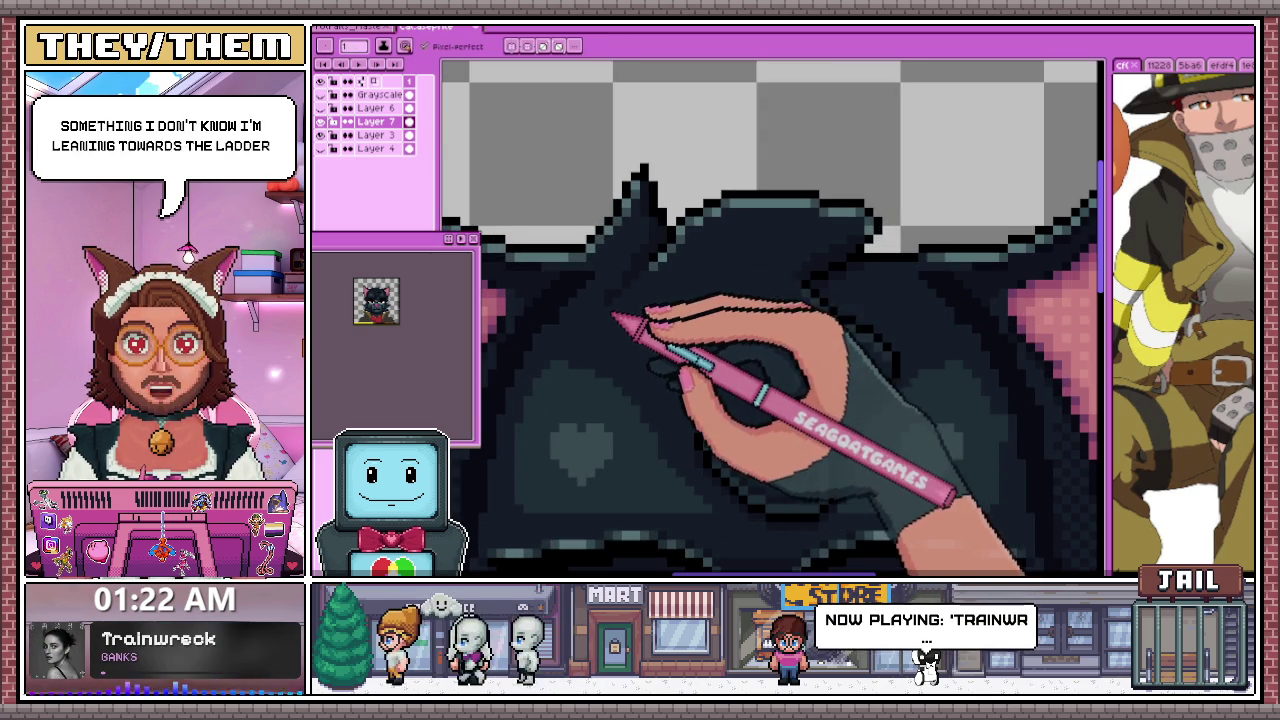
key("alt")
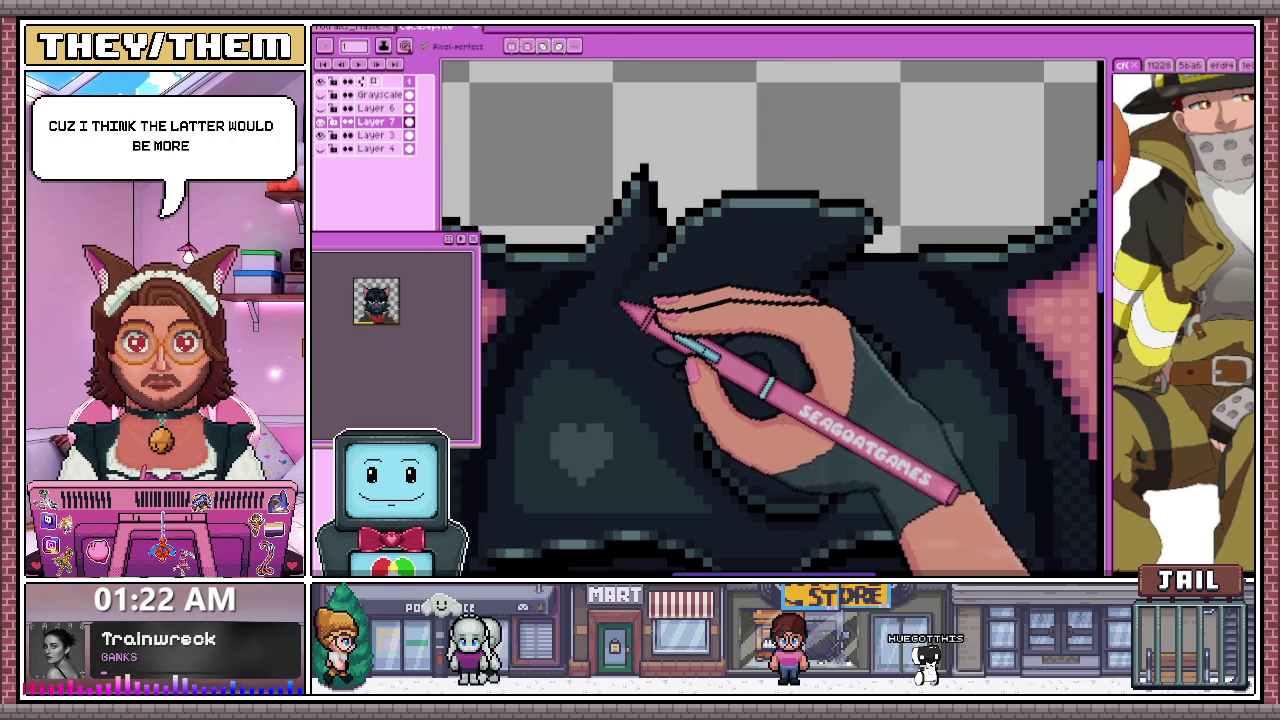
Repaint the forehead hair lock's dark outline and add lighter strand lines inside the tuft
scroll(622, 305, "down", 2)
scroll(608, 200, "down", 1)
scroll(614, 351, "up", 1)
scroll(757, 320, "up", 2)
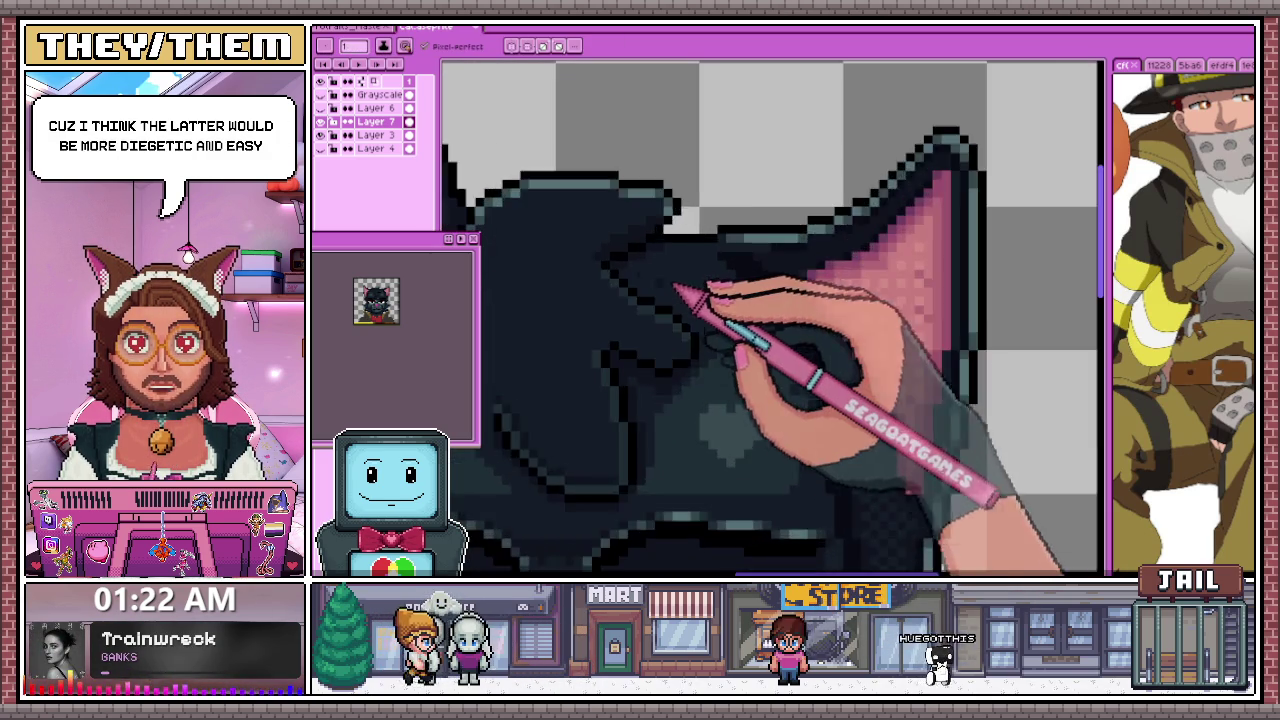
scroll(676, 287, "up", 1)
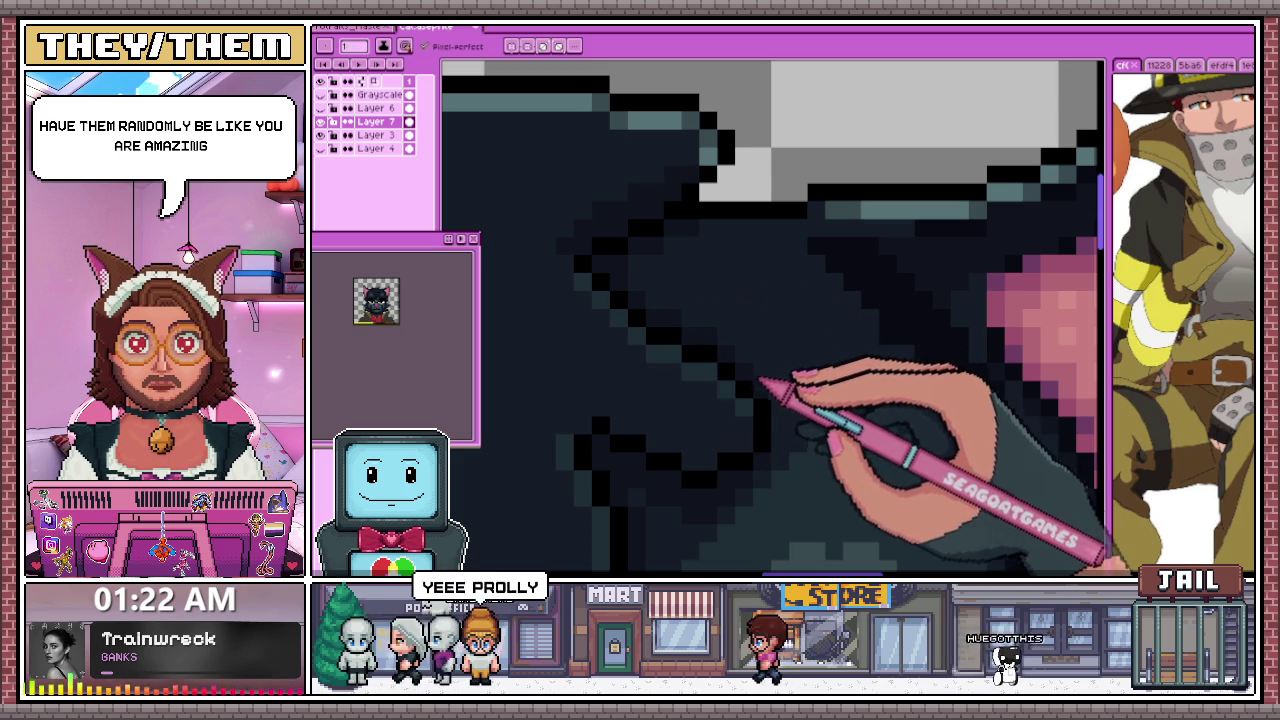
scroll(750, 320, "down", 1)
scroll(771, 429, "up", 1)
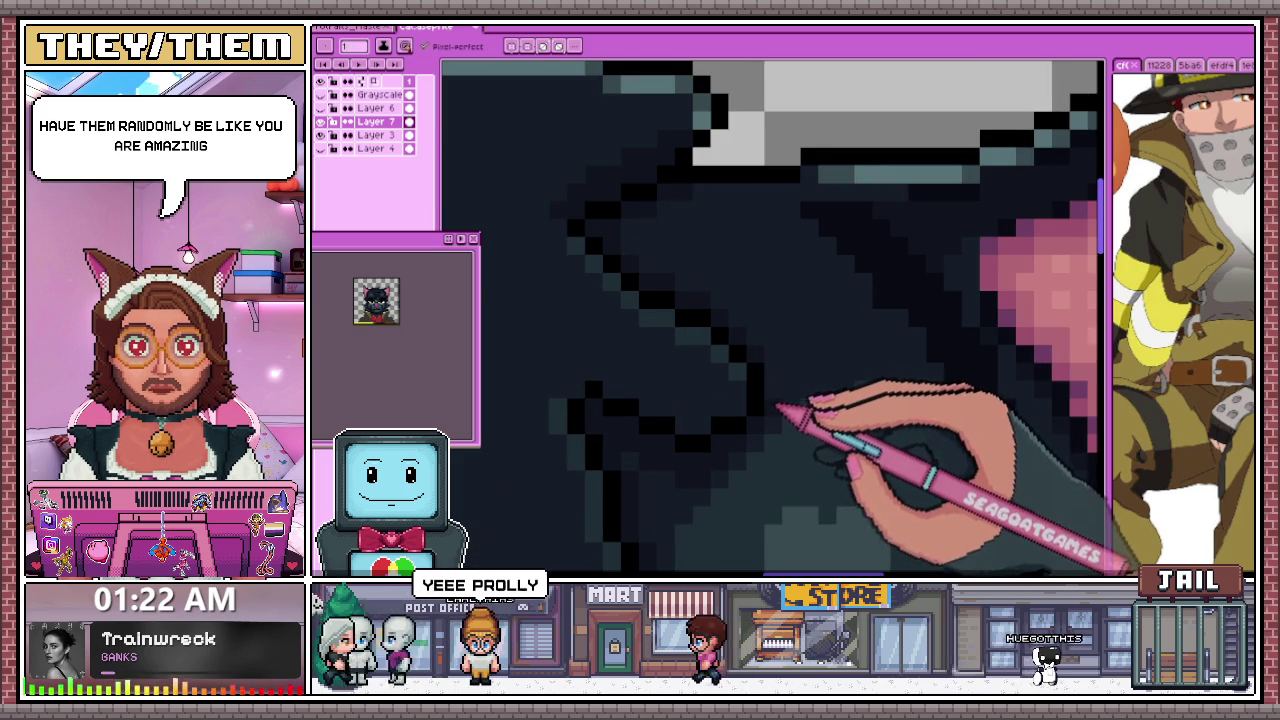
scroll(786, 390, "down", 2)
scroll(750, 345, "down", 2)
scroll(738, 362, "up", 2)
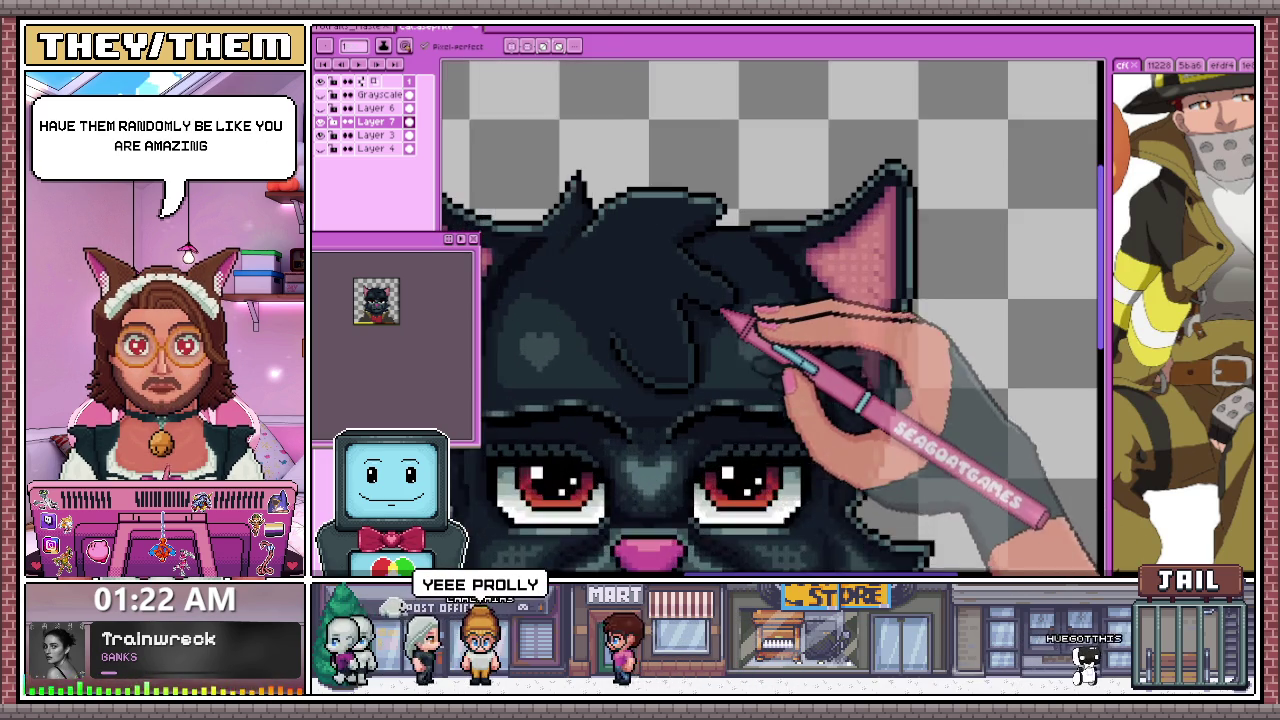
scroll(688, 343, "up", 1)
scroll(610, 365, "up", 2)
scroll(605, 300, "down", 2)
scroll(592, 290, "up", 2)
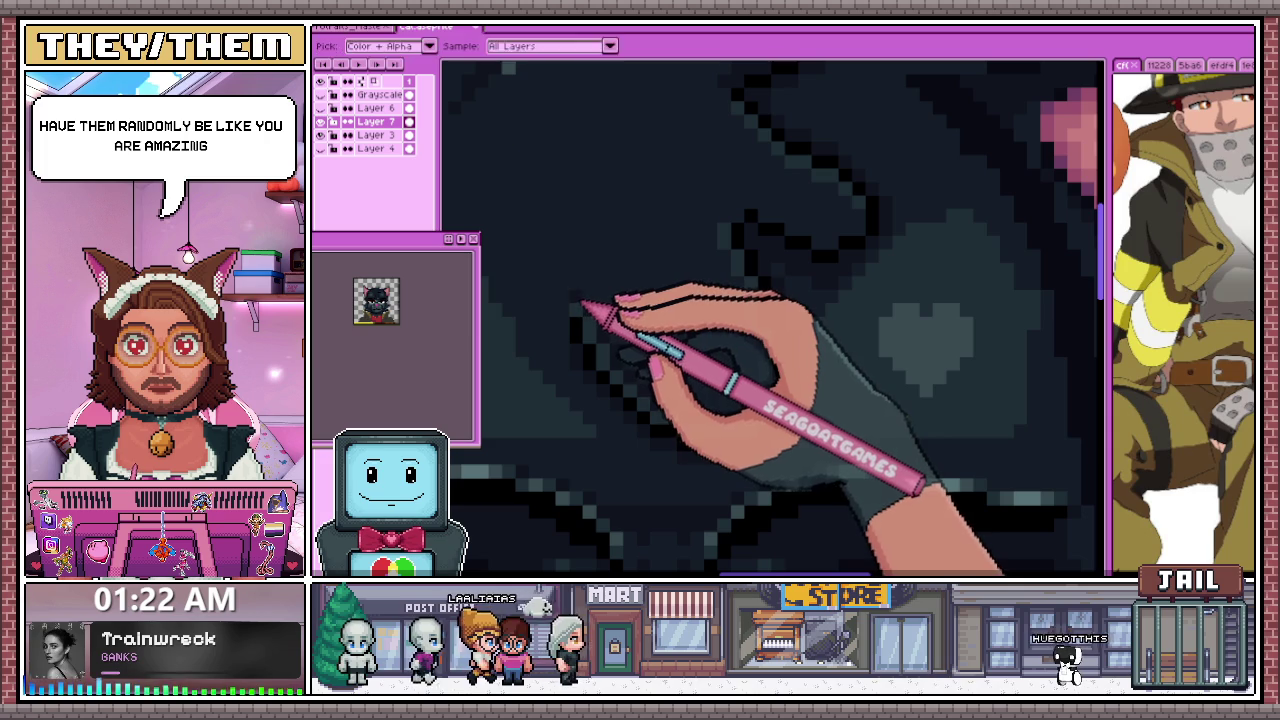
scroll(592, 262, "down", 3)
scroll(590, 230, "up", 2)
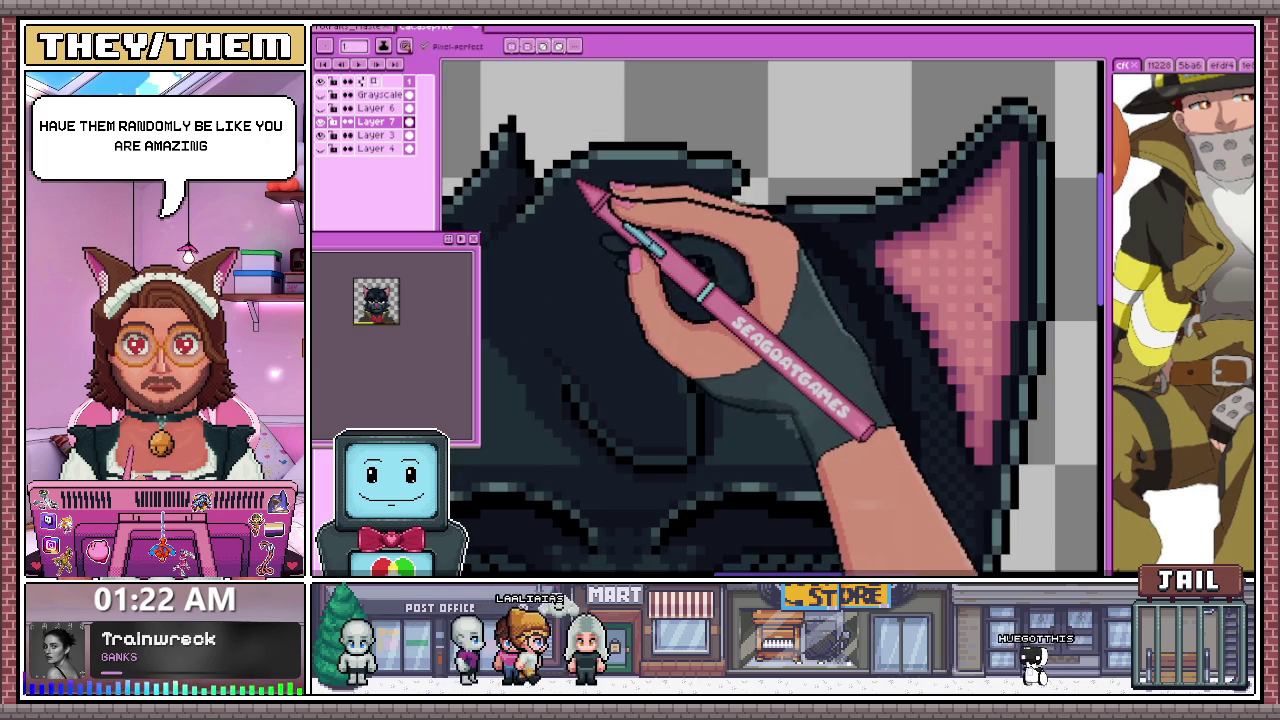
scroll(578, 390, "up", 1)
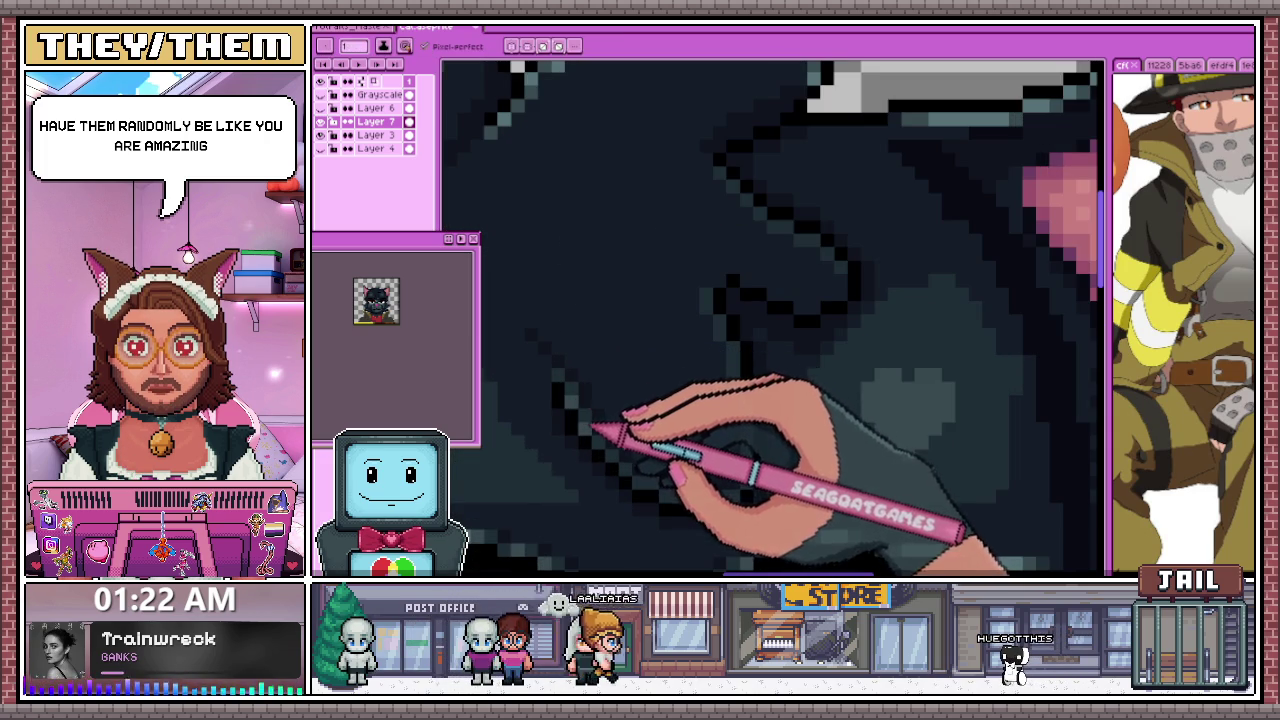
scroll(594, 429, "down", 2)
scroll(634, 337, "up", 2)
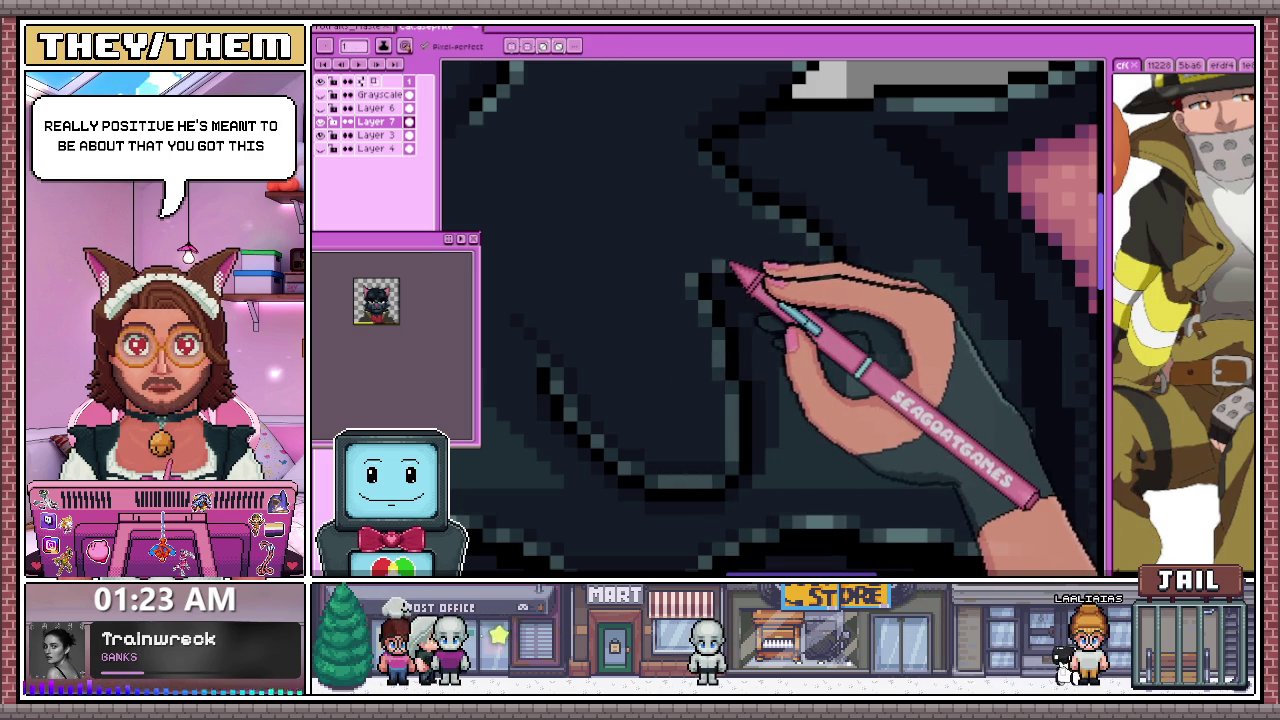
scroll(805, 297, "down", 2)
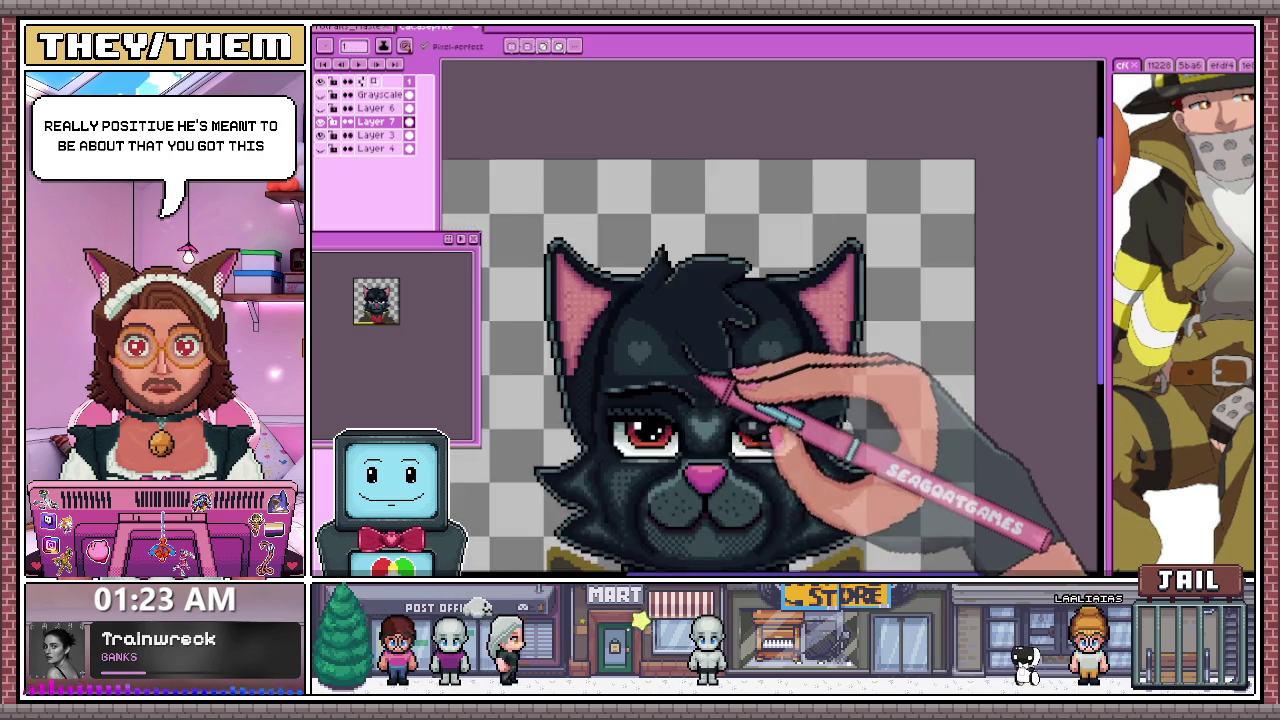
Finish the forehead hair lock as a defined swooping strand with darker outline shading
scroll(757, 434, "down", 4)
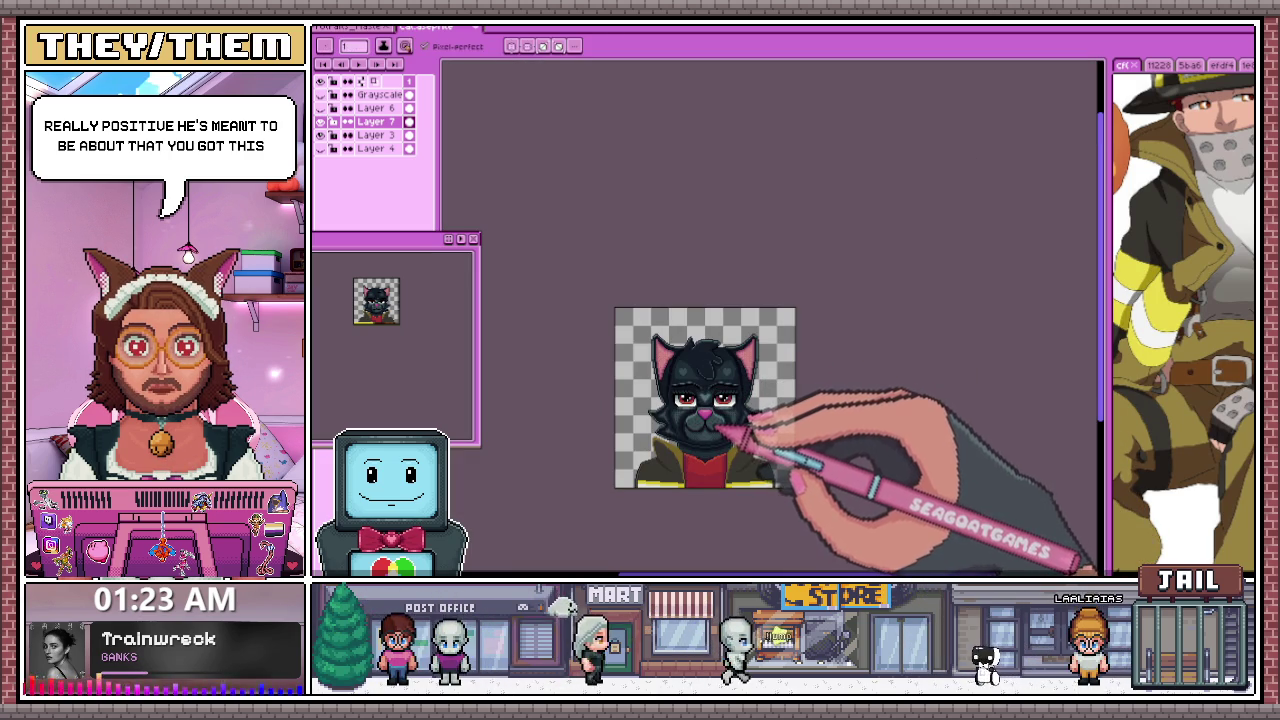
scroll(720, 425, "up", 1)
scroll(708, 423, "up", 1)
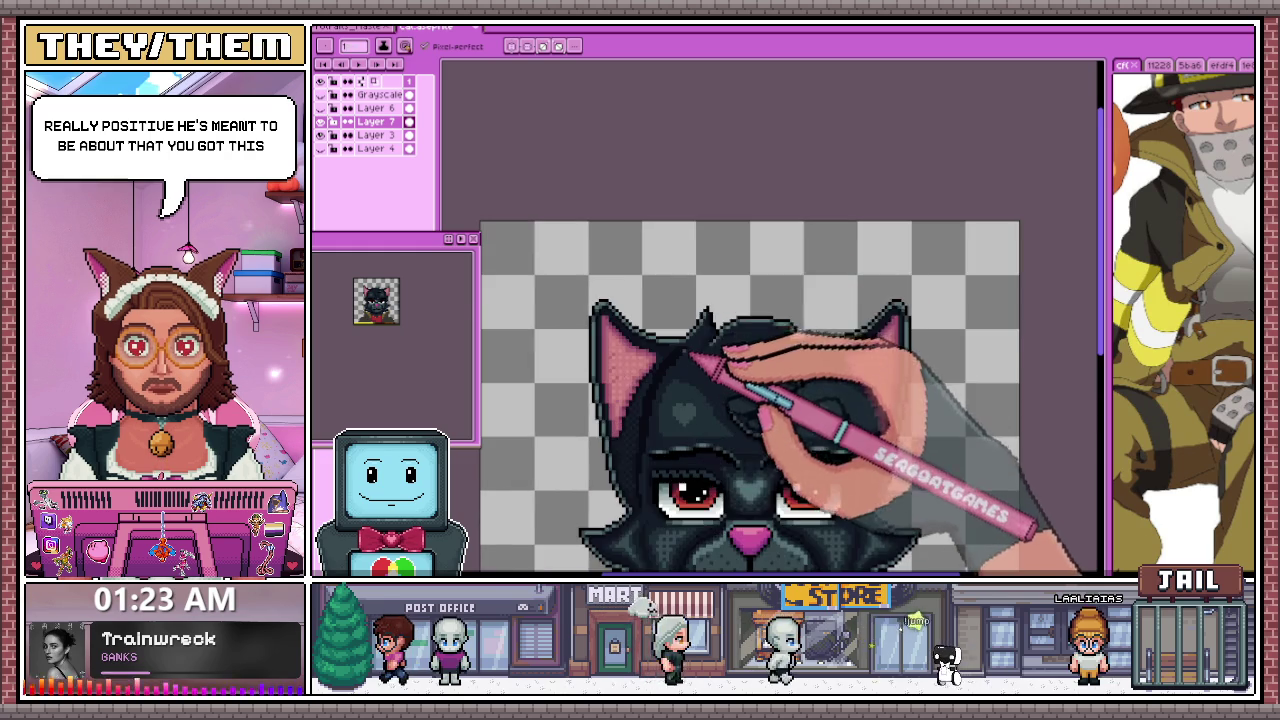
scroll(690, 392, "down", 1)
scroll(684, 386, "up", 2)
scroll(657, 425, "up", 1)
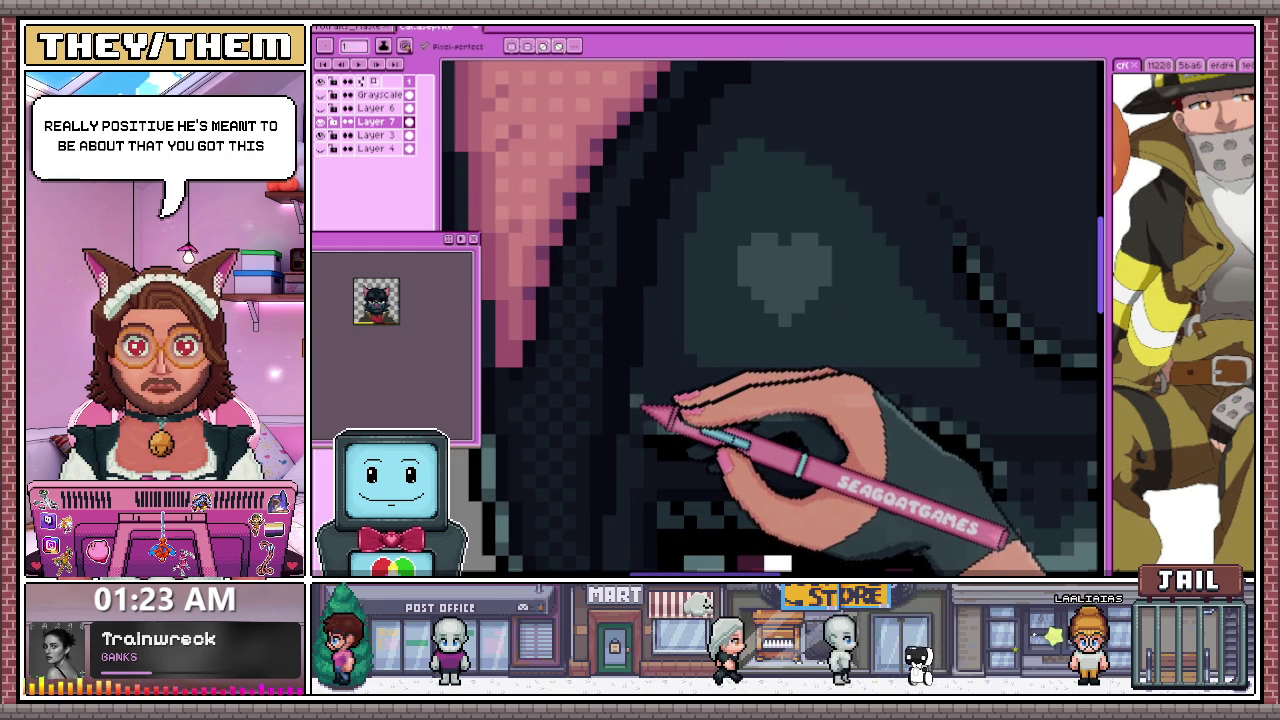
scroll(620, 340, "down", 1)
scroll(577, 380, "up", 1)
scroll(623, 337, "up", 1)
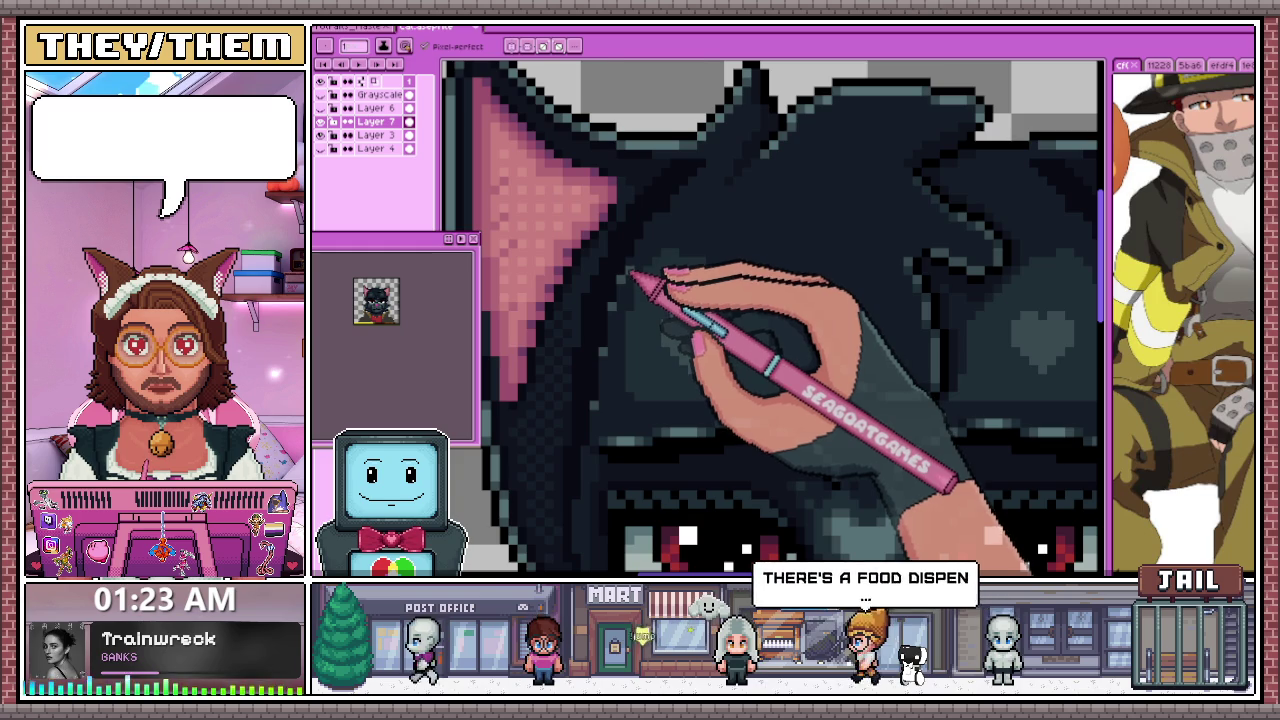
scroll(632, 275, "down", 1)
scroll(948, 368, "up", 1)
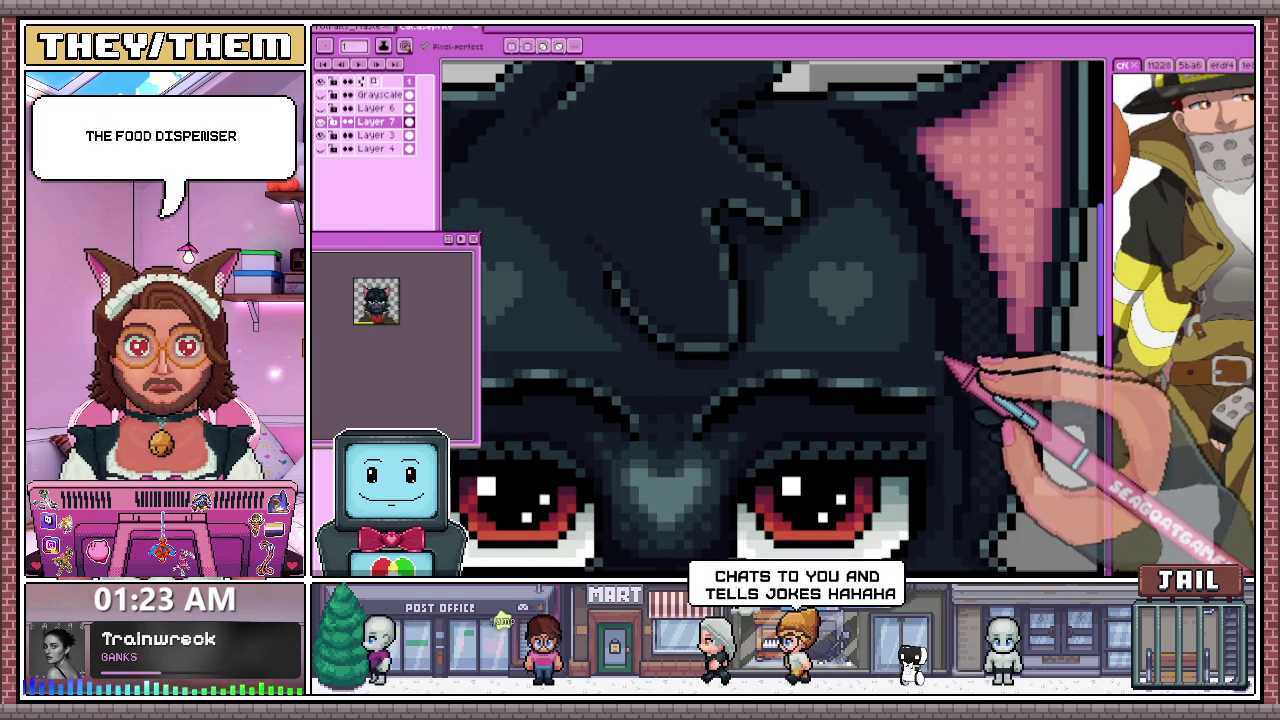
scroll(946, 366, "down", 1)
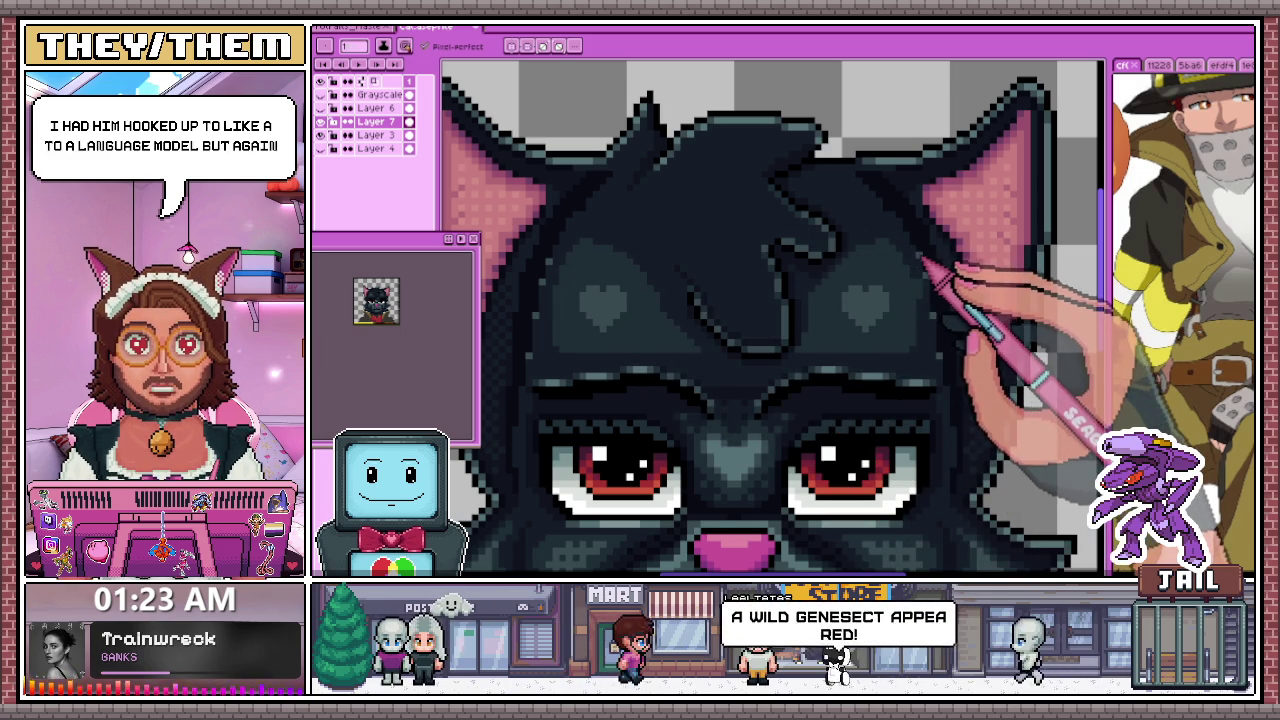
scroll(890, 265, "down", 1)
scroll(890, 265, "down", 1)
scroll(800, 340, "down", 2)
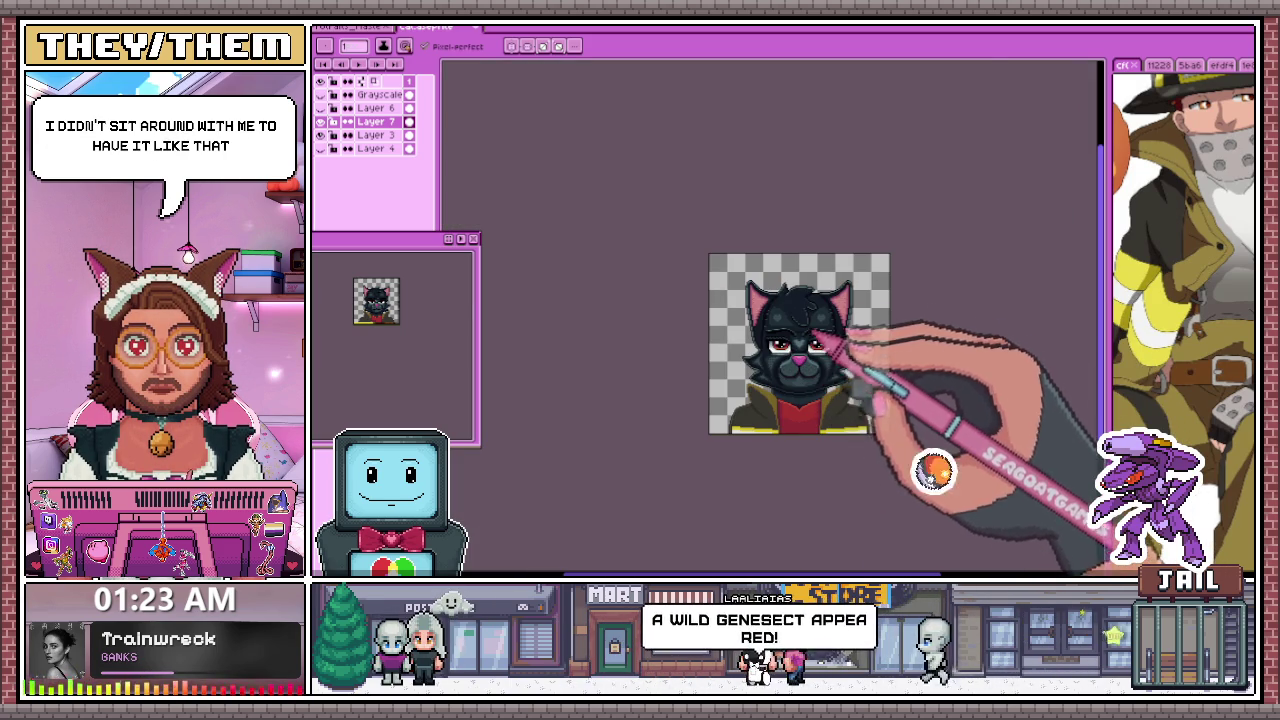
scroll(849, 327, "up", 1)
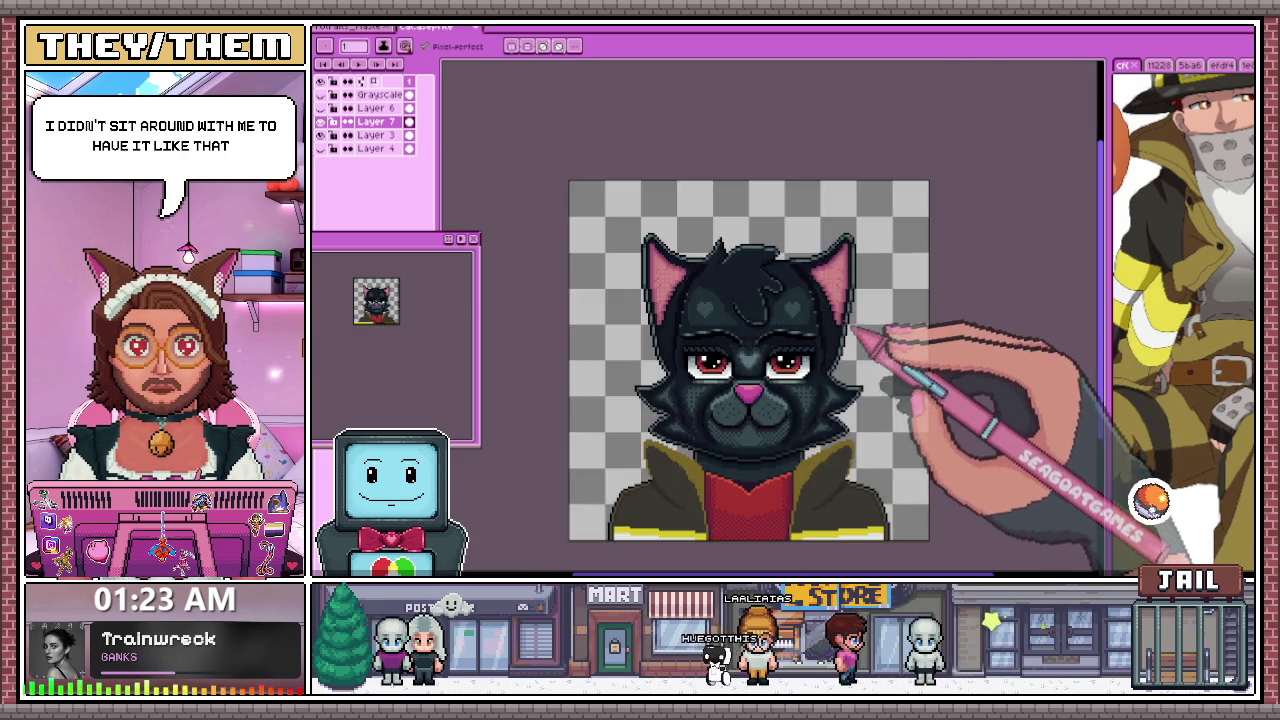
scroll(858, 330, "up", 1)
scroll(686, 337, "up", 1)
scroll(571, 371, "up", 2)
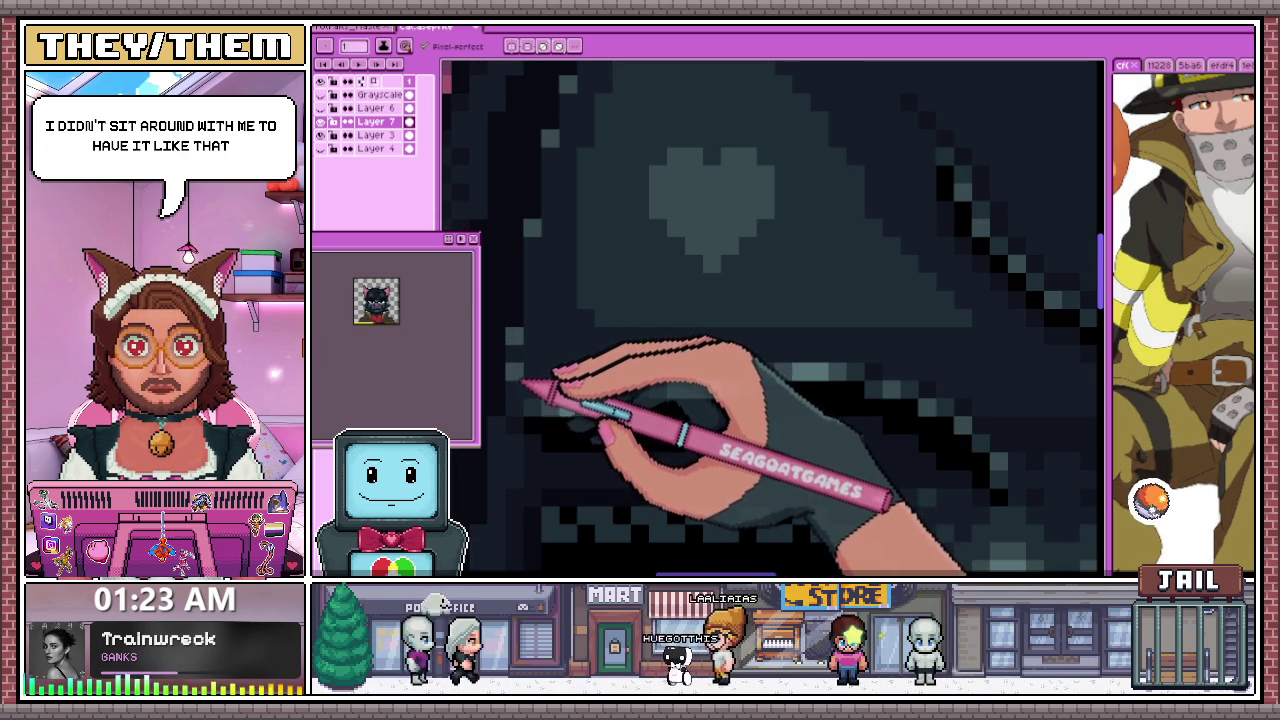
scroll(545, 376, "down", 2)
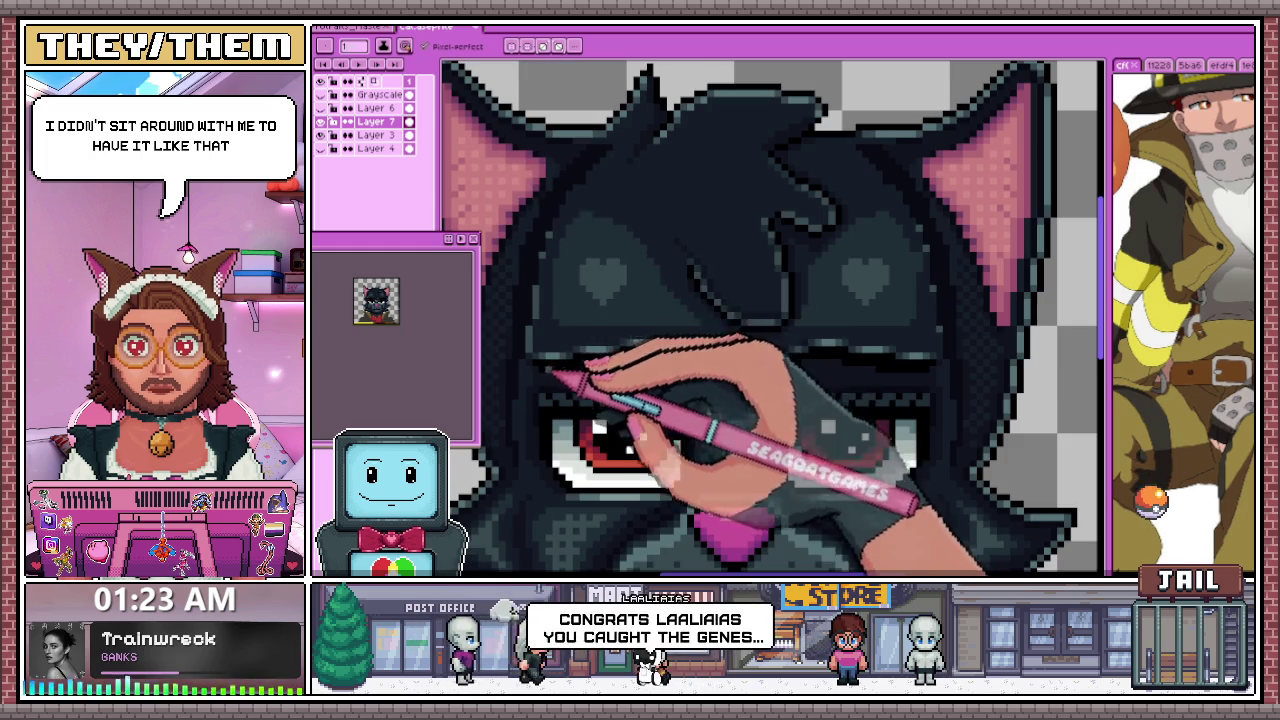
scroll(547, 287, "up", 1)
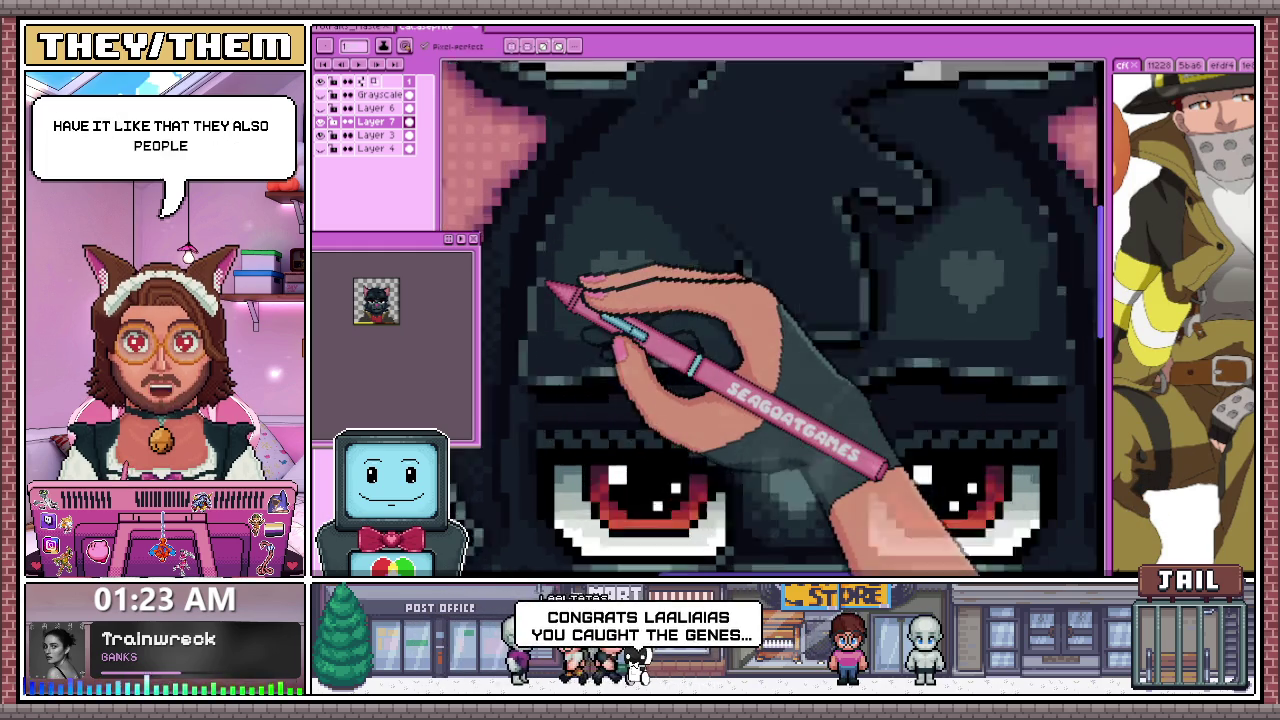
scroll(547, 287, "up", 1)
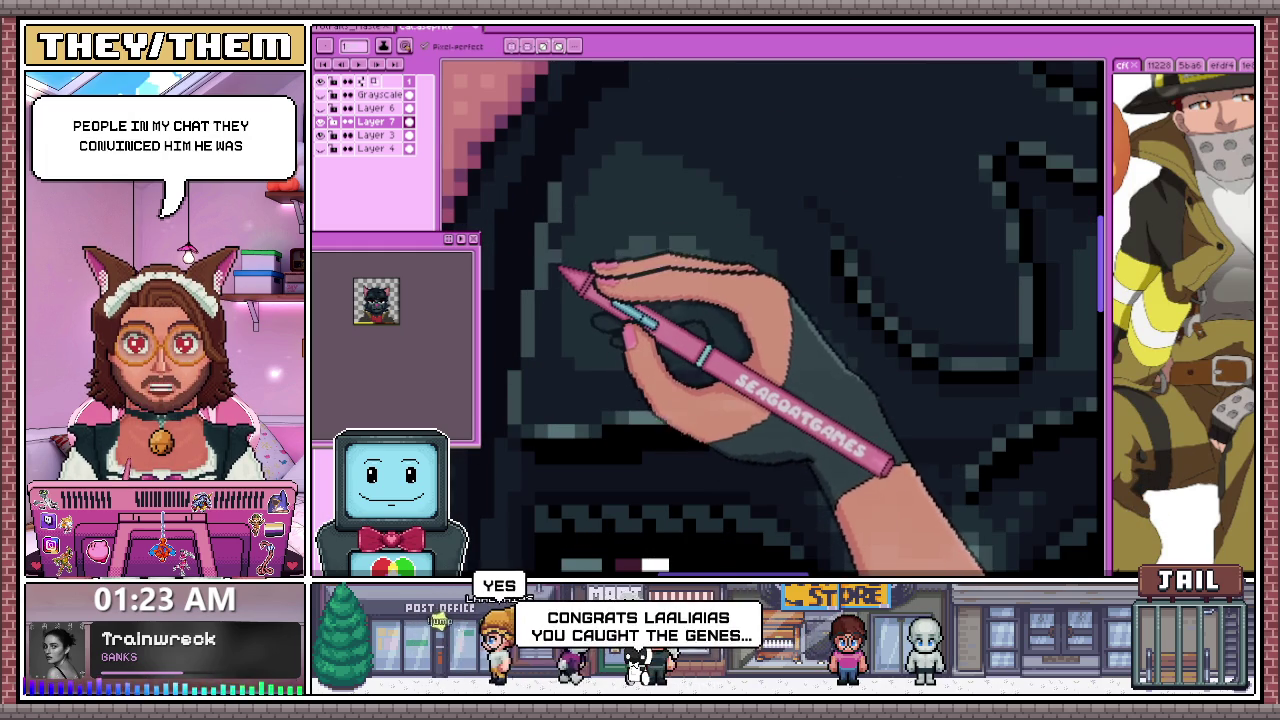
scroll(571, 234, "down", 3)
scroll(900, 265, "up", 3)
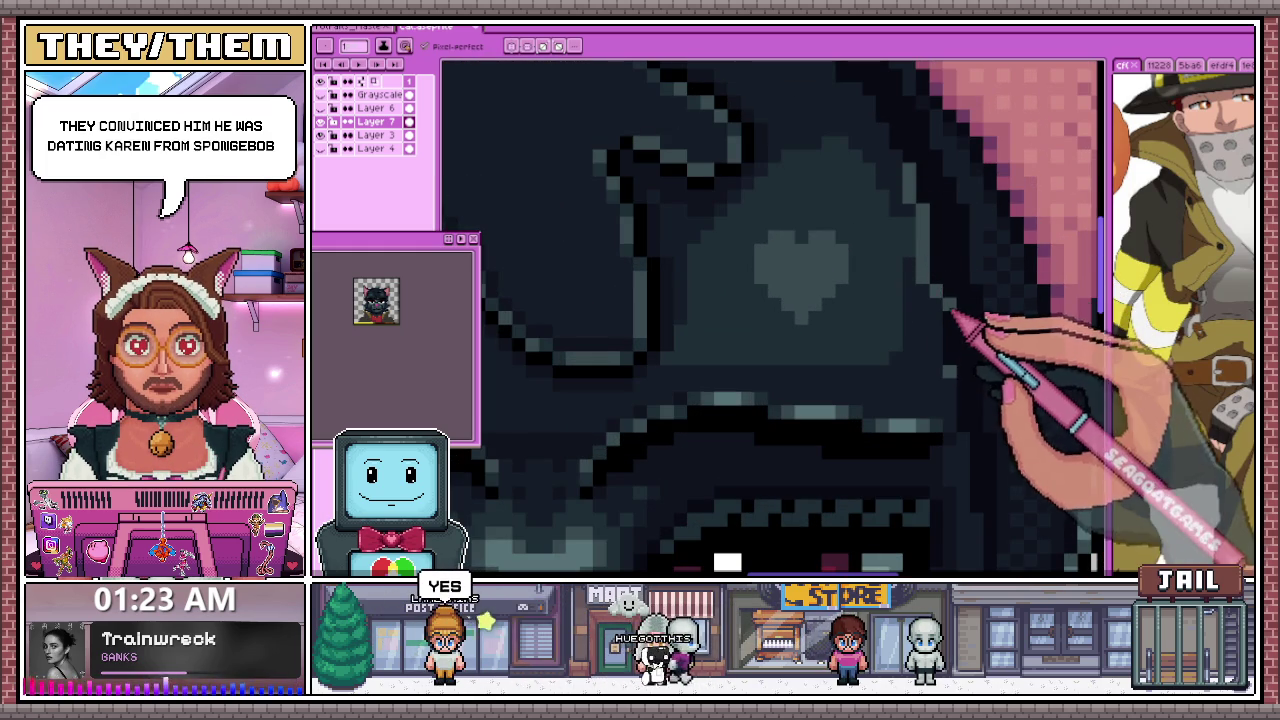
scroll(945, 383, "down", 2)
scroll(945, 383, "up", 2)
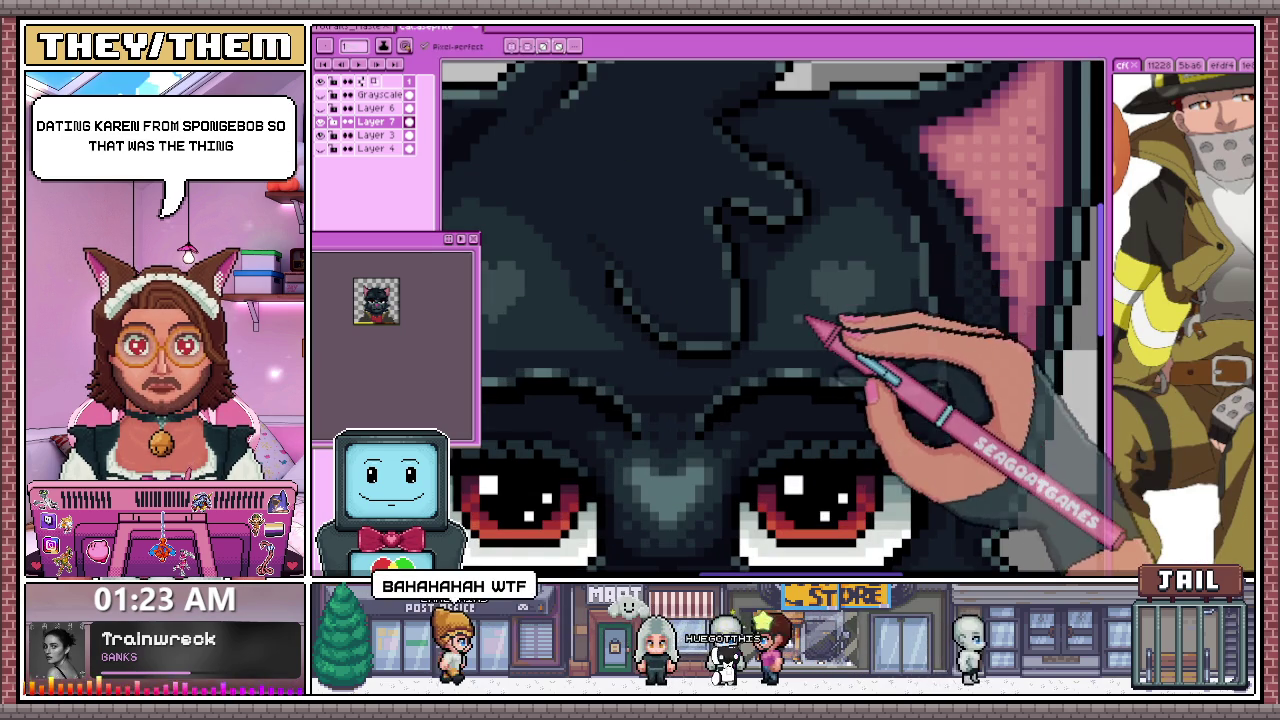
scroll(805, 337, "down", 2)
scroll(812, 335, "down", 2)
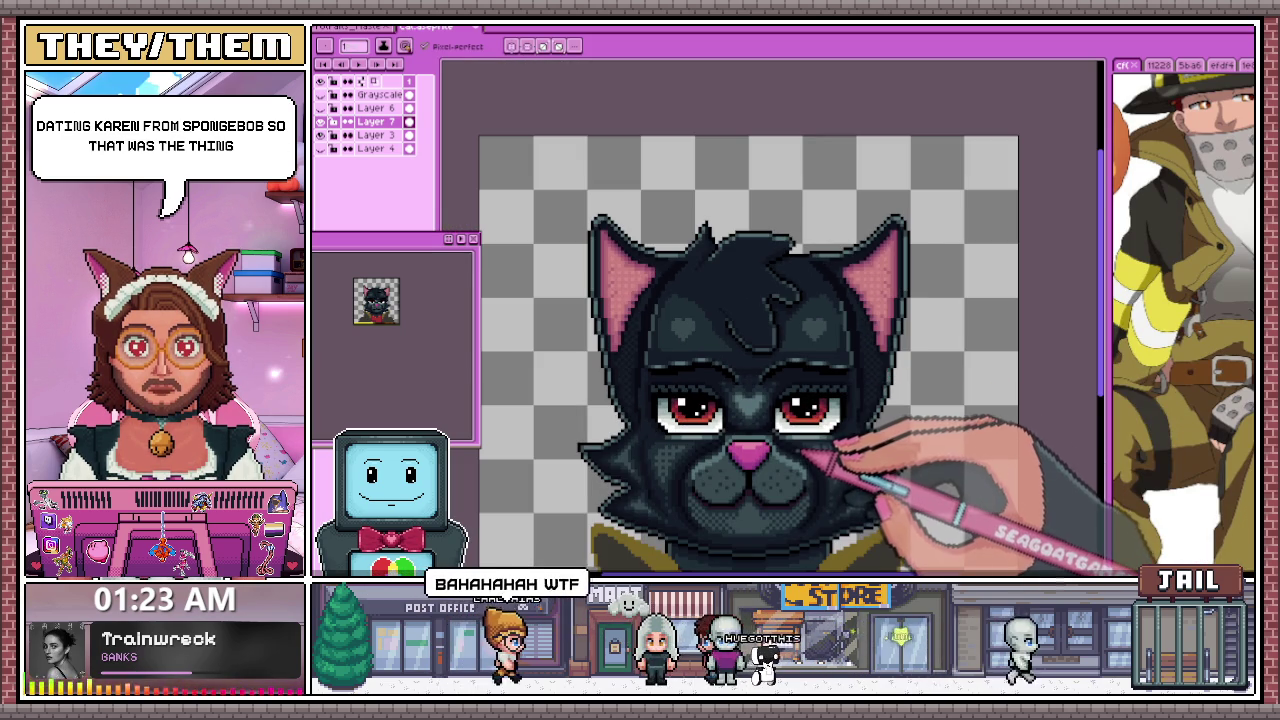
scroll(790, 430, "down", 1)
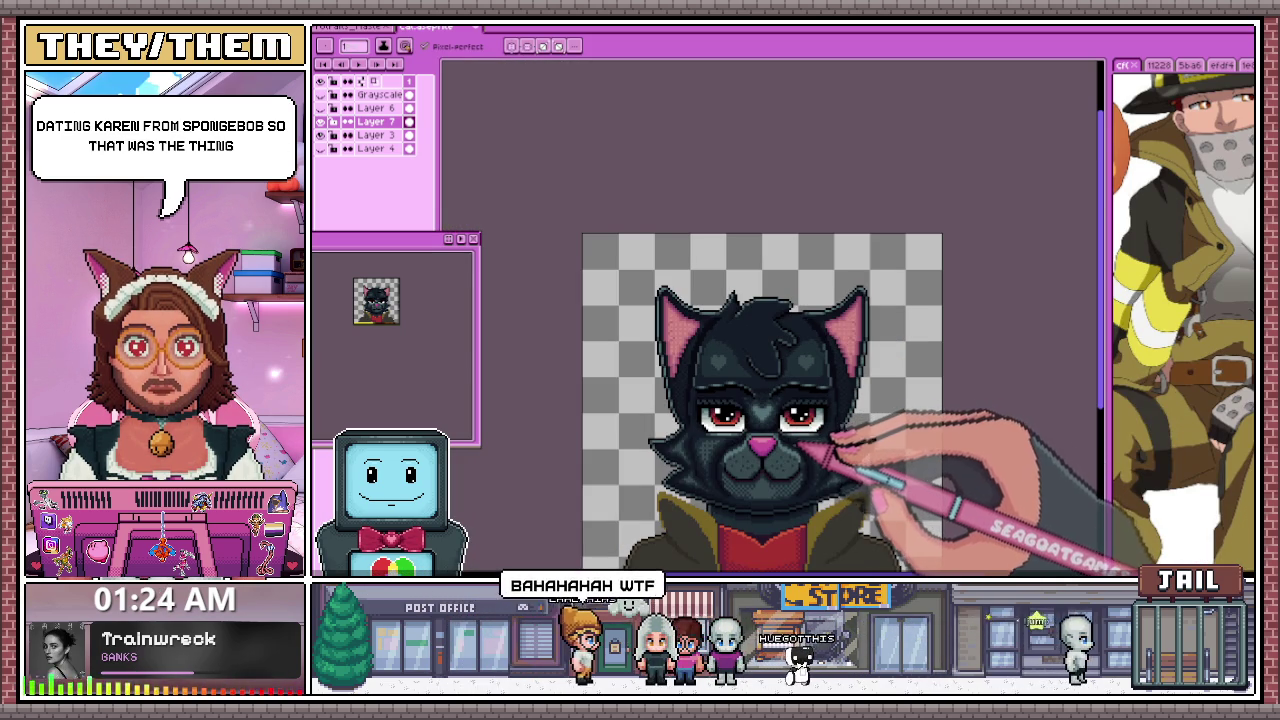
scroll(835, 436, "up", 1)
scroll(780, 420, "up", 1)
scroll(700, 400, "up", 1)
Return to the Pencil and zoom in on the ear and forehead heart outline
key("b")
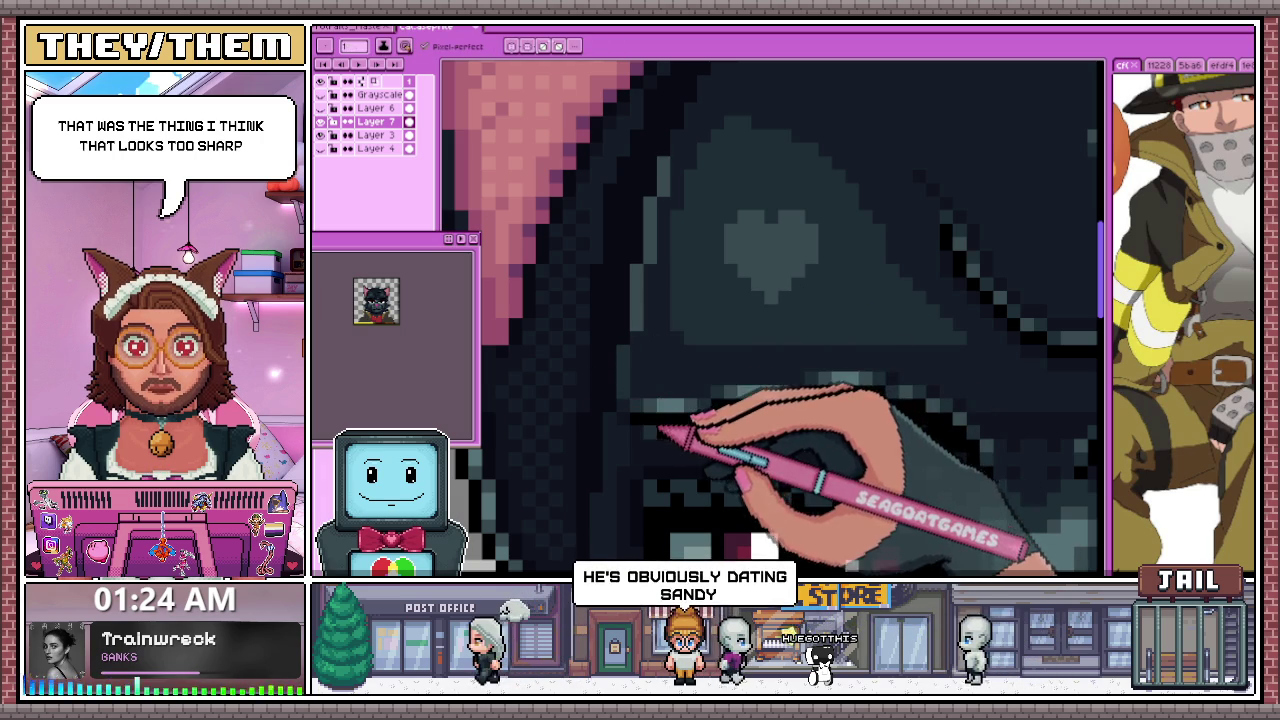
scroll(660, 335, "up", 1)
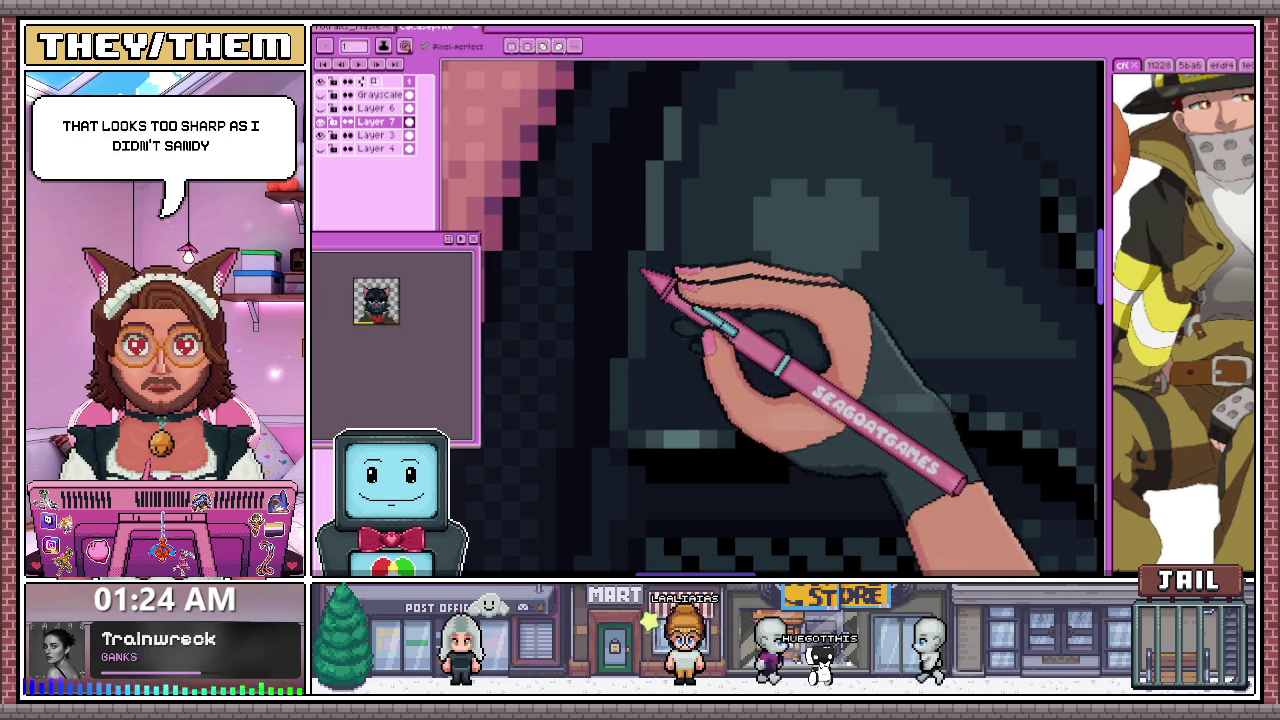
scroll(655, 270, "down", 1)
scroll(650, 243, "up", 1)
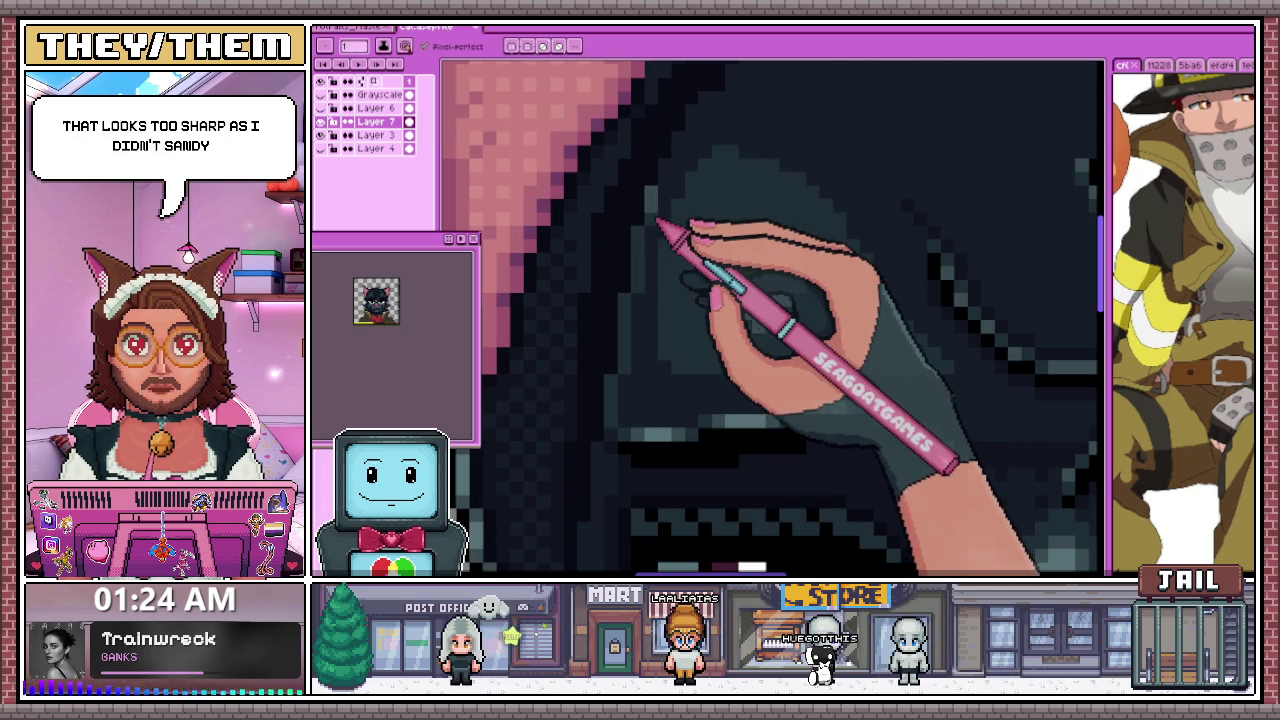
scroll(652, 240, "down", 1)
scroll(658, 232, "up", 1)
scroll(657, 232, "down", 1)
scroll(657, 232, "up", 1)
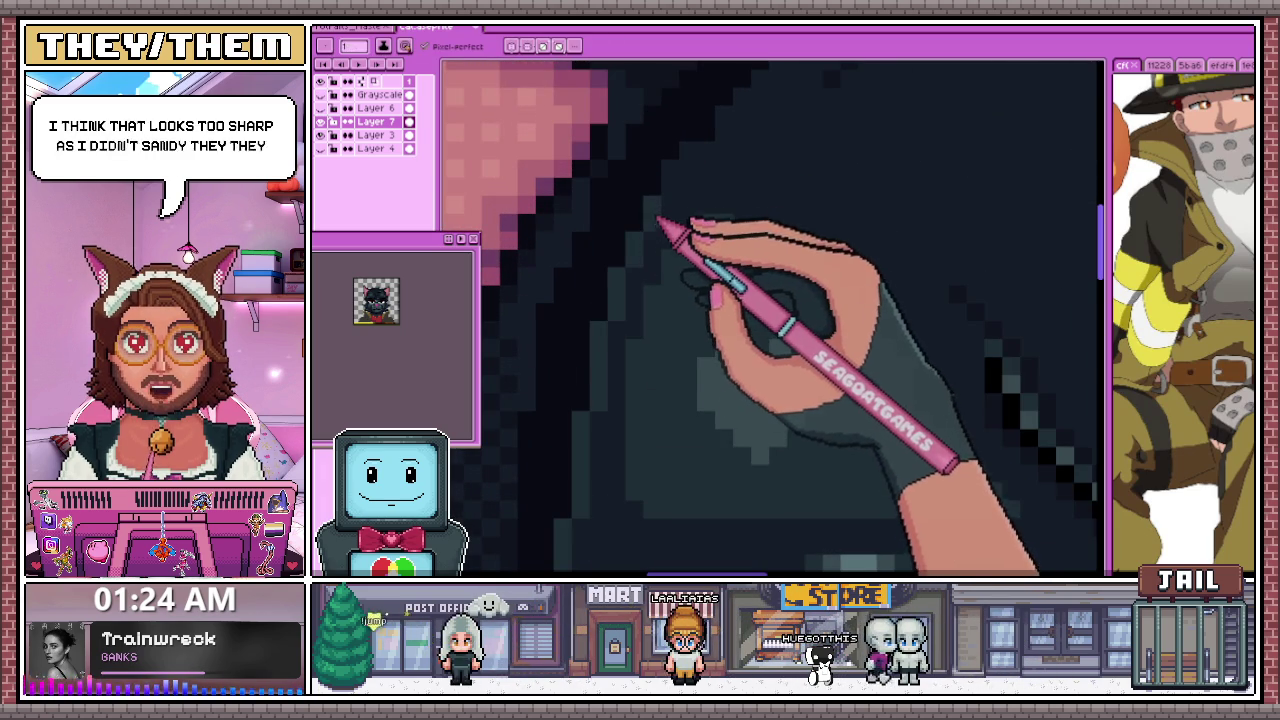
scroll(690, 165, "down", 2)
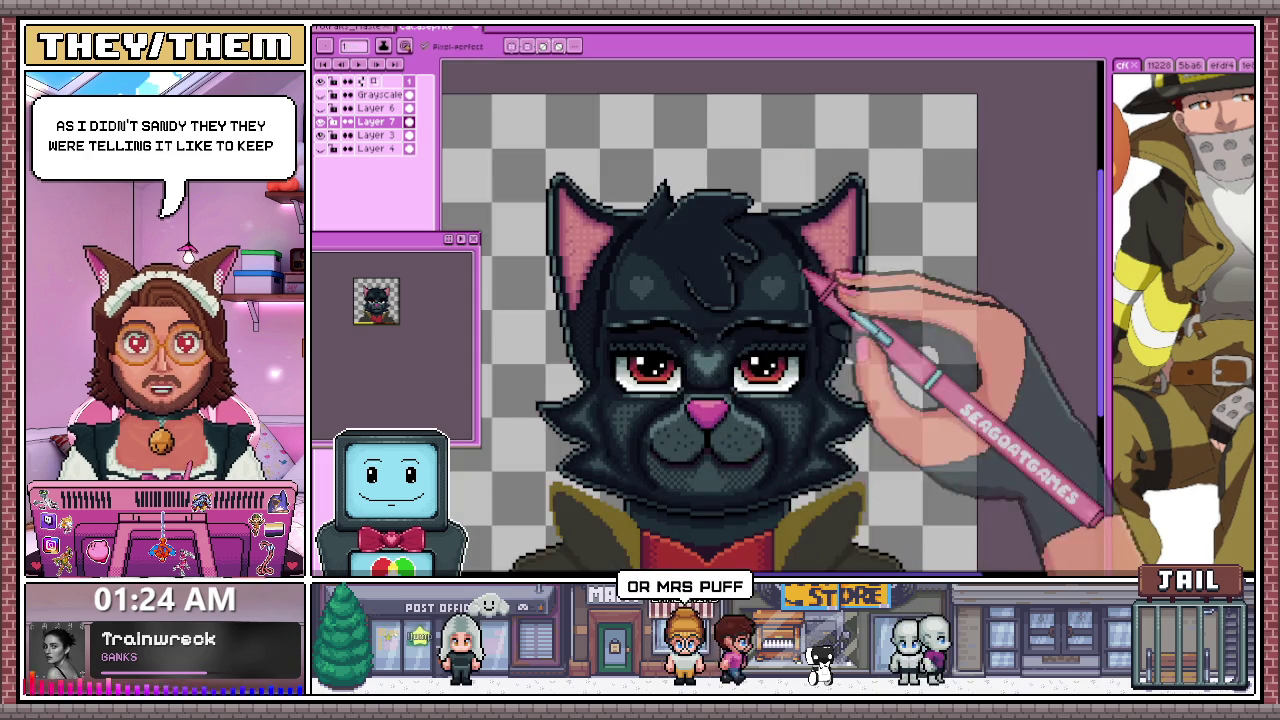
scroll(800, 275, "up", 2)
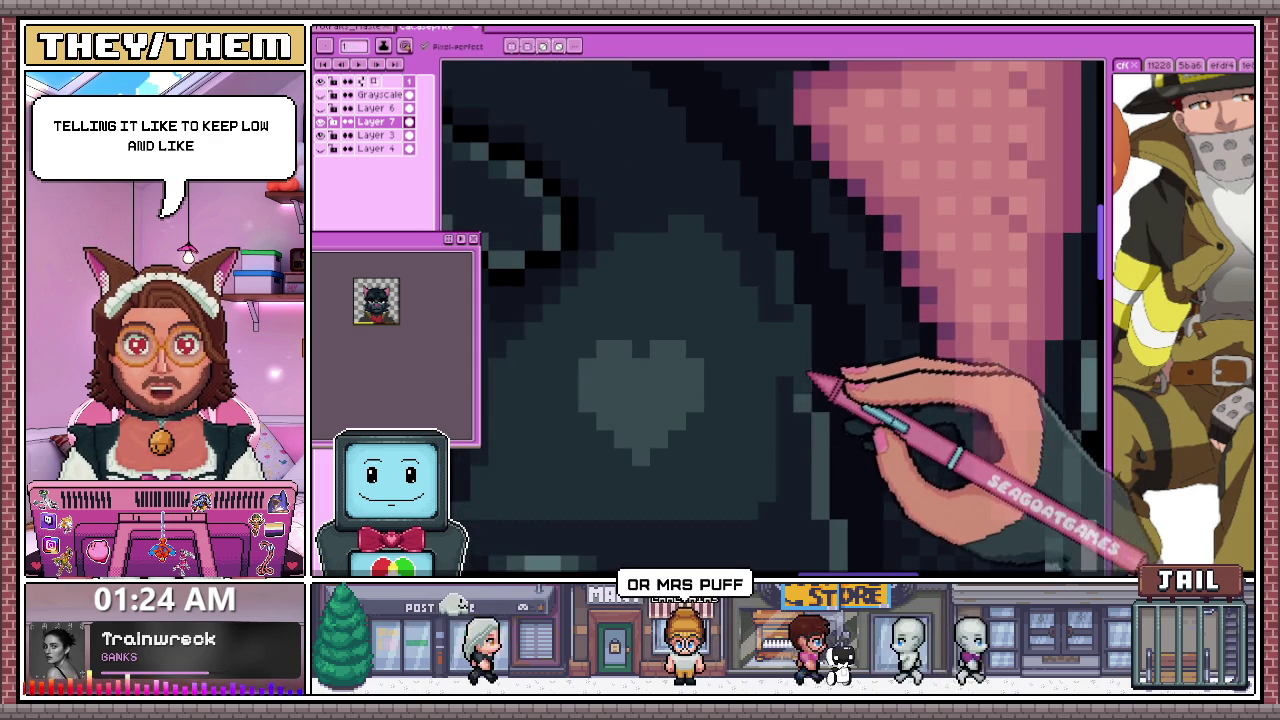
scroll(775, 258, "down", 2)
scroll(768, 262, "down", 1)
scroll(770, 270, "up", 1)
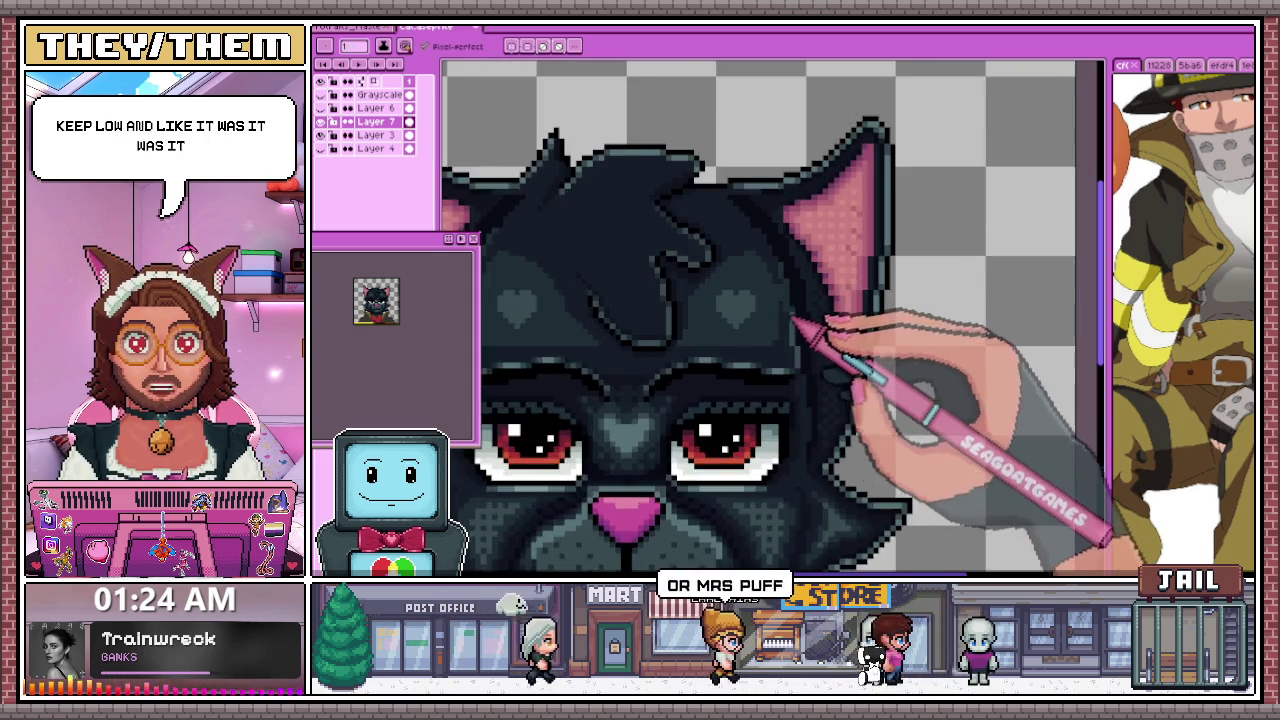
scroll(775, 285, "up", 2)
scroll(798, 310, "up", 2)
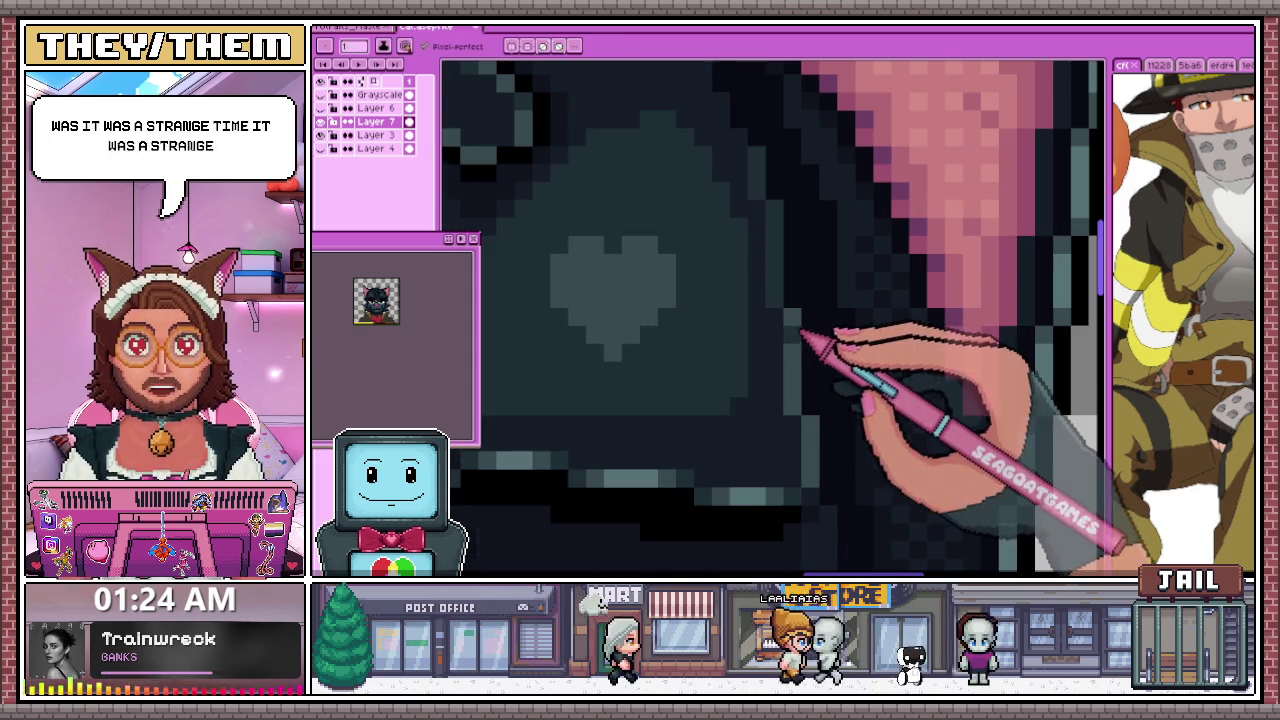
scroll(825, 445, "down", 2)
scroll(820, 425, "down", 2)
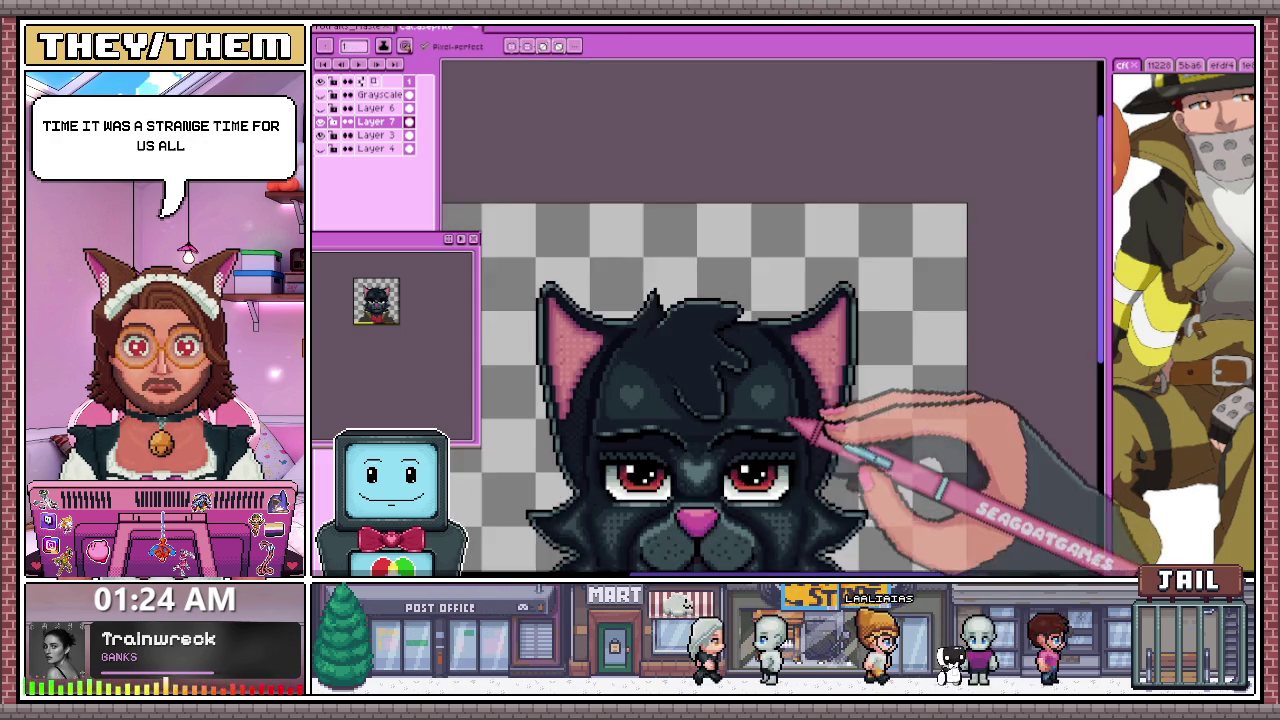
scroll(760, 415, "down", 2)
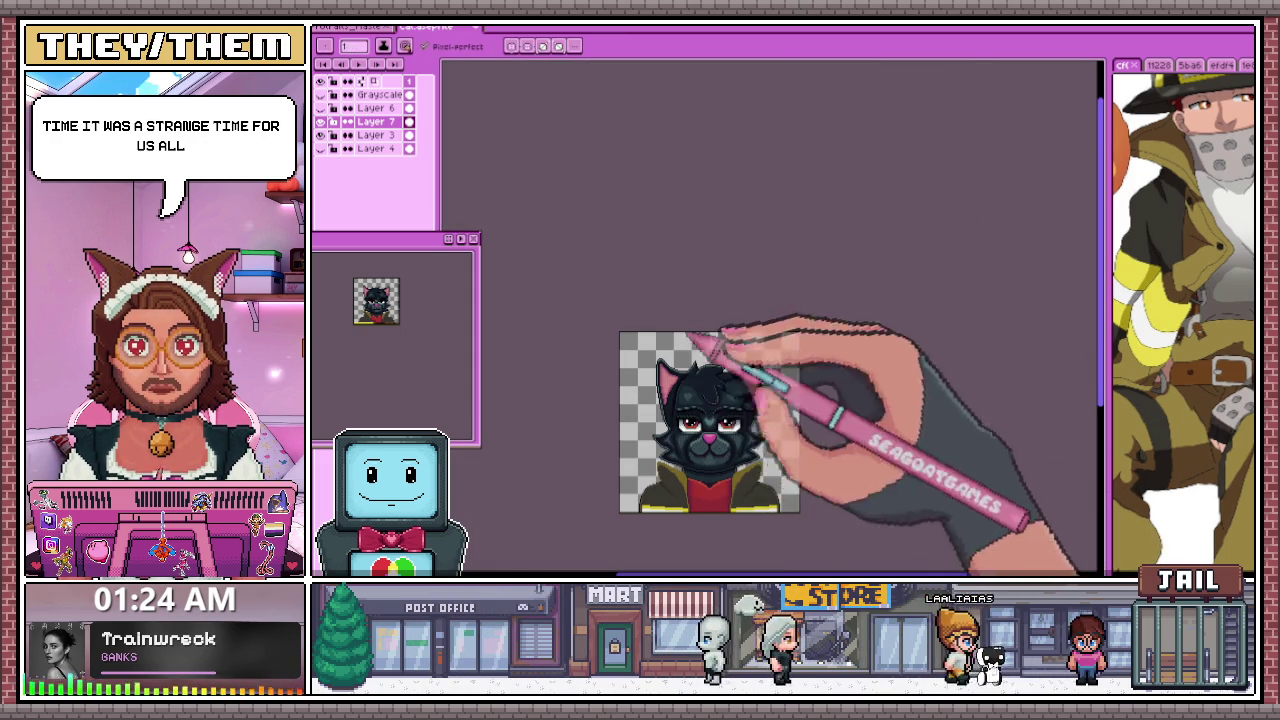
scroll(700, 400, "up", 2)
scroll(665, 410, "up", 2)
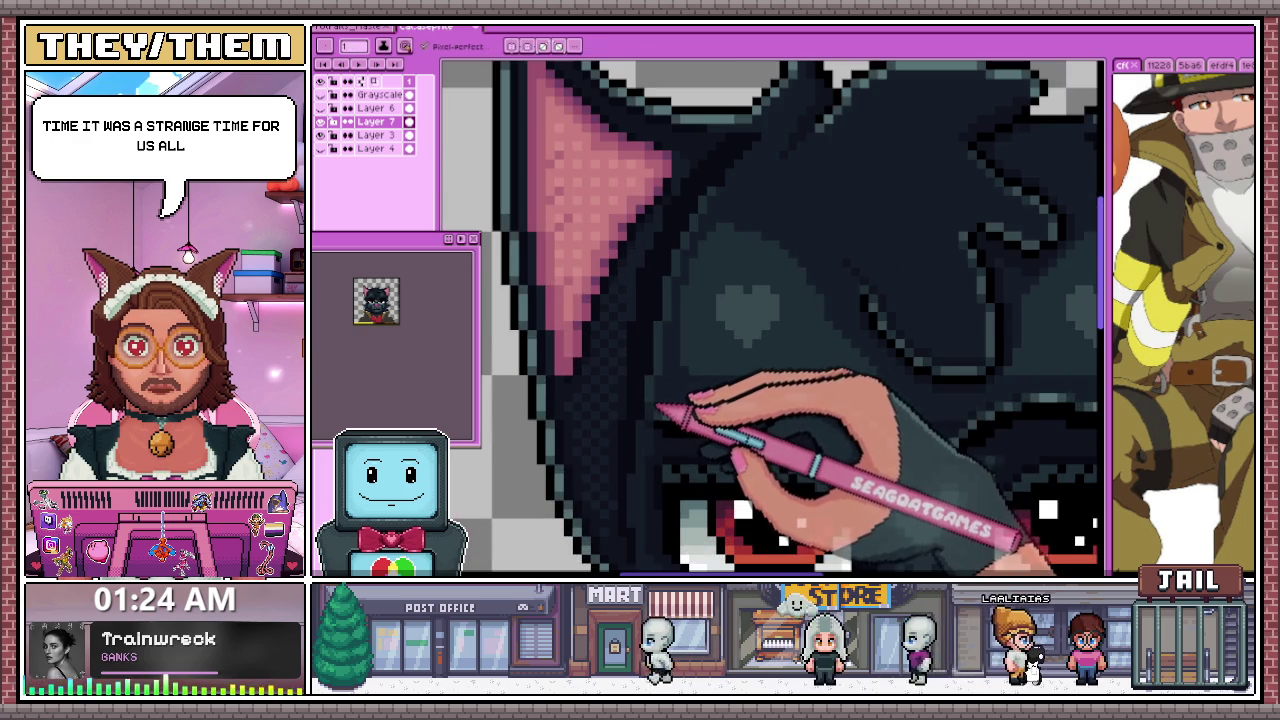
scroll(690, 415, "up", 2)
scroll(800, 420, "up", 2)
scroll(800, 420, "down", 2)
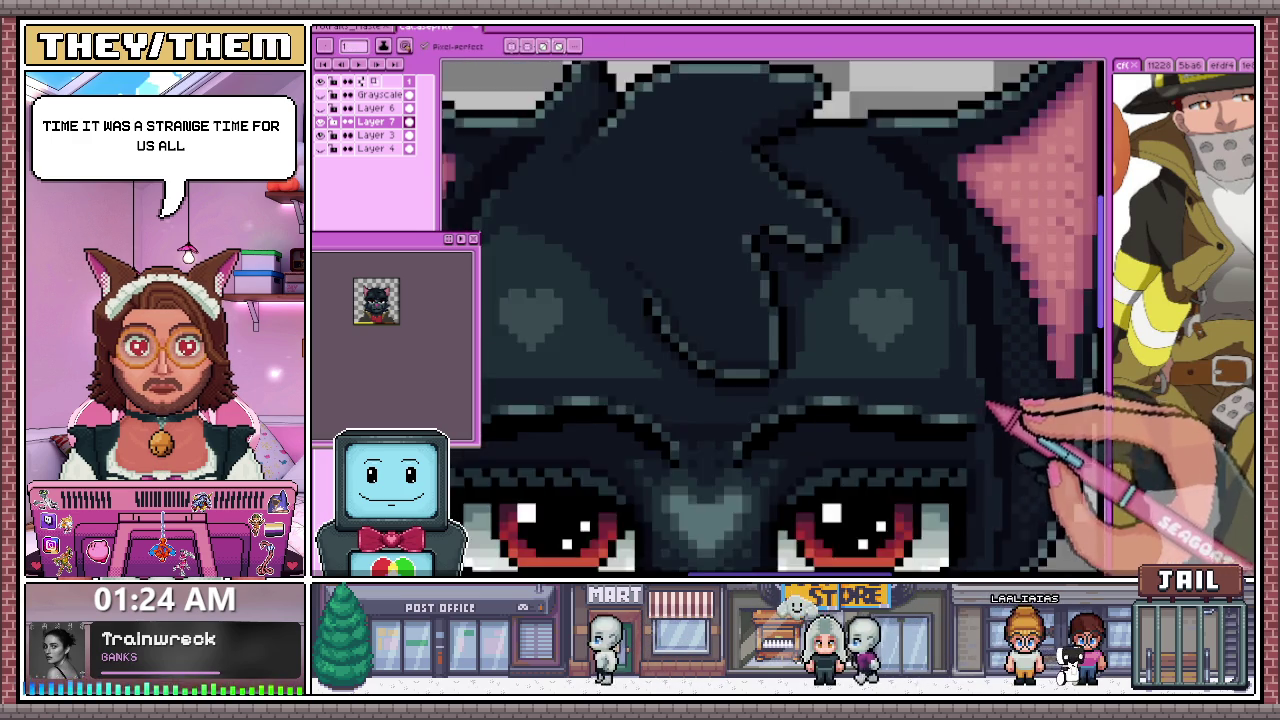
scroll(700, 372, "down", 2)
scroll(715, 373, "down", 2)
scroll(727, 387, "down", 2)
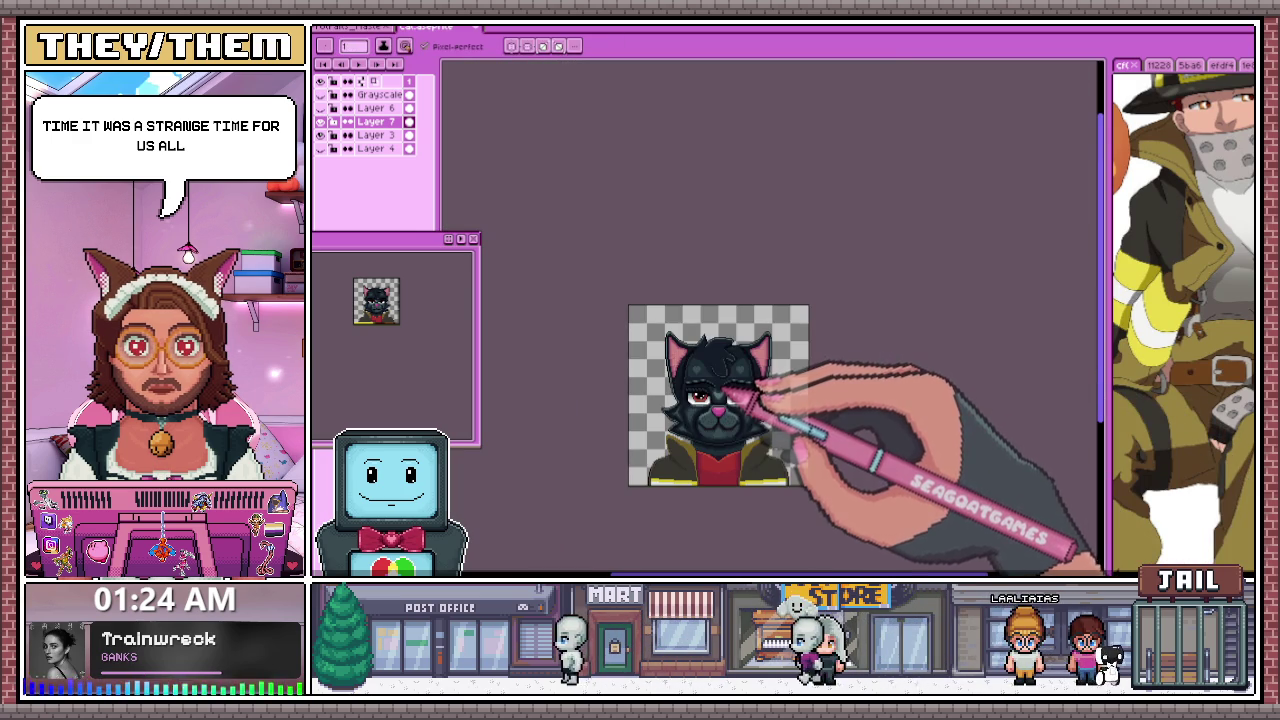
scroll(714, 422, "up", 2)
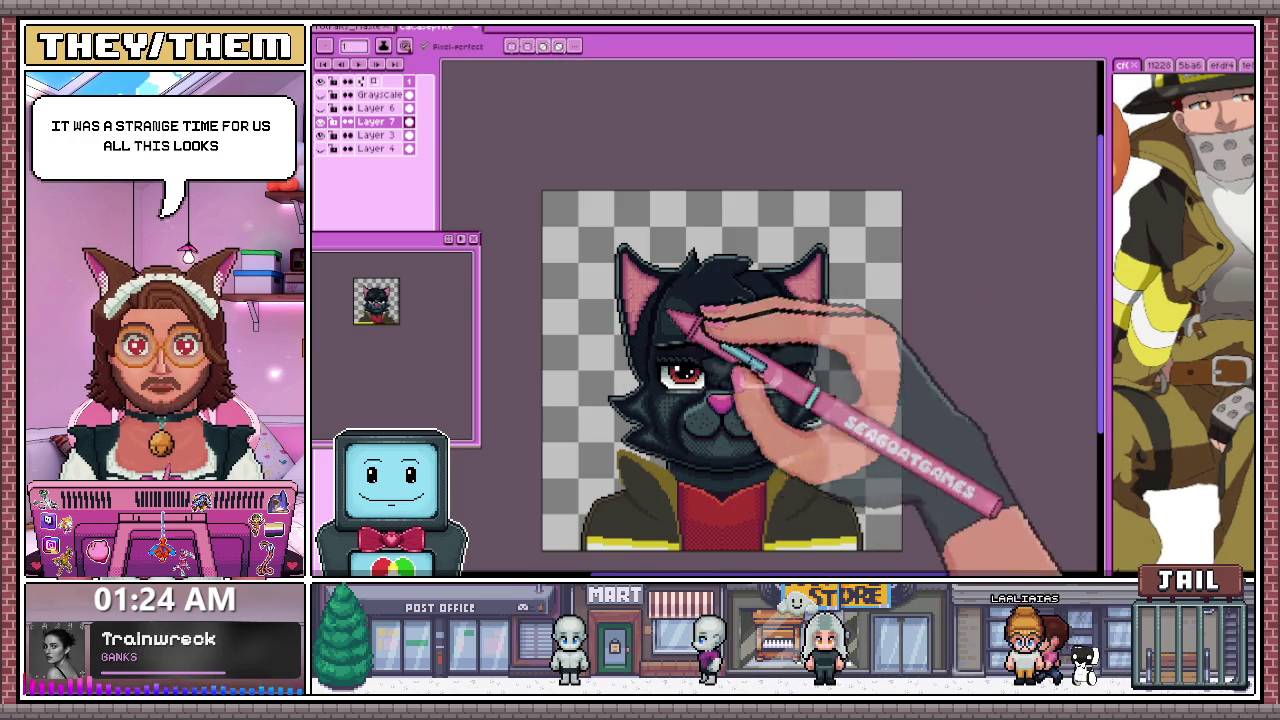
scroll(759, 307, "up", 2)
Add dark pixels along the right ear's inner edge beside the heart and near the eye
scroll(643, 337, "up", 2)
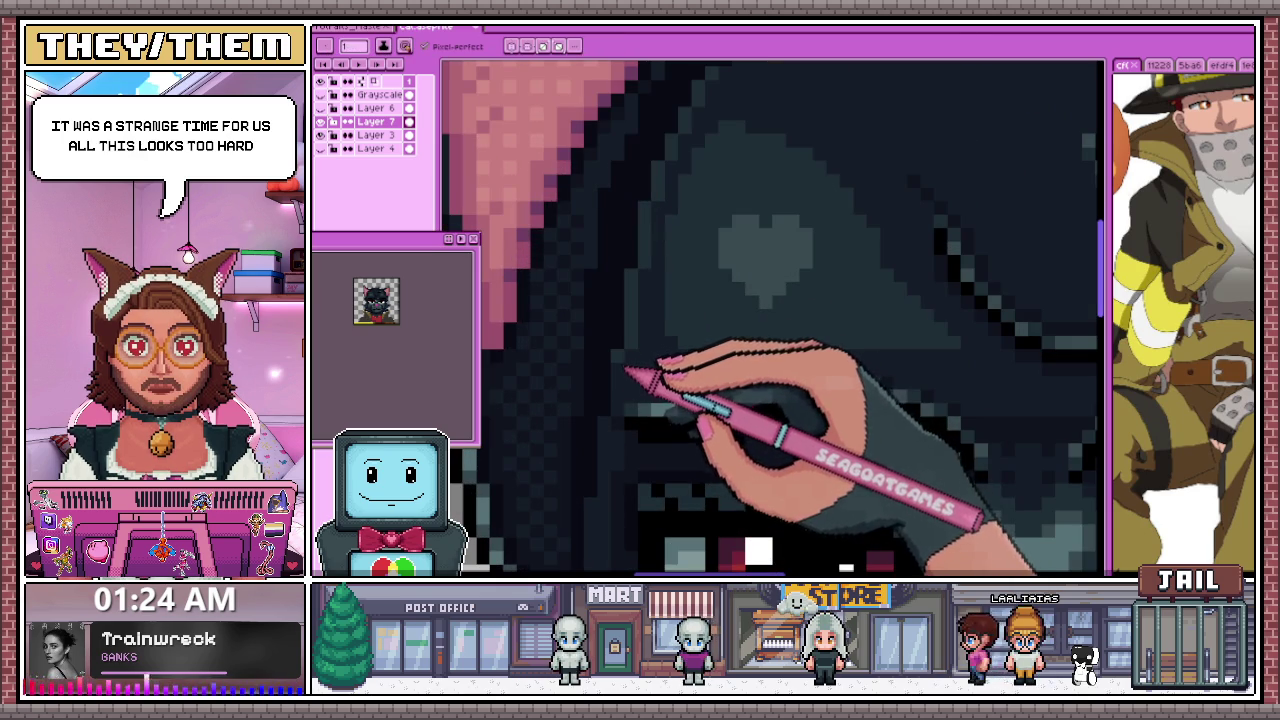
scroll(650, 305, "up", 1)
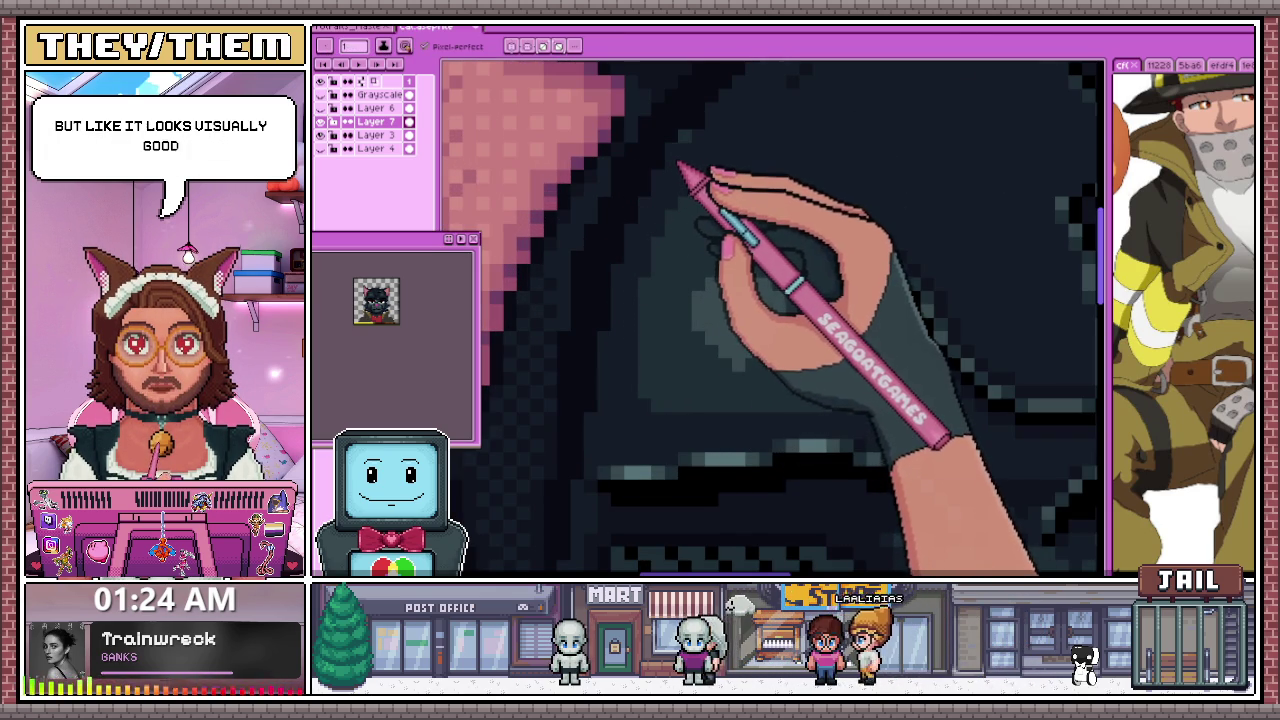
scroll(626, 277, "down", 3)
scroll(849, 163, "down", 2)
scroll(777, 337, "up", 2)
scroll(676, 328, "up", 3)
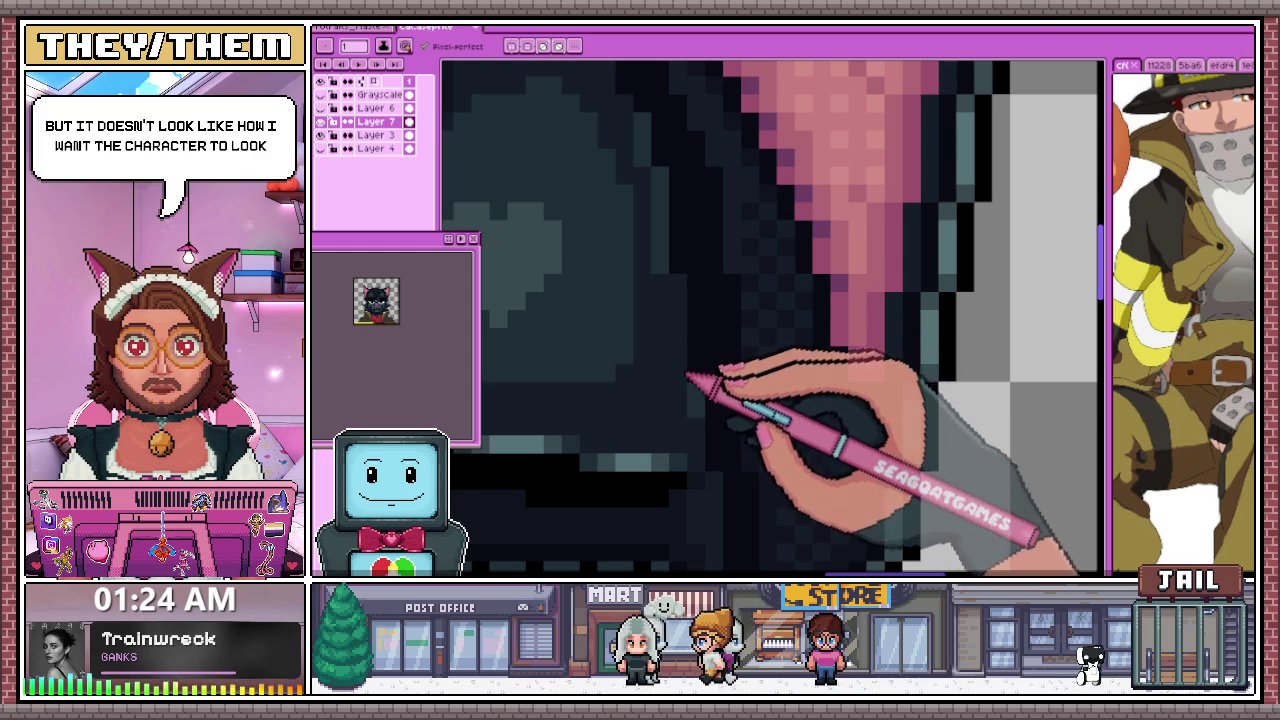
scroll(688, 375, "down", 2)
scroll(673, 277, "up", 2)
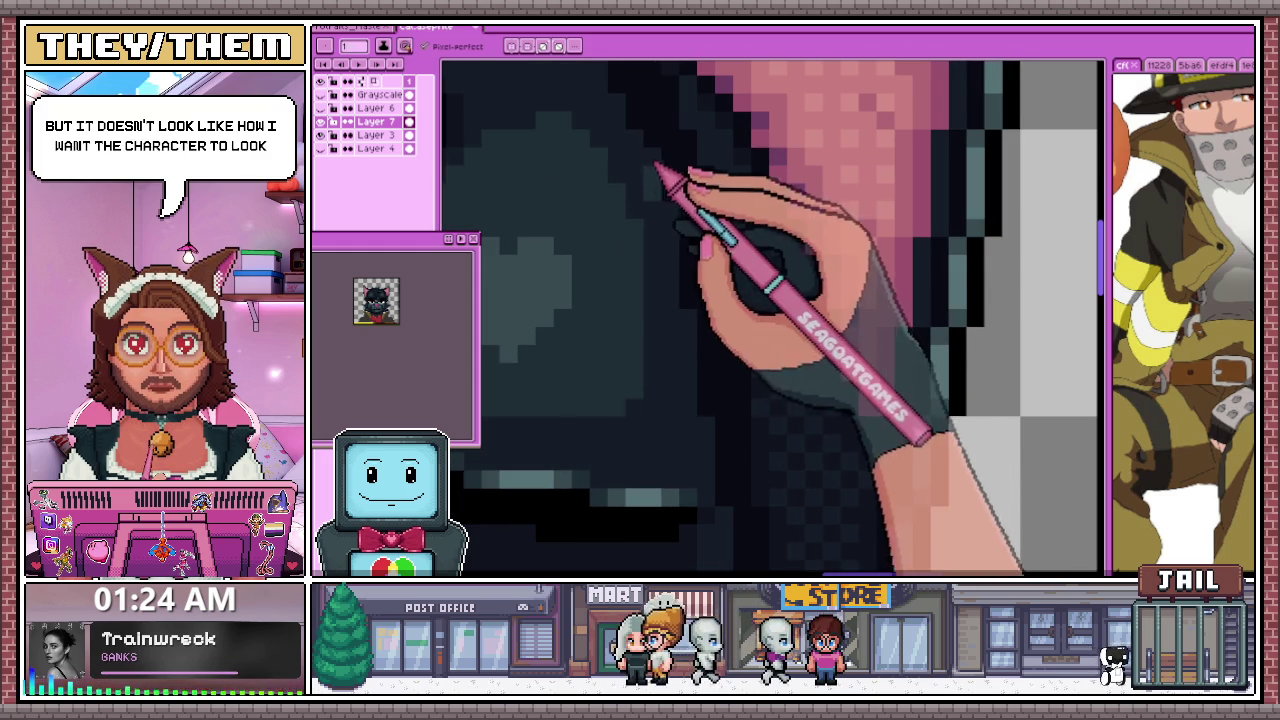
scroll(670, 250, "down", 3)
scroll(700, 337, "up", 1)
scroll(709, 409, "up", 2)
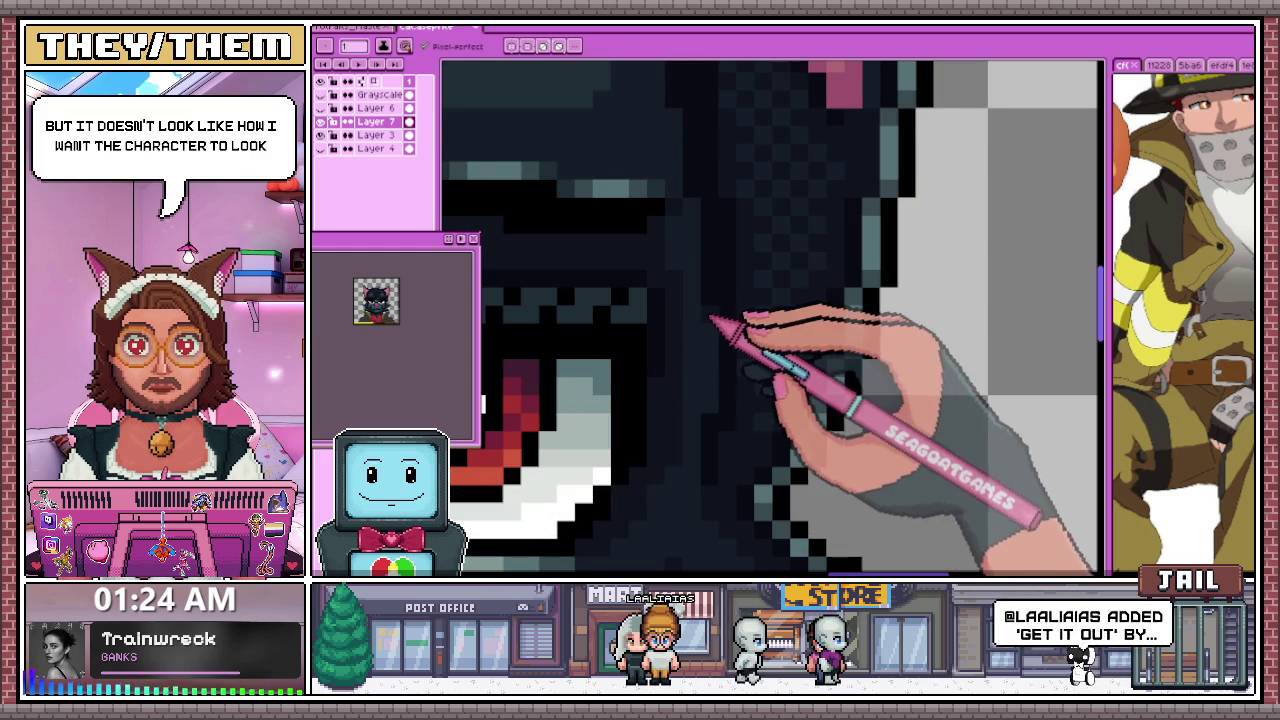
scroll(712, 300, "down", 2)
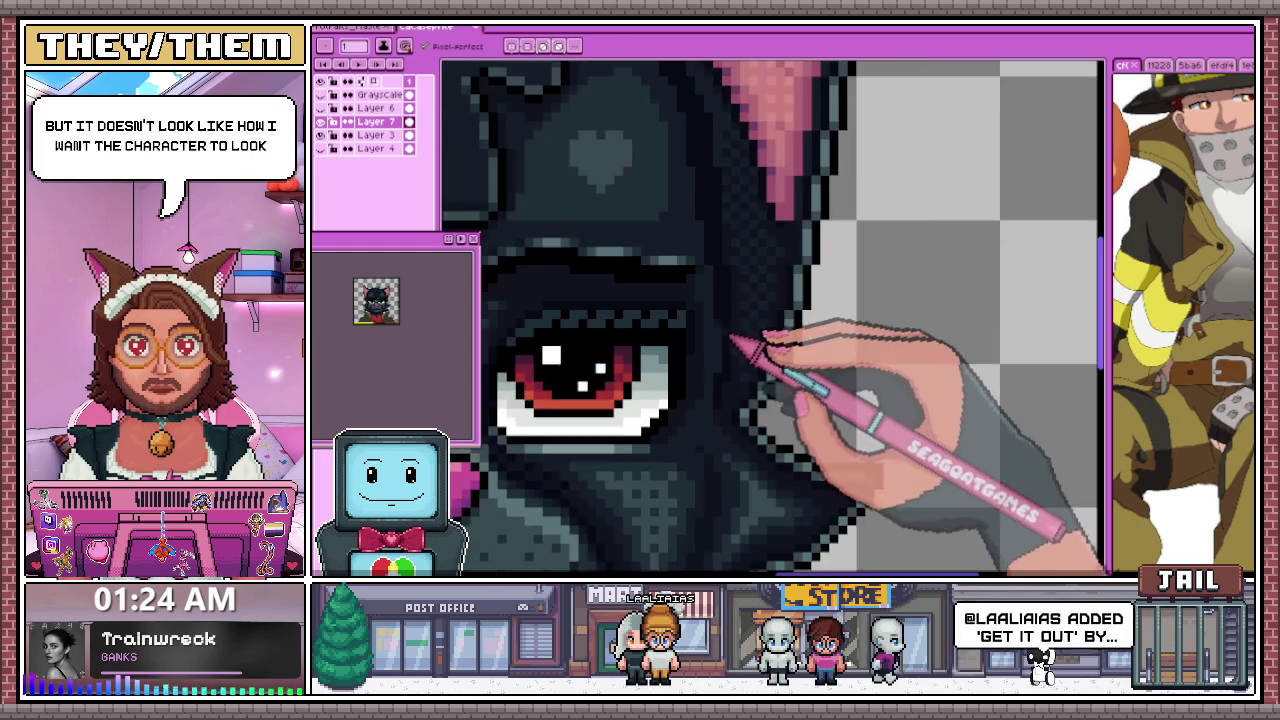
scroll(737, 337, "up", 2)
scroll(714, 286, "up", 1)
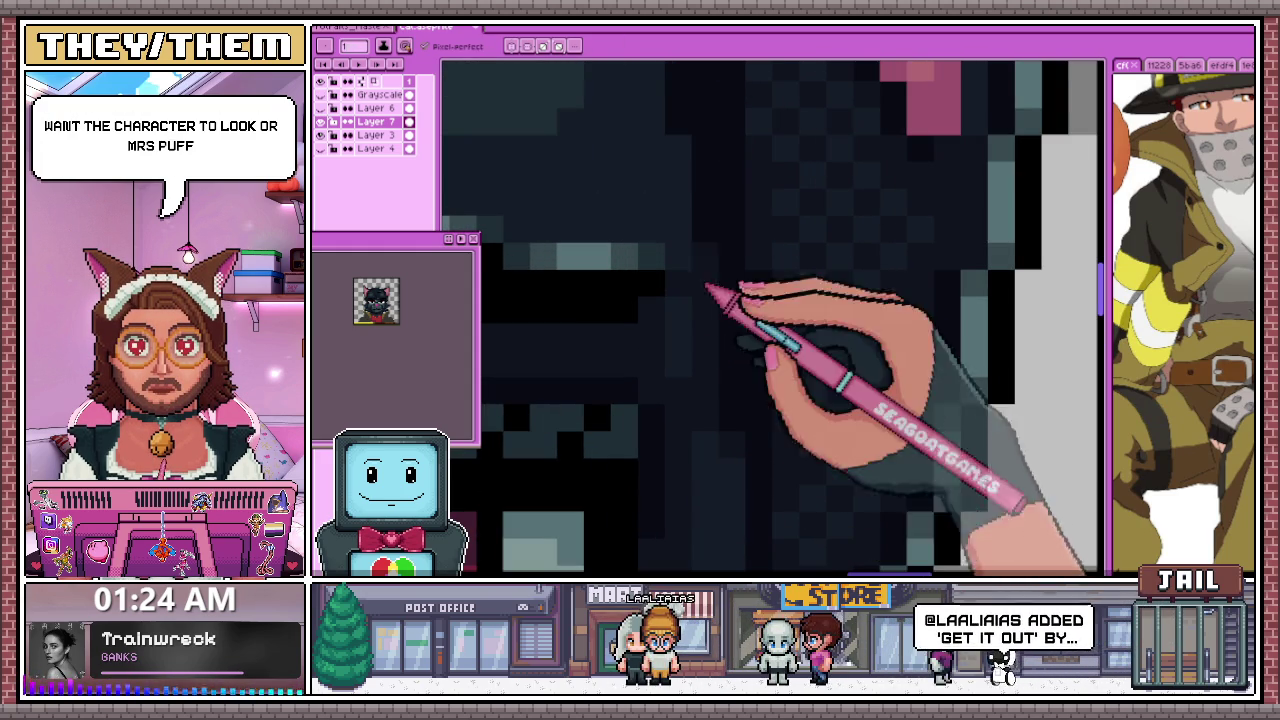
scroll(683, 264, "down", 2)
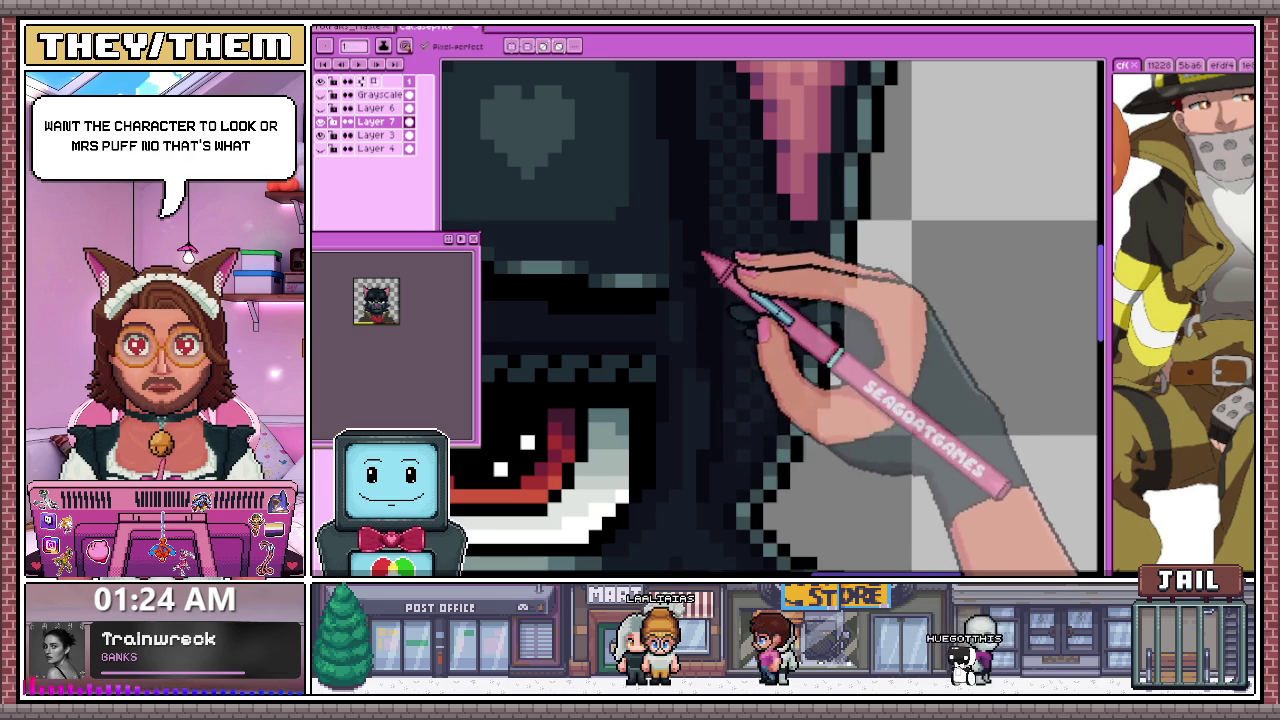
scroll(670, 218, "down", 1)
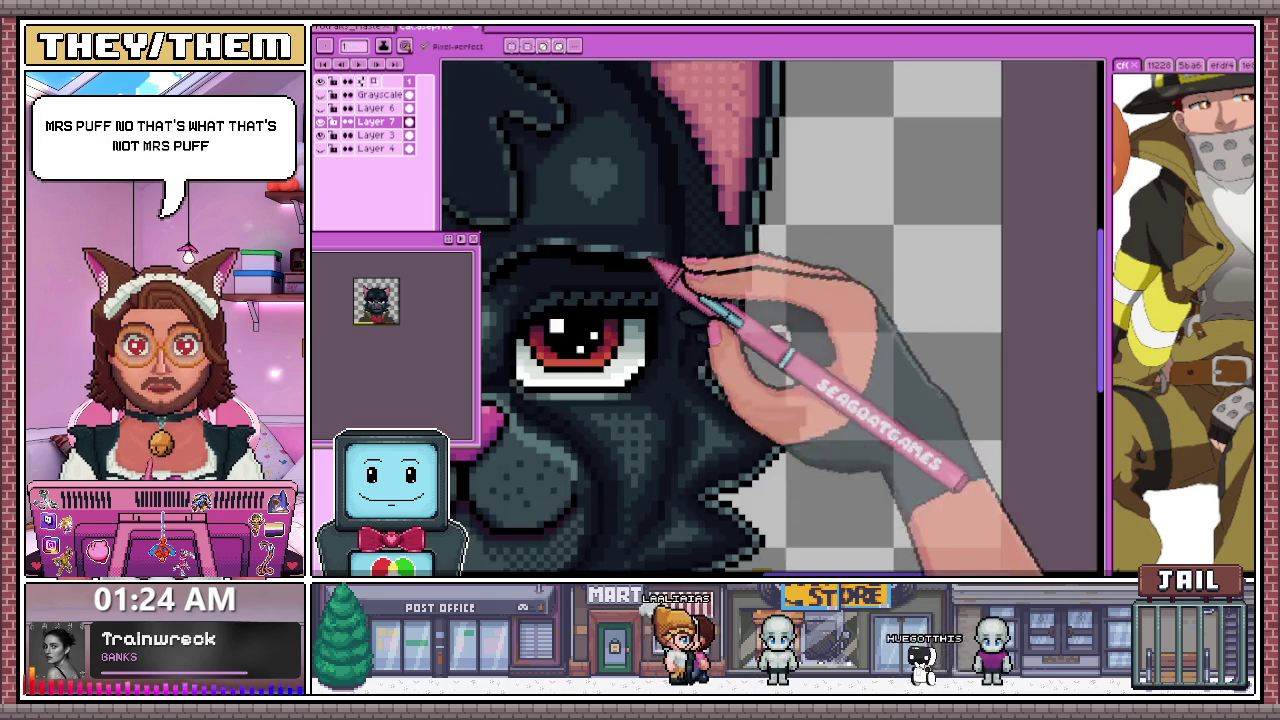
scroll(651, 291, "up", 2)
scroll(663, 171, "up", 1)
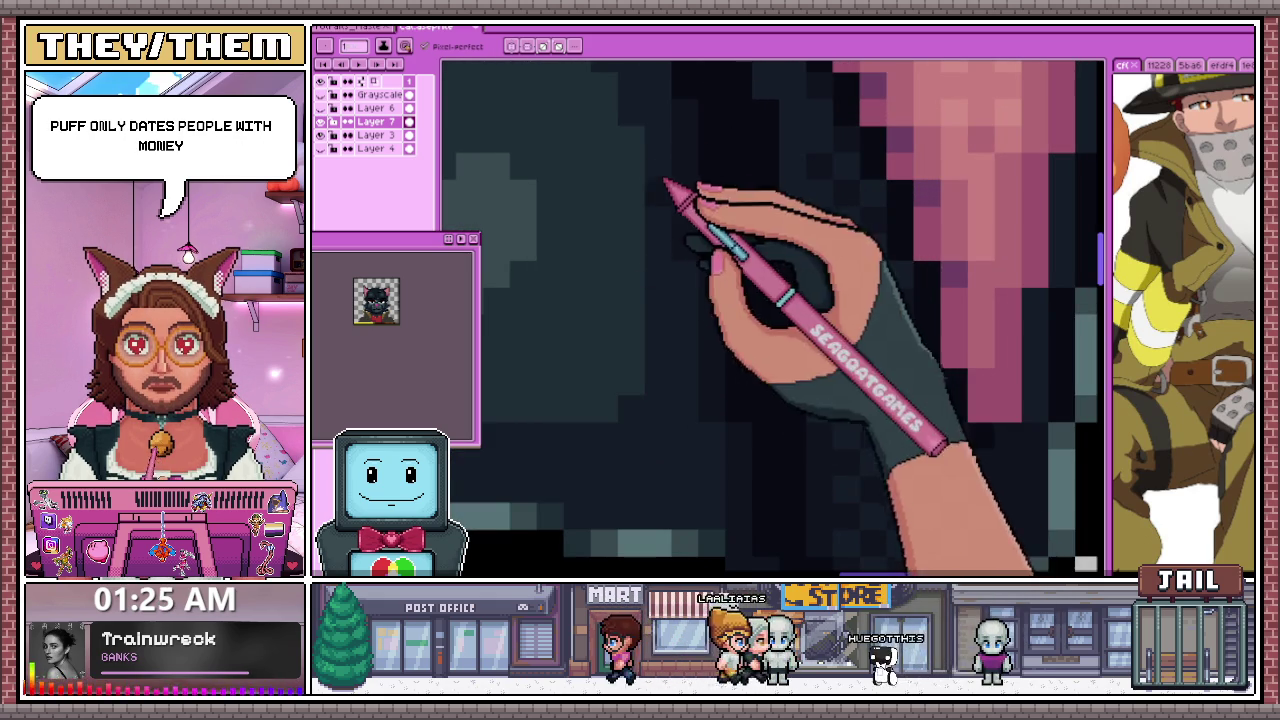
scroll(665, 183, "down", 1)
scroll(677, 263, "down", 1)
scroll(662, 228, "up", 2)
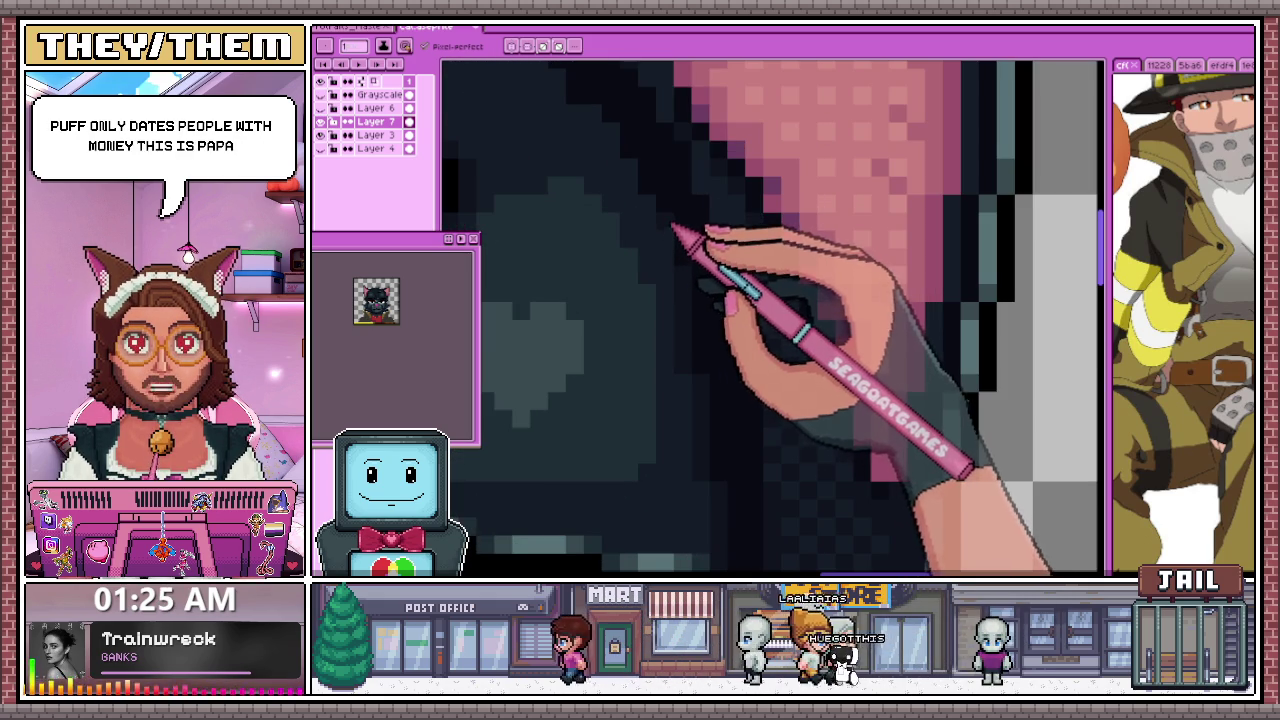
scroll(677, 262, "down", 2)
scroll(671, 263, "up", 2)
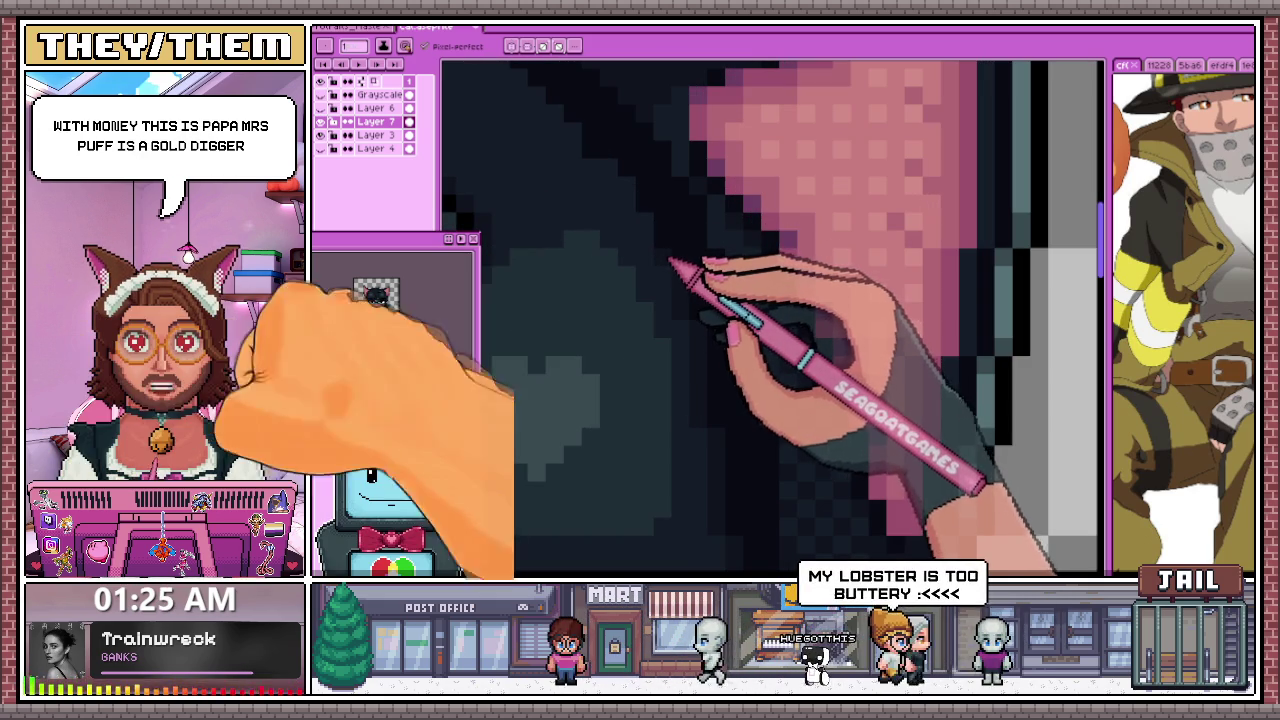
scroll(745, 342, "down", 1)
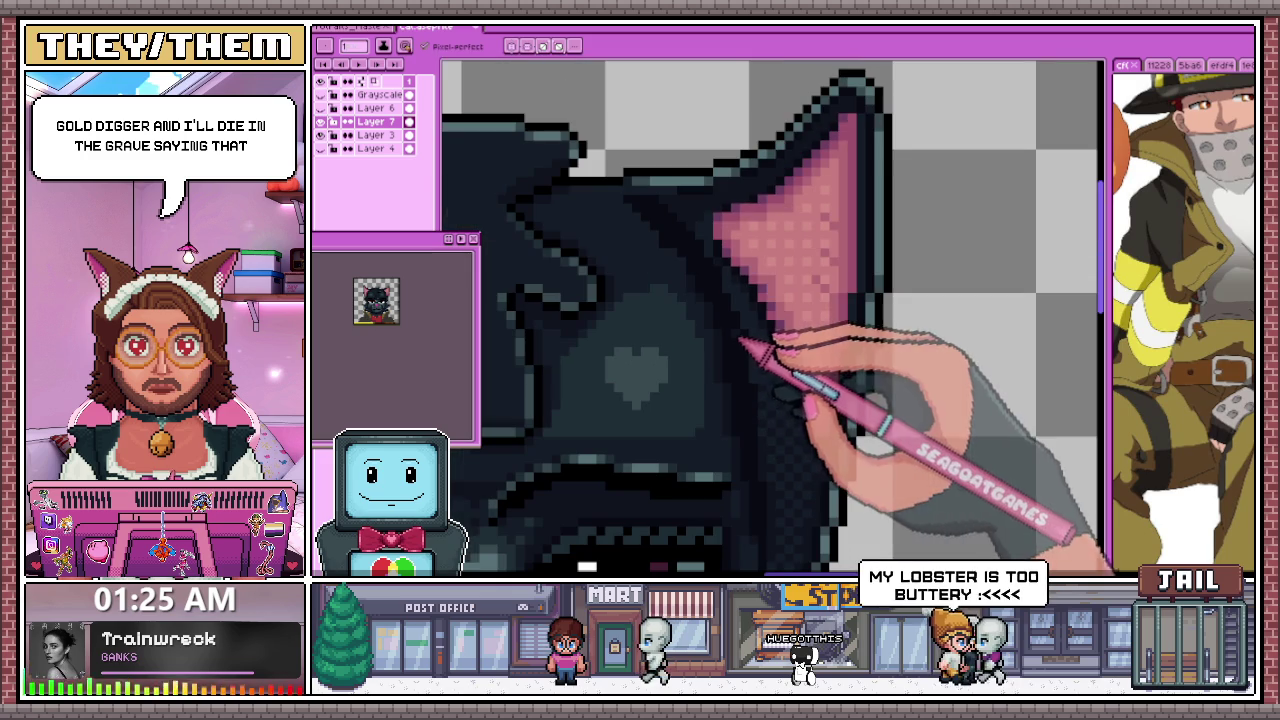
scroll(663, 277, "up", 1)
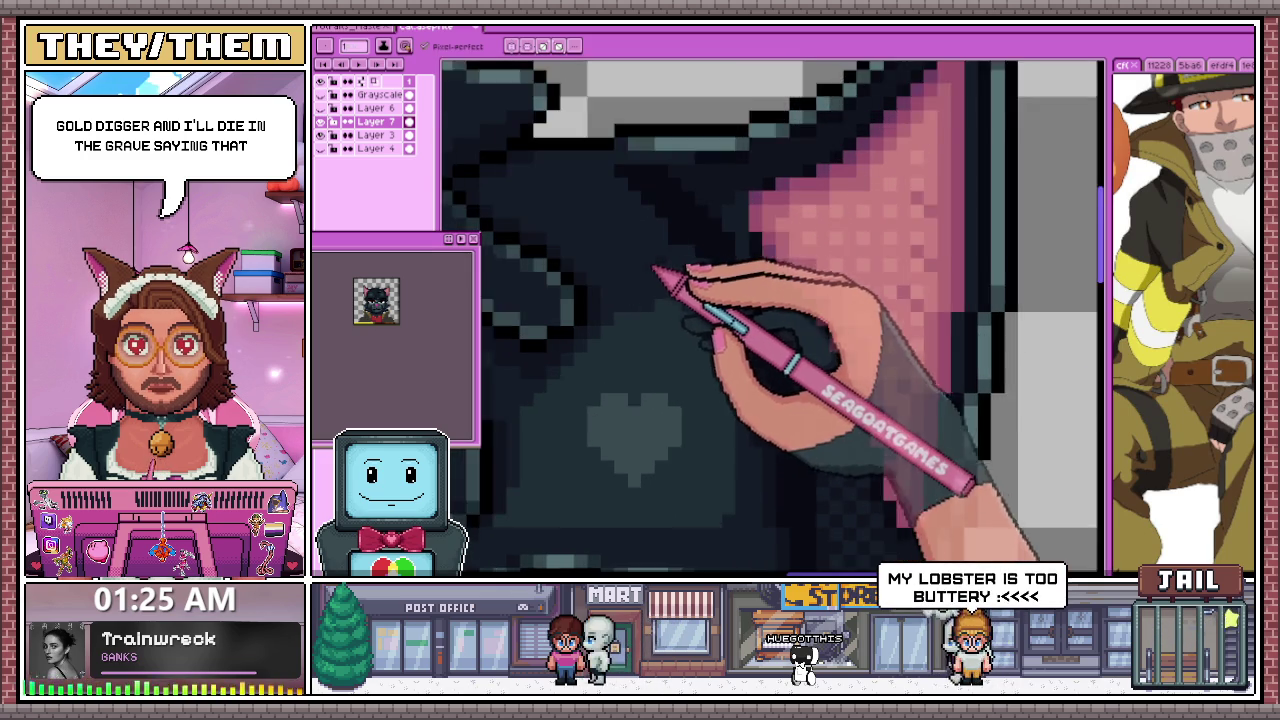
scroll(717, 283, "up", 2)
scroll(680, 226, "down", 1)
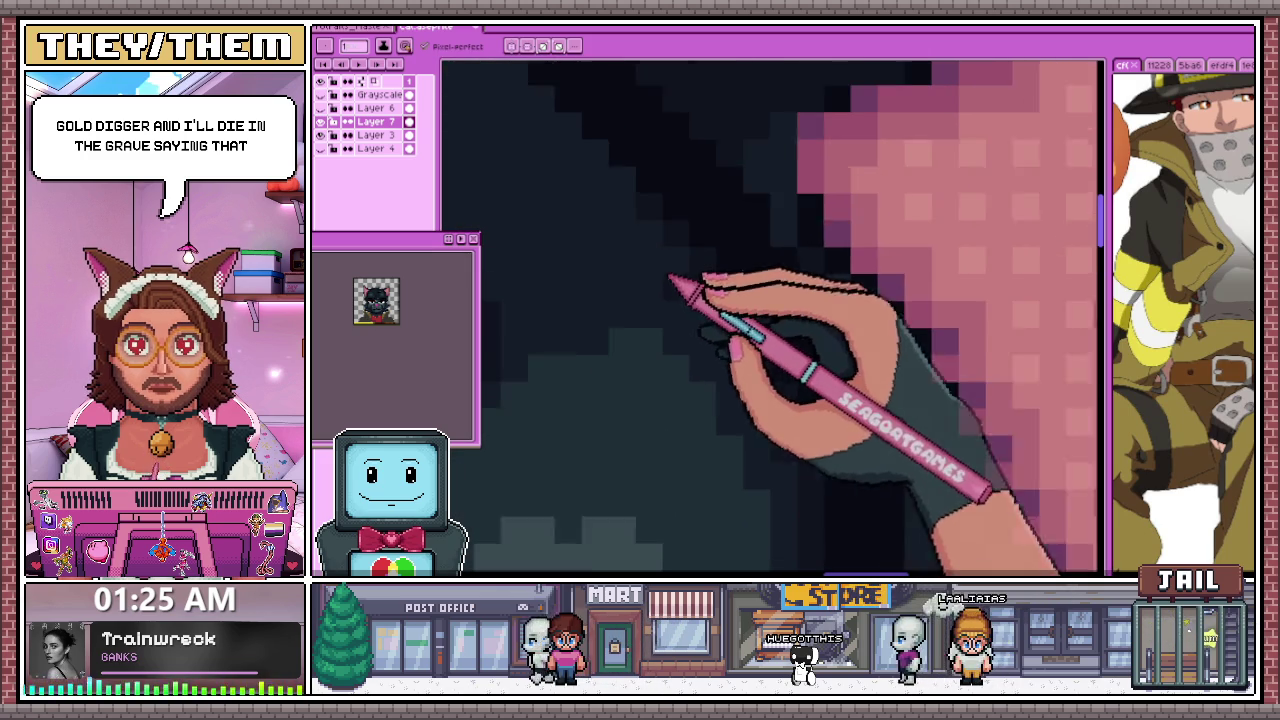
scroll(650, 230, "down", 1)
scroll(625, 210, "up", 1)
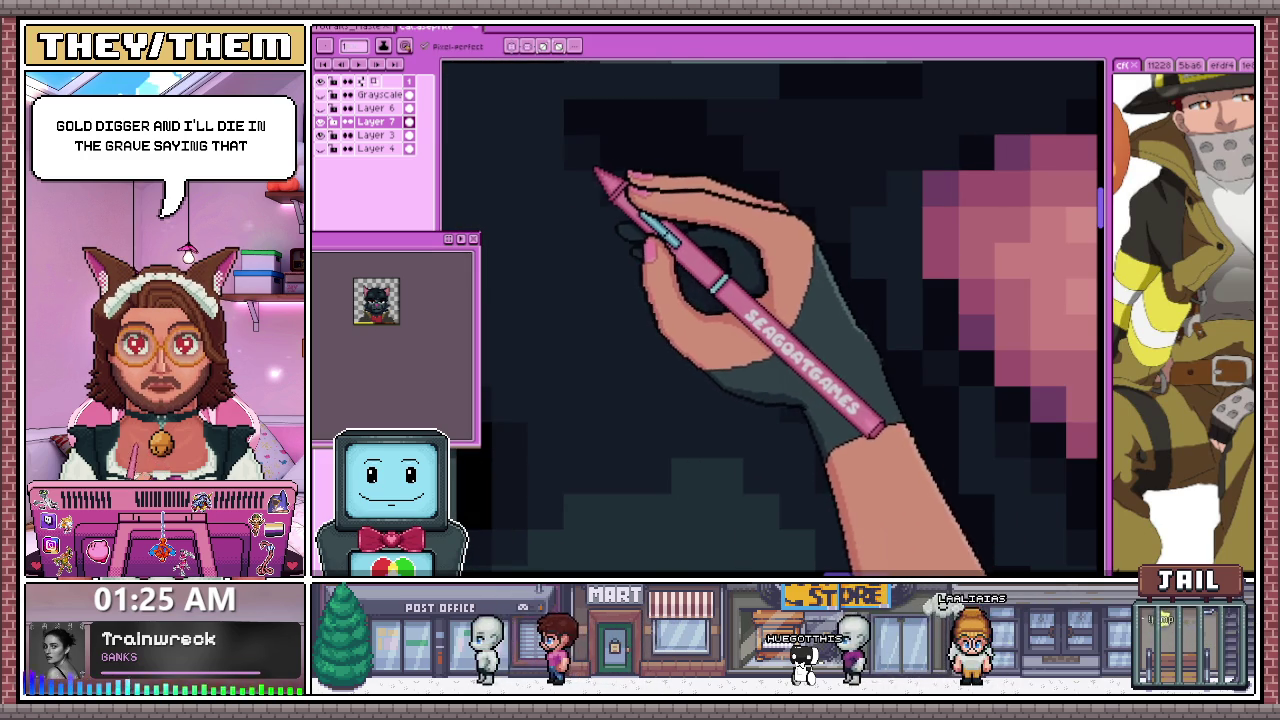
scroll(697, 280, "down", 2)
scroll(766, 286, "down", 2)
scroll(745, 298, "down", 1)
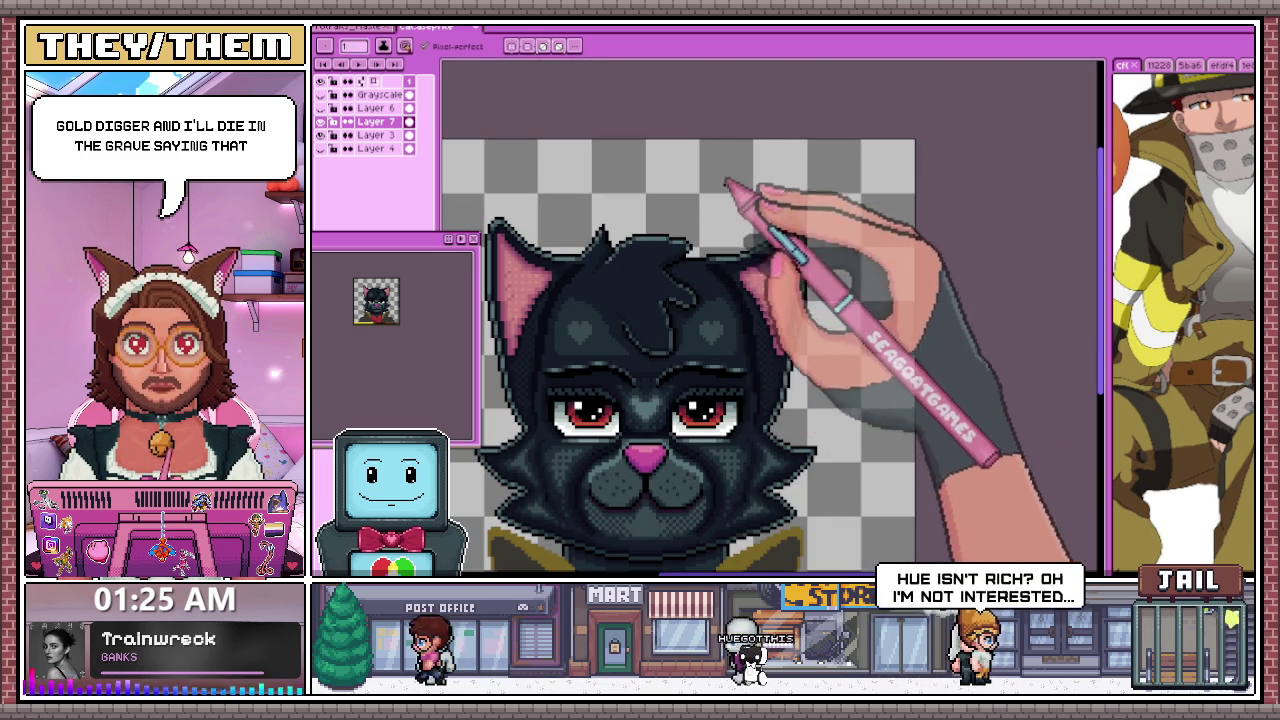
Zoom in and out around the forehead heart and ear to inspect the dark fur shading
scroll(690, 360, "up", 1)
scroll(600, 368, "up", 1)
scroll(520, 348, "up", 2)
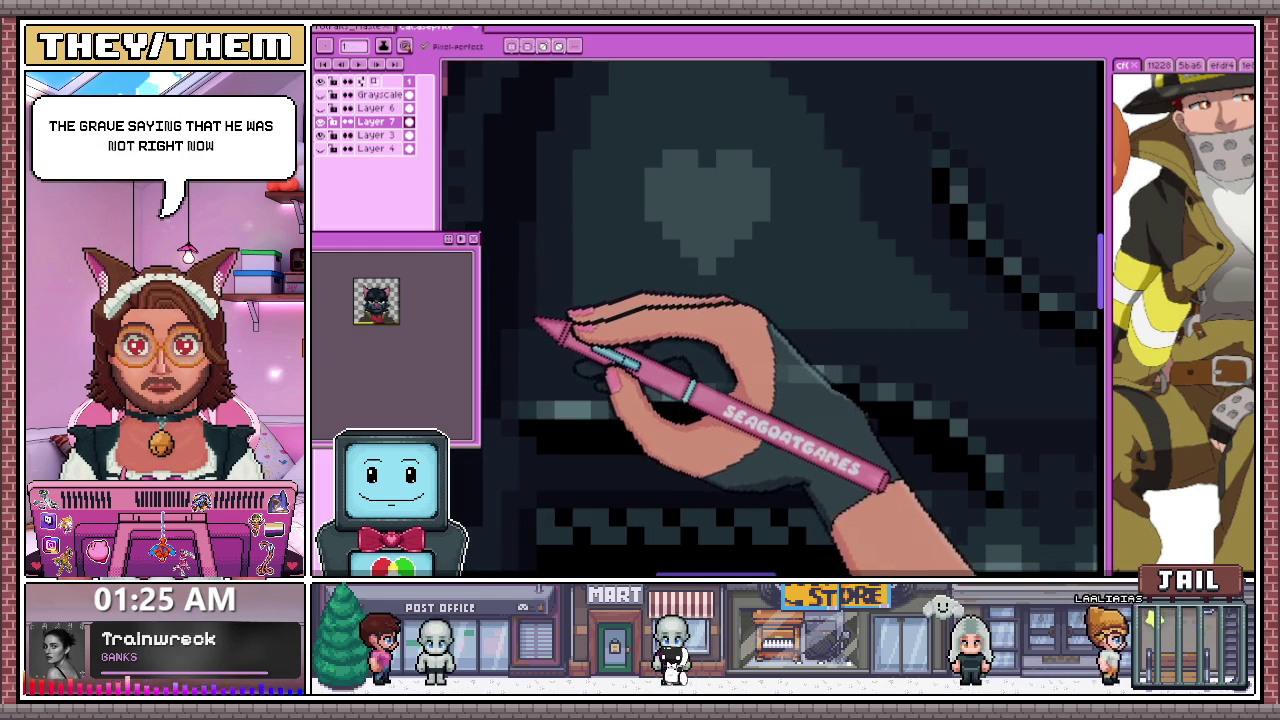
scroll(545, 295, "down", 2)
scroll(545, 250, "up", 2)
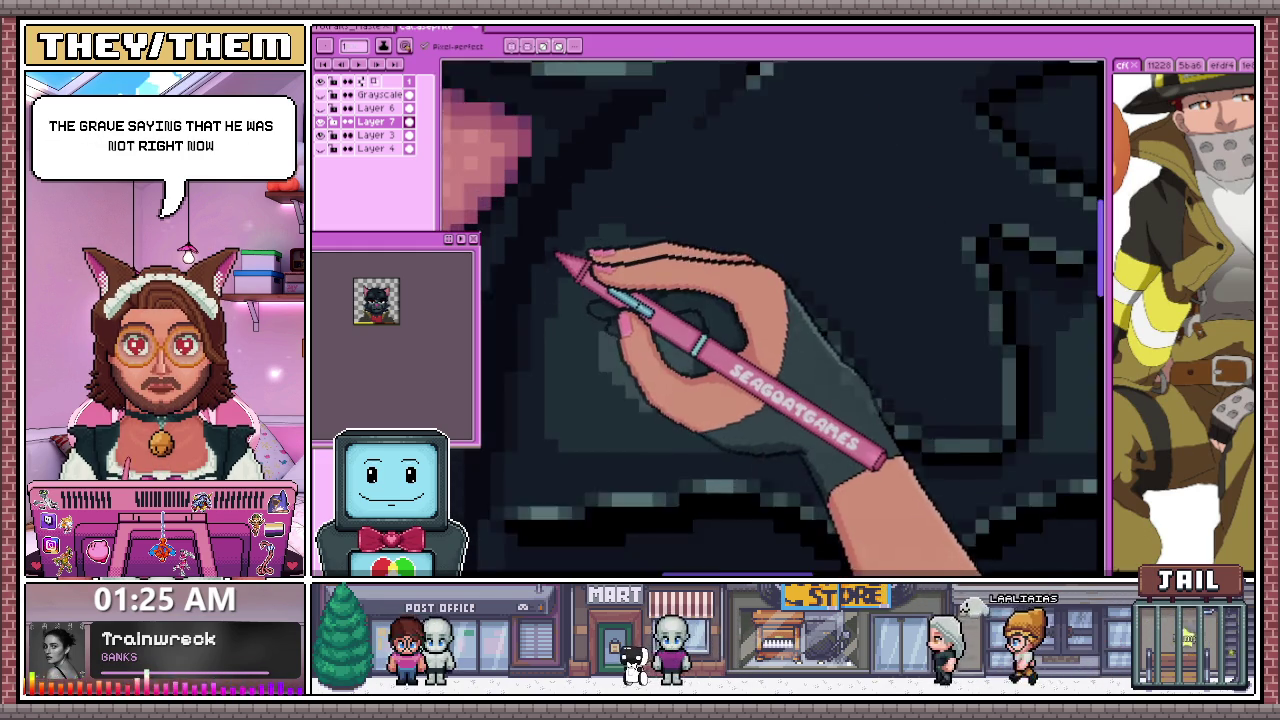
scroll(560, 248, "up", 1)
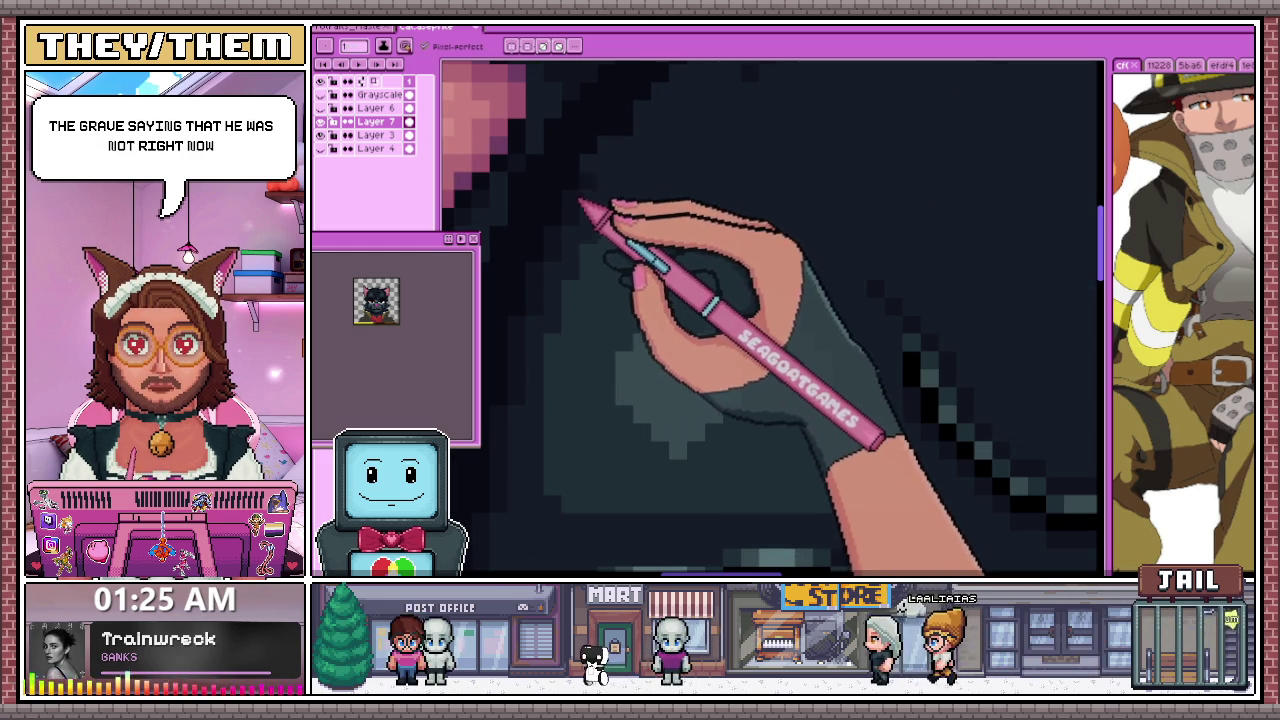
scroll(580, 200, "down", 1)
scroll(595, 185, "up", 1)
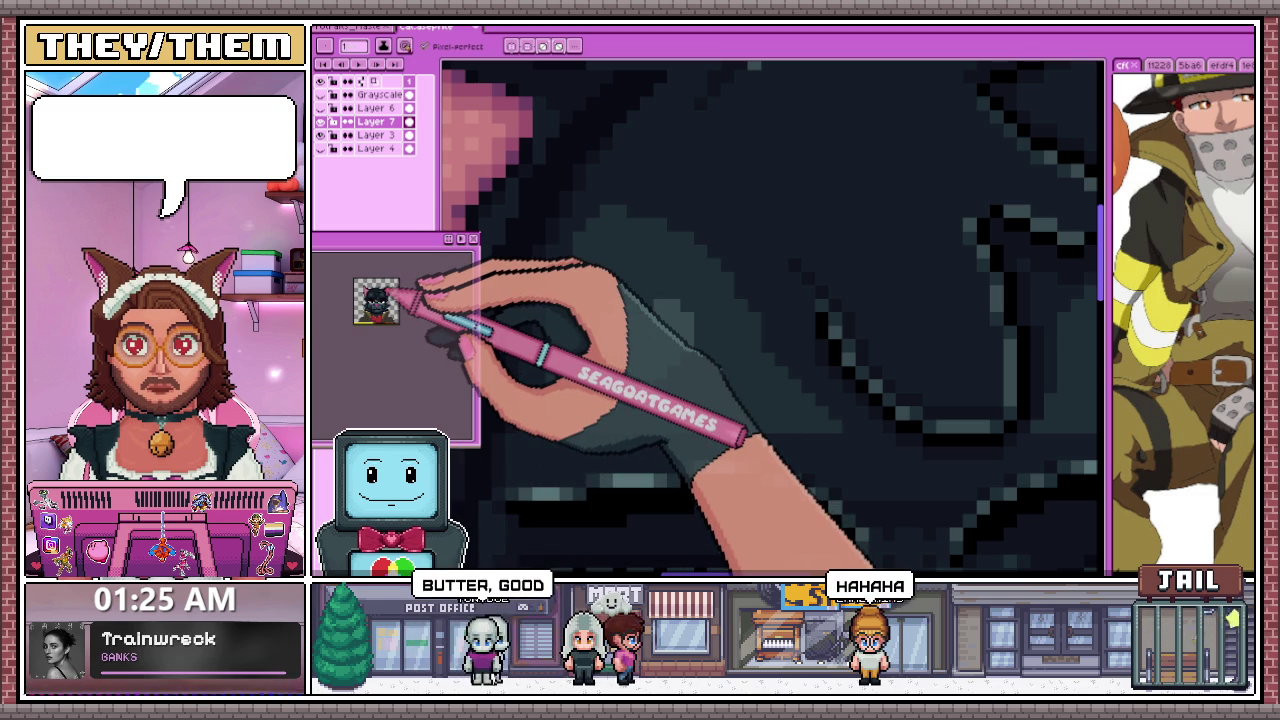
scroll(770, 320, "down", 1)
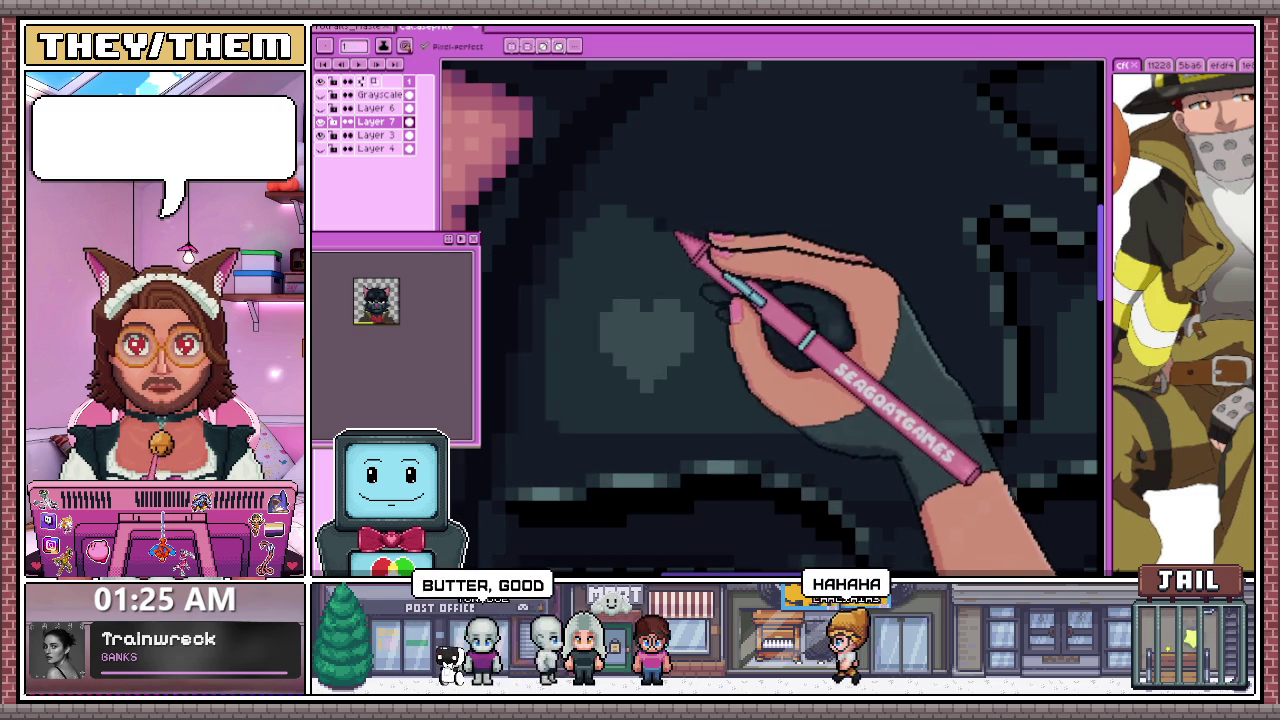
scroll(770, 320, "down", 1)
scroll(680, 420, "up", 2)
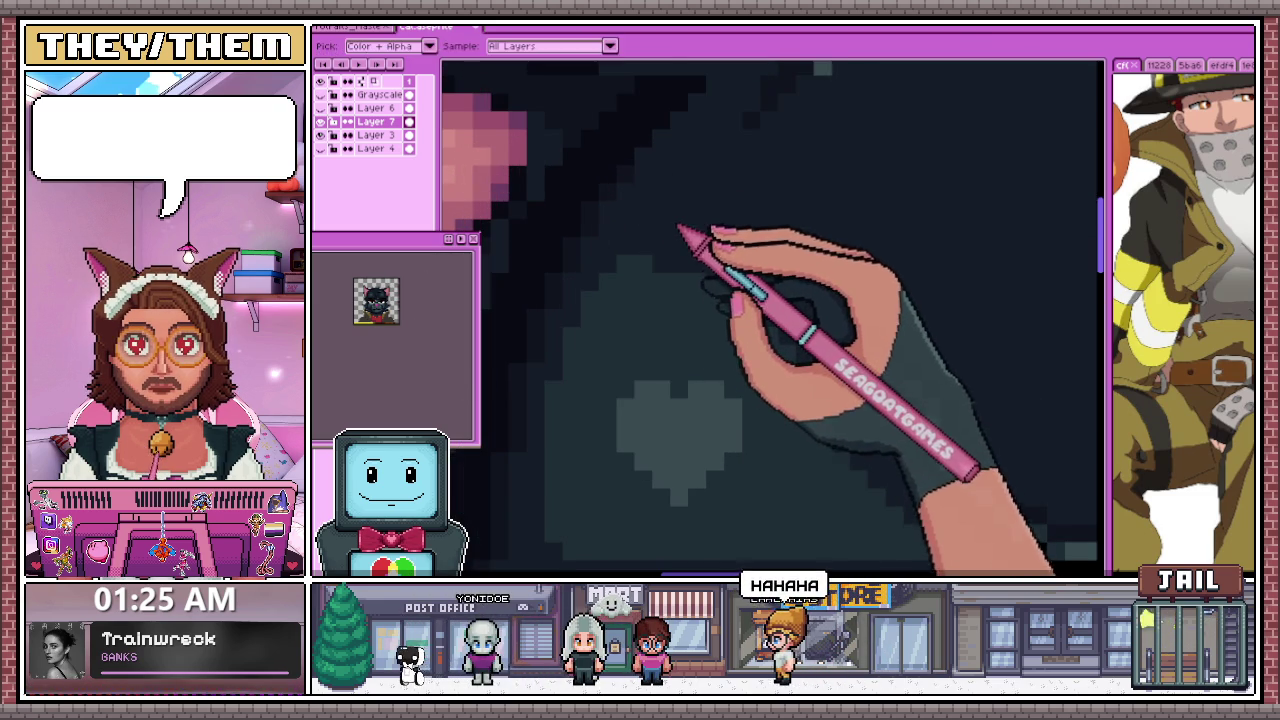
scroll(640, 240, "down", 1)
scroll(610, 255, "up", 1)
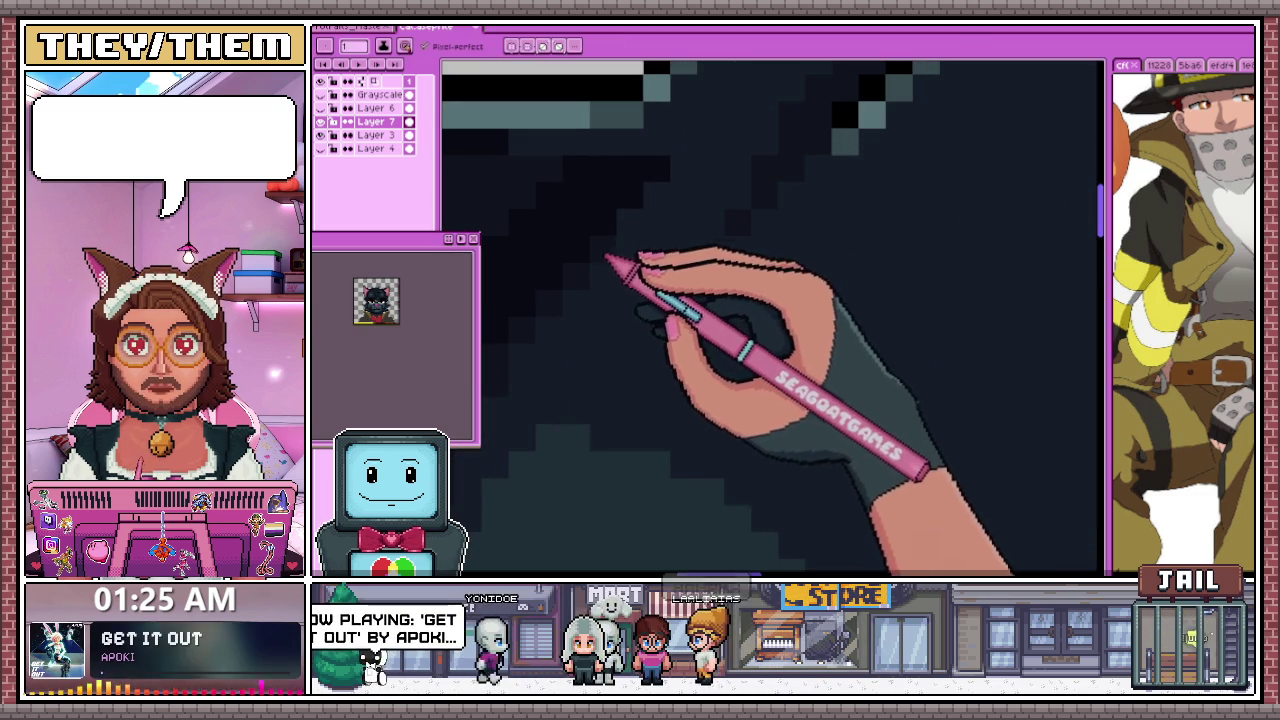
scroll(650, 280, "down", 2)
scroll(720, 290, "down", 1)
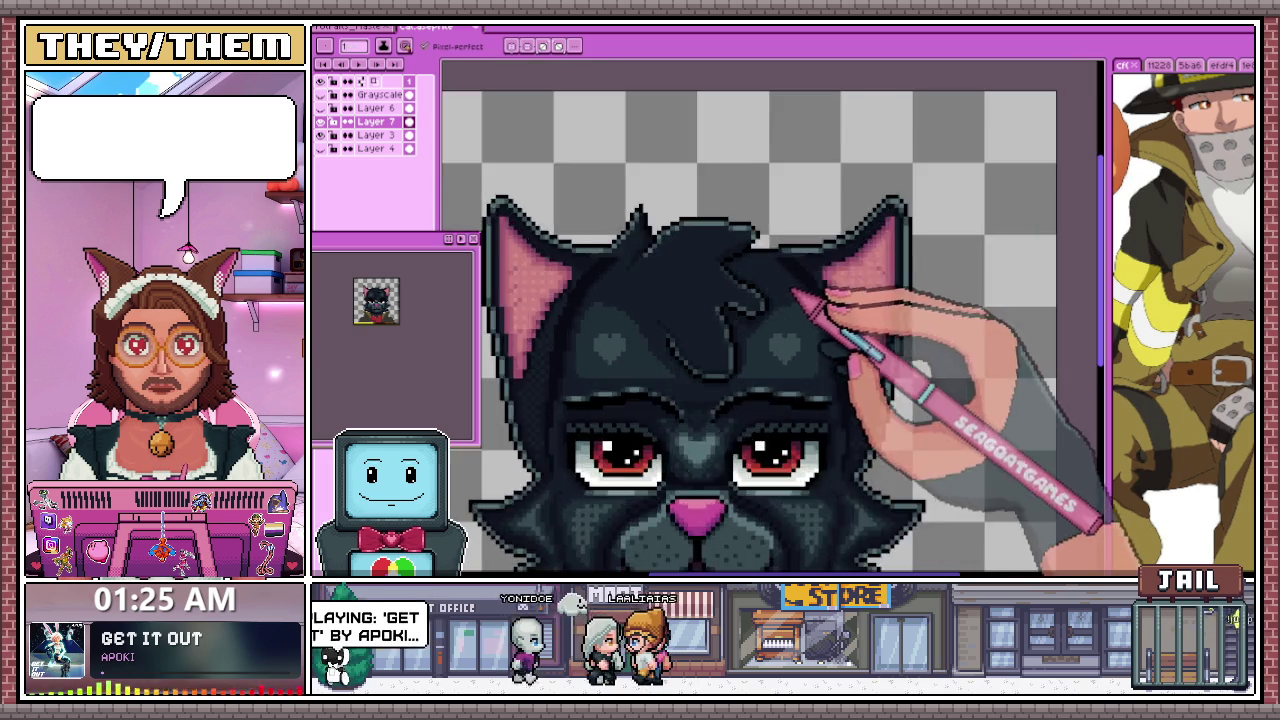
scroll(790, 270, "up", 2)
scroll(770, 245, "down", 1)
scroll(680, 235, "down", 1)
scroll(600, 260, "down", 1)
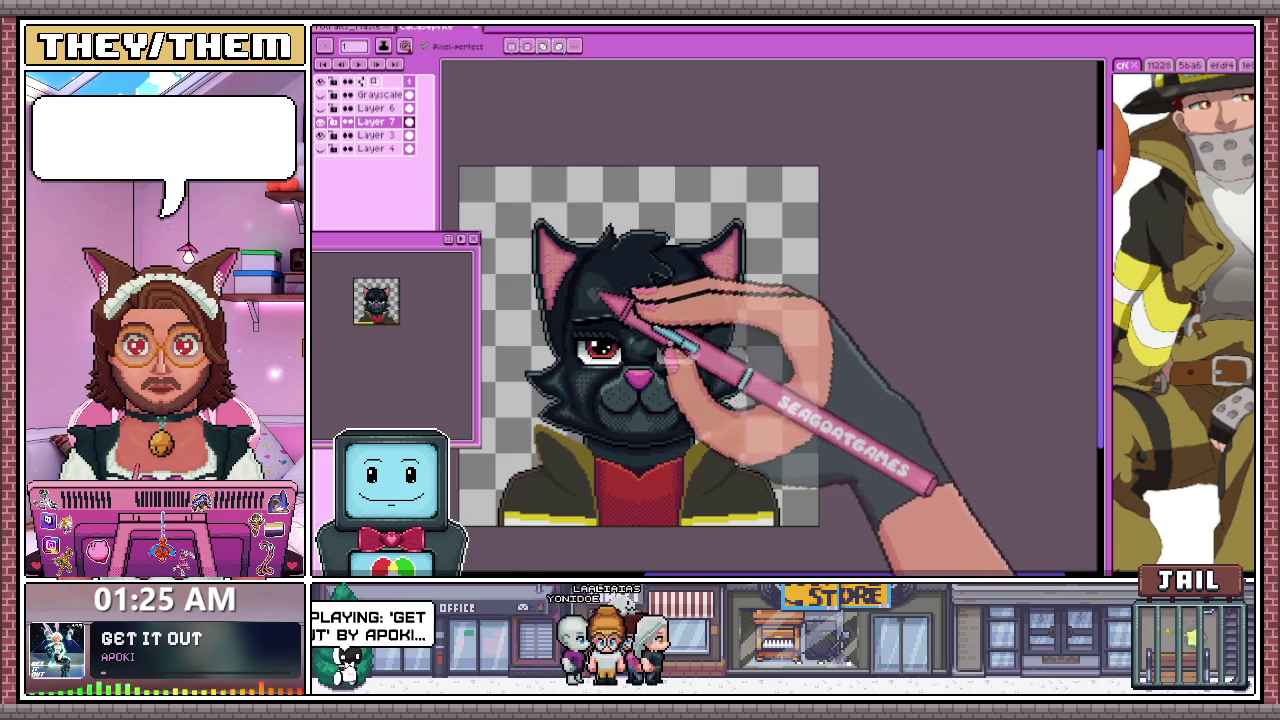
scroll(580, 290, "up", 2)
scroll(600, 230, "down", 1)
scroll(640, 175, "up", 1)
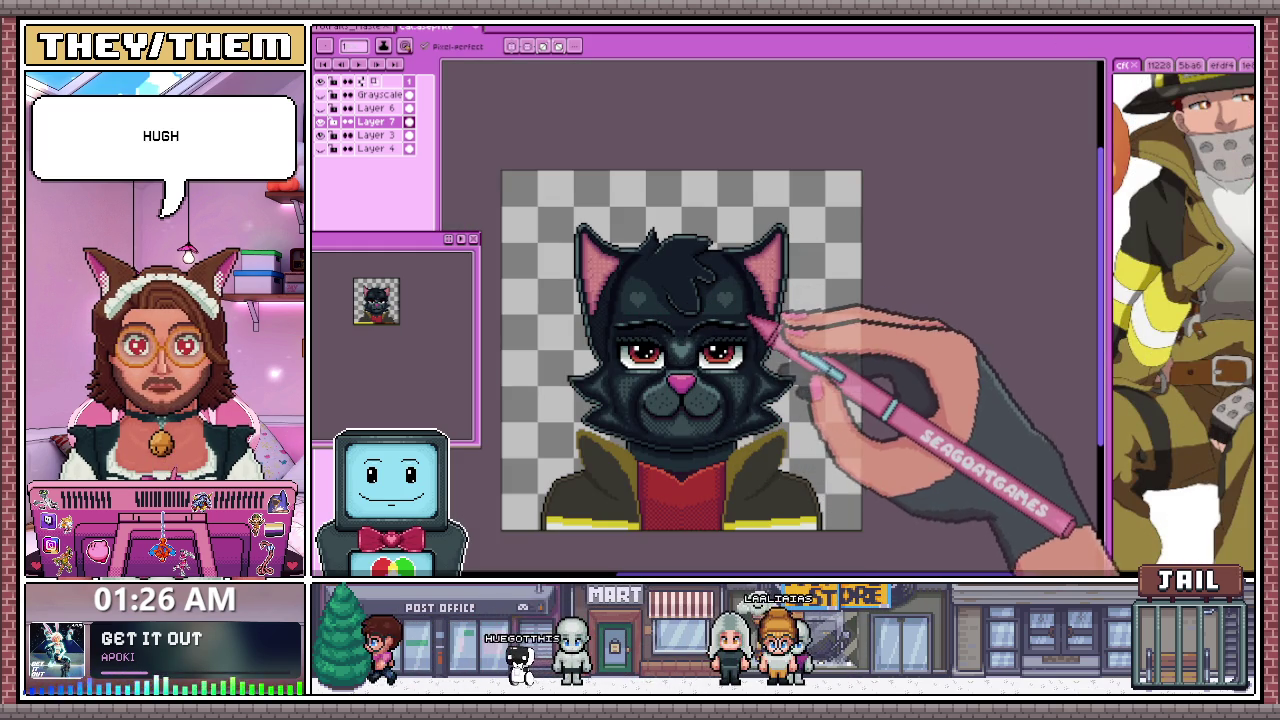
Zoom in on the cat's red eyes to examine the upper eyelid and lash pixels
scroll(670, 349, "up", 1)
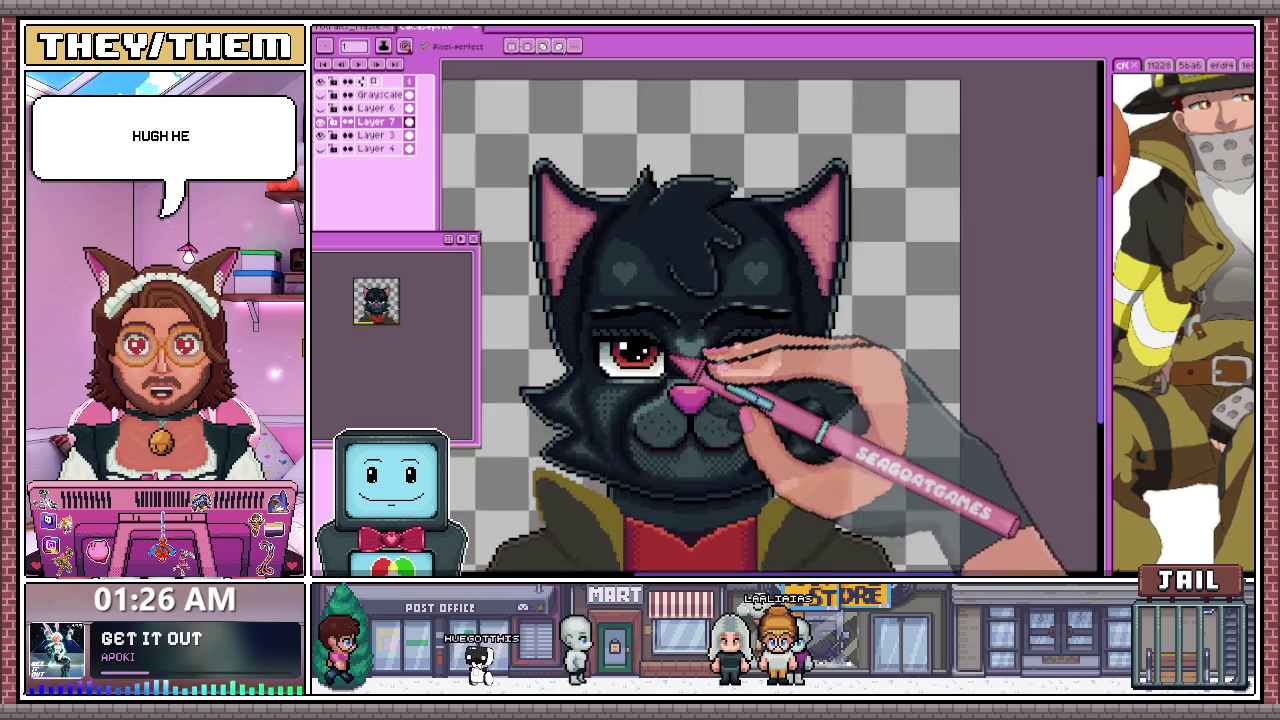
scroll(670, 357, "up", 1)
scroll(670, 357, "up", 1)
scroll(670, 357, "up", 2)
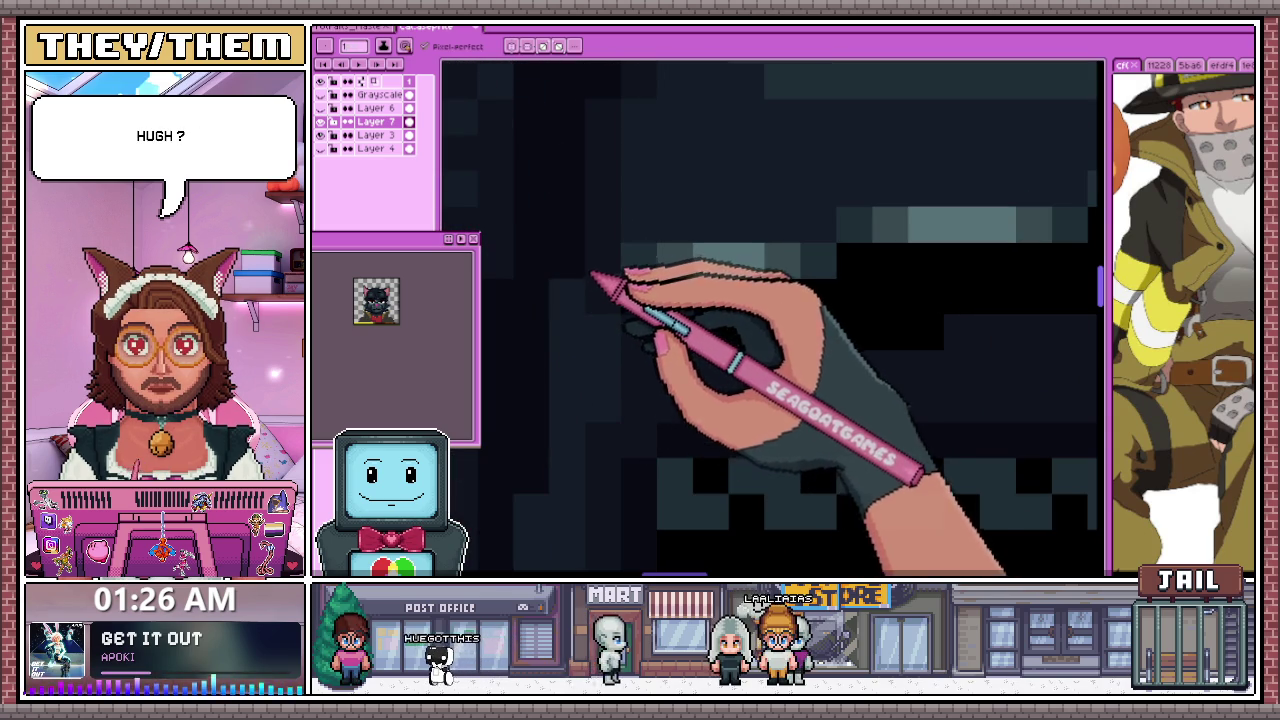
scroll(773, 318, "down", 1)
scroll(773, 318, "down", 2)
scroll(773, 318, "down", 2)
scroll(600, 345, "up", 2)
scroll(590, 330, "up", 2)
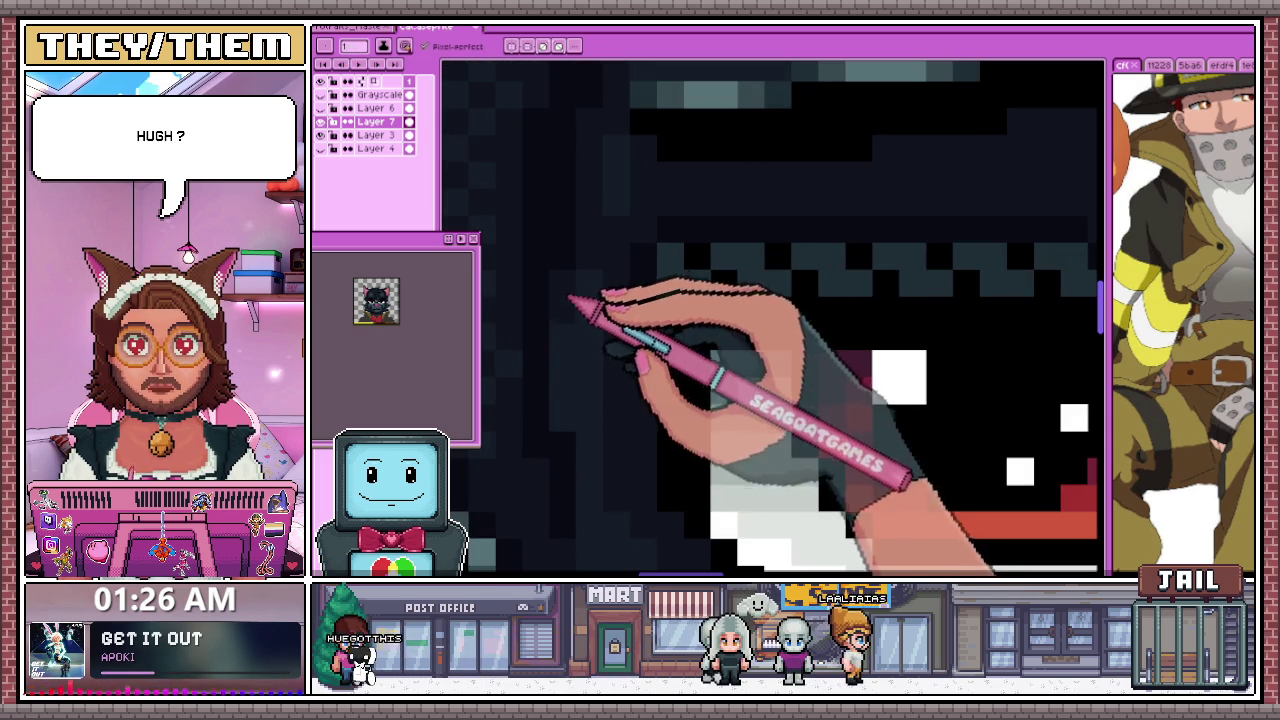
scroll(575, 437, "down", 3)
scroll(600, 271, "down", 1)
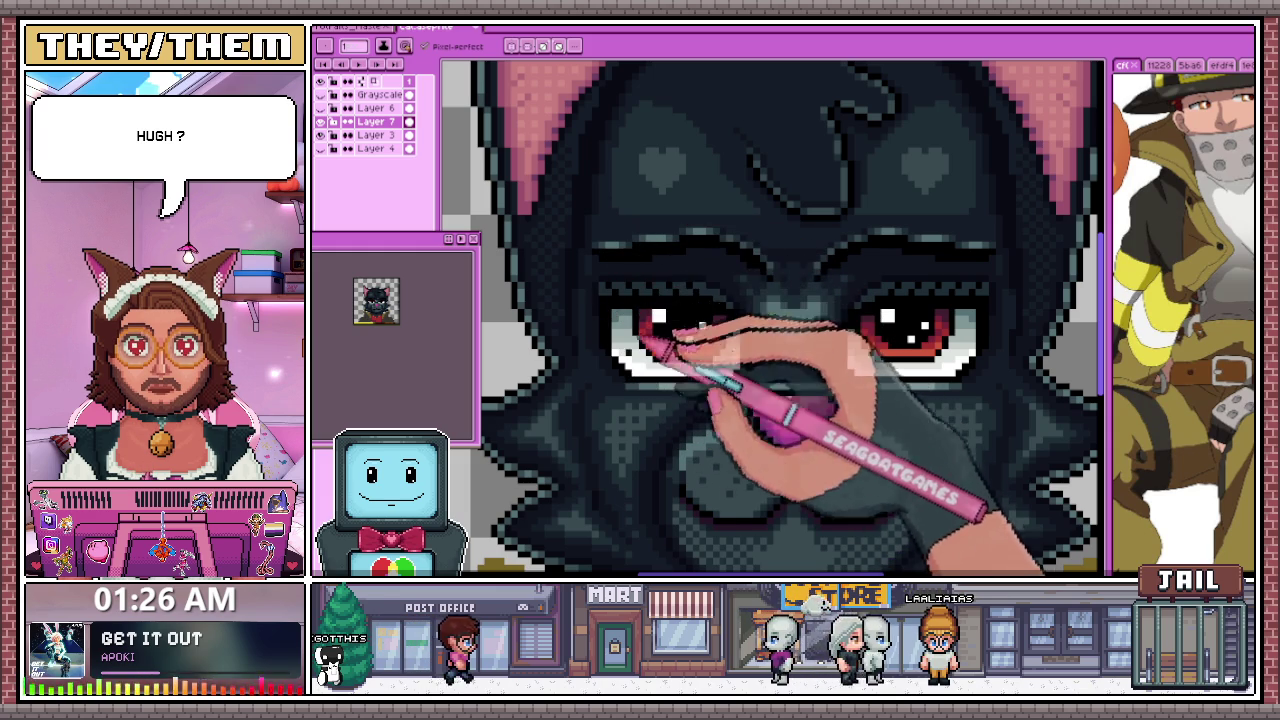
scroll(680, 330, "up", 1)
scroll(680, 330, "up", 1)
scroll(650, 340, "up", 1)
scroll(600, 350, "down", 1)
scroll(608, 300, "down", 2)
scroll(635, 400, "down", 1)
scroll(686, 343, "down", 1)
scroll(600, 325, "up", 3)
scroll(600, 325, "up", 1)
scroll(595, 310, "up", 1)
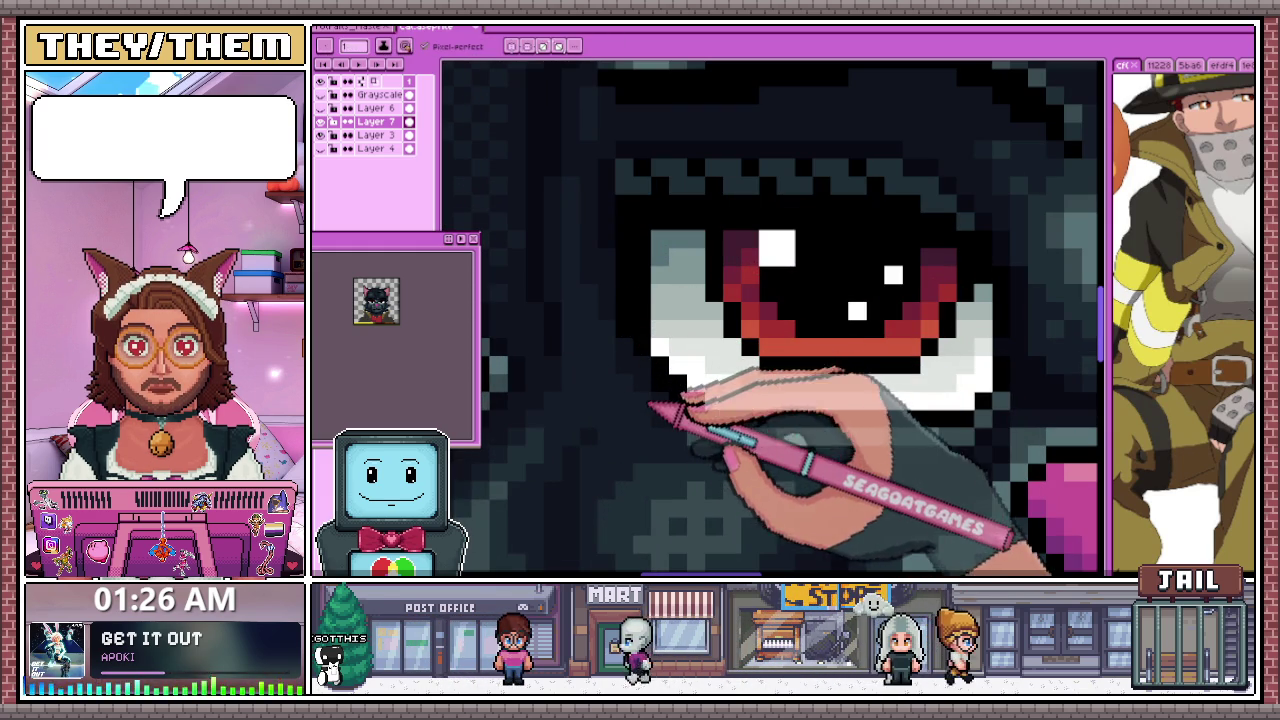
scroll(655, 380, "down", 1)
scroll(660, 385, "down", 1)
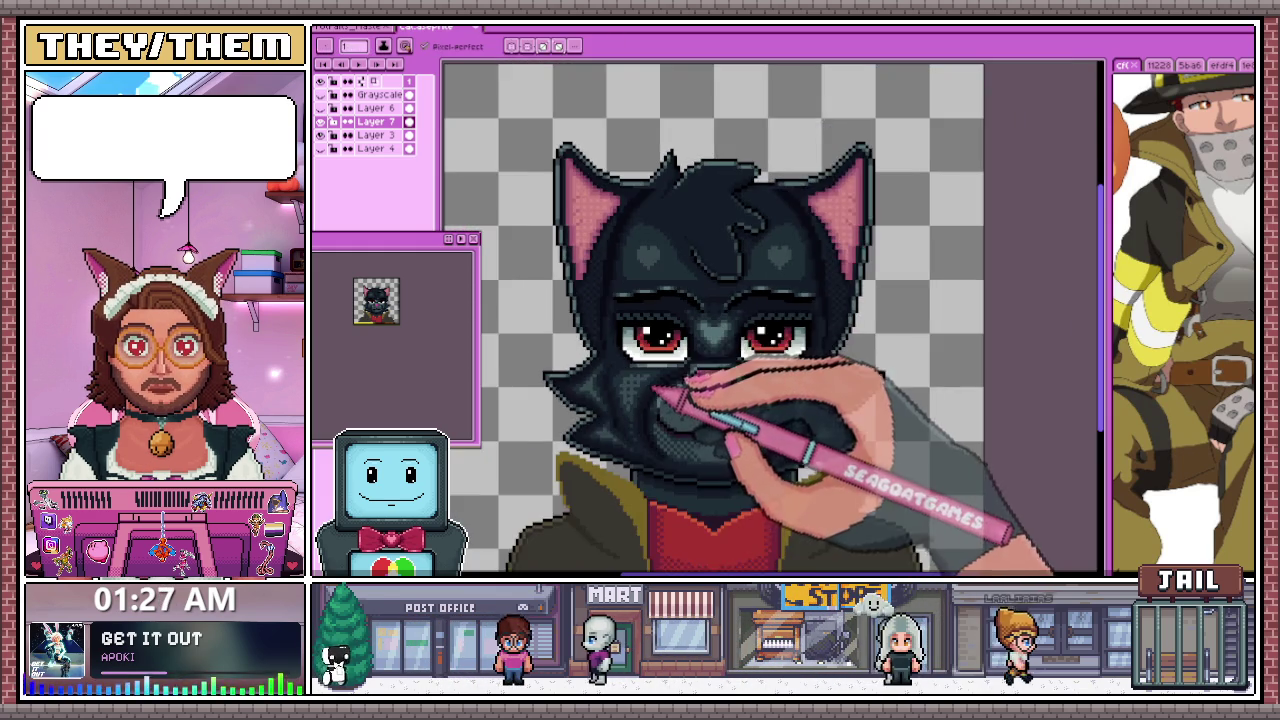
scroll(640, 370, "up", 1)
scroll(640, 370, "up", 1)
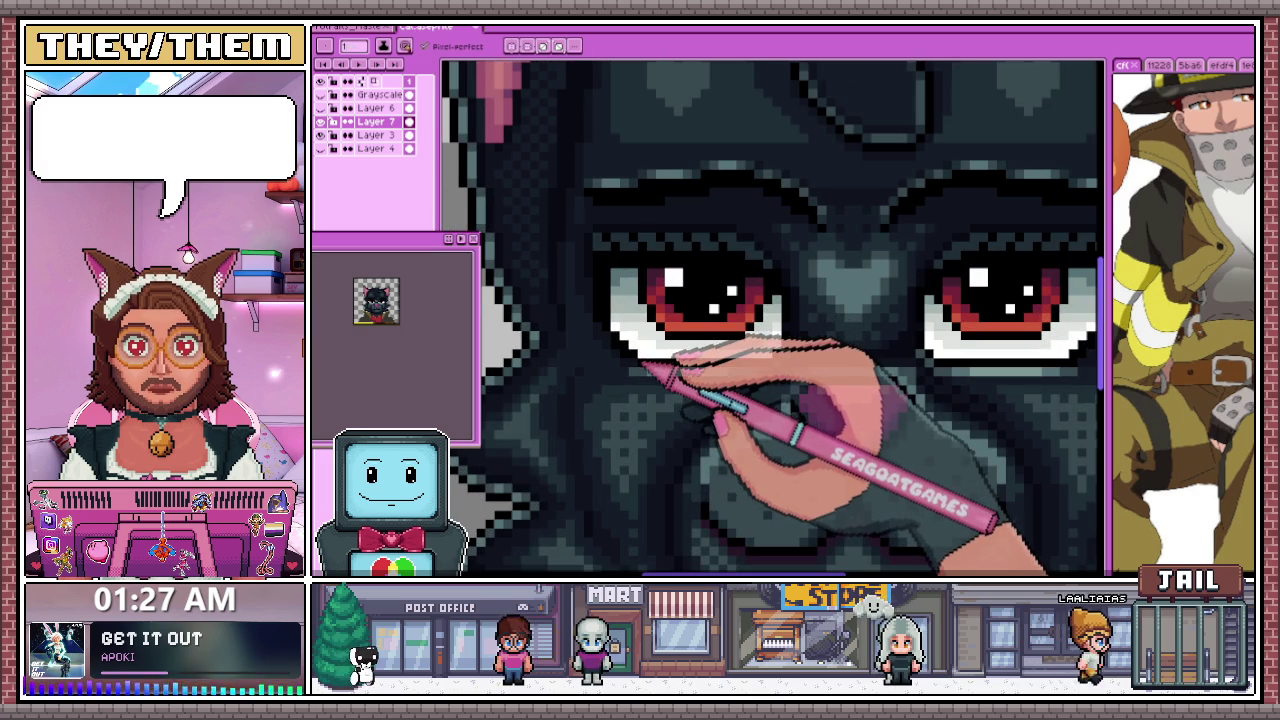
scroll(616, 360, "down", 2)
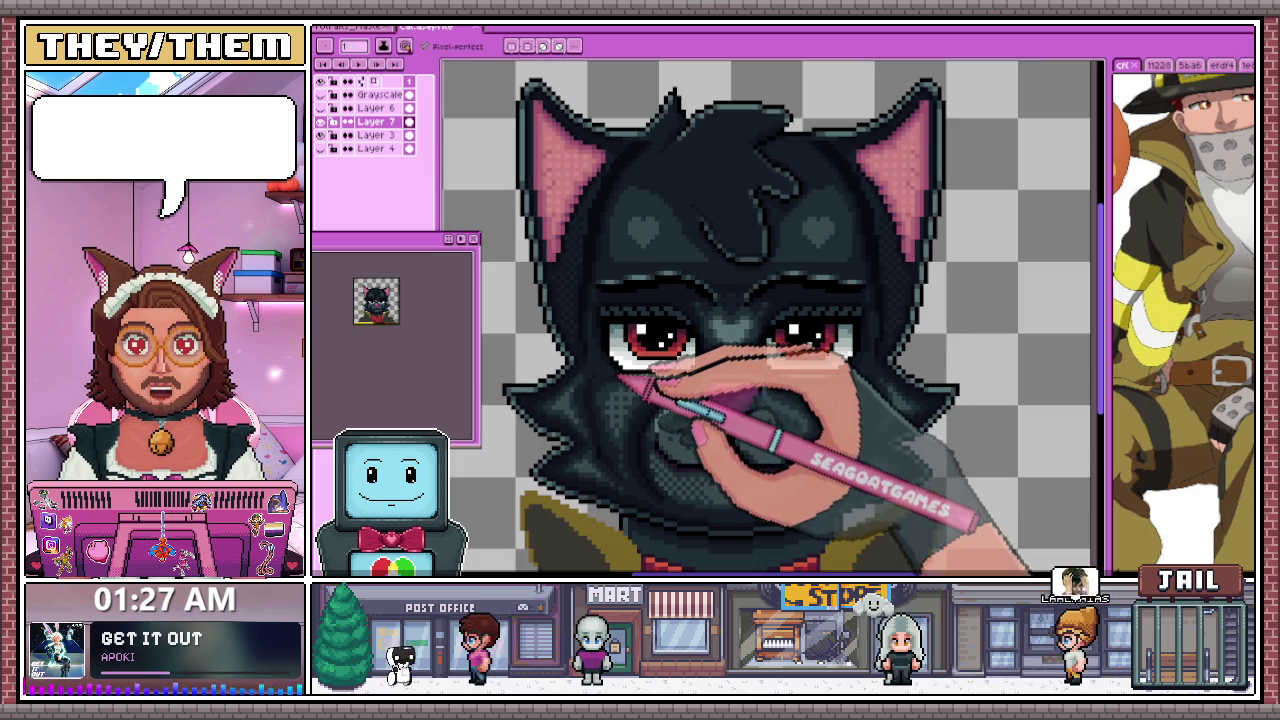
scroll(616, 330, "up", 1)
scroll(616, 272, "up", 1)
scroll(620, 275, "up", 1)
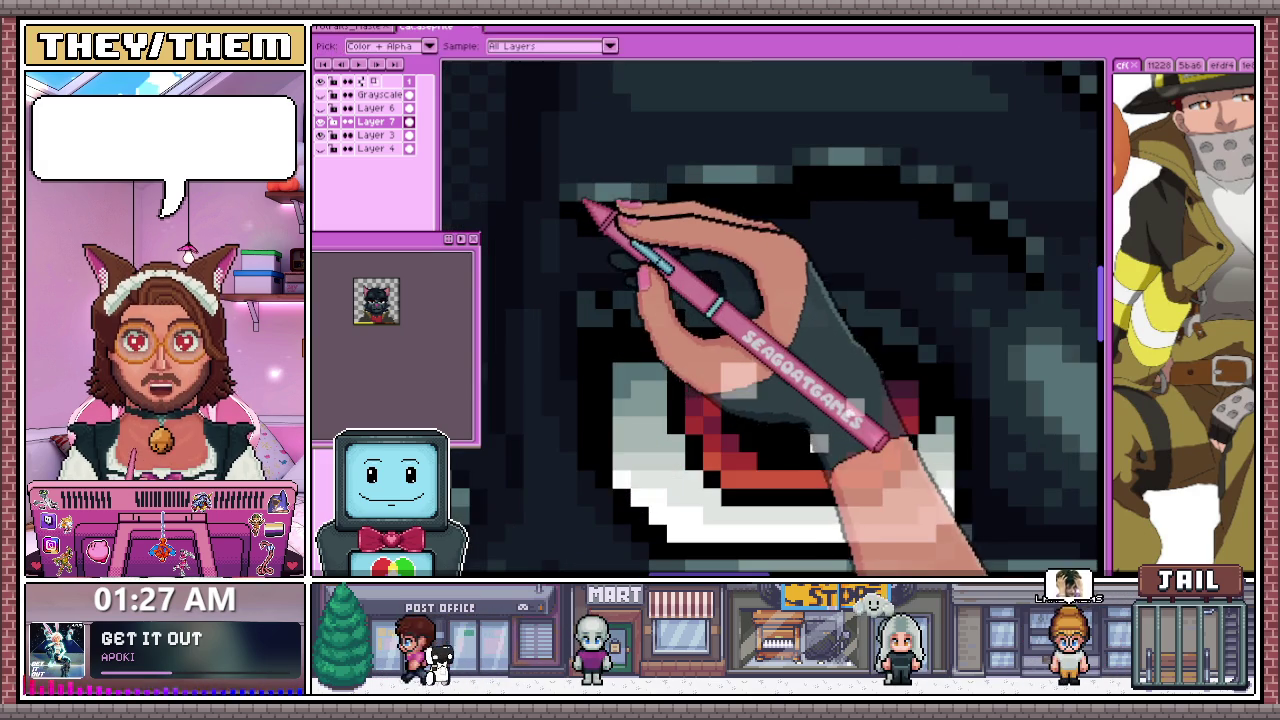
scroll(623, 271, "up", 1)
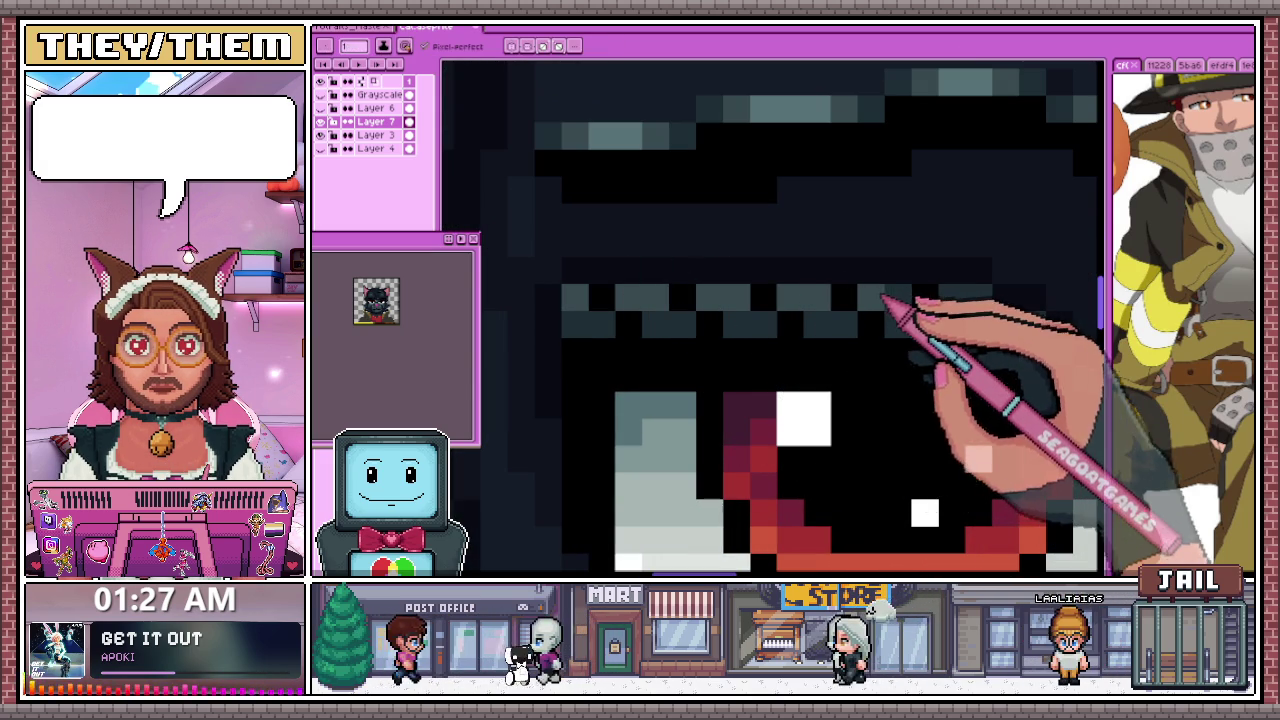
scroll(710, 343, "down", 5)
scroll(706, 343, "down", 3)
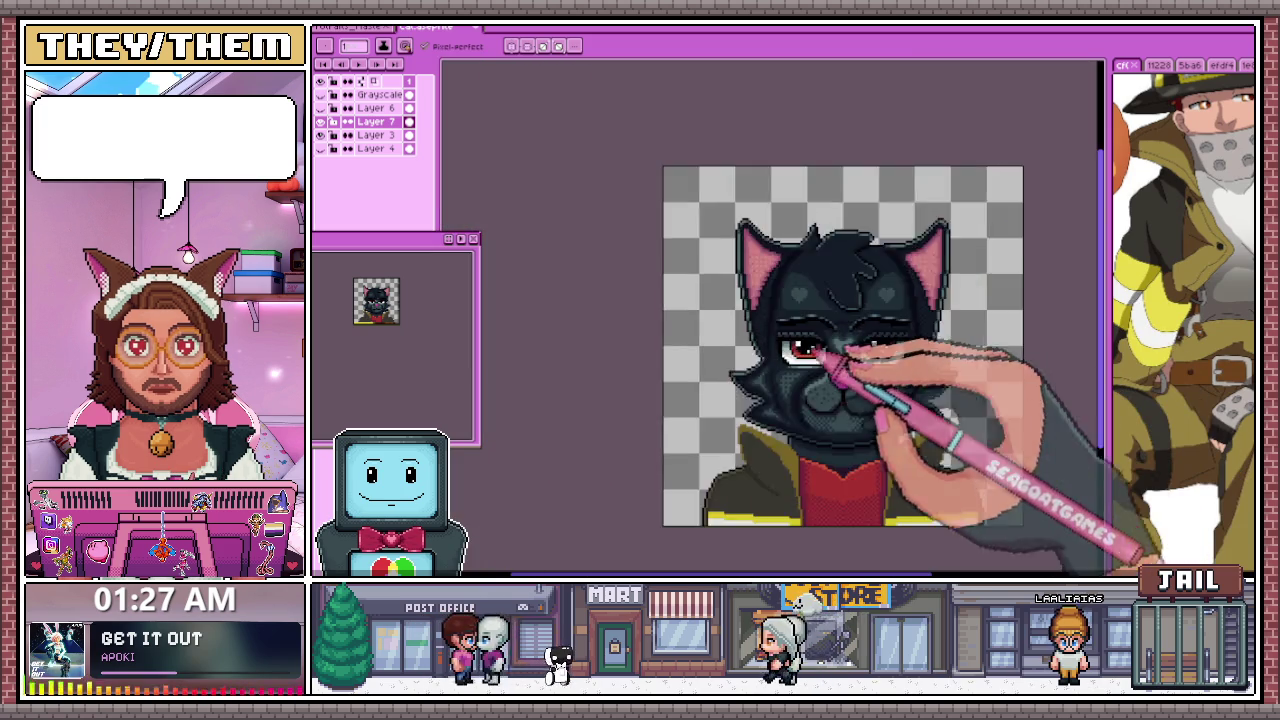
scroll(857, 357, "down", 2)
scroll(906, 374, "up", 4)
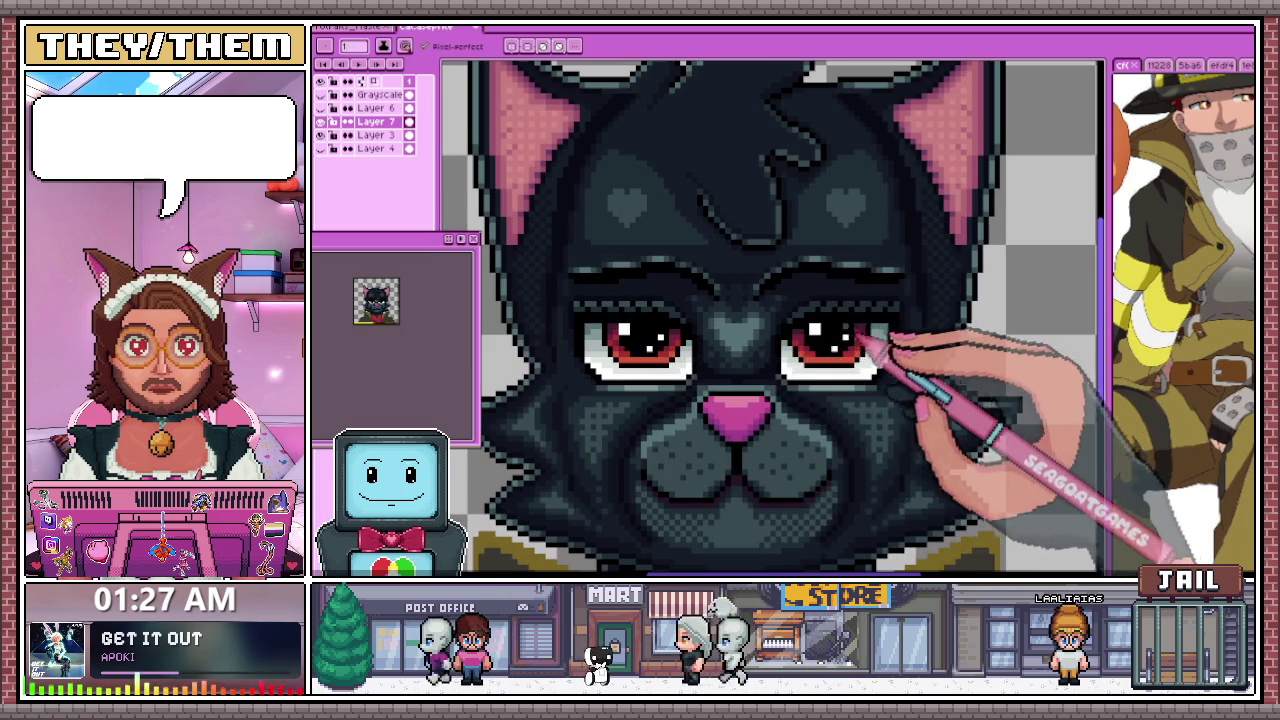
scroll(690, 372, "down", 1)
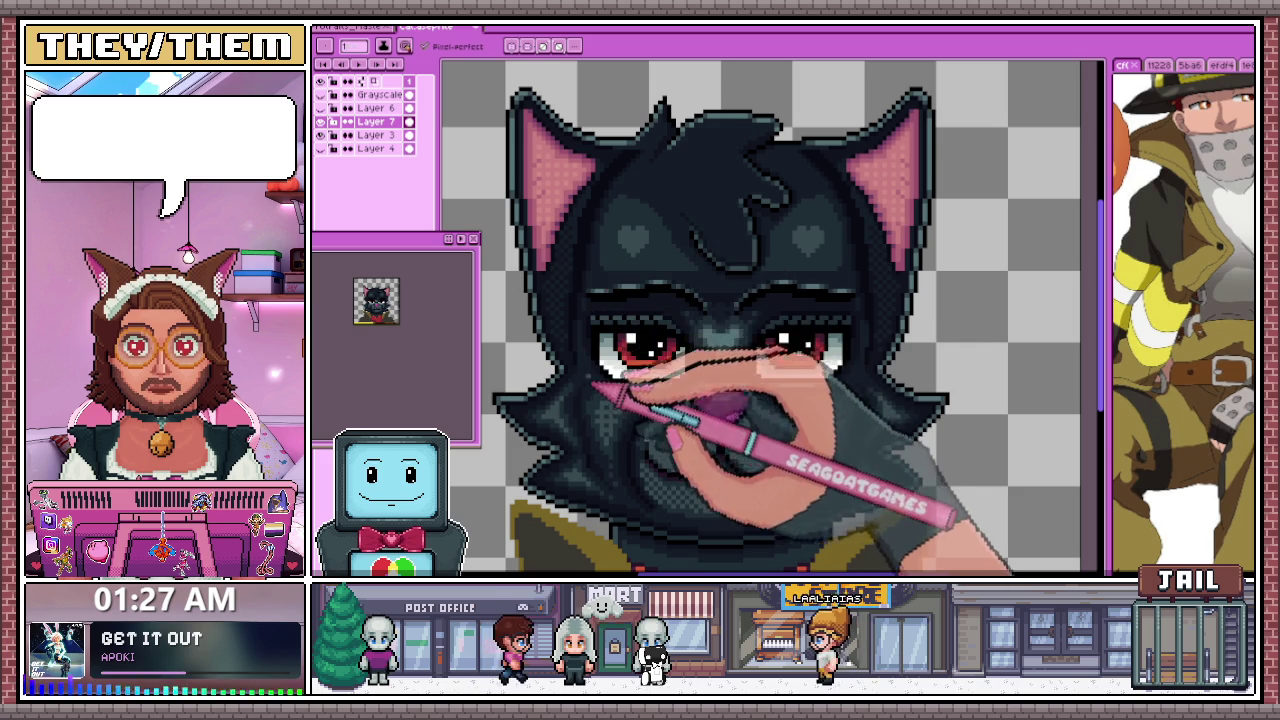
scroll(810, 215, "up", 1)
scroll(728, 254, "up", 1)
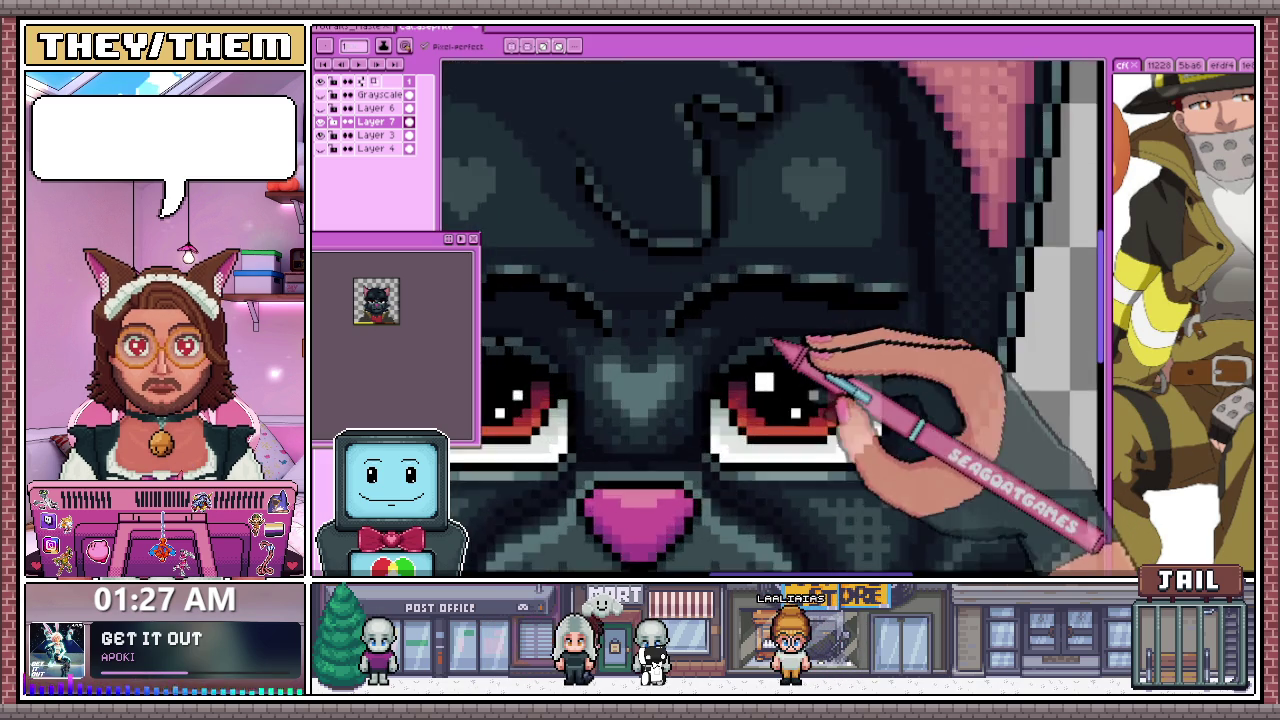
scroll(728, 254, "up", 2)
scroll(818, 326, "down", 2)
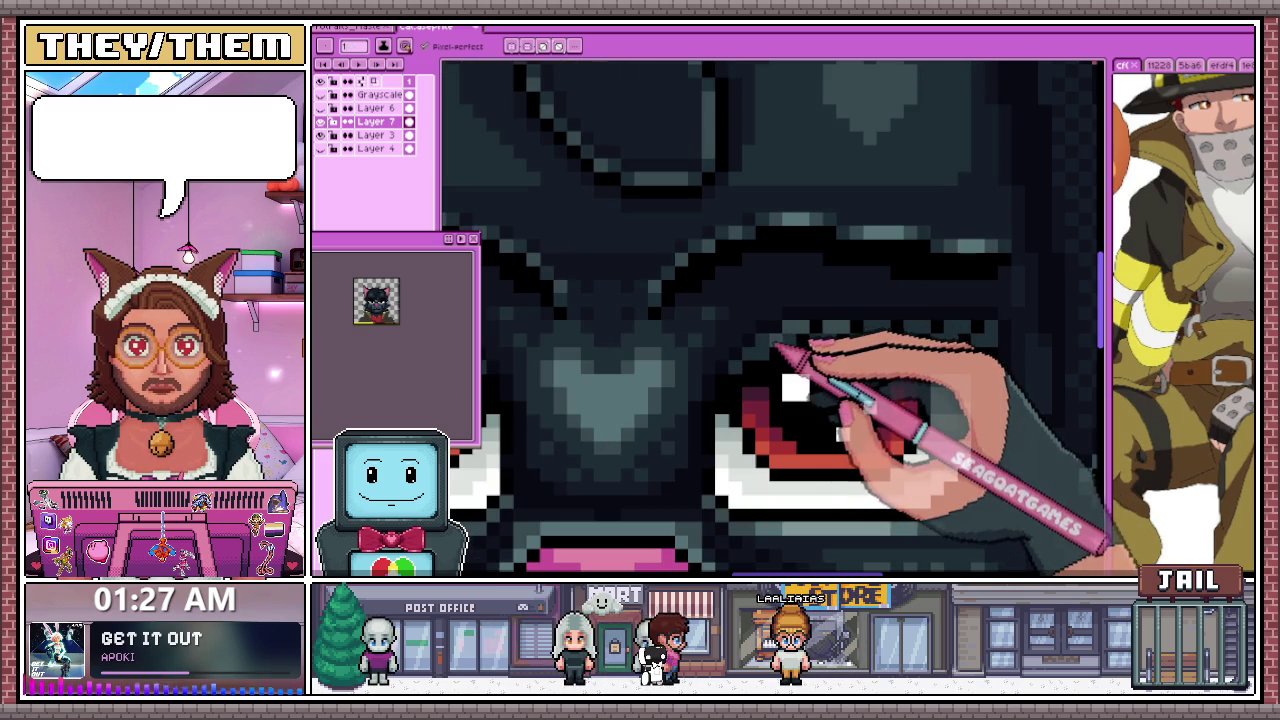
scroll(772, 345, "down", 1)
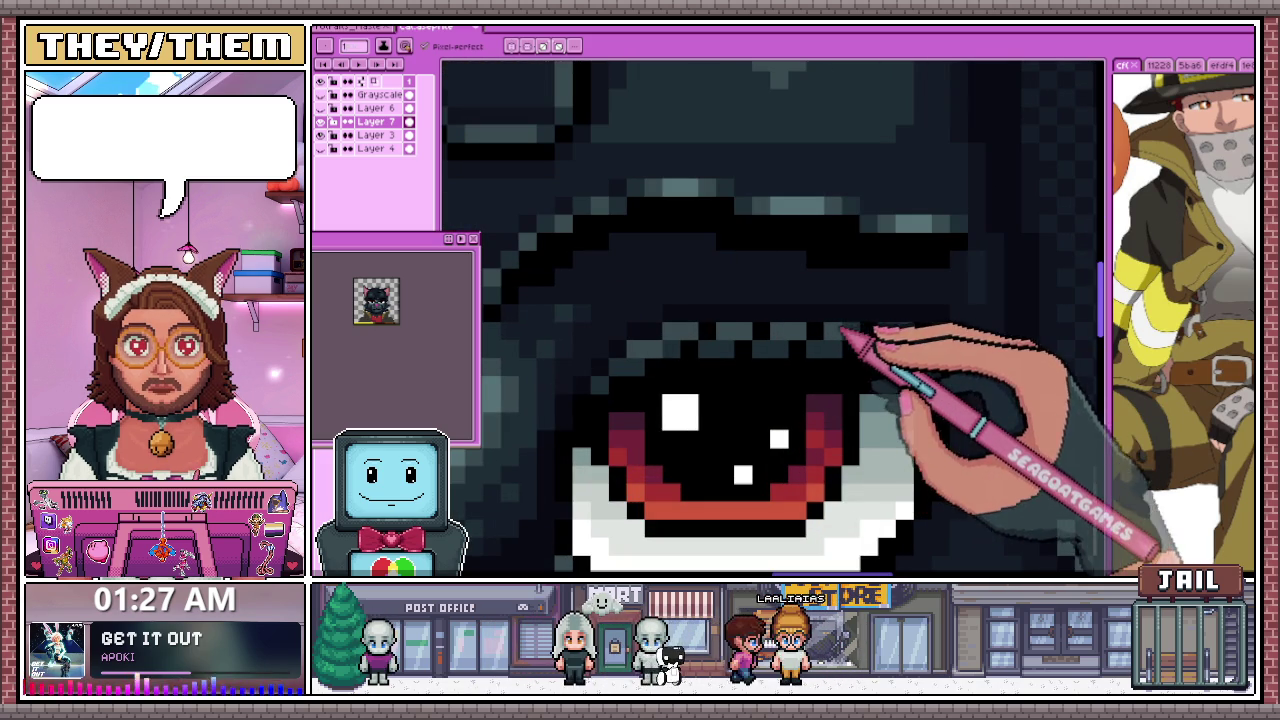
scroll(935, 333, "down", 2)
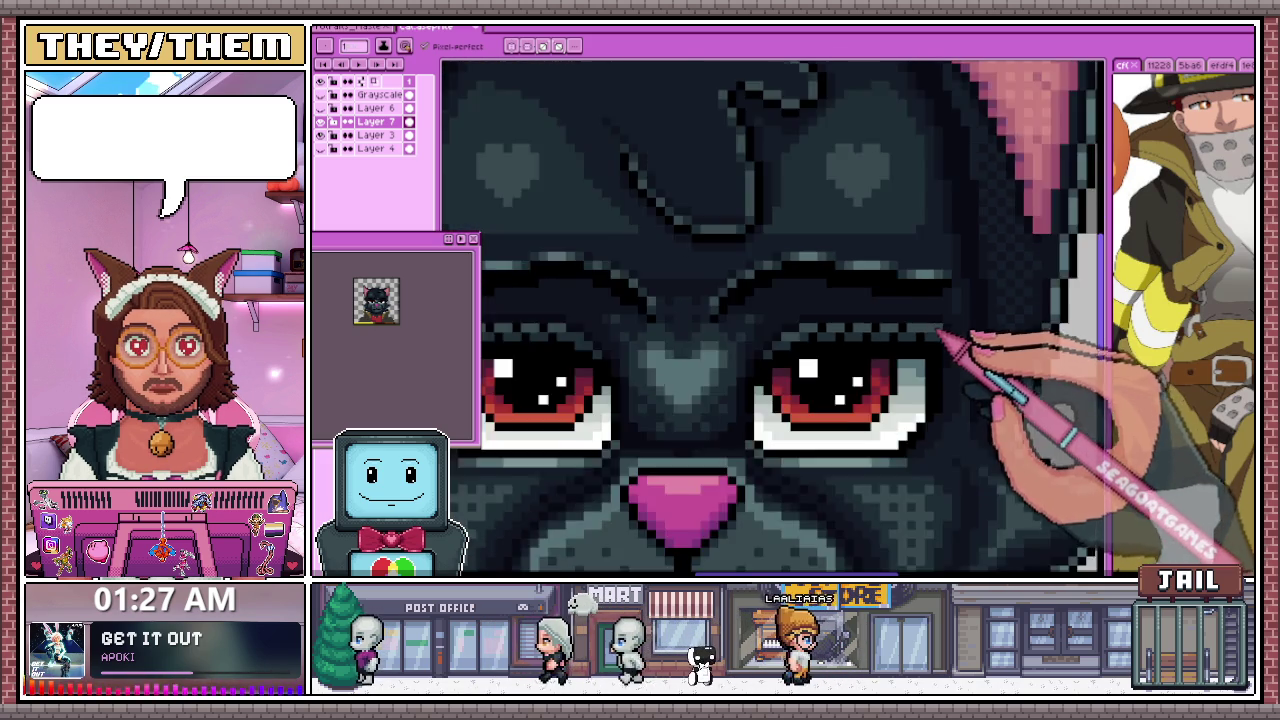
scroll(935, 333, "down", 2)
scroll(823, 349, "up", 1)
scroll(820, 357, "up", 2)
scroll(771, 343, "up", 2)
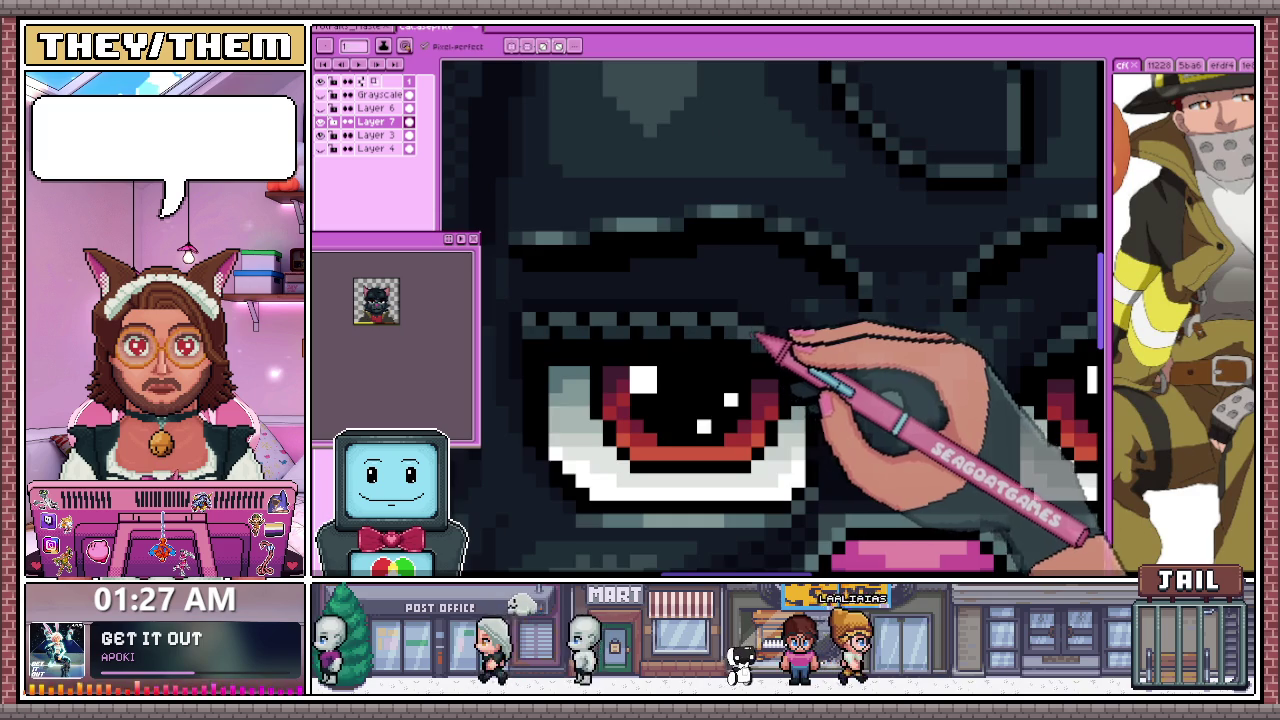
scroll(760, 345, "down", 1)
scroll(775, 355, "down", 1)
scroll(780, 357, "up", 1)
scroll(785, 358, "down", 1)
scroll(790, 360, "down", 1)
scroll(787, 362, "down", 1)
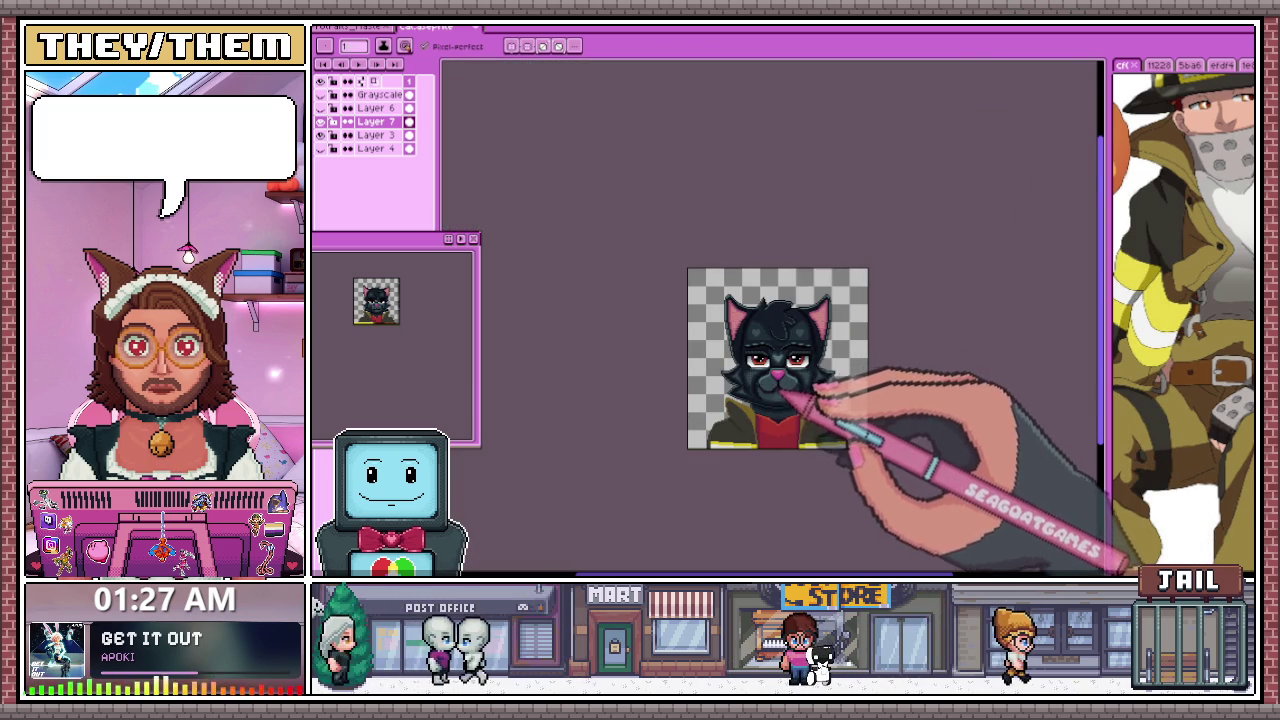
scroll(770, 360, "up", 2)
scroll(766, 300, "up", 2)
scroll(790, 300, "up", 1)
Sample a colour from the eye artwork and redraw the dotted lash pixels along the upper lids
key("alt")
scroll(810, 316, "down", 1)
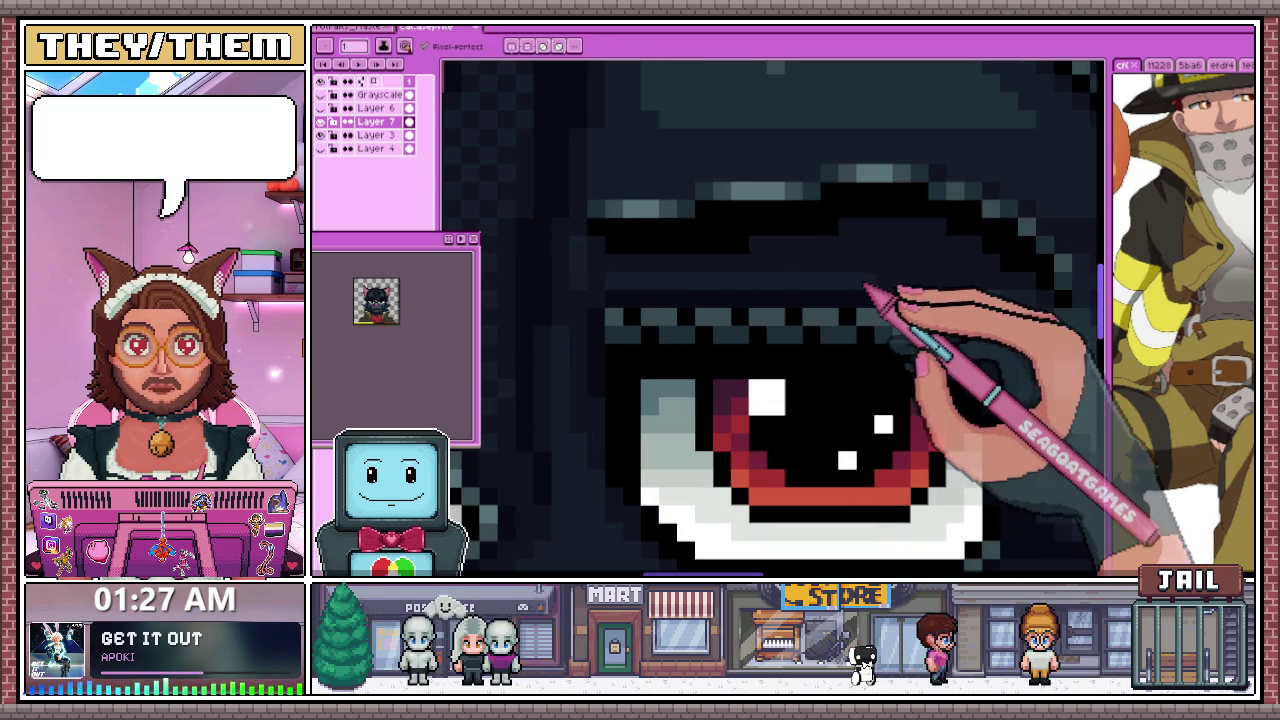
scroll(920, 306, "down", 1)
scroll(905, 325, "up", 2)
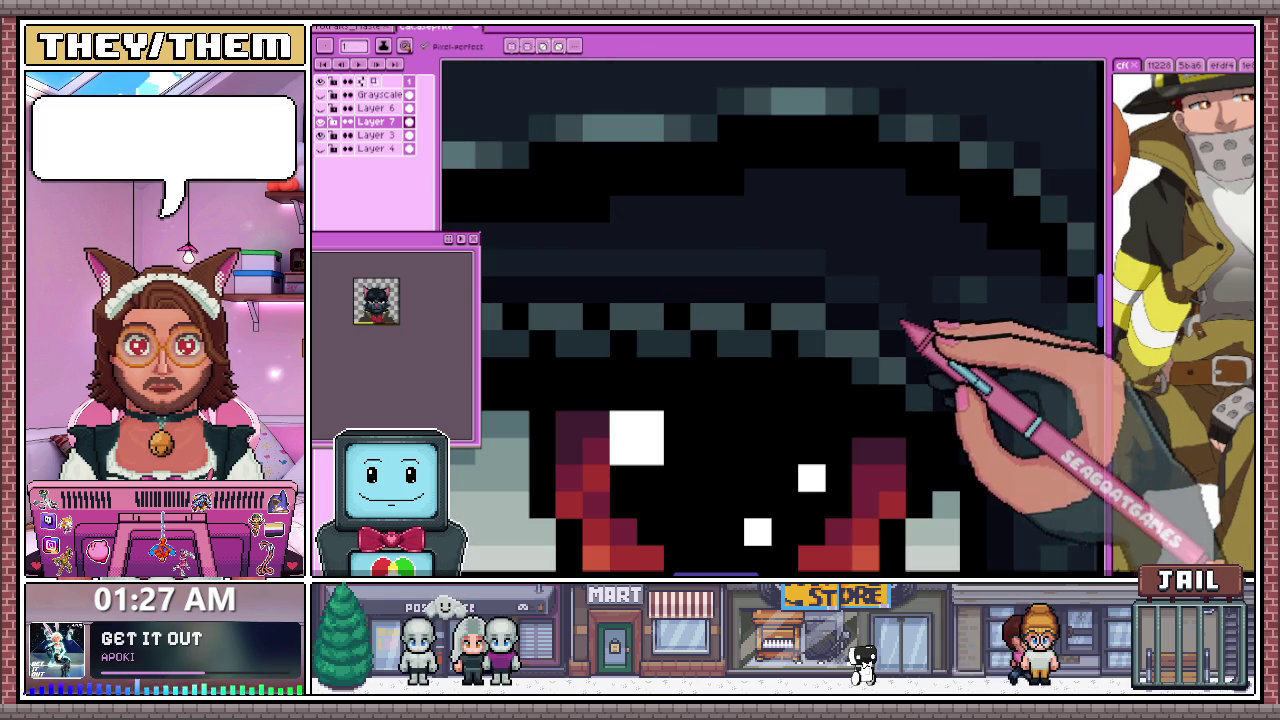
scroll(940, 366, "down", 2)
scroll(600, 370, "down", 2)
scroll(760, 250, "up", 1)
scroll(727, 355, "up", 2)
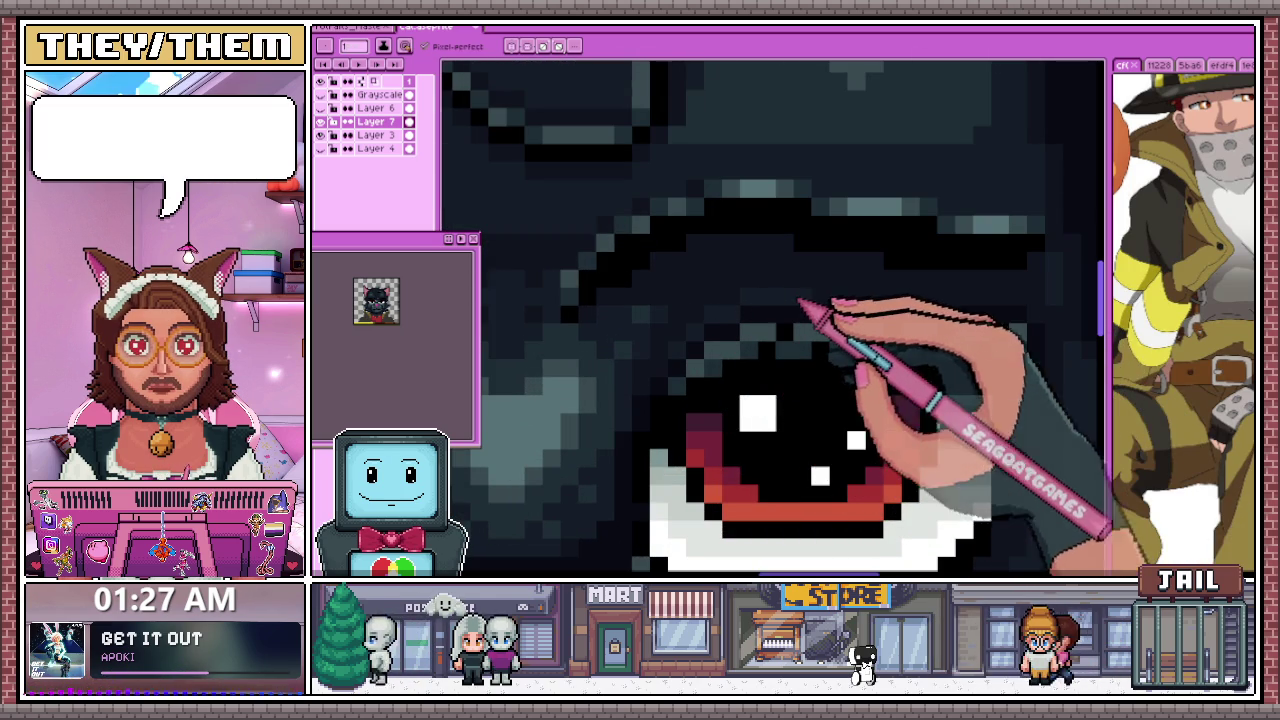
scroll(857, 371, "down", 1)
scroll(980, 280, "down", 1)
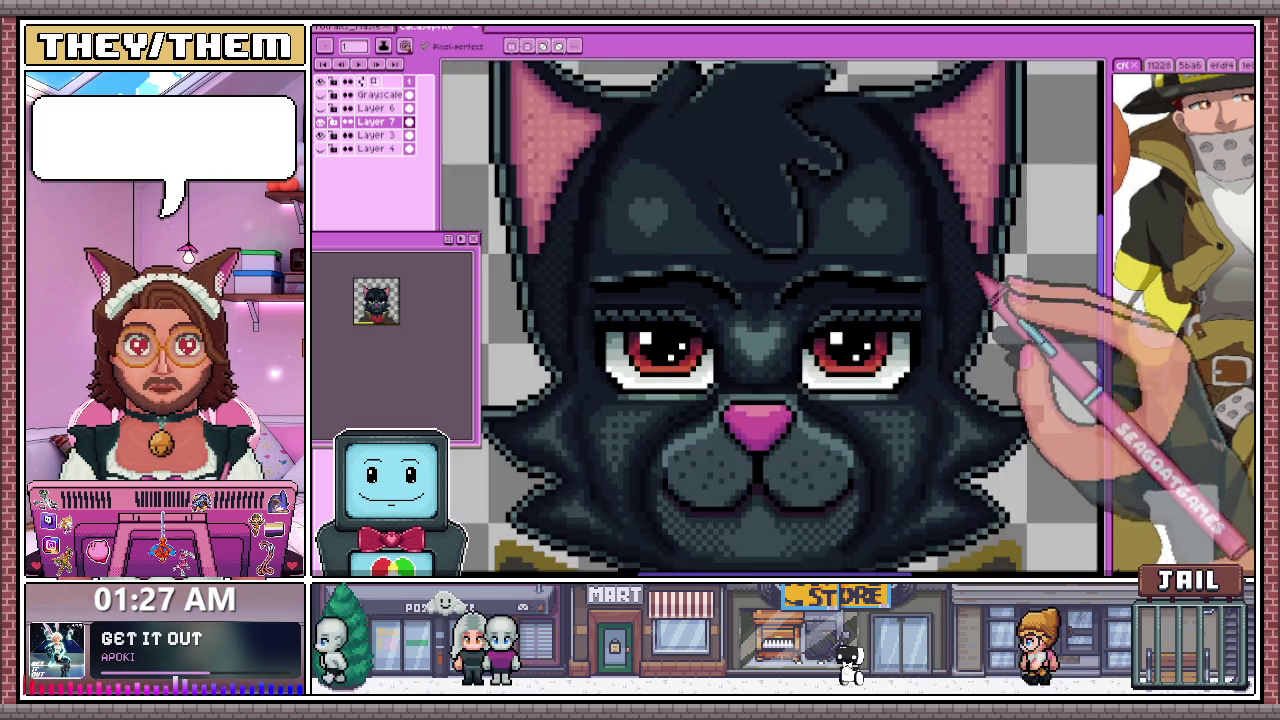
scroll(985, 282, "down", 3)
scroll(900, 410, "up", 1)
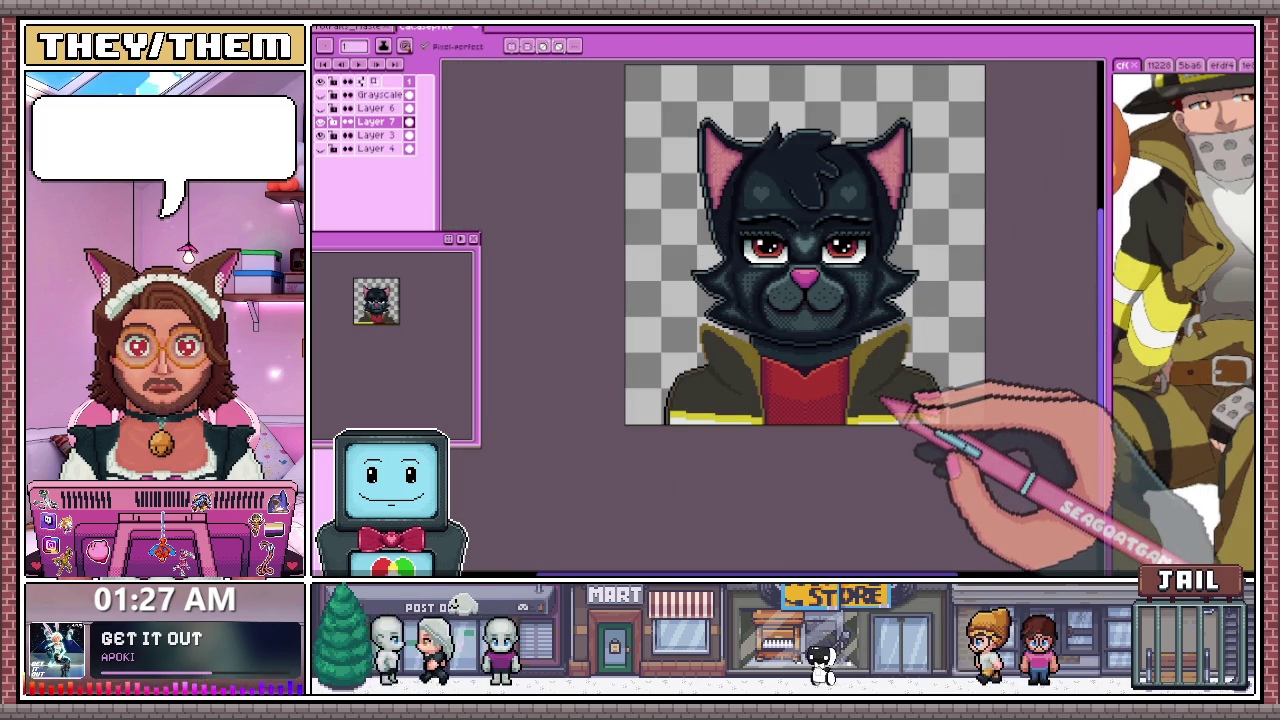
Zoom into the muzzle and sample a shade from the cat's mouth area
scroll(790, 365, "up", 3)
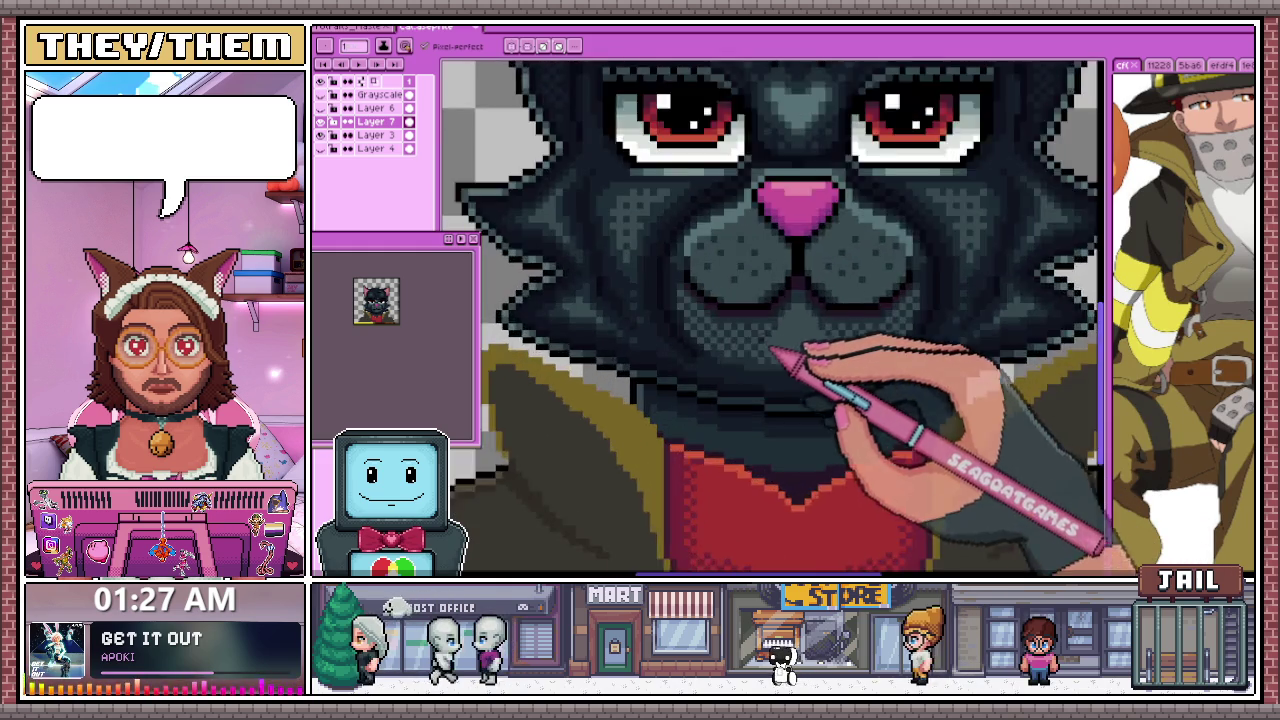
scroll(775, 352, "up", 1)
scroll(665, 275, "down", 2)
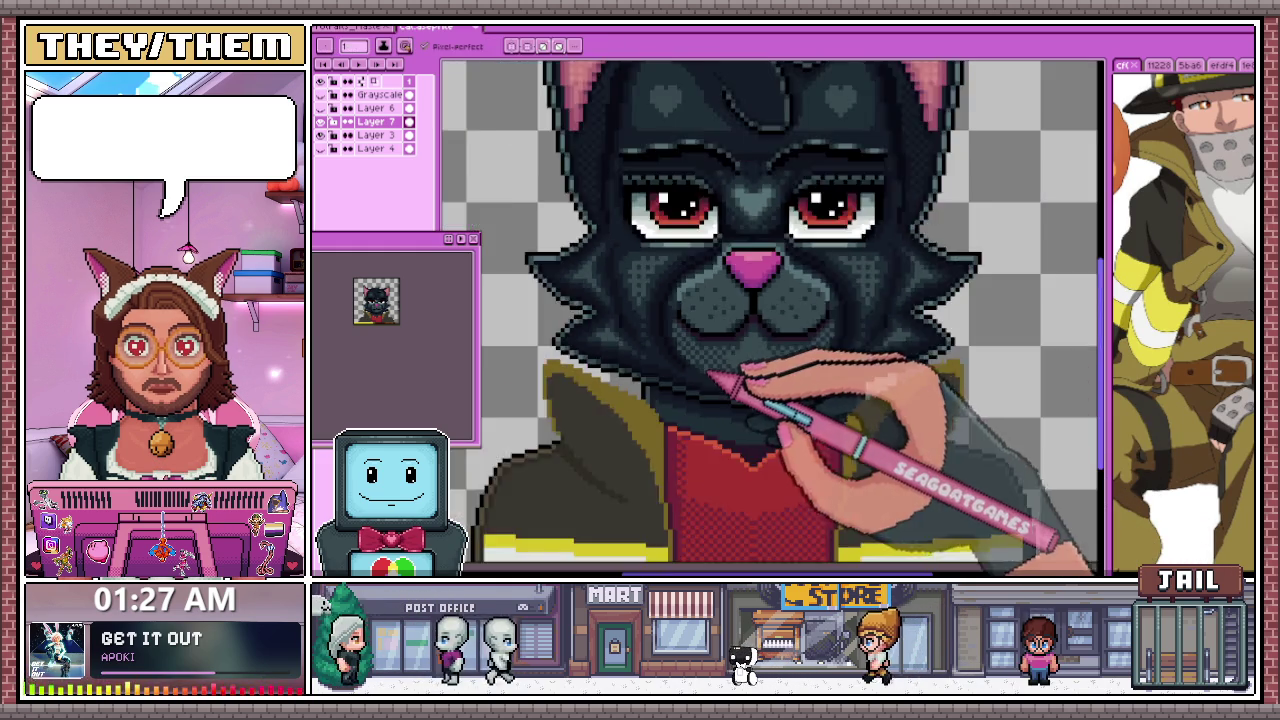
scroll(712, 375, "down", 2)
scroll(766, 366, "down", 1)
scroll(723, 366, "up", 2)
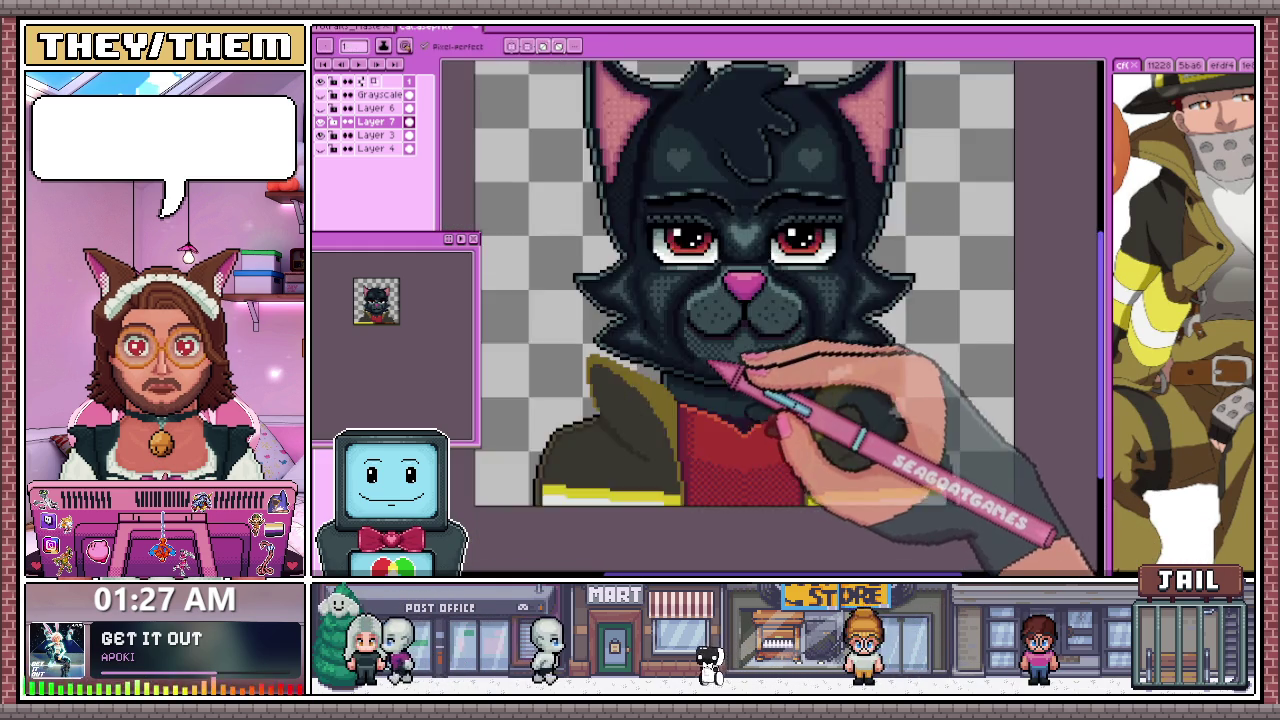
scroll(714, 366, "up", 2)
scroll(708, 378, "up", 1)
key("alt")
Repaint the dotted muzzle and mouth pixels below the pink nose with the Pencil
left_click(722, 377, "alt")
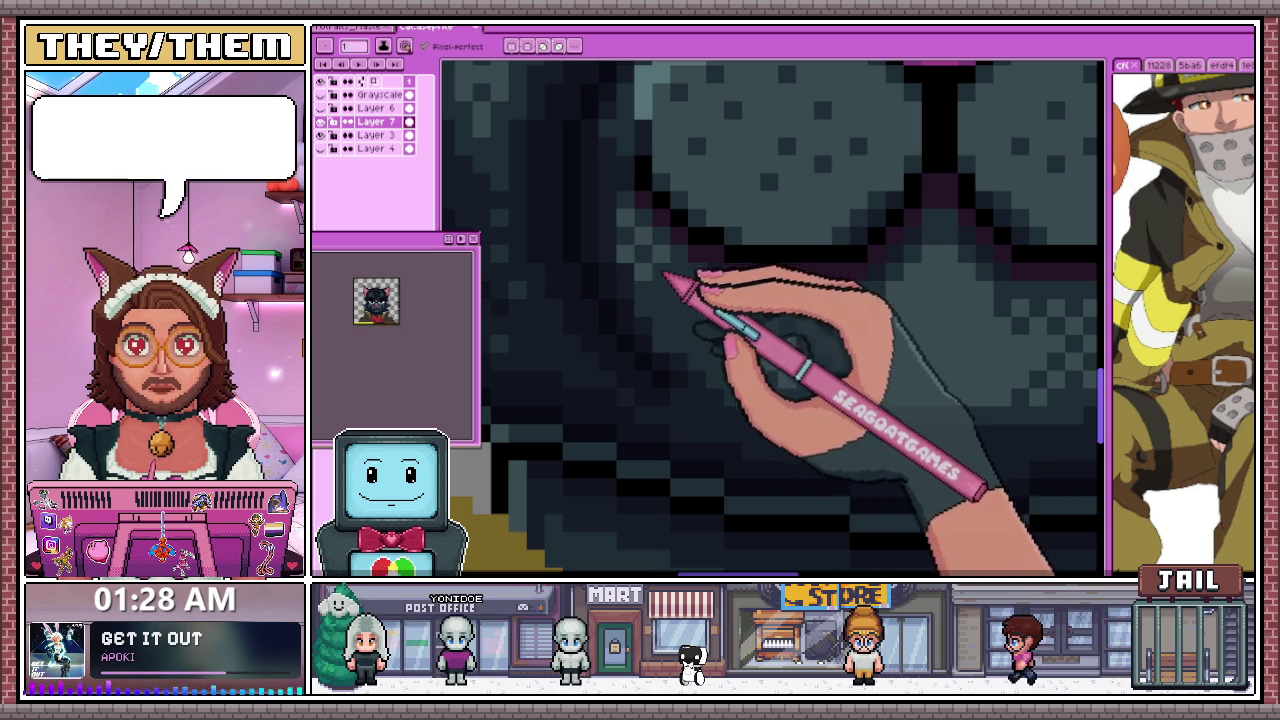
scroll(651, 257, "down", 2)
scroll(708, 294, "down", 2)
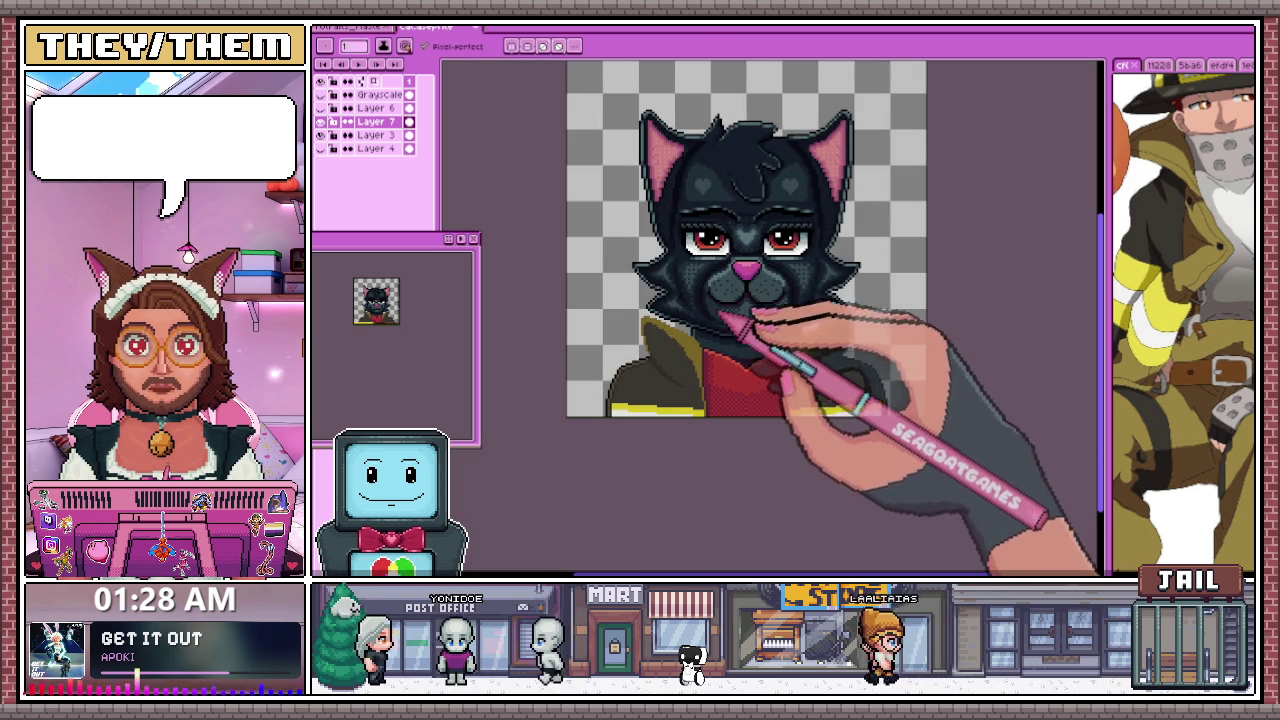
scroll(715, 305, "up", 4)
scroll(718, 305, "up", 3)
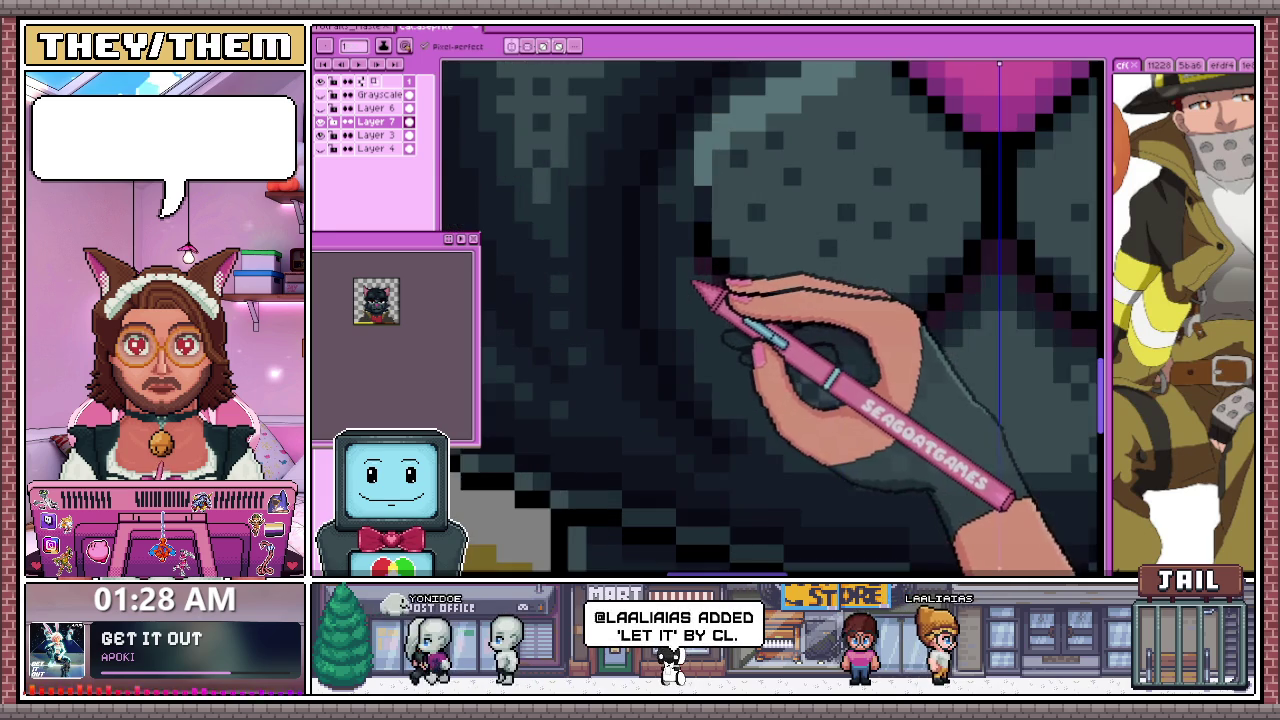
scroll(737, 337, "down", 4)
scroll(820, 323, "up", 2)
scroll(665, 335, "up", 2)
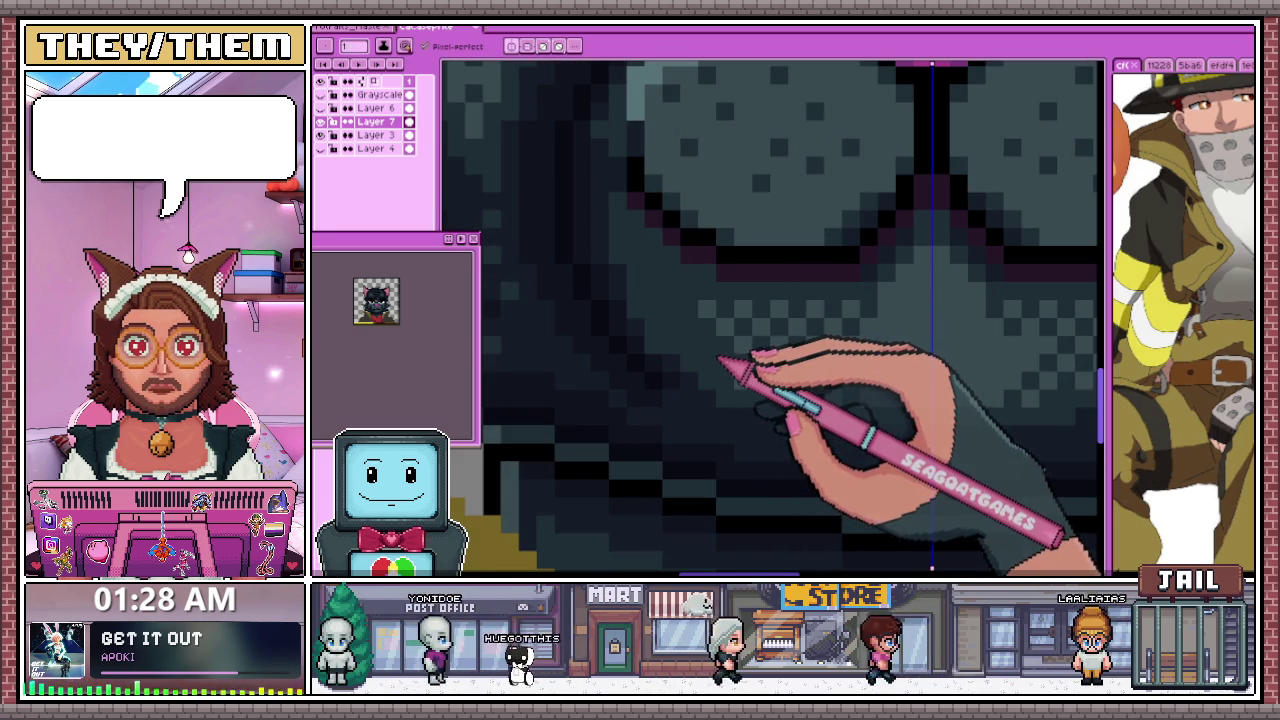
scroll(722, 359, "down", 3)
scroll(724, 345, "up", 3)
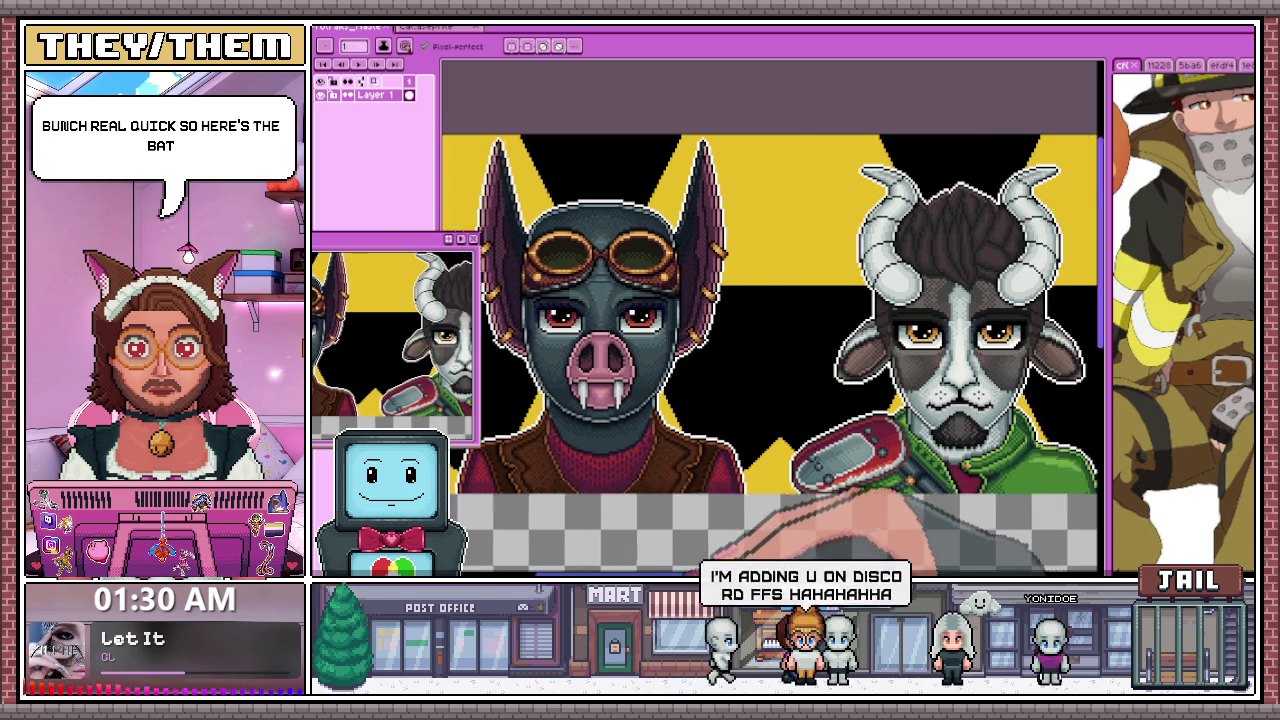
Pan the canvas left so the goat portrait is centred in view
left_click_drag(900, 300, 640, 300)
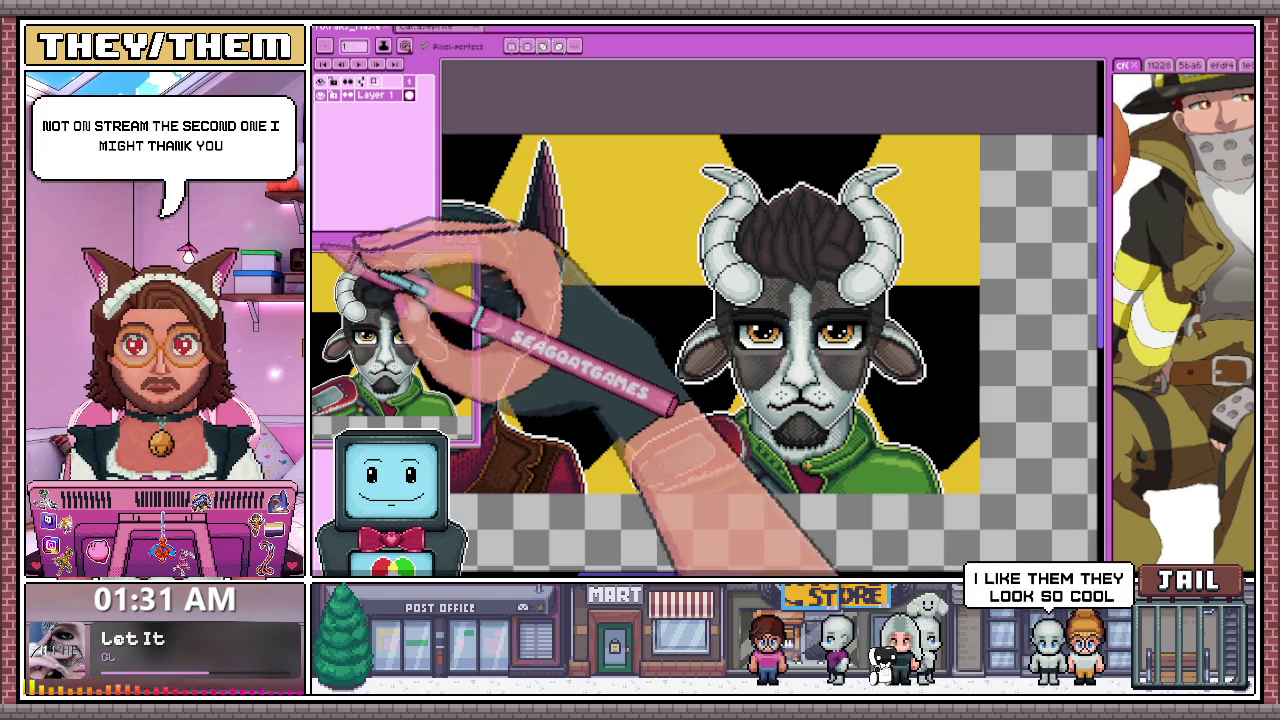
Switch to the black cat portrait file and zoom in on it
left_click(440, 27)
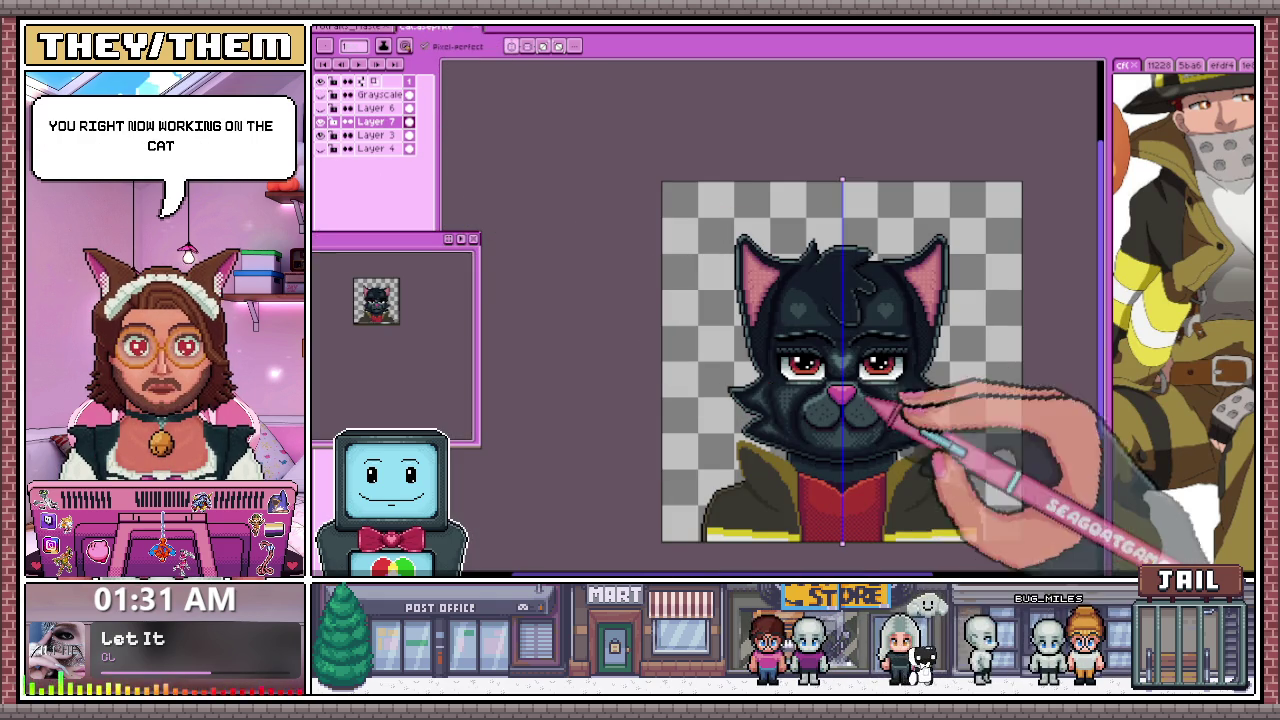
scroll(930, 500, "up", 1)
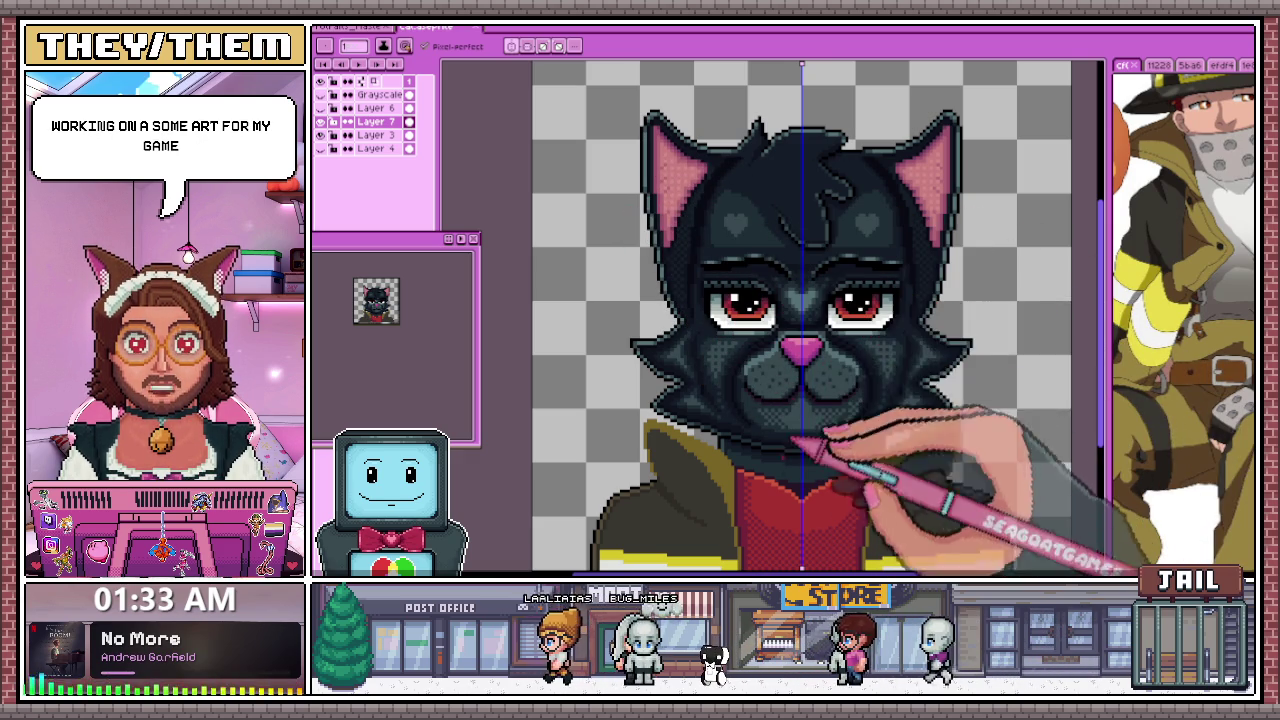
Zoom in on the left collar and draw a dark-and-gold dotted line along its gold trim
scroll(747, 459, "up", 2)
scroll(747, 459, "up", 2)
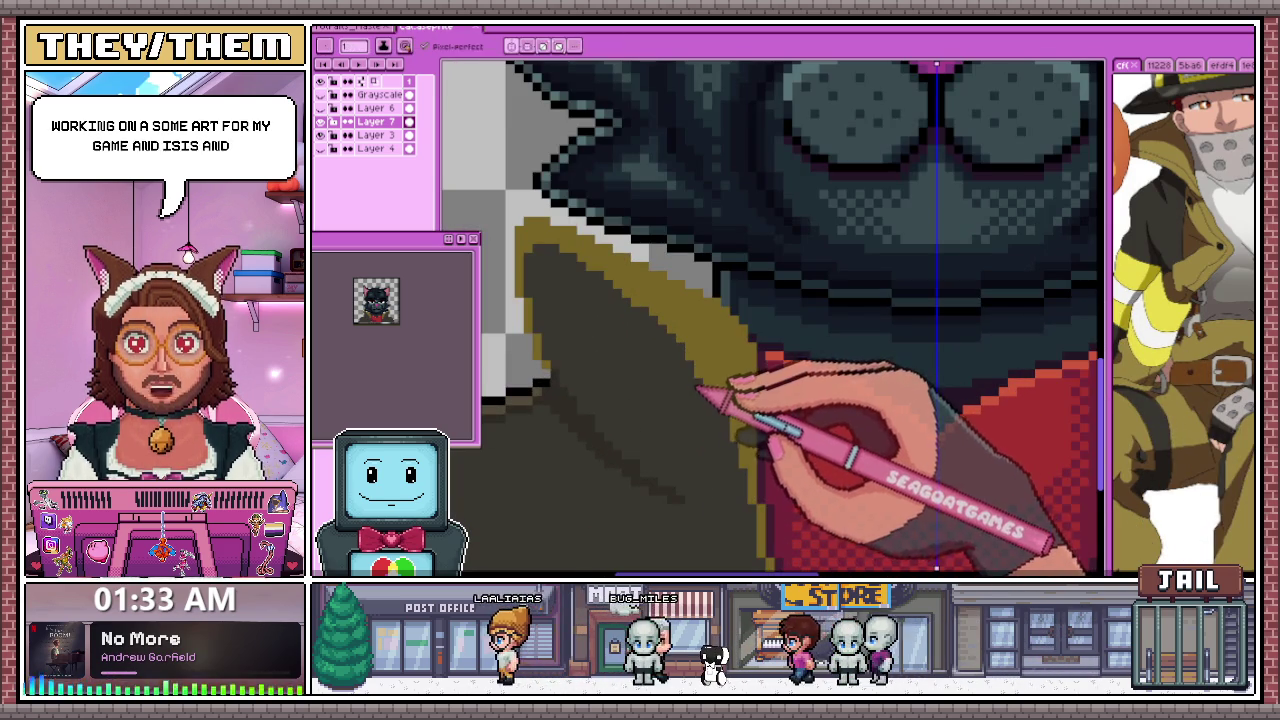
scroll(700, 402, "up", 2)
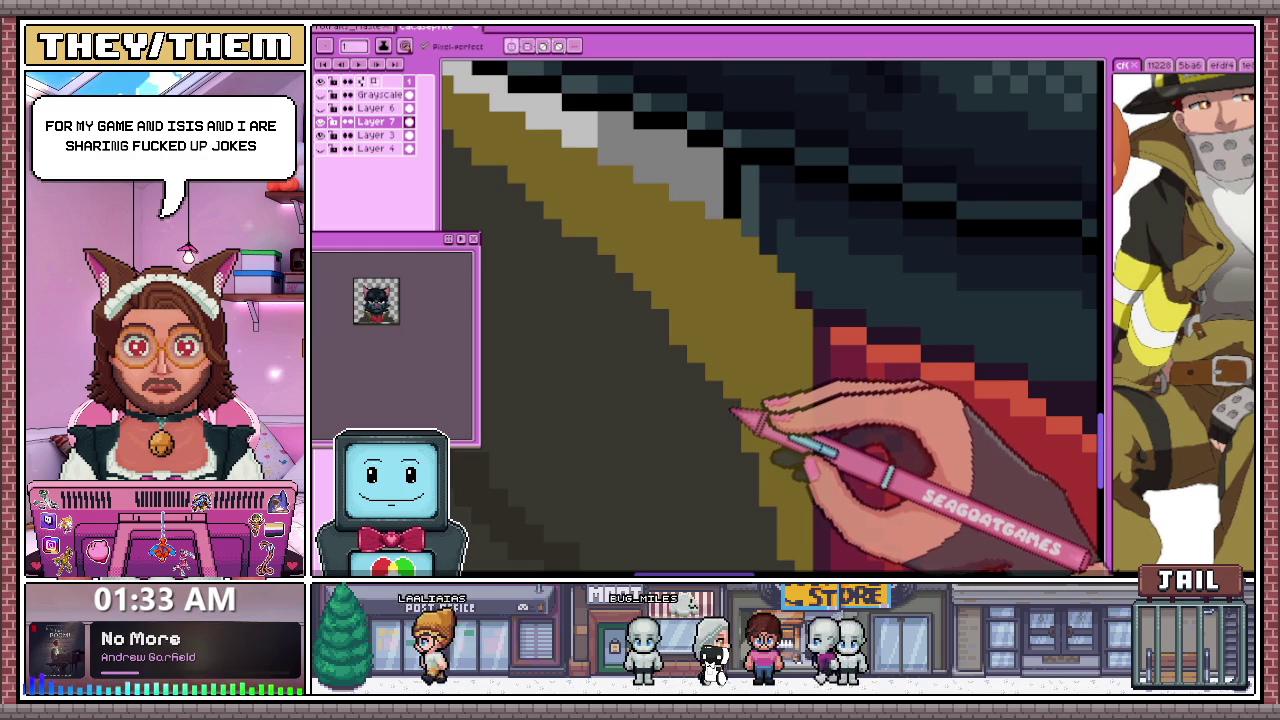
scroll(720, 402, "down", 2)
scroll(735, 398, "down", 2)
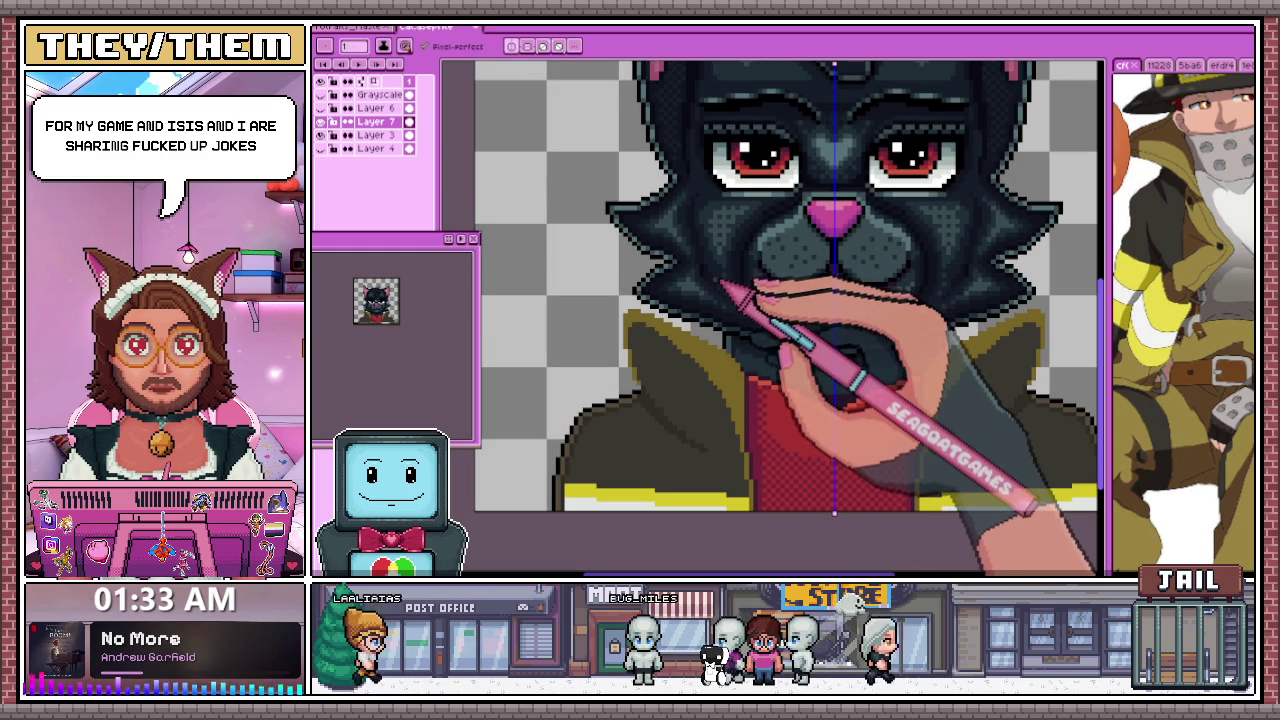
scroll(715, 386, "down", 2)
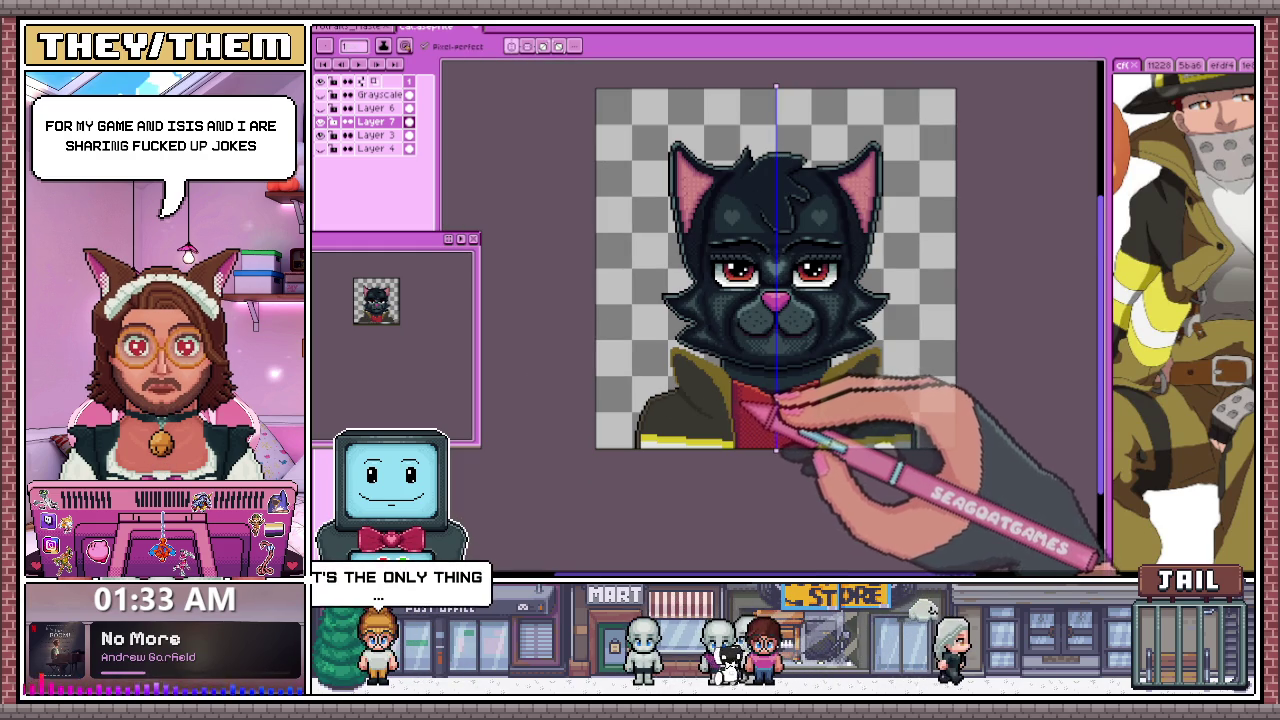
scroll(762, 412, "up", 2)
scroll(749, 371, "up", 2)
scroll(686, 371, "down", 2)
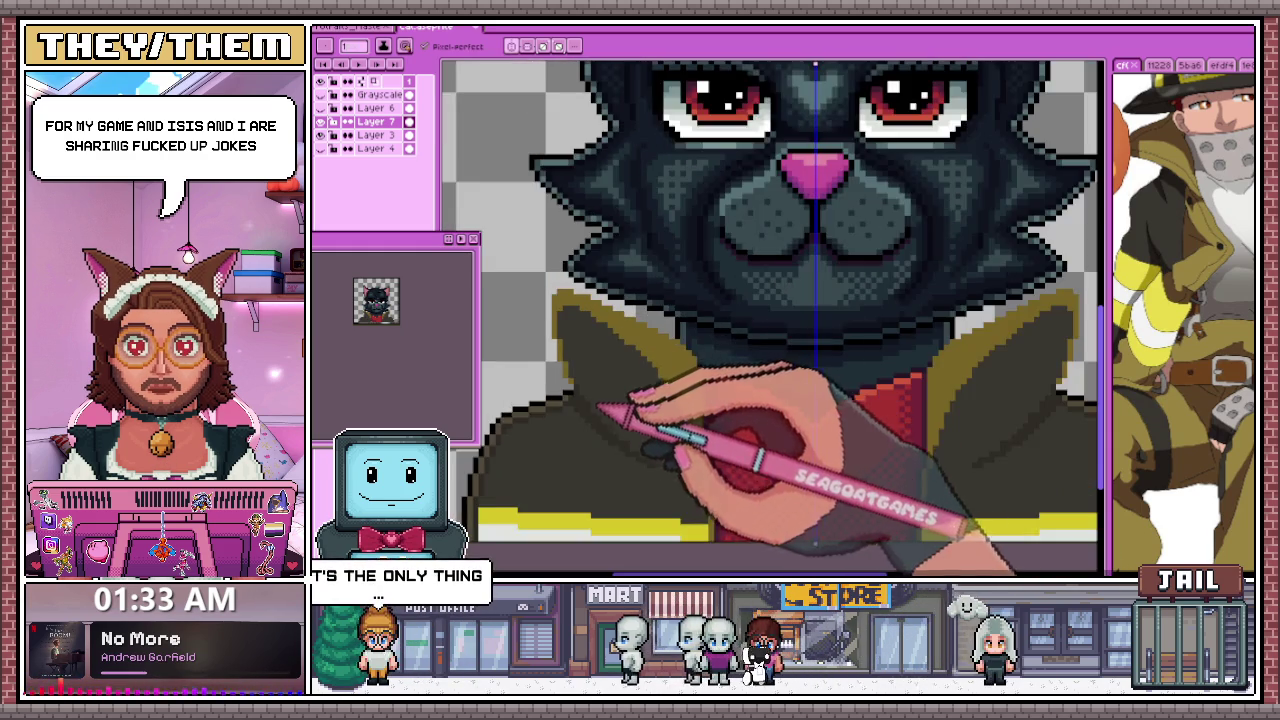
scroll(600, 414, "up", 2)
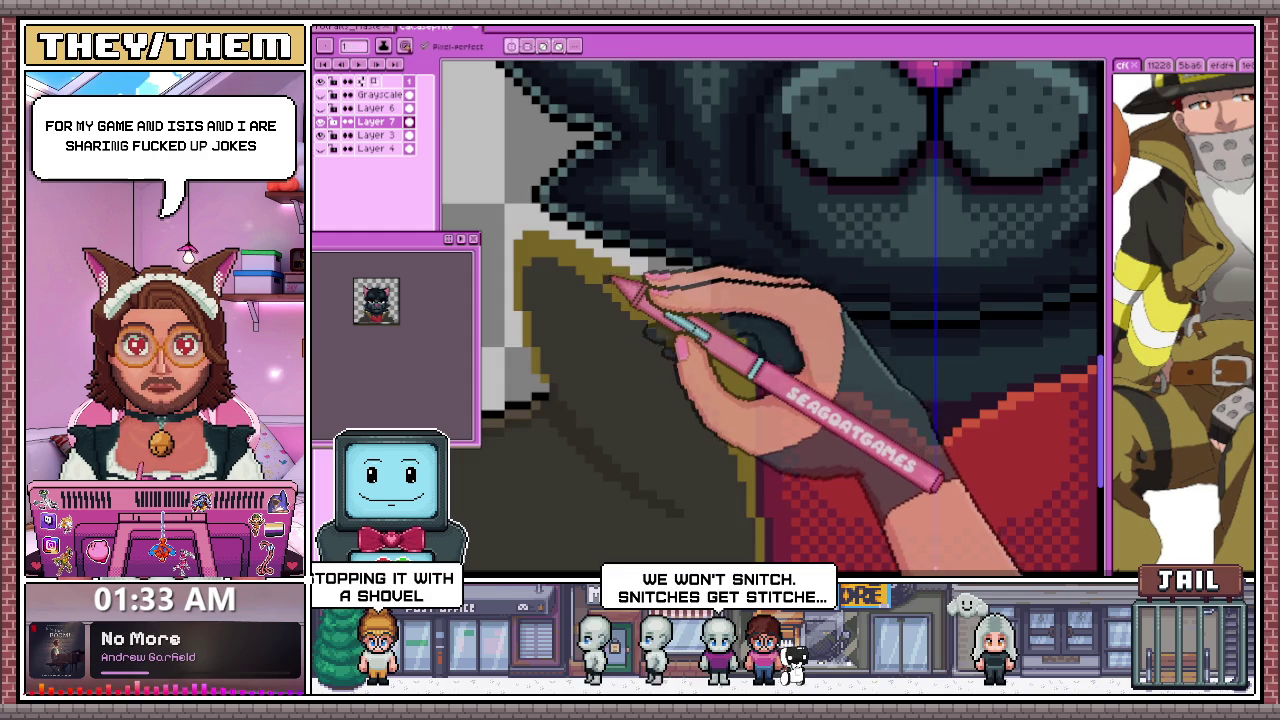
scroll(650, 340, "up", 2)
scroll(730, 345, "down", 1)
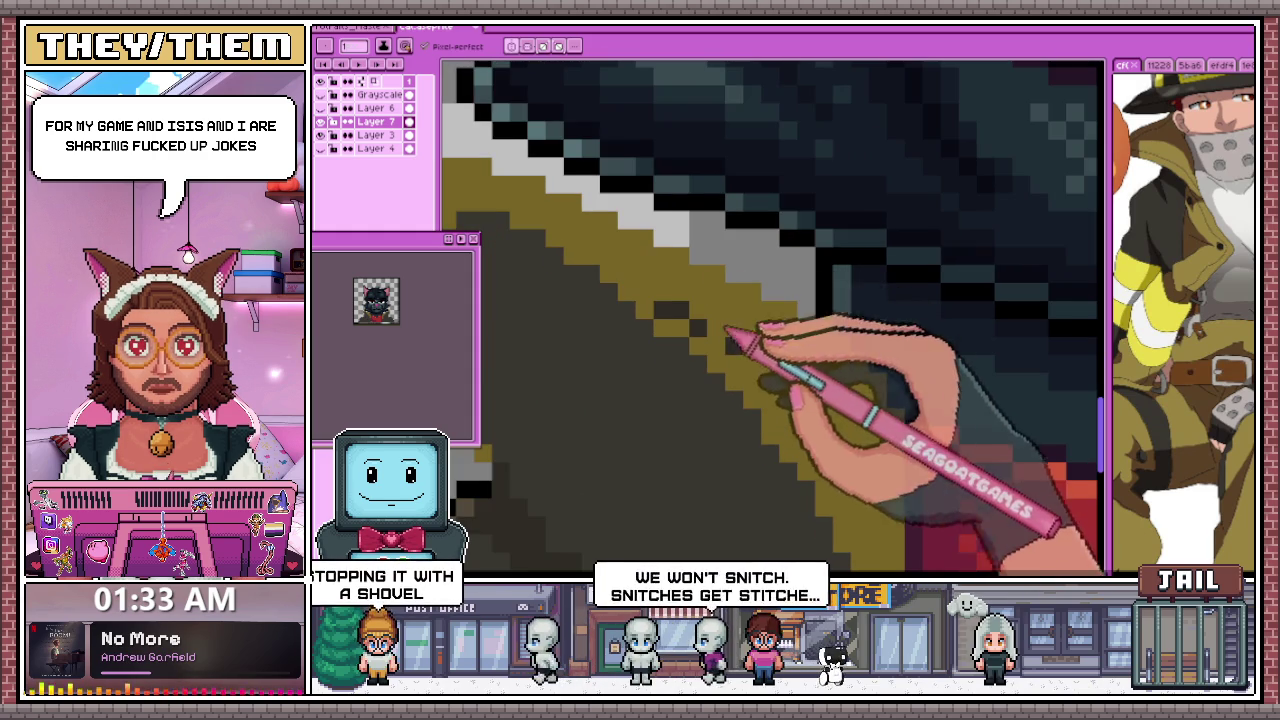
scroll(725, 350, "down", 1)
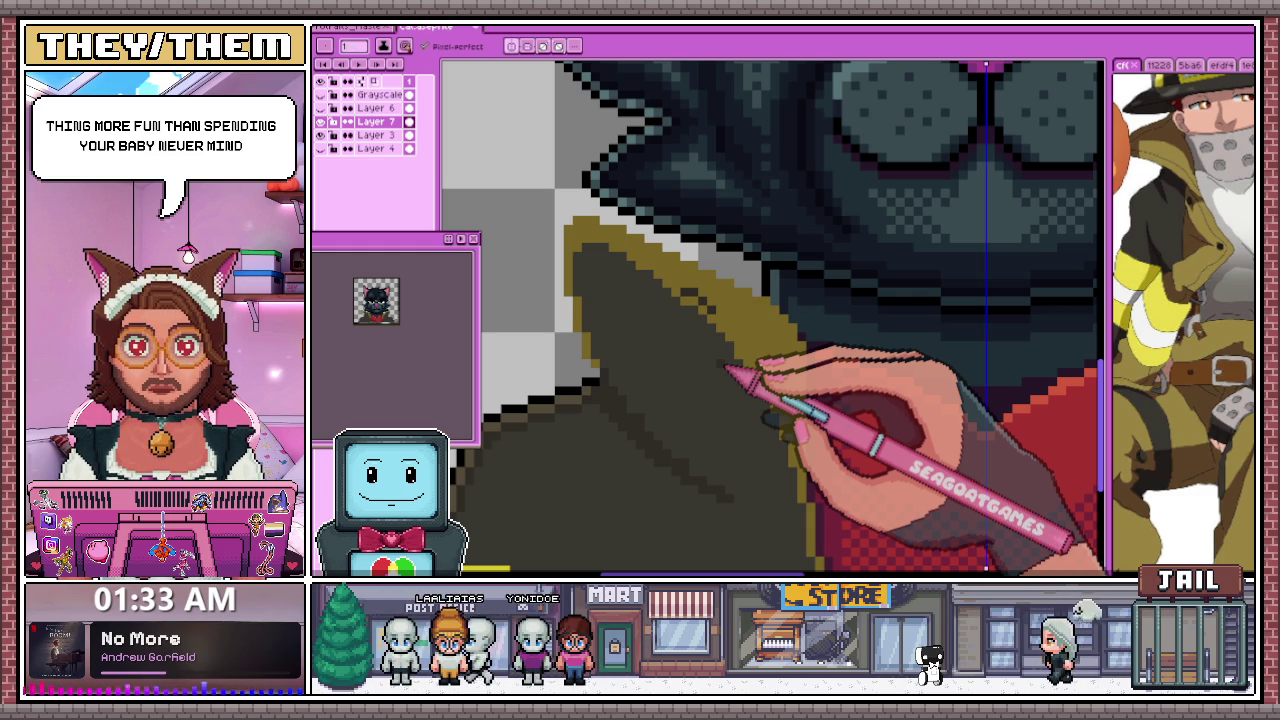
scroll(773, 318, "up", 1)
scroll(773, 318, "down", 2)
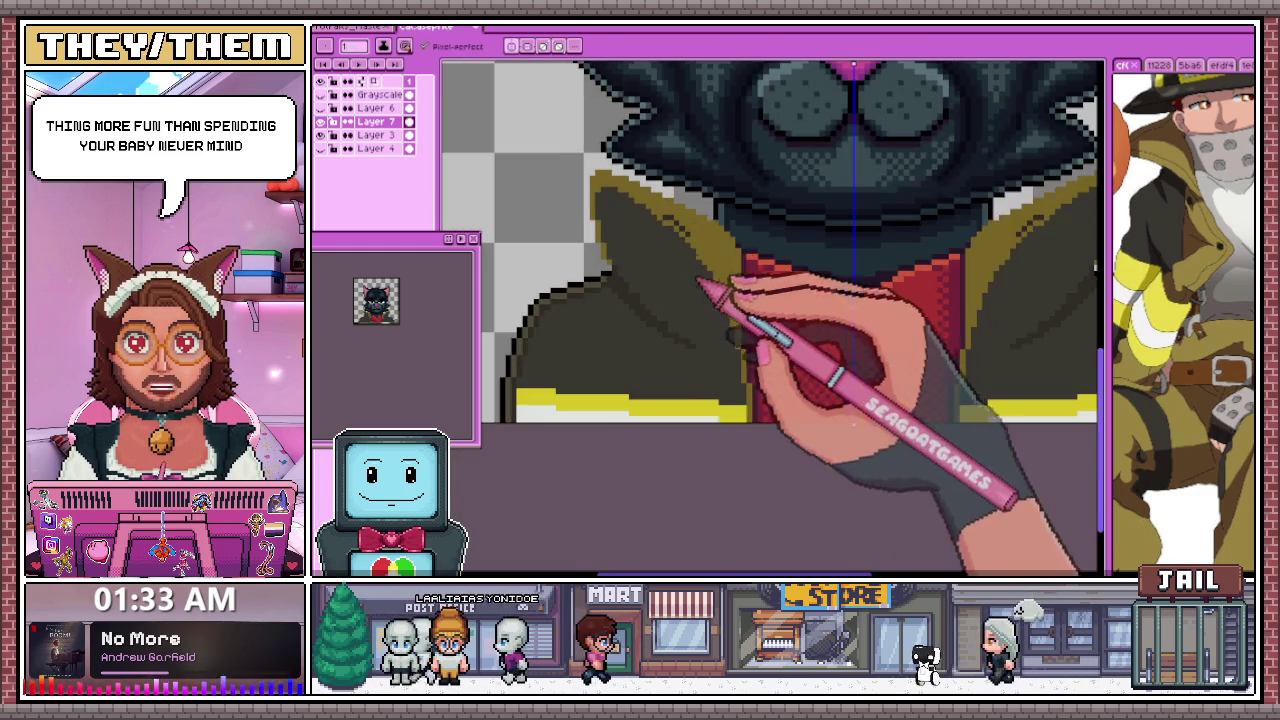
scroll(705, 287, "up", 1)
scroll(710, 280, "up", 1)
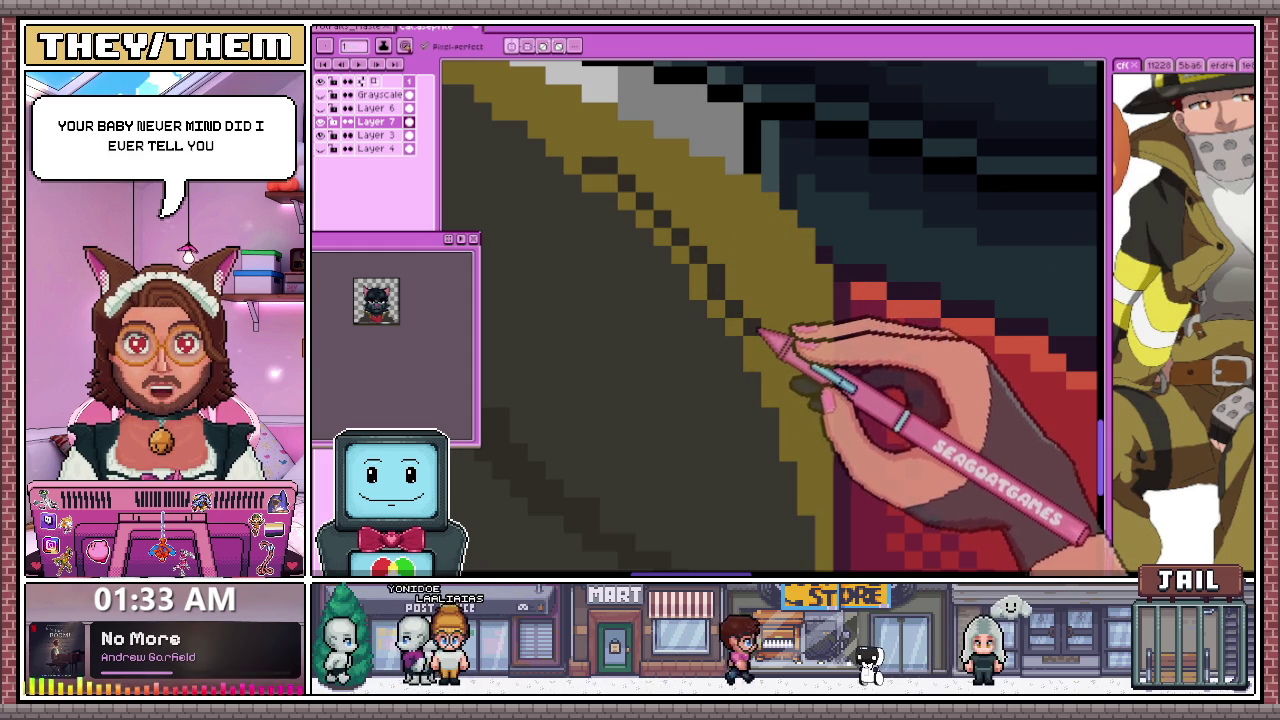
scroll(808, 412, "down", 1)
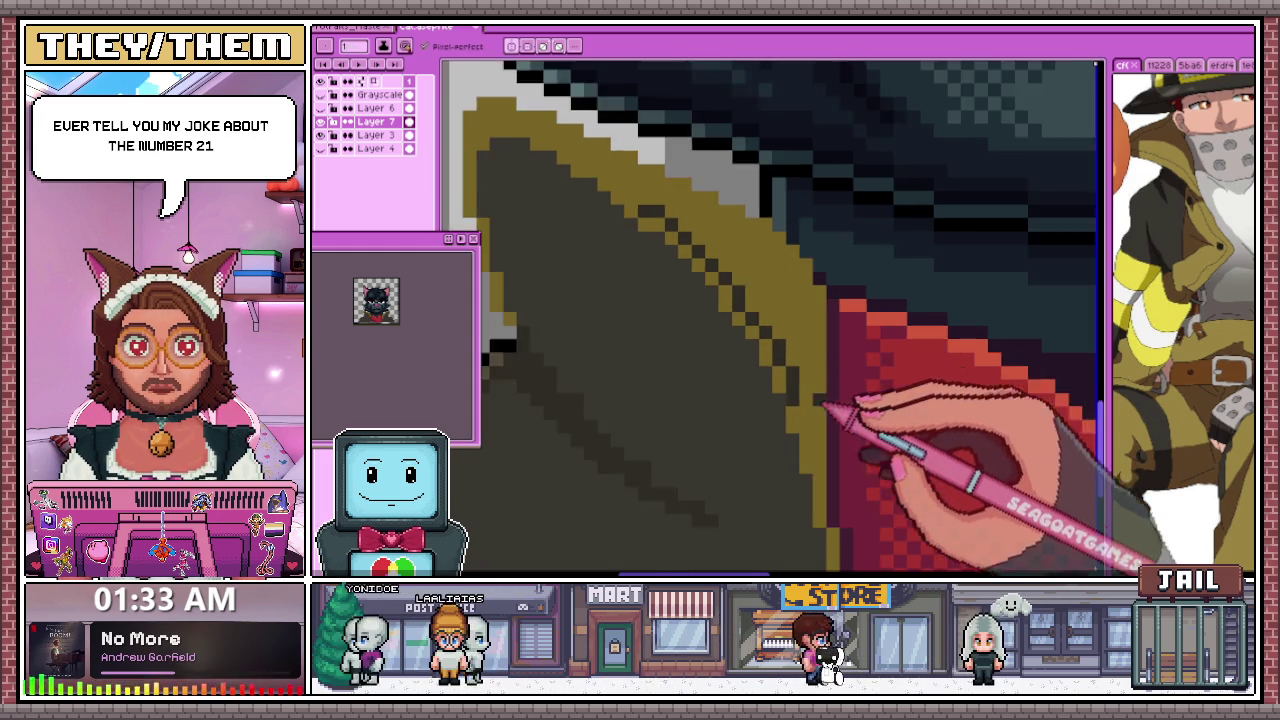
scroll(820, 420, "up", 1)
scroll(812, 300, "down", 1)
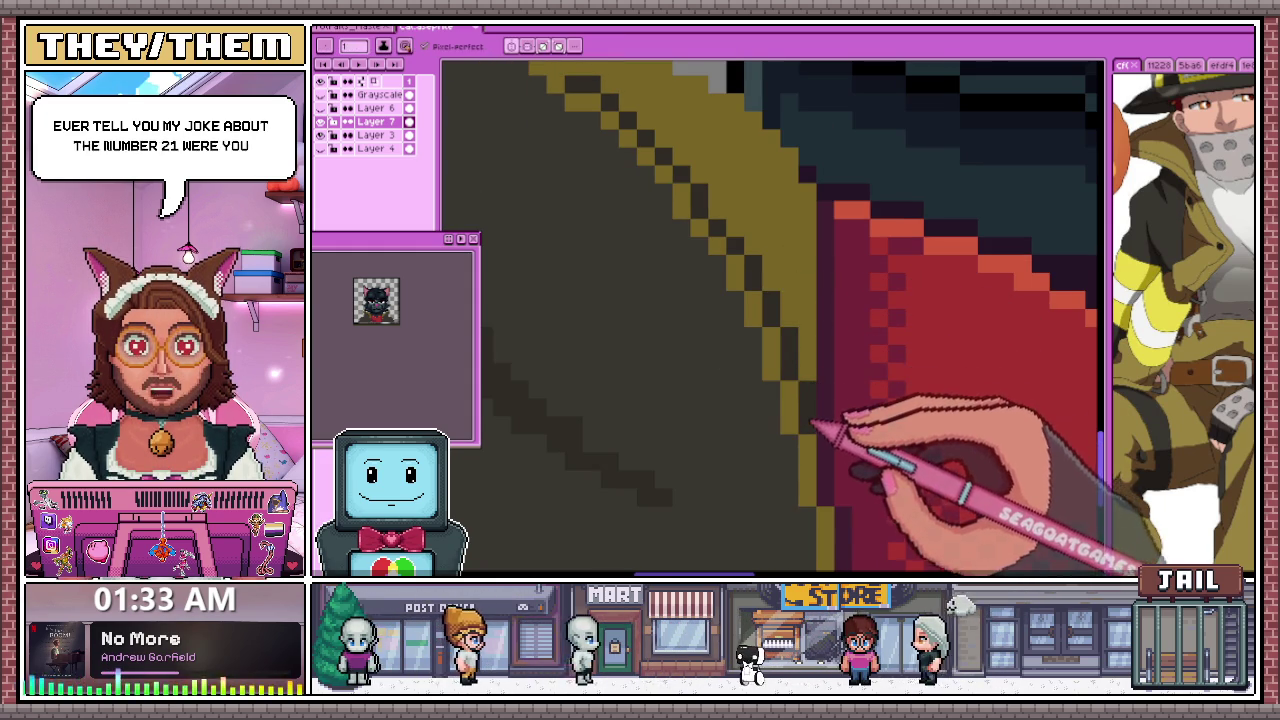
scroll(826, 342, "down", 1)
scroll(826, 345, "down", 1)
scroll(798, 367, "up", 3)
scroll(770, 355, "up", 2)
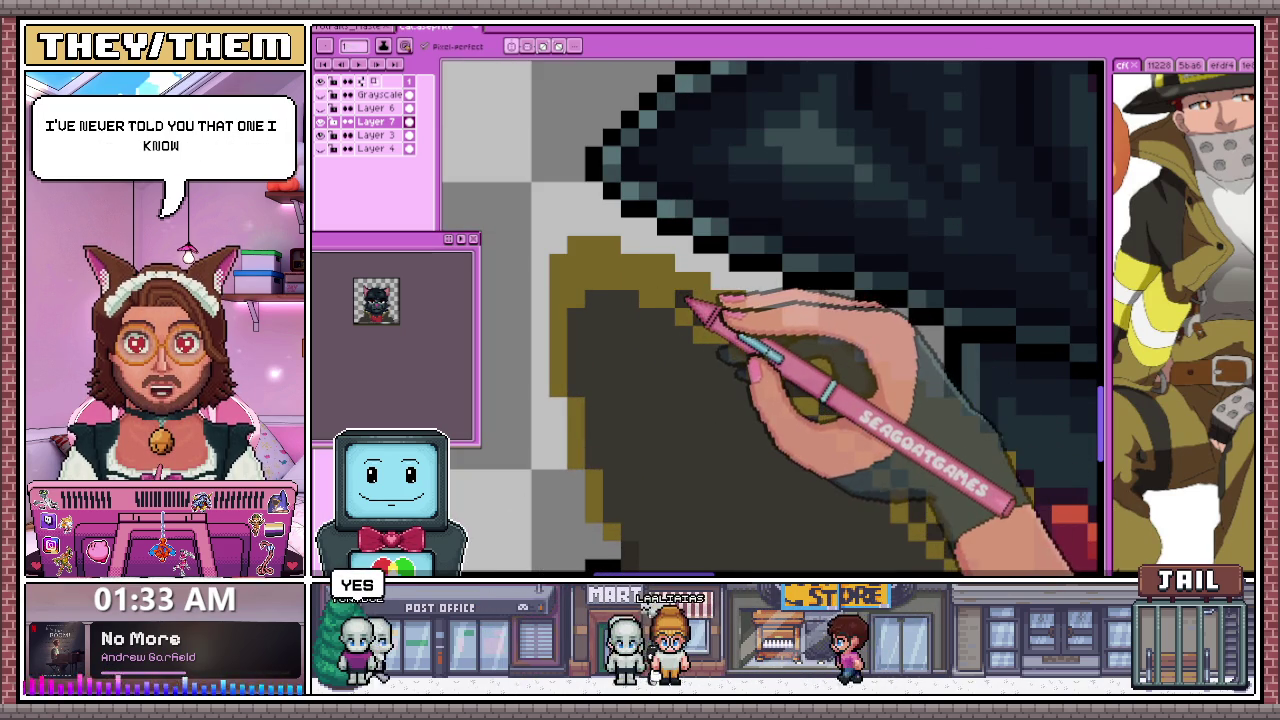
scroll(660, 288, "down", 1)
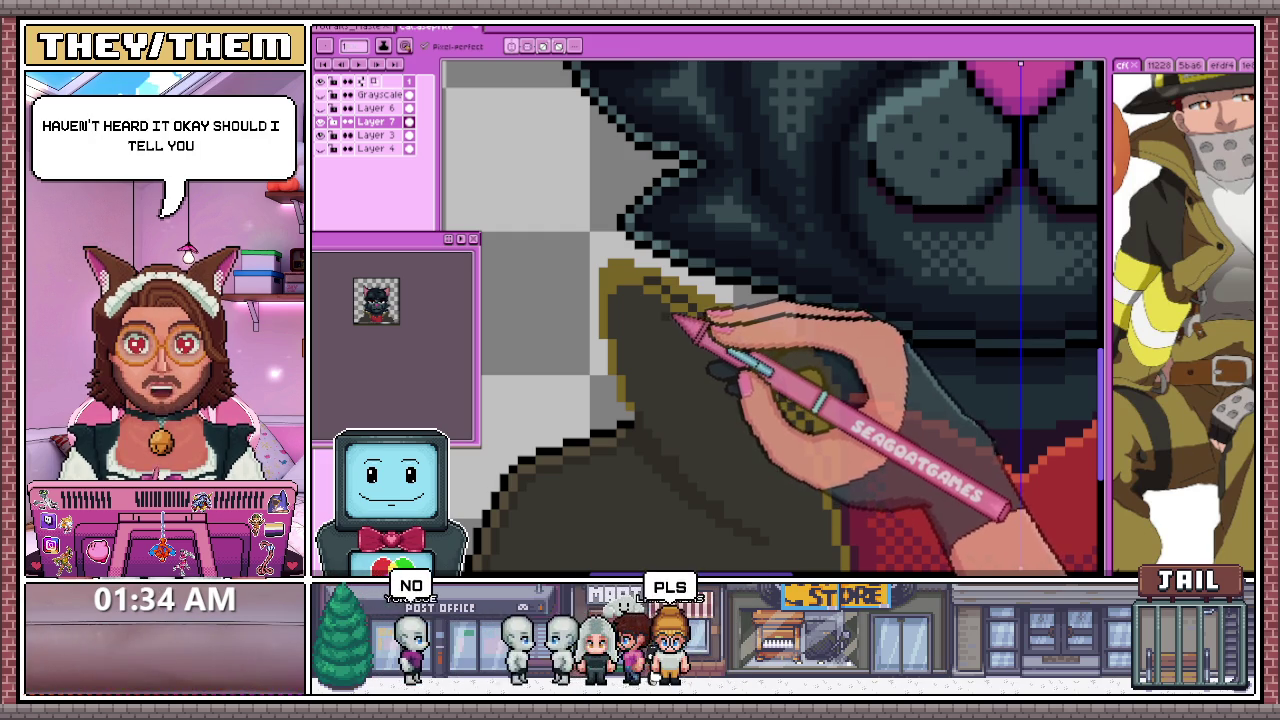
scroll(674, 314, "up", 2)
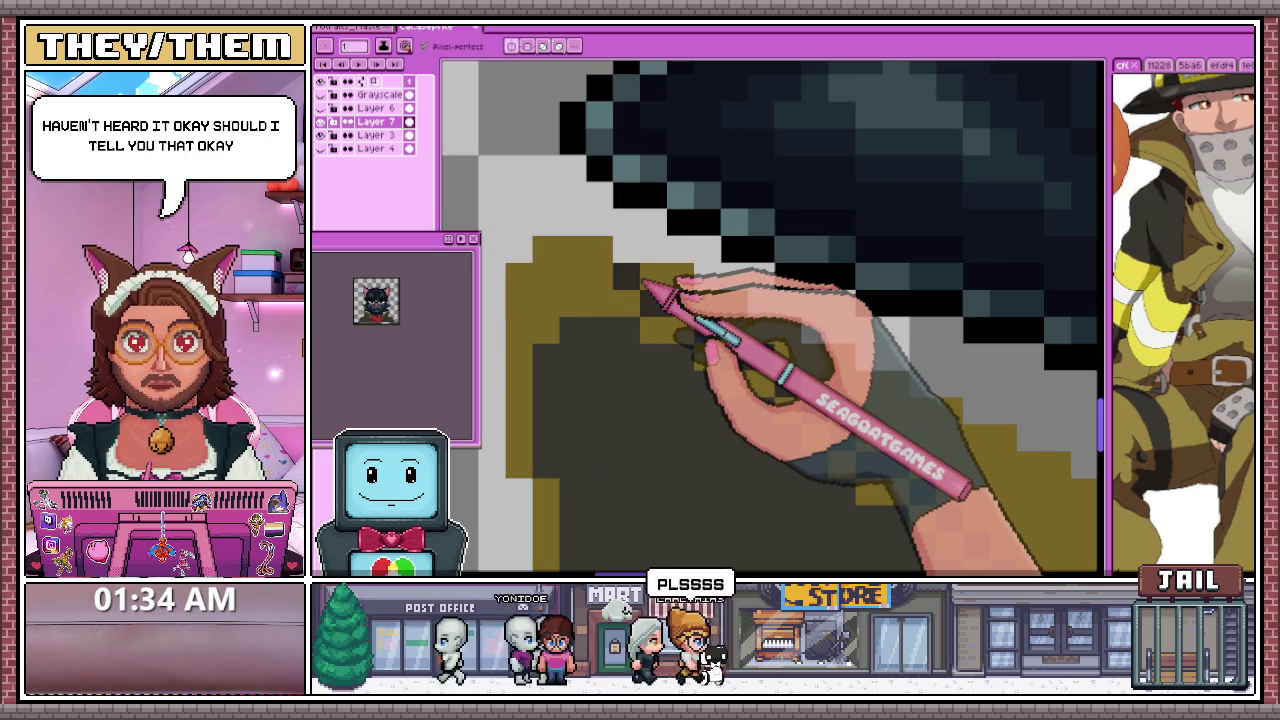
left_click_drag(650, 300, 975, 545)
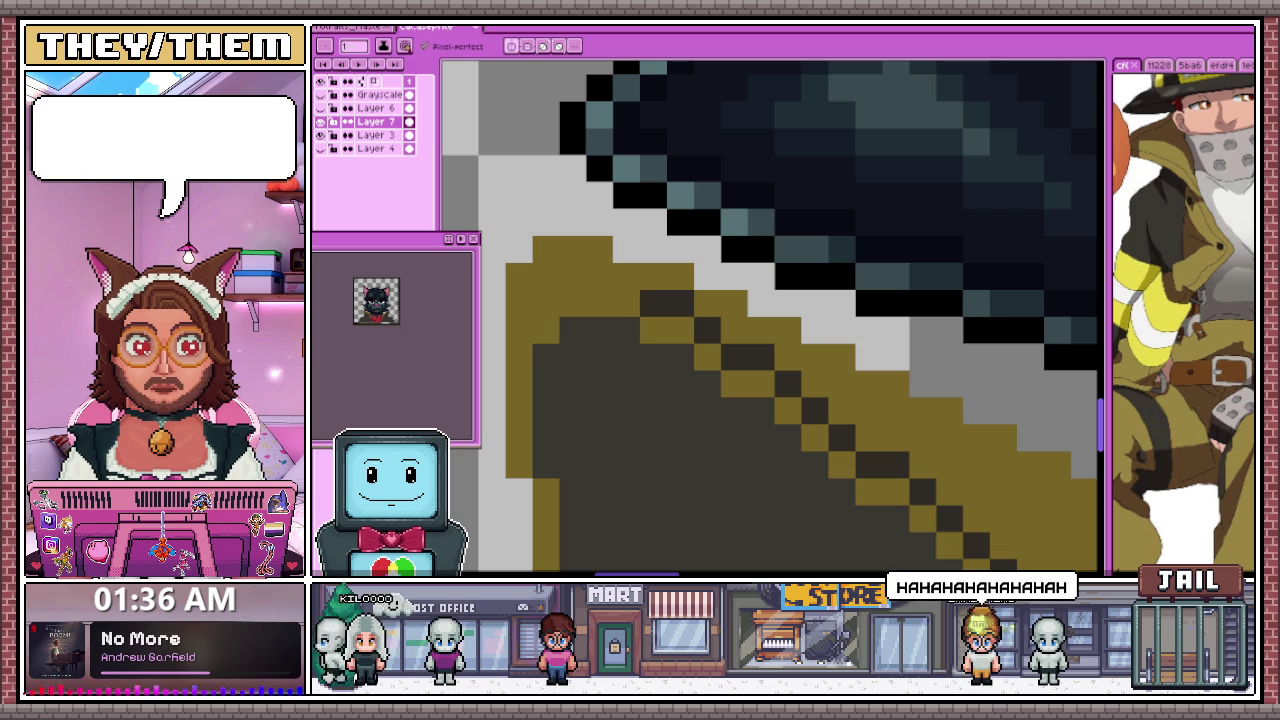
Zoom out to view more of the cat portrait with the finished collar trim
key("minus")
key("minus")
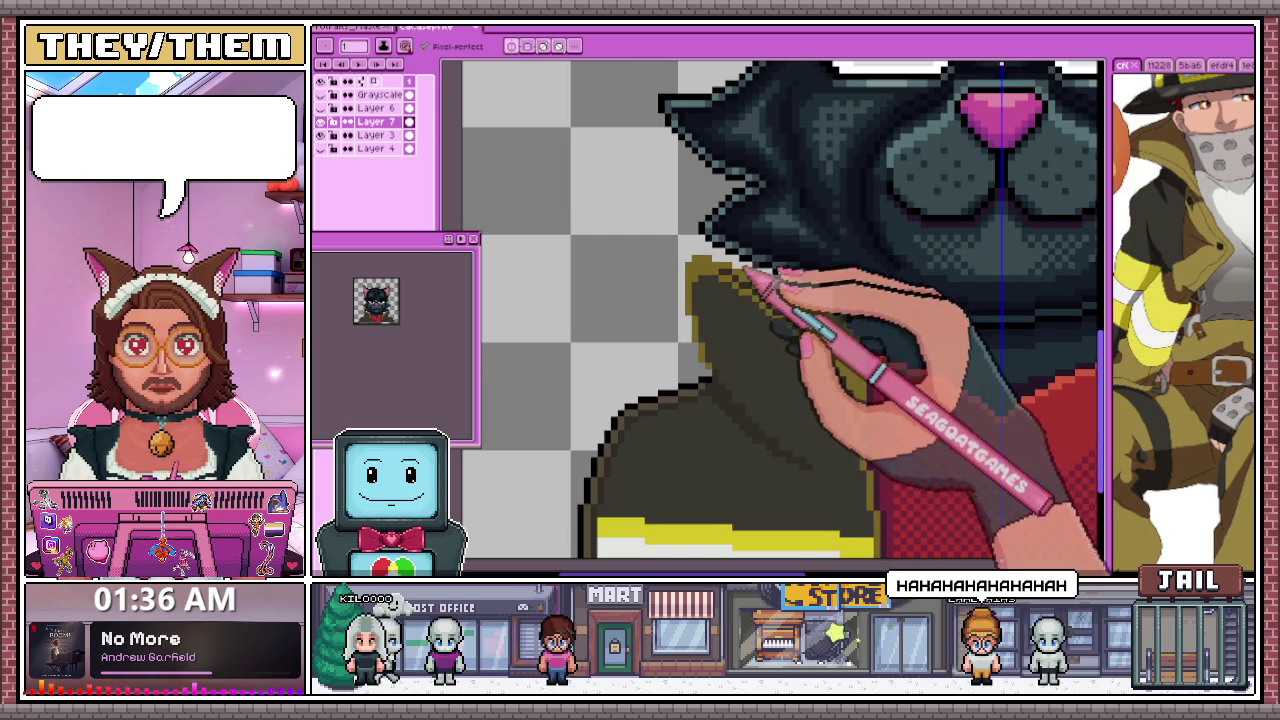
Paint a first row of dark pixels along the top of the left collar
key("plus")
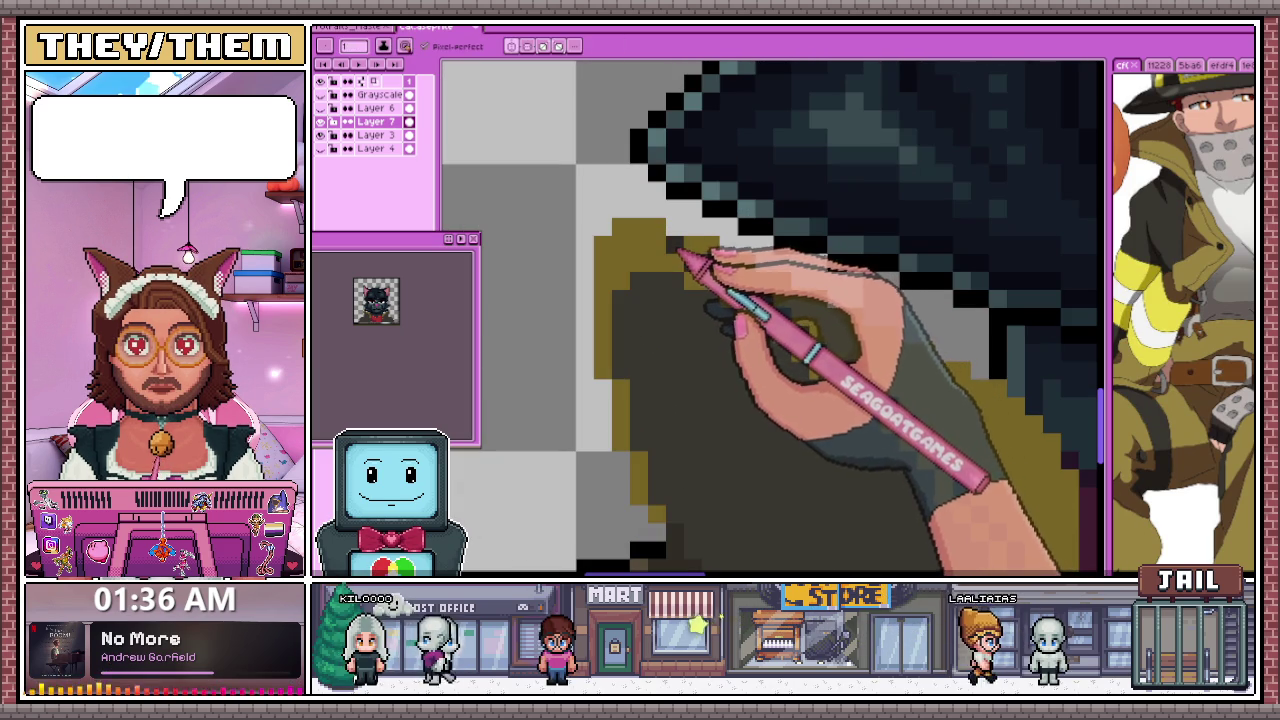
left_click_drag(663, 257, 625, 262)
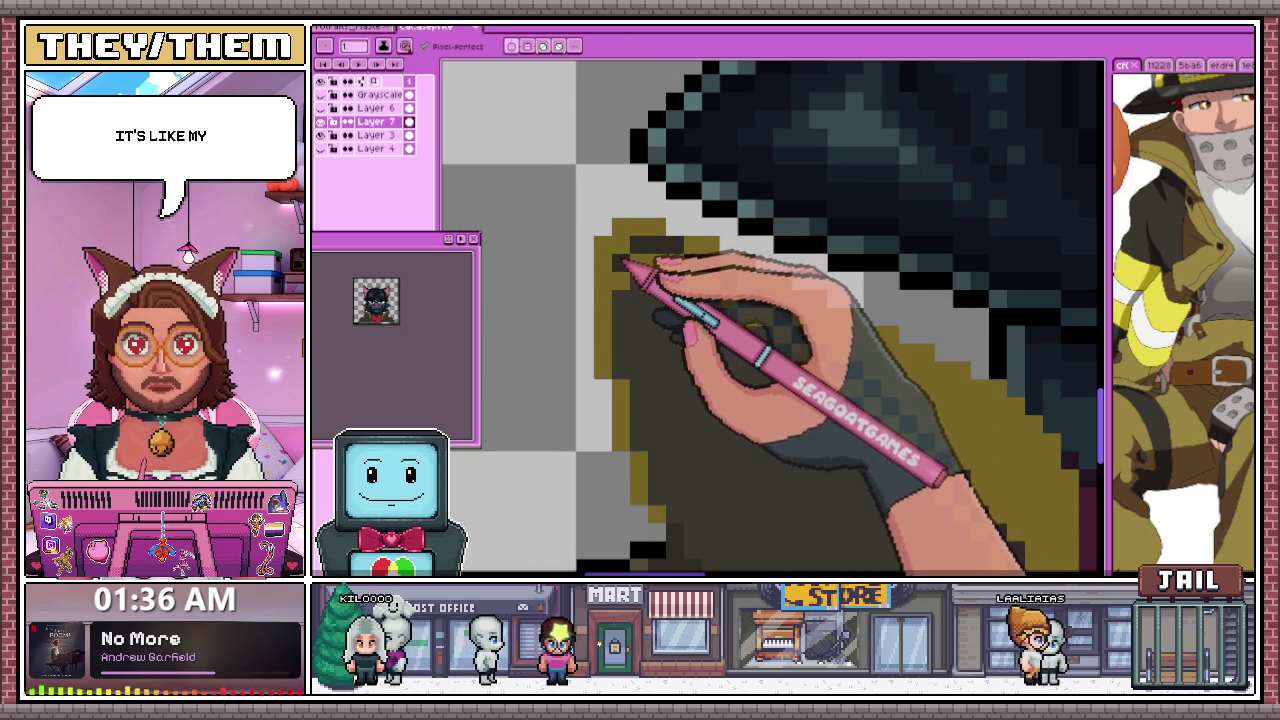
key("minus")
key("minus")
key("minus")
key("minus")
key("minus")
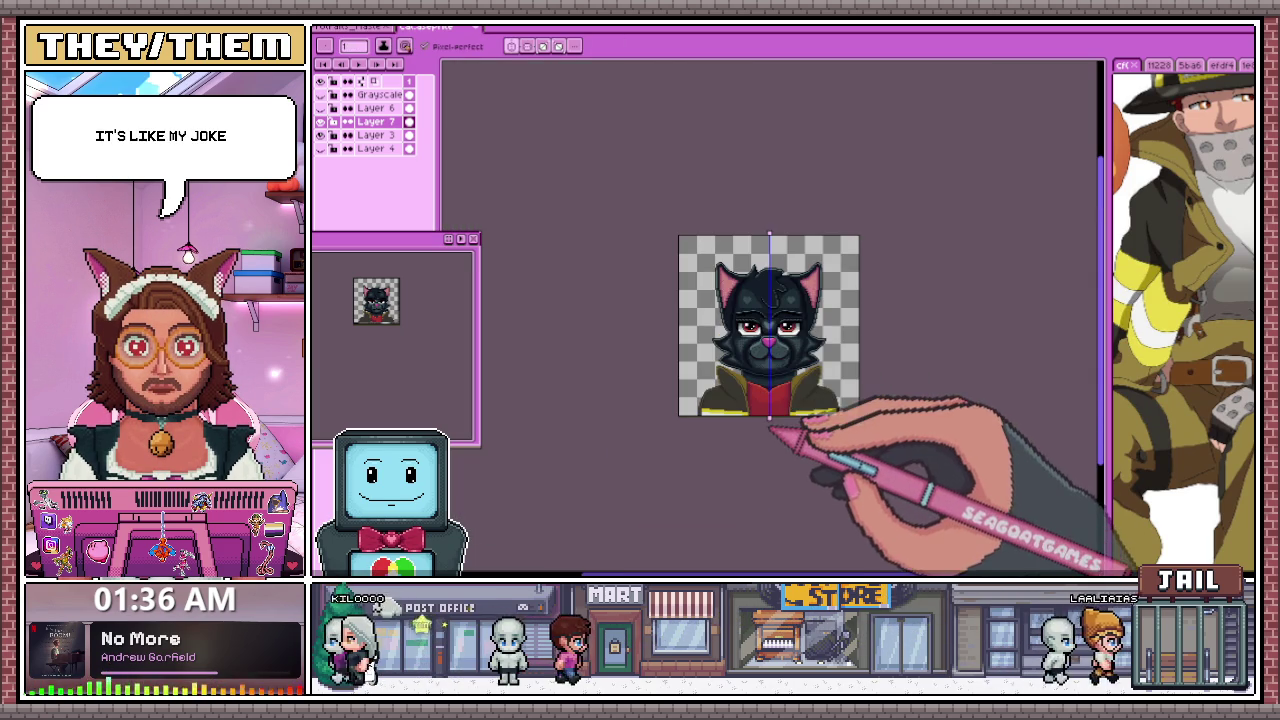
Sample the collar colour and pick a darker shade from the Color Shading popup
key("plus")
key("plus")
key("plus")
key("alt")
key("alt+c")
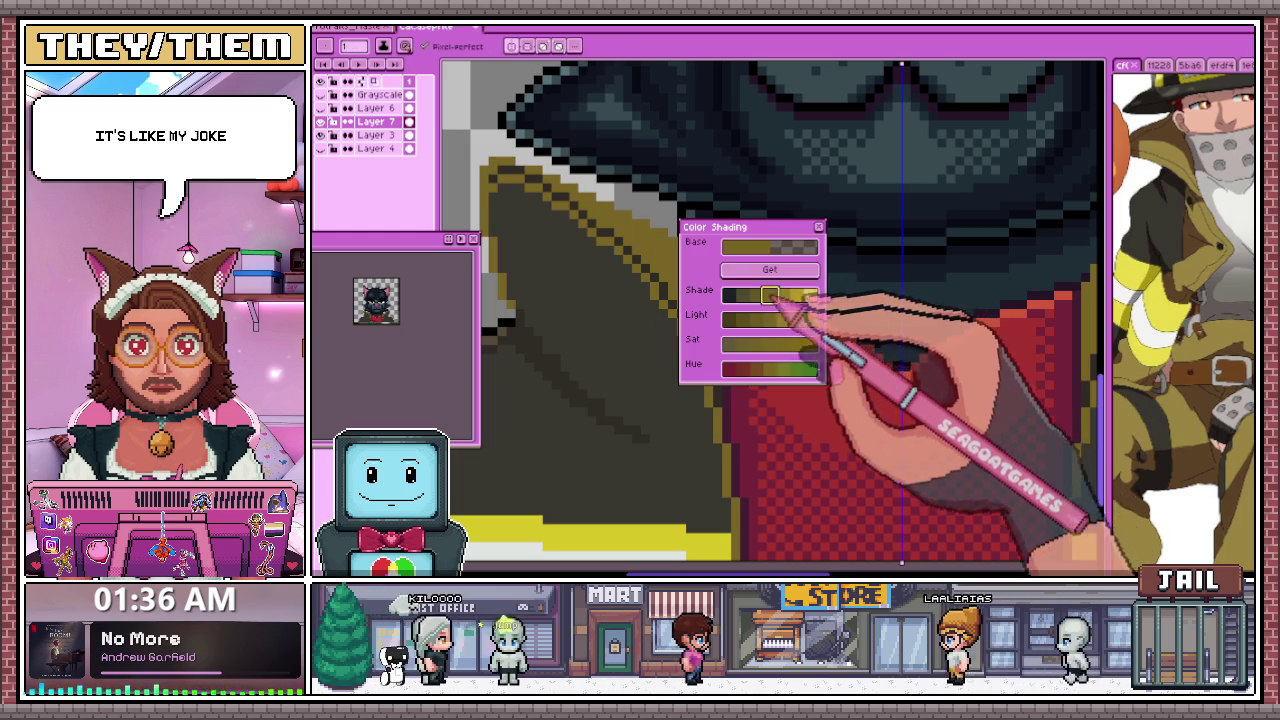
key("Escape")
key("plus")
key("plus")
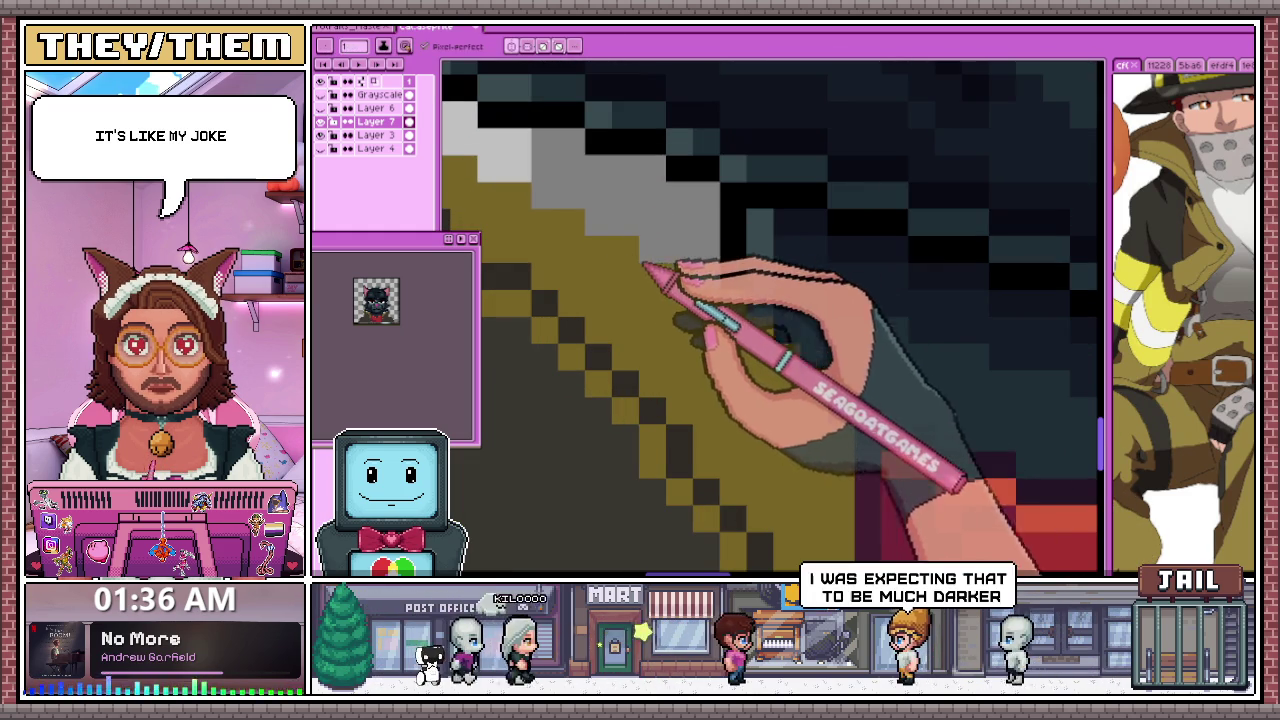
key("alt+c")
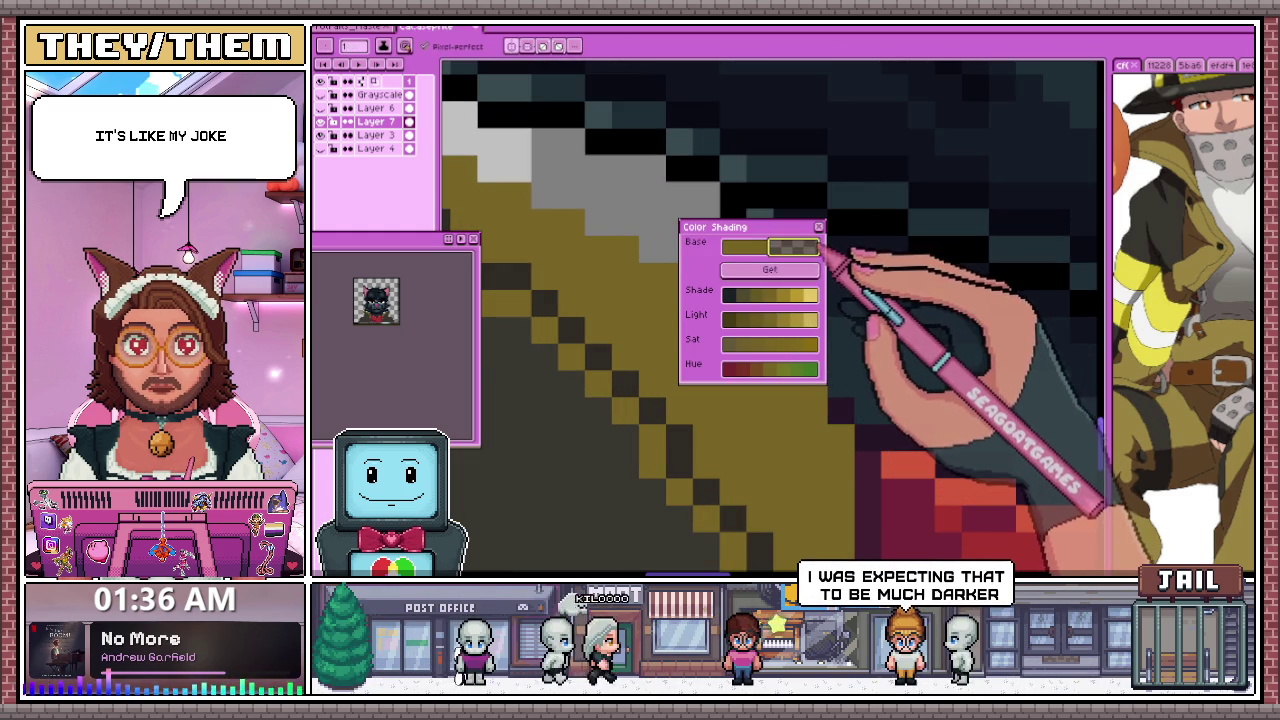
left_click(818, 227)
Paint a checkered dark dither line along the collar's upper edge beneath the pale grey edge
key("minus")
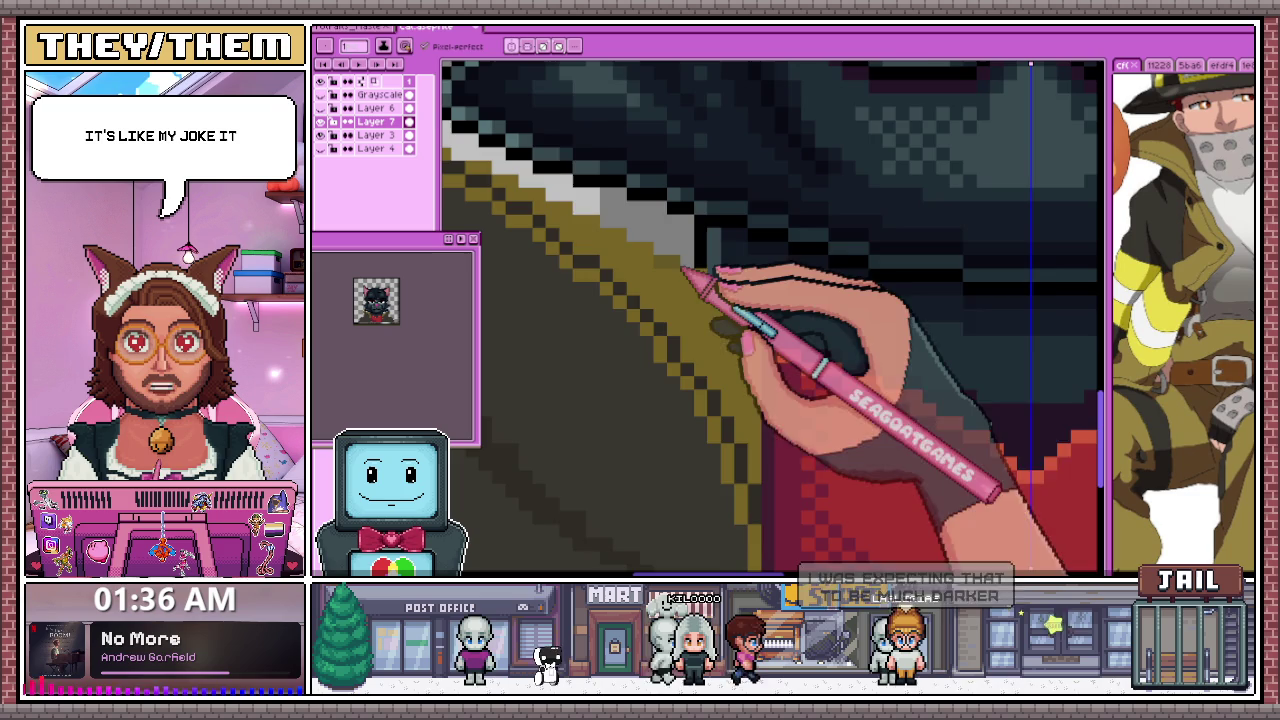
key("plus")
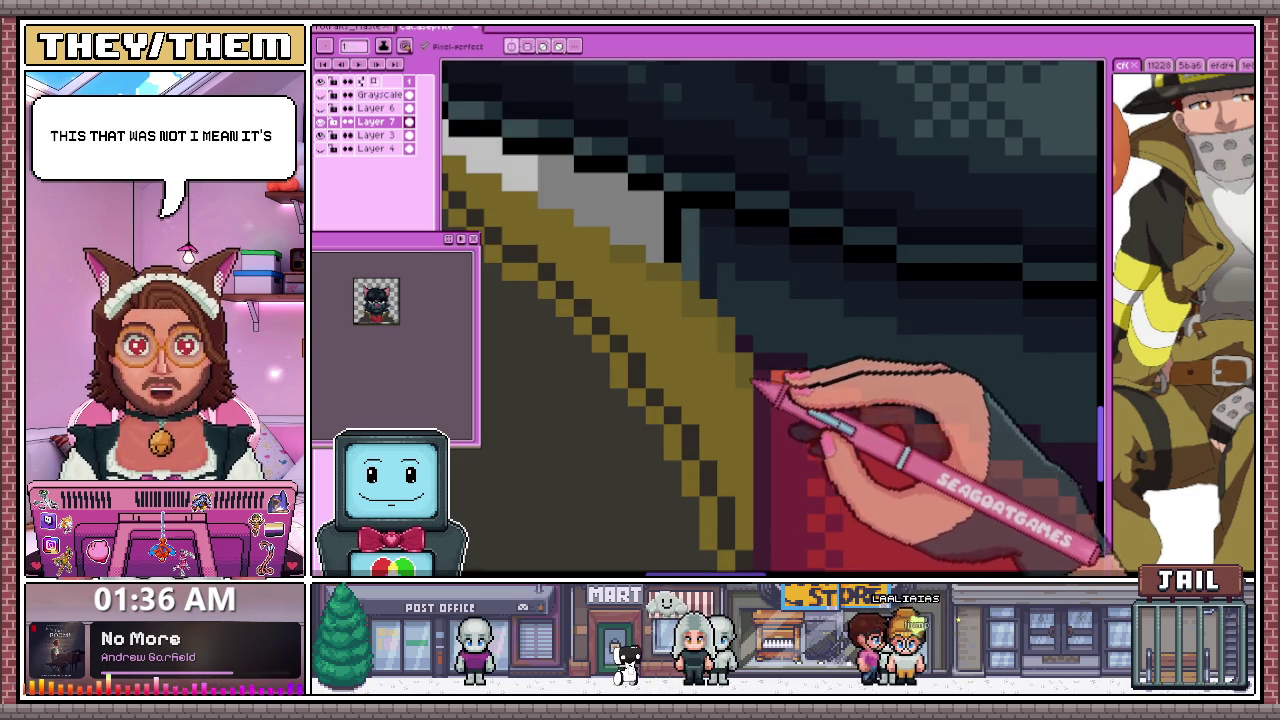
key("minus")
key("plus")
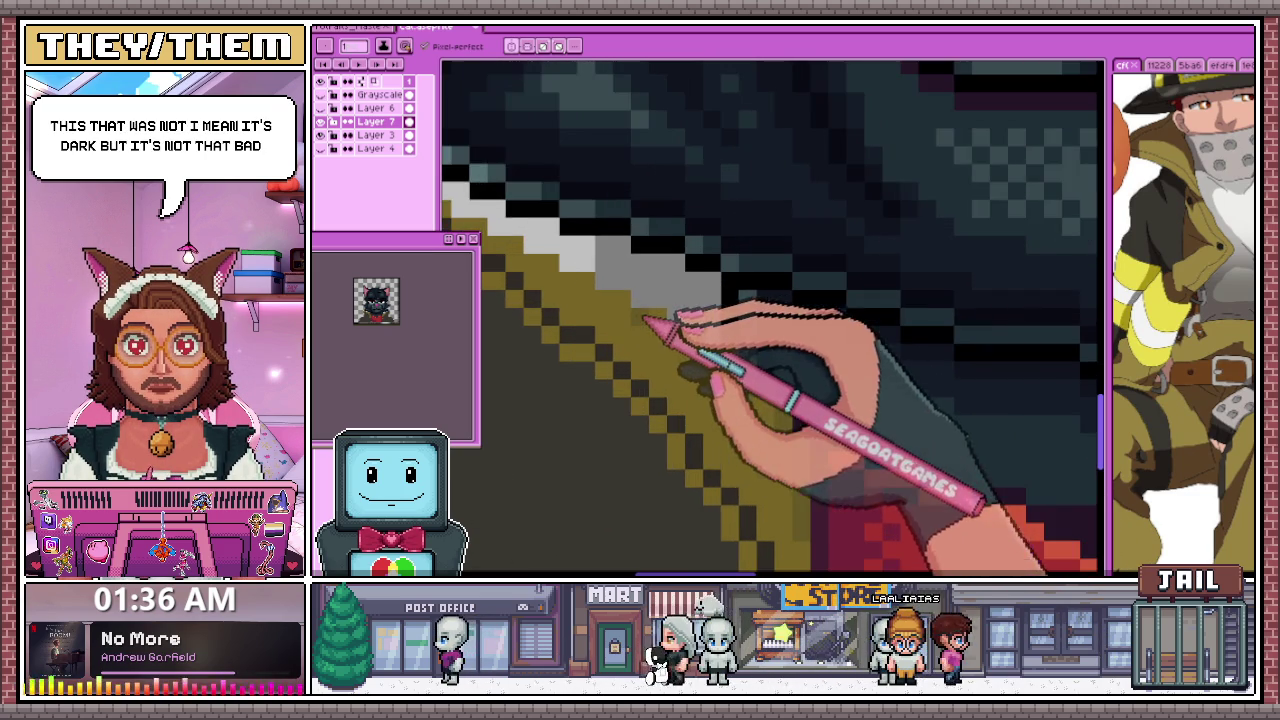
key("minus")
key("plus")
key("plus")
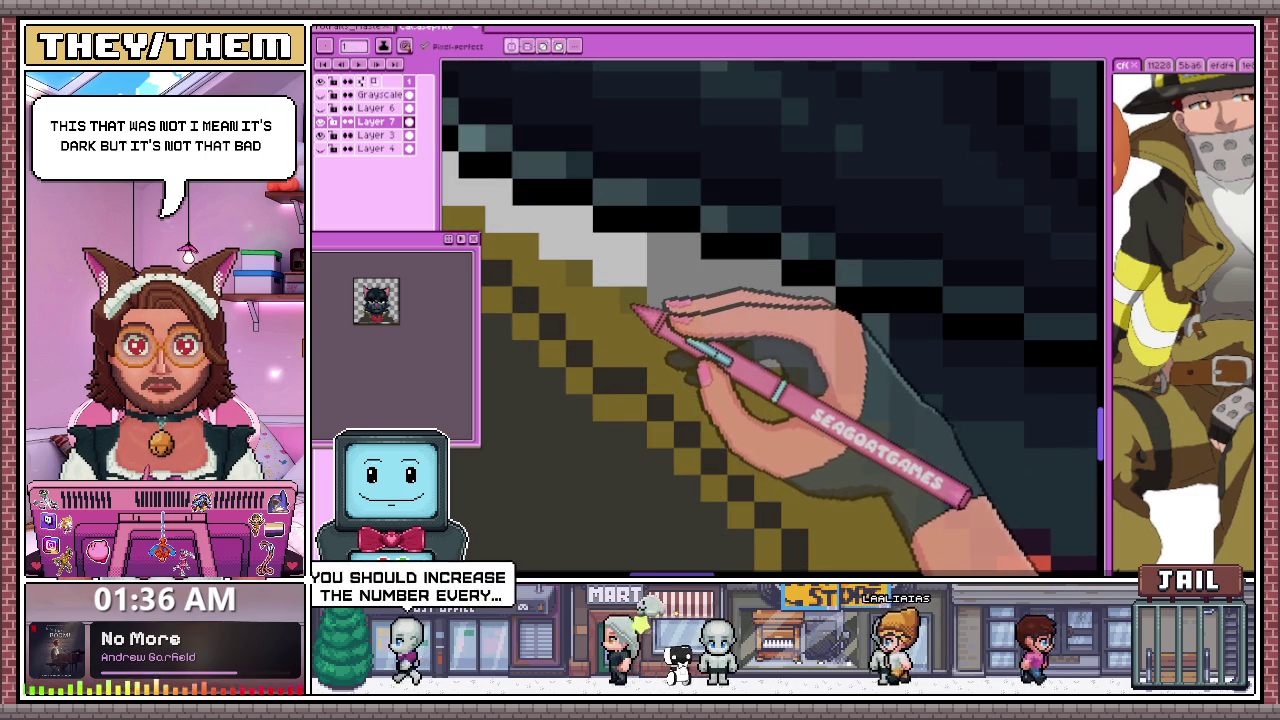
left_click_drag(623, 300, 728, 300)
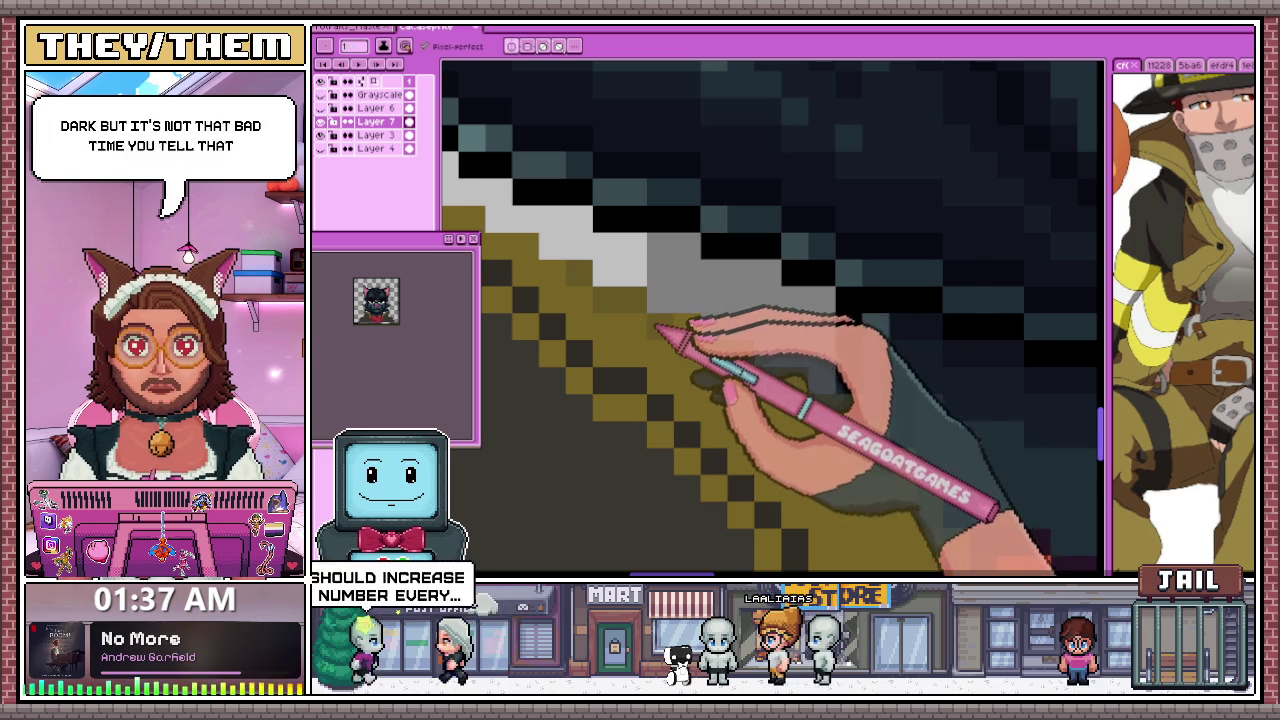
key("minus")
key("plus")
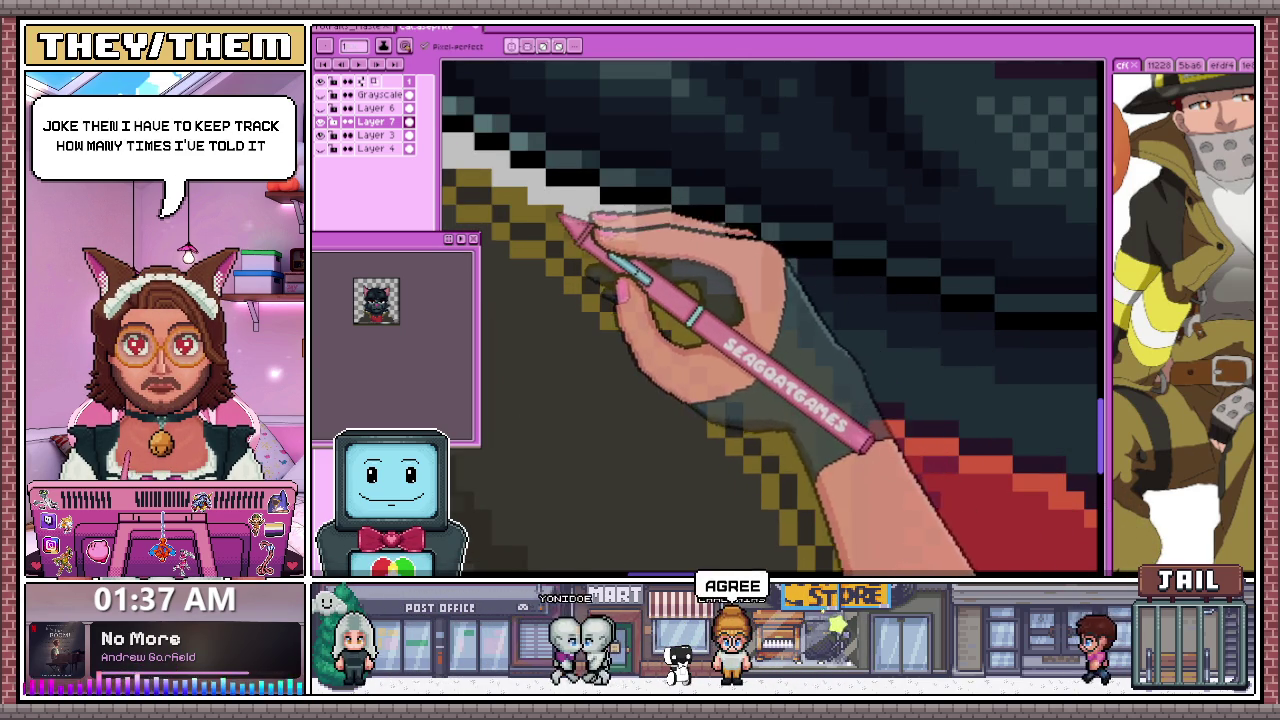
Repaint yellow and black outline pixels into a stepped olive-gold band where the fur meets the collar
scroll(777, 400, "down", 3)
scroll(766, 414, "down", 2)
scroll(724, 383, "down", 2)
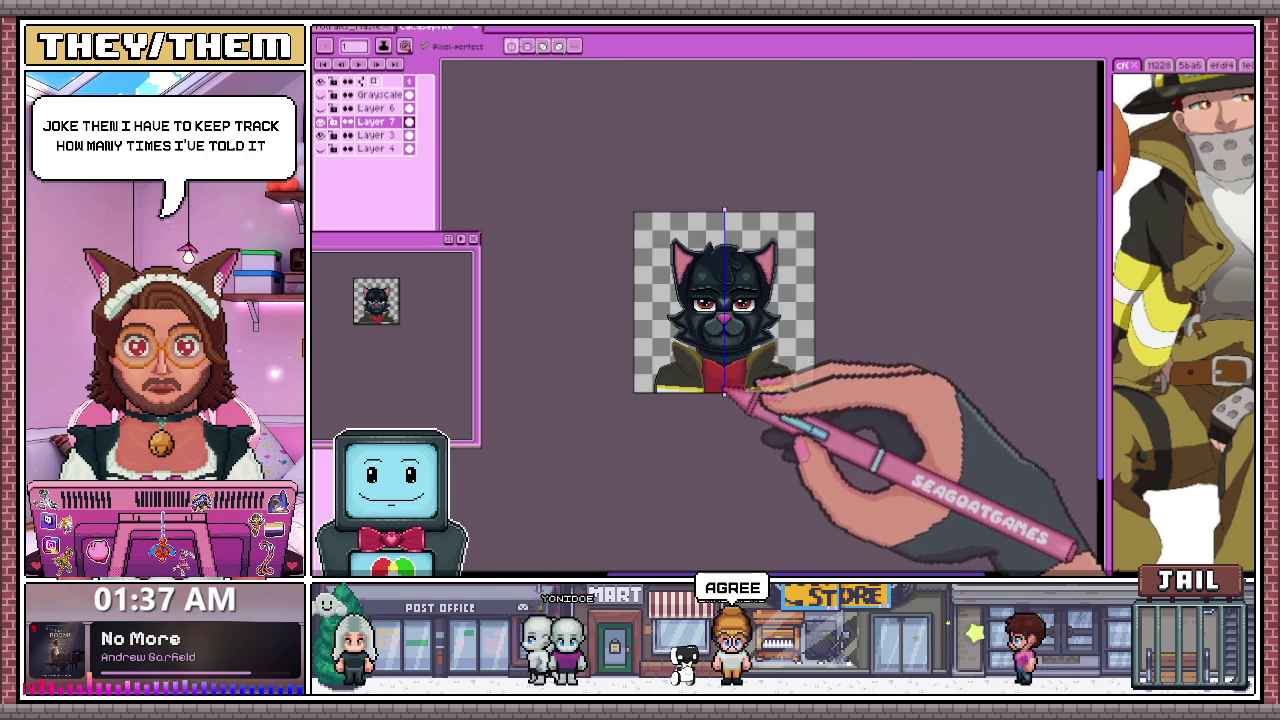
scroll(724, 392, "up", 2)
scroll(766, 357, "up", 1)
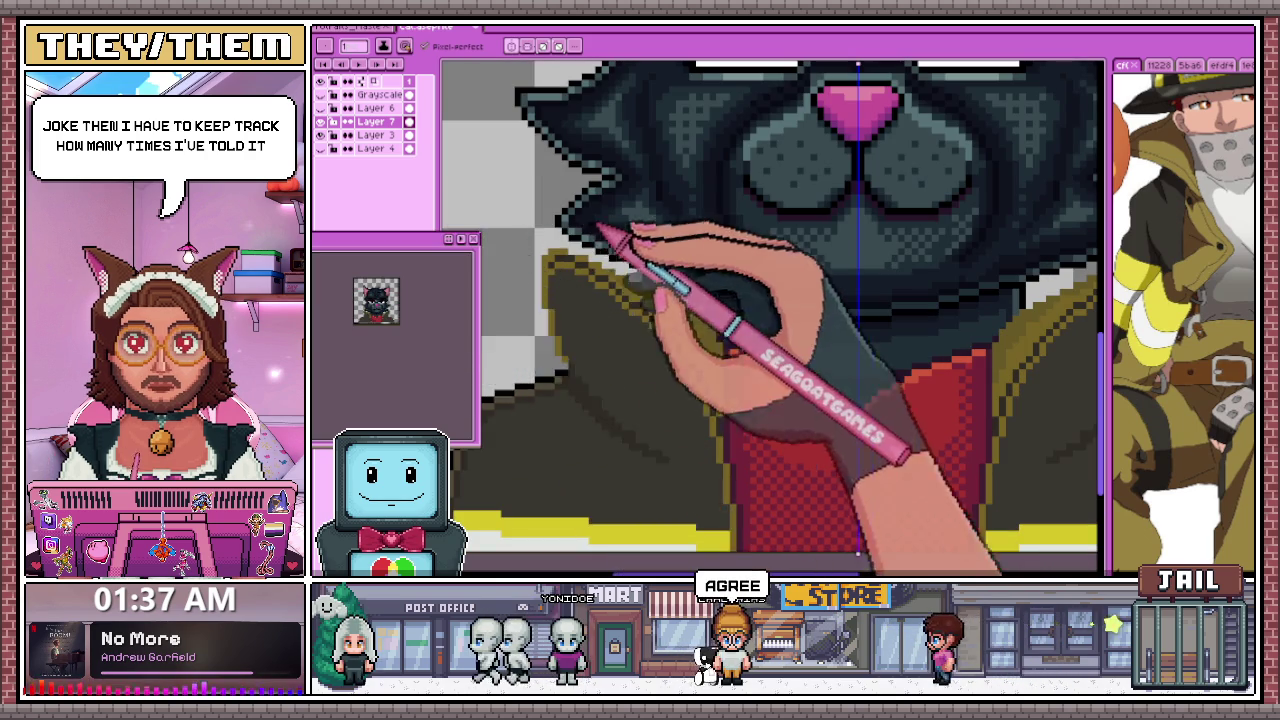
scroll(600, 230, "up", 3)
mouse_move(530, 272)
left_mouse_down()
mouse_move(607, 210)
mouse_move(690, 355)
left_mouse_up()
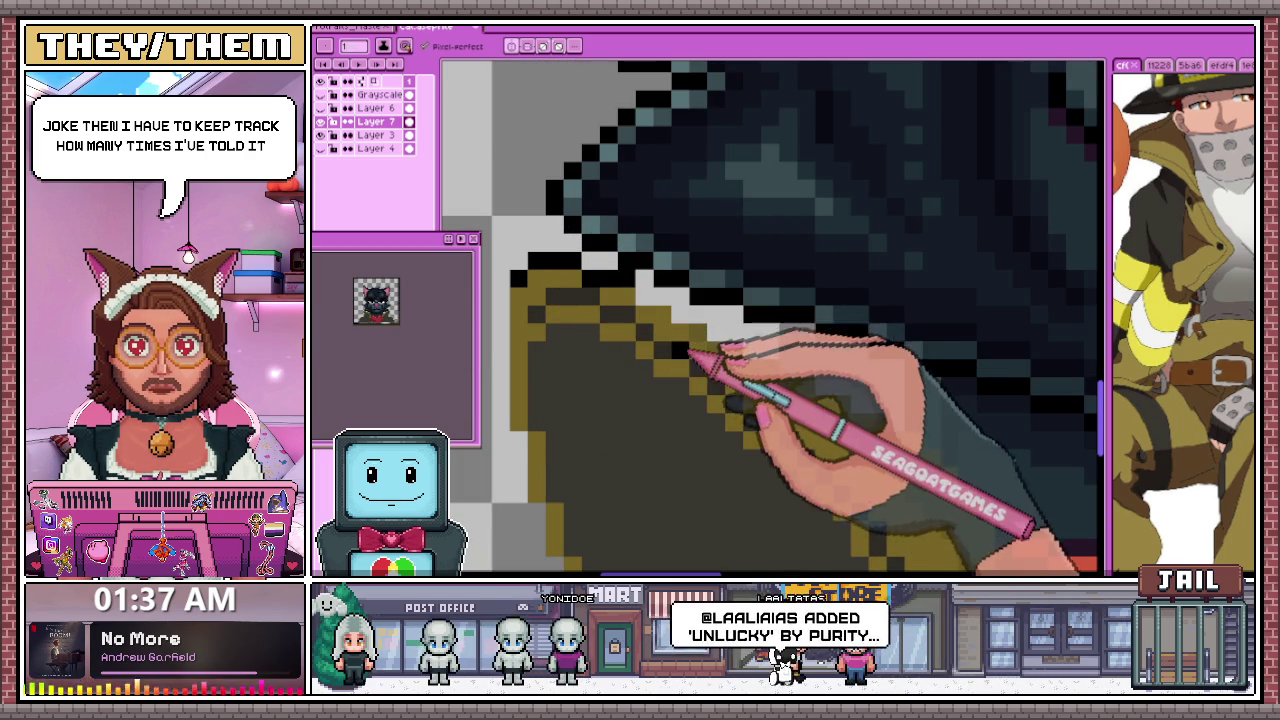
scroll(672, 316, "up", 1)
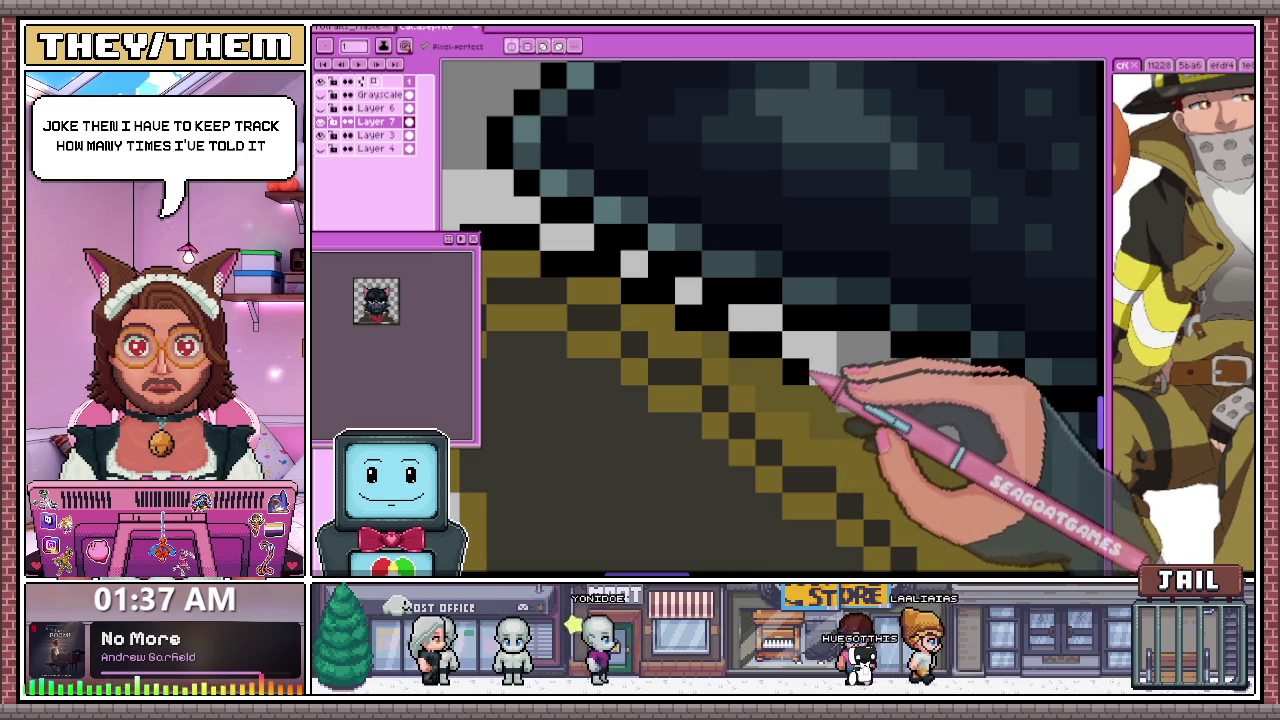
scroll(820, 365, "down", 2)
scroll(815, 365, "up", 2)
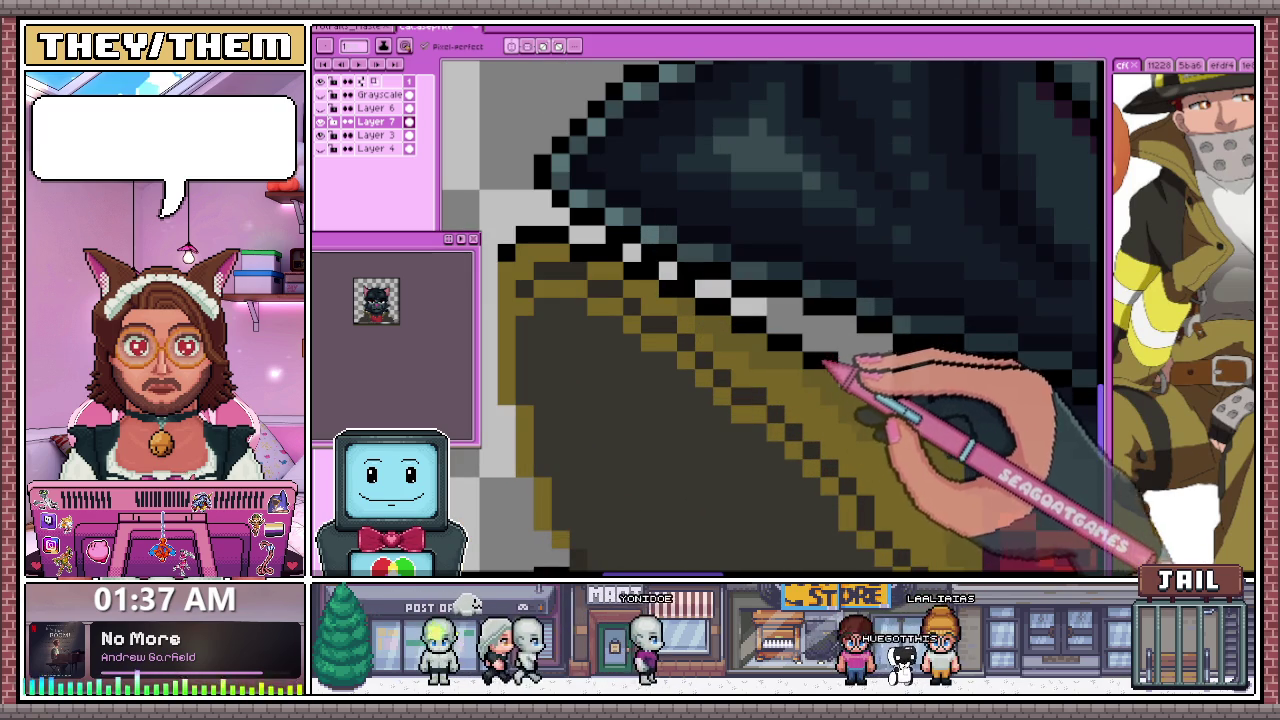
scroll(880, 390, "down", 1)
scroll(645, 292, "up", 1)
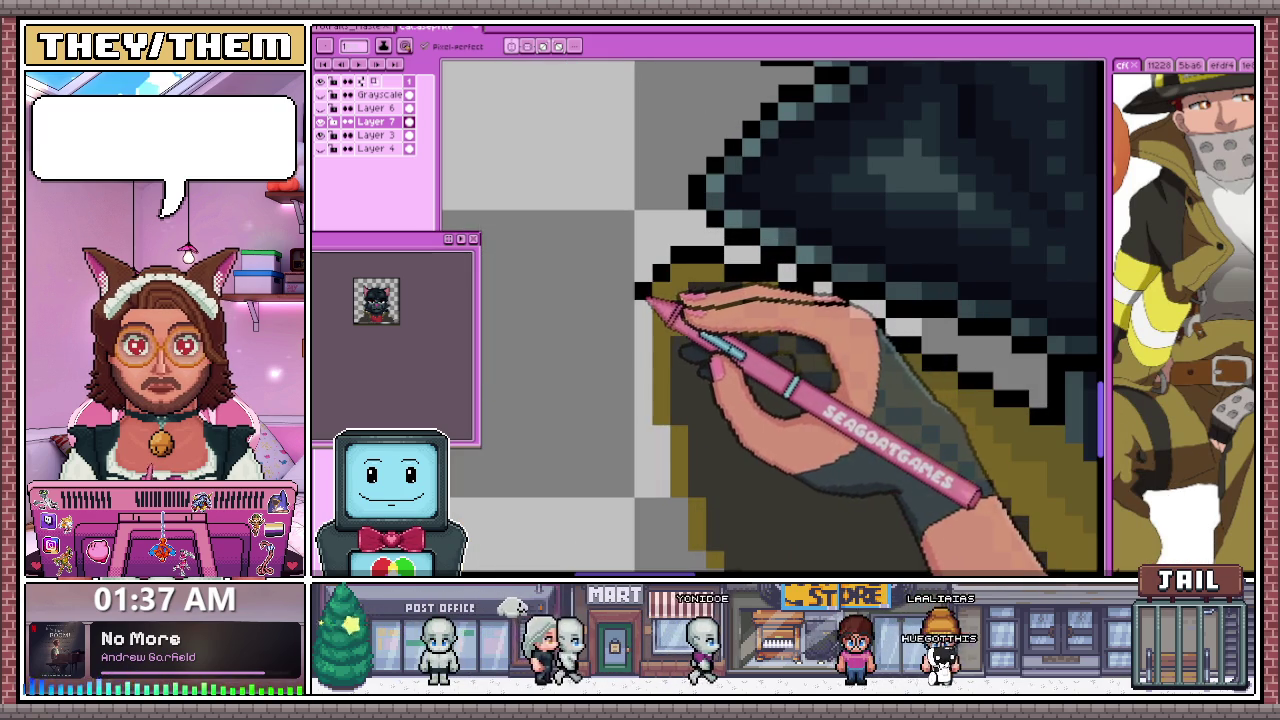
scroll(665, 300, "down", 1)
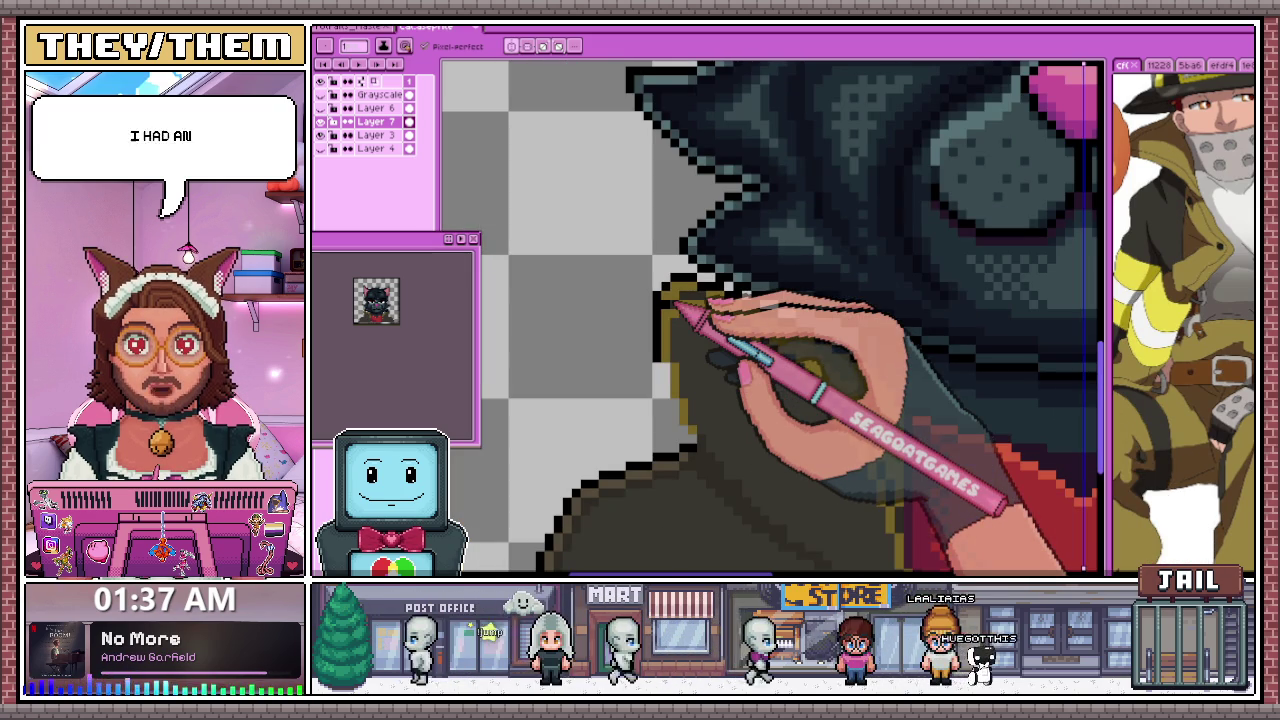
scroll(700, 378, "up", 2)
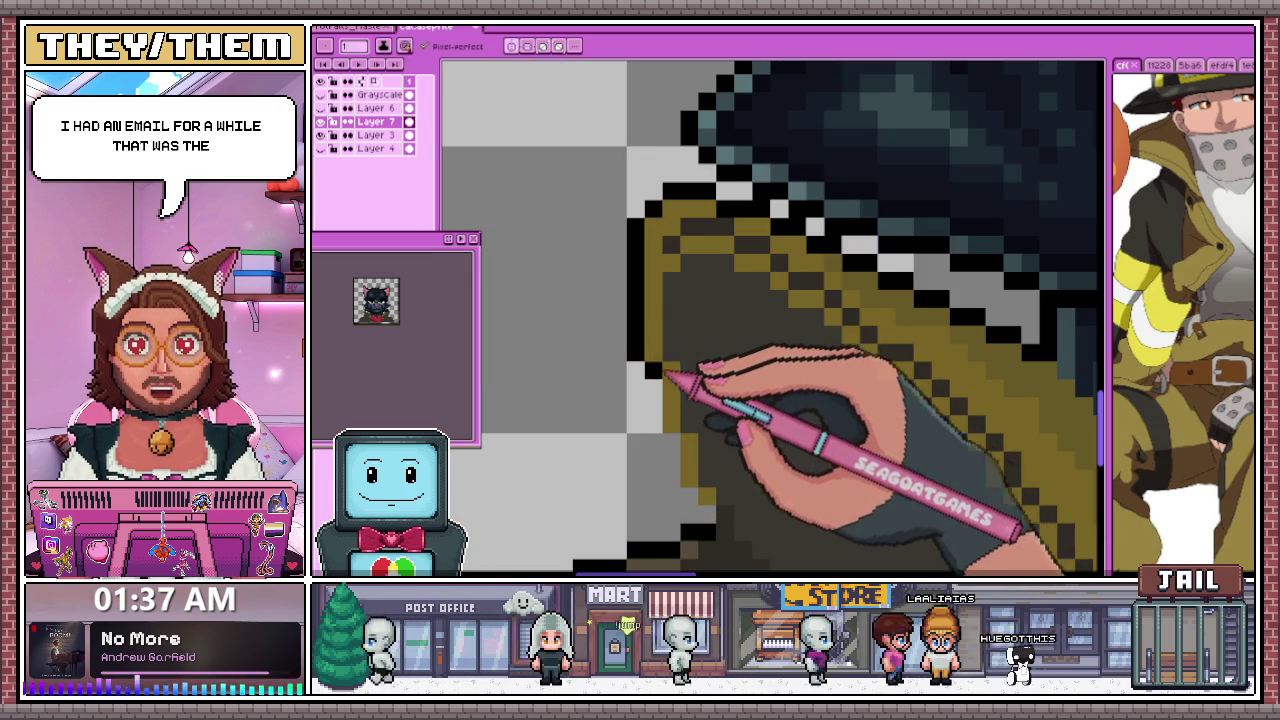
scroll(660, 415, "down", 1)
scroll(690, 330, "up", 1)
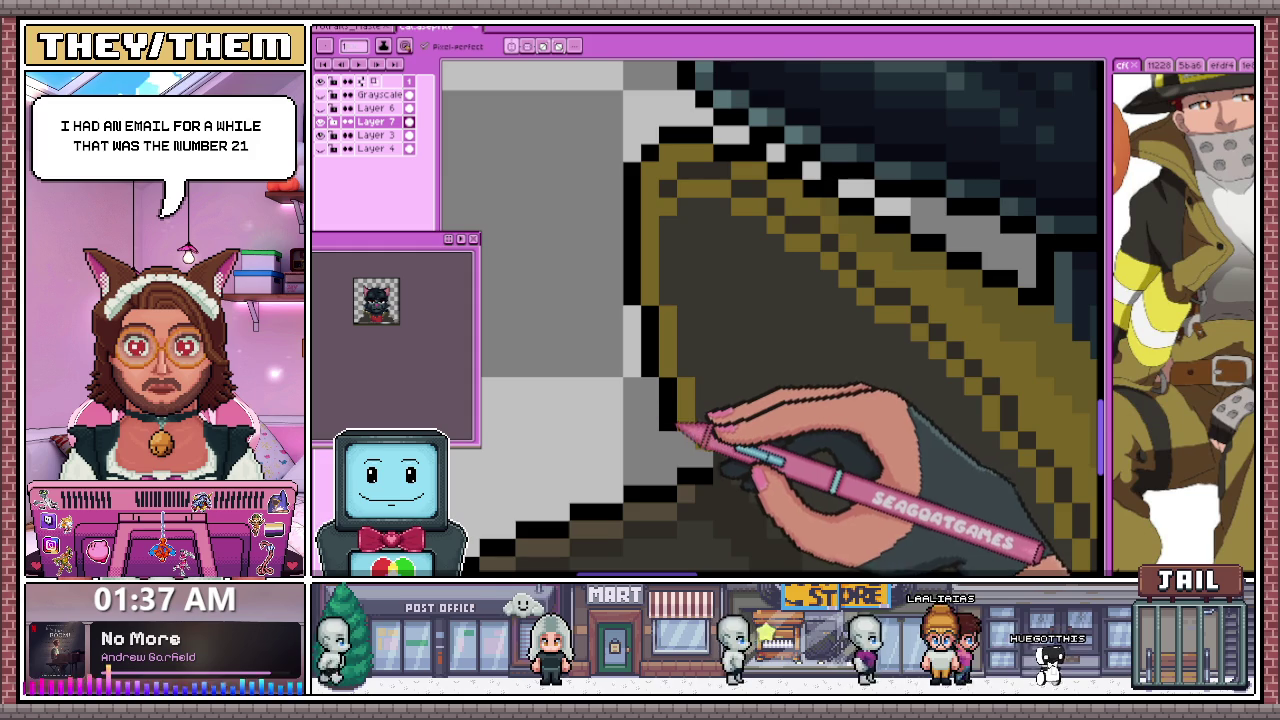
scroll(710, 430, "down", 2)
scroll(730, 380, "down", 2)
scroll(760, 460, "down", 2)
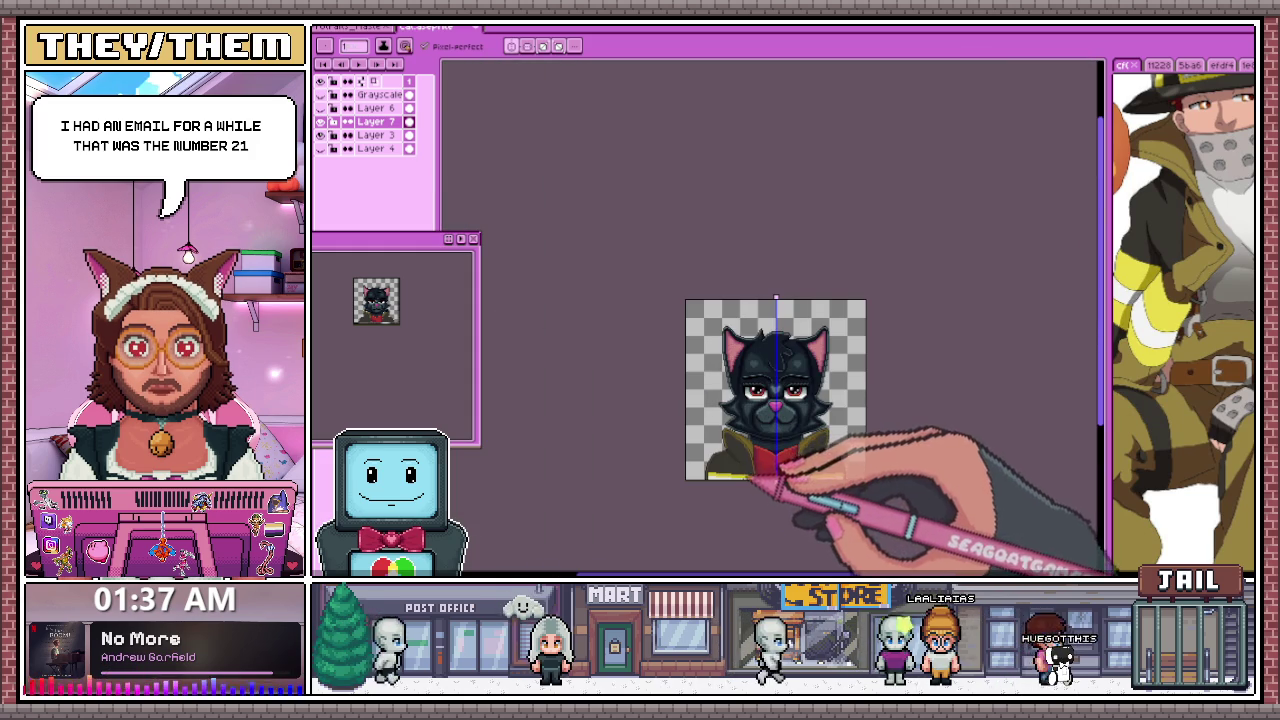
scroll(765, 475, "up", 3)
scroll(735, 410, "up", 2)
scroll(690, 330, "up", 2)
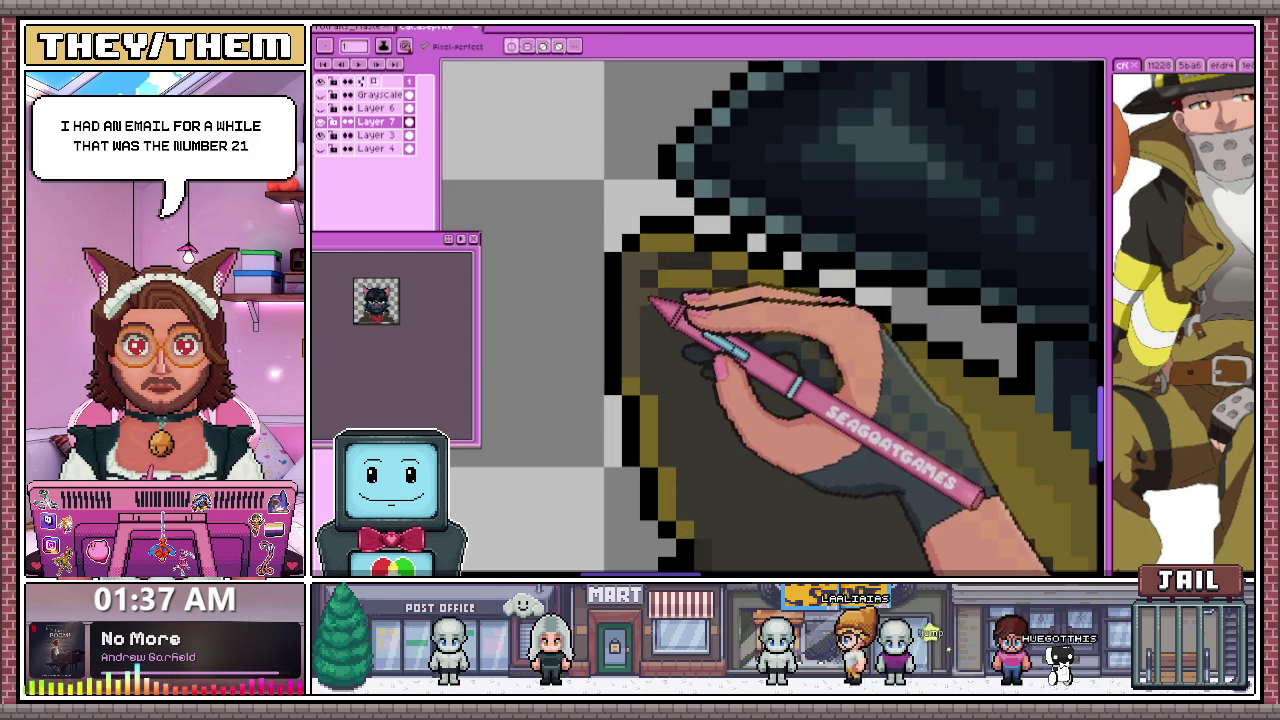
scroll(770, 318, "down", 3)
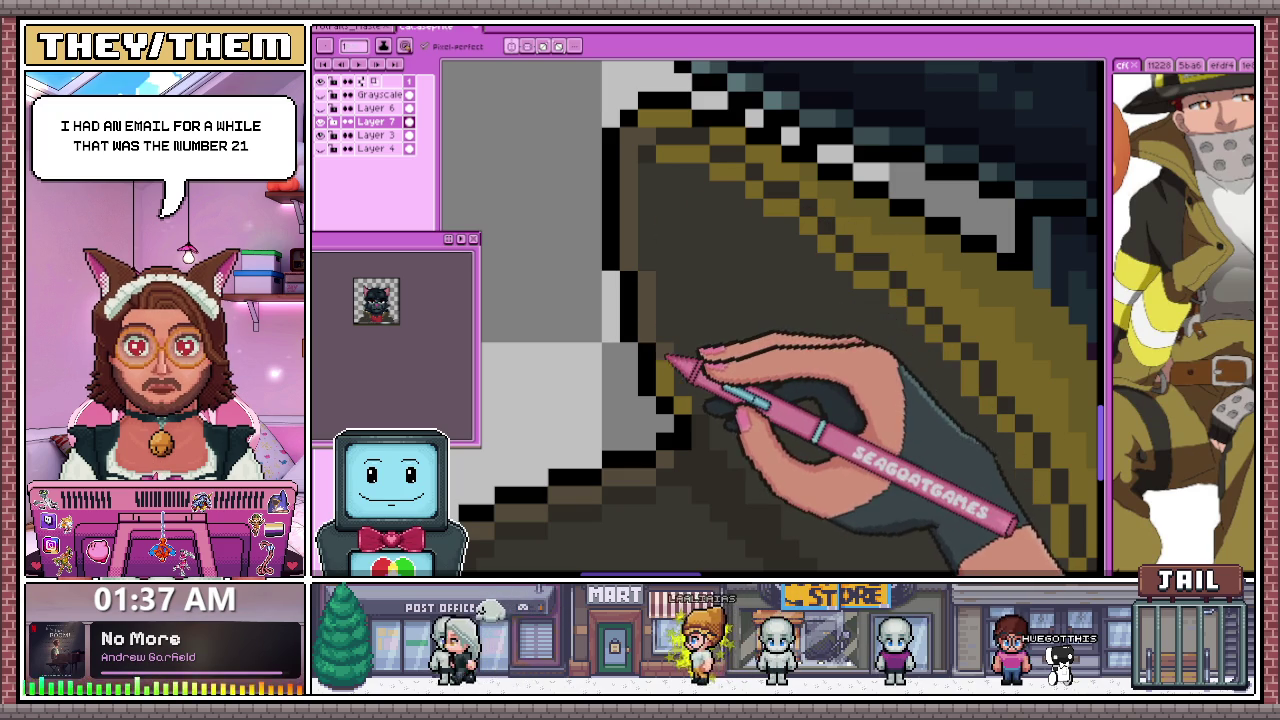
scroll(688, 400, "down", 3)
scroll(757, 414, "down", 2)
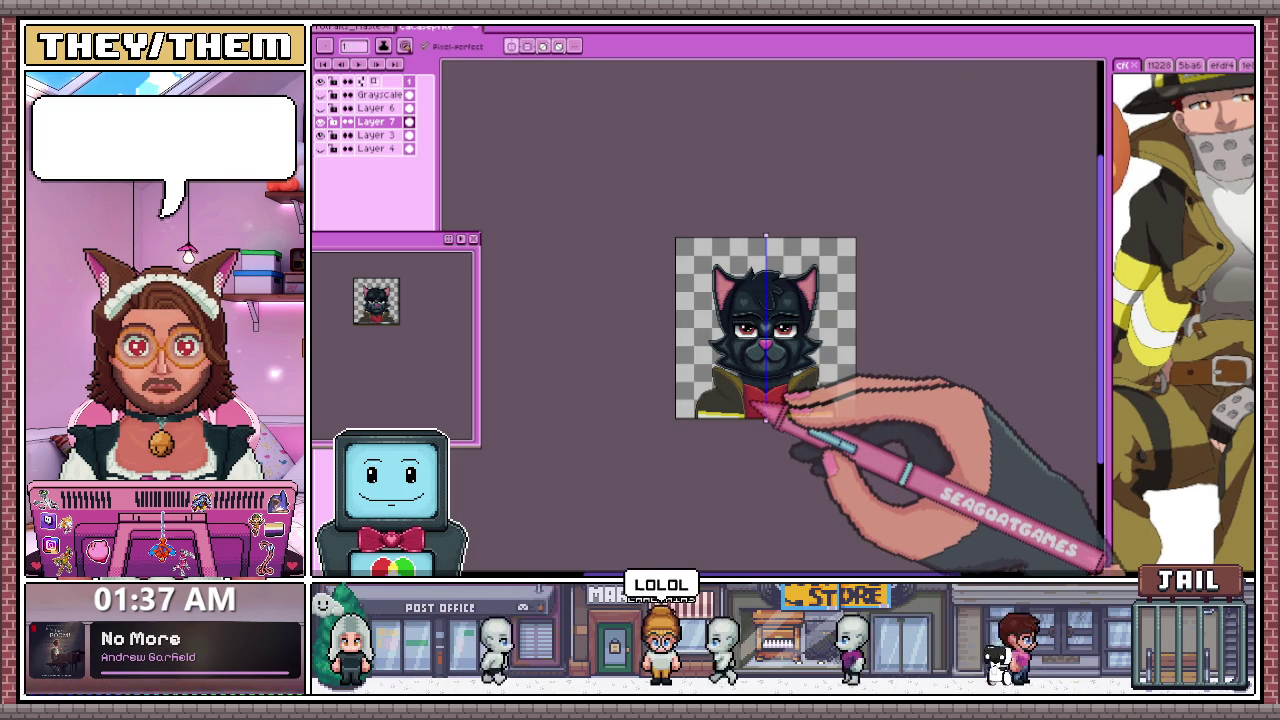
Pick a new shade from the Color Shading set
scroll(752, 402, "up", 3)
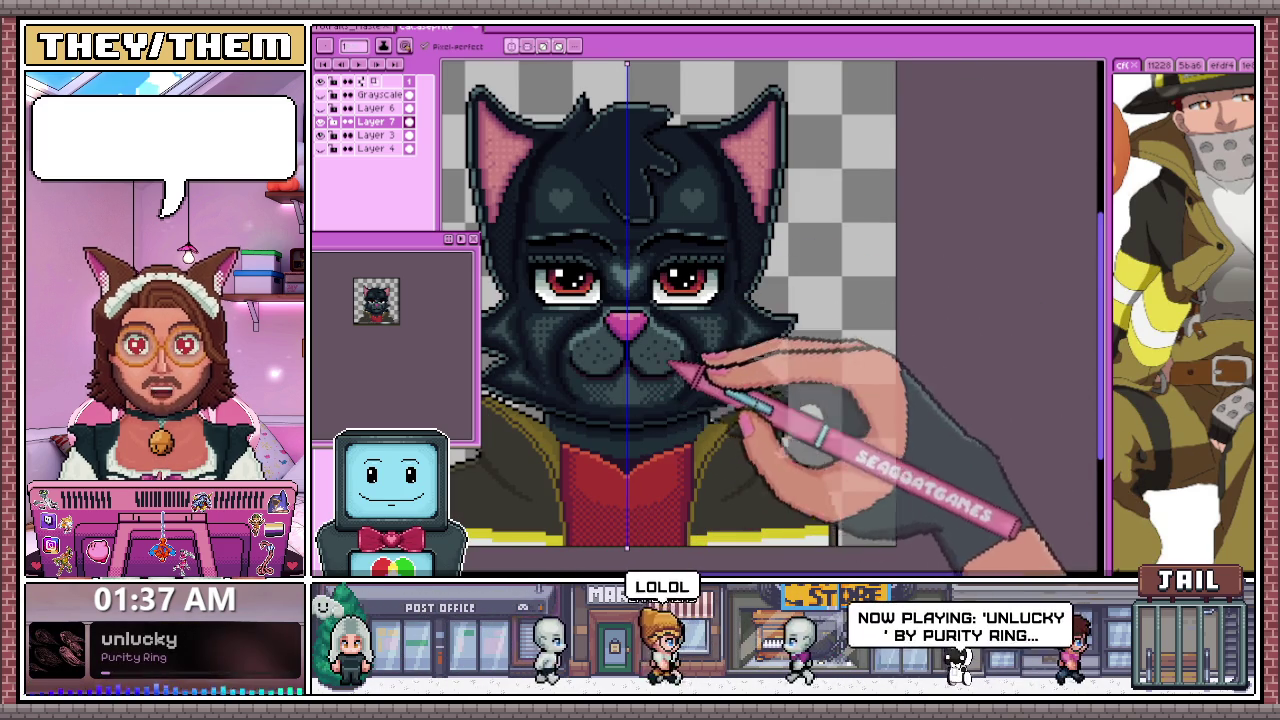
scroll(700, 386, "down", 1)
scroll(715, 390, "up", 2)
scroll(700, 380, "up", 1)
scroll(690, 360, "up", 1)
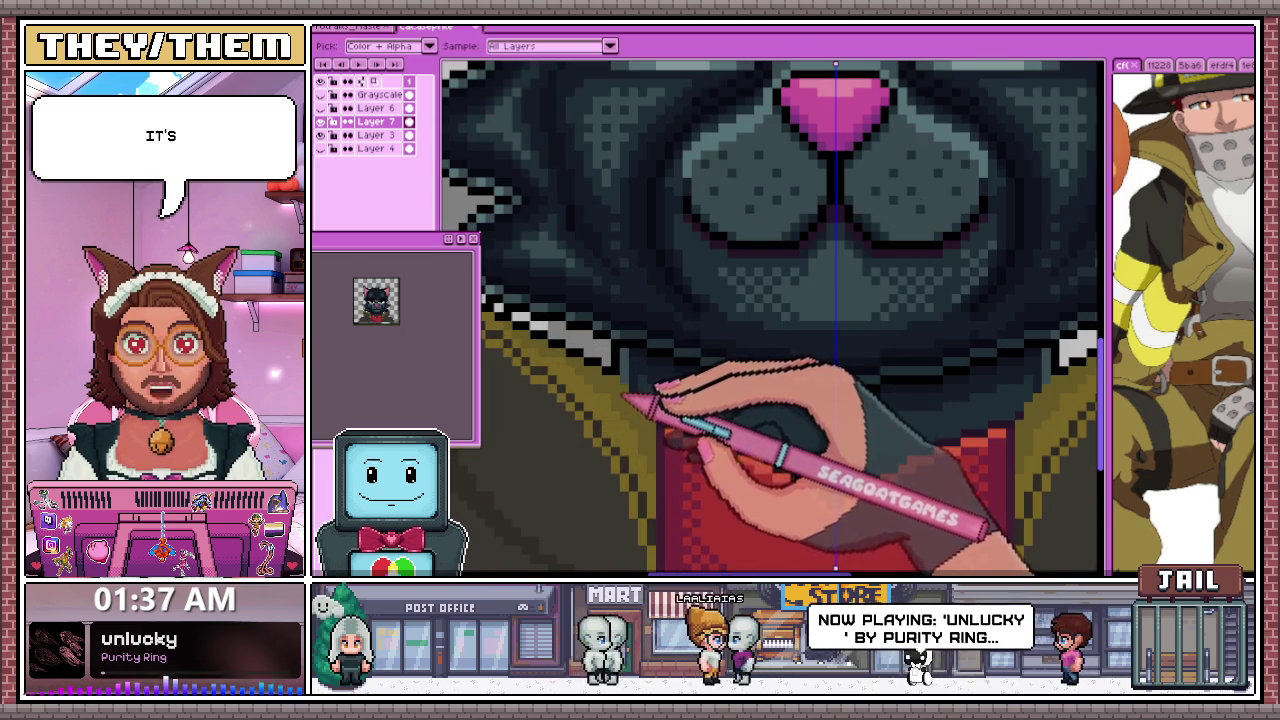
key("shift+c")
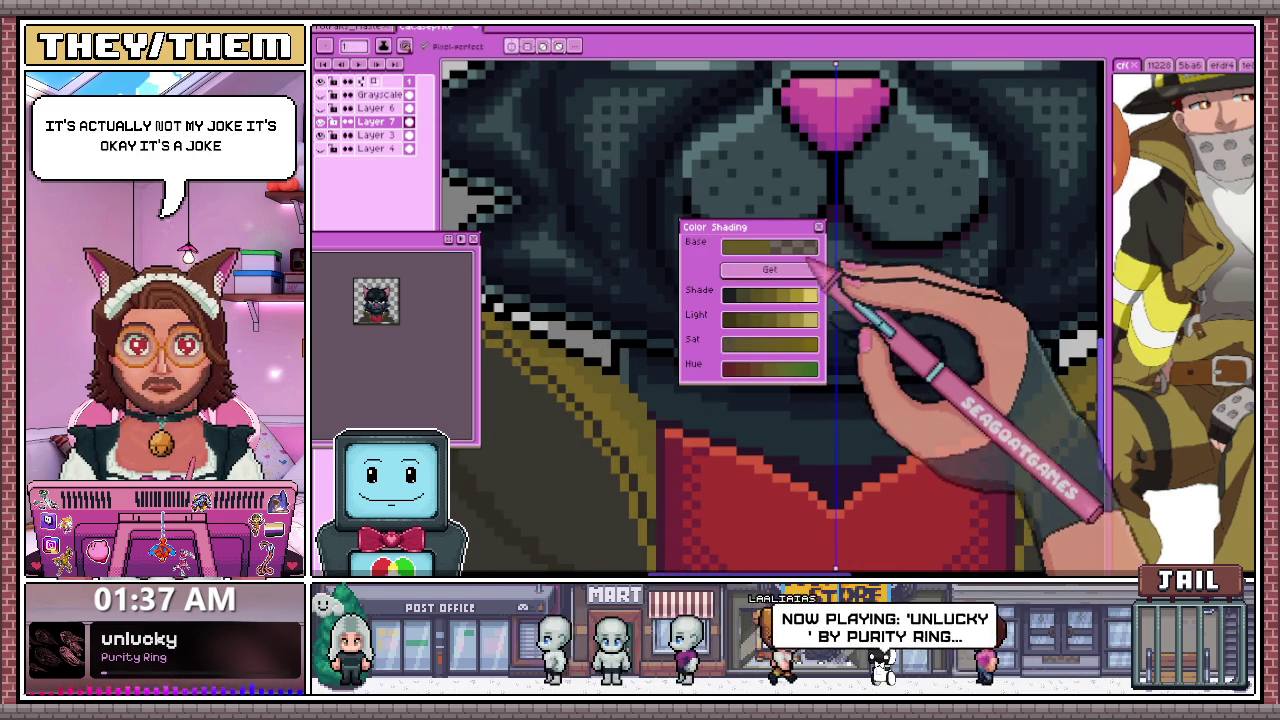
left_click(819, 227)
Repaint the red eyes with white highlights and dark lid lines, and tidy the twin brow hearts
scroll(610, 350, "up", 2)
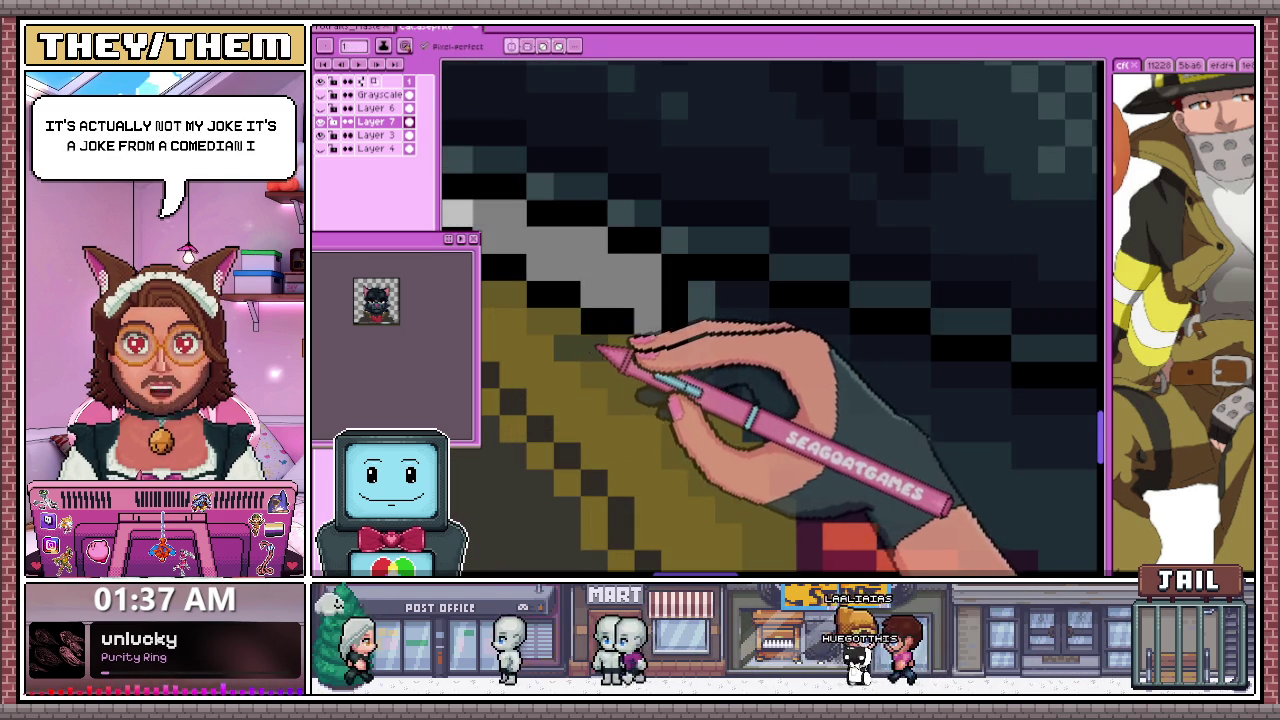
scroll(630, 333, "down", 2)
scroll(630, 335, "up", 1)
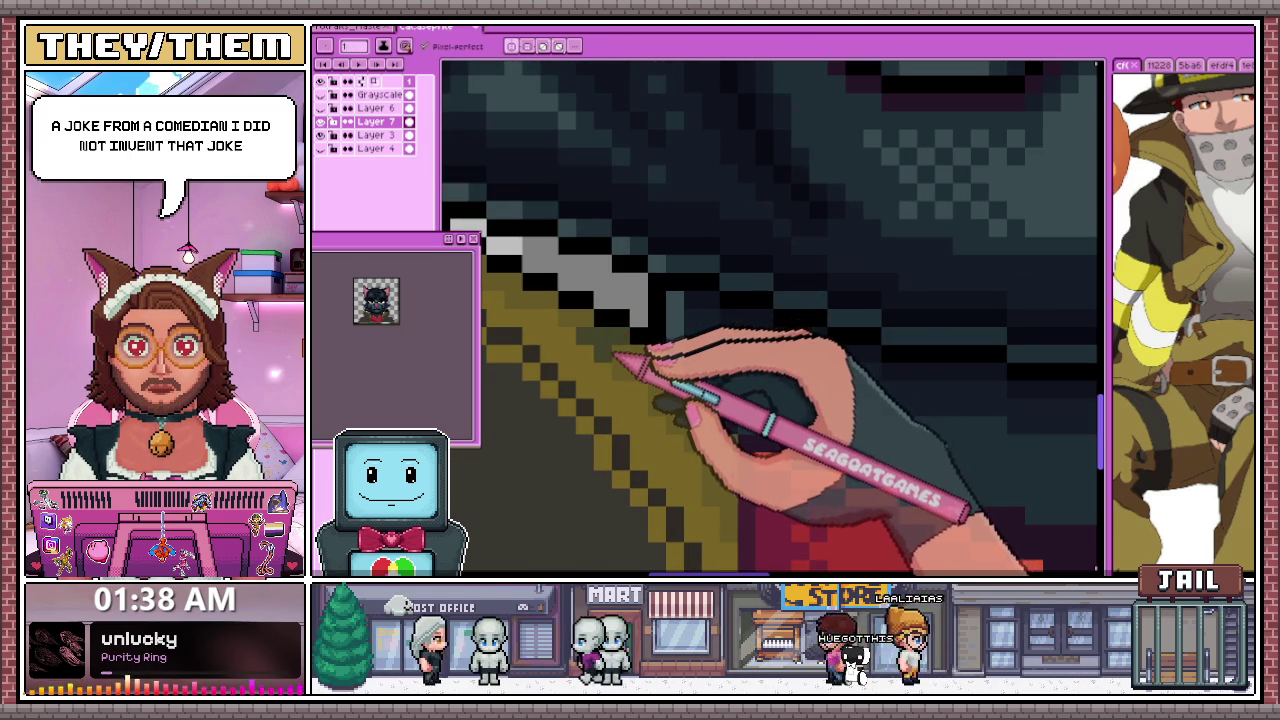
scroll(660, 355, "down", 2)
scroll(668, 360, "up", 2)
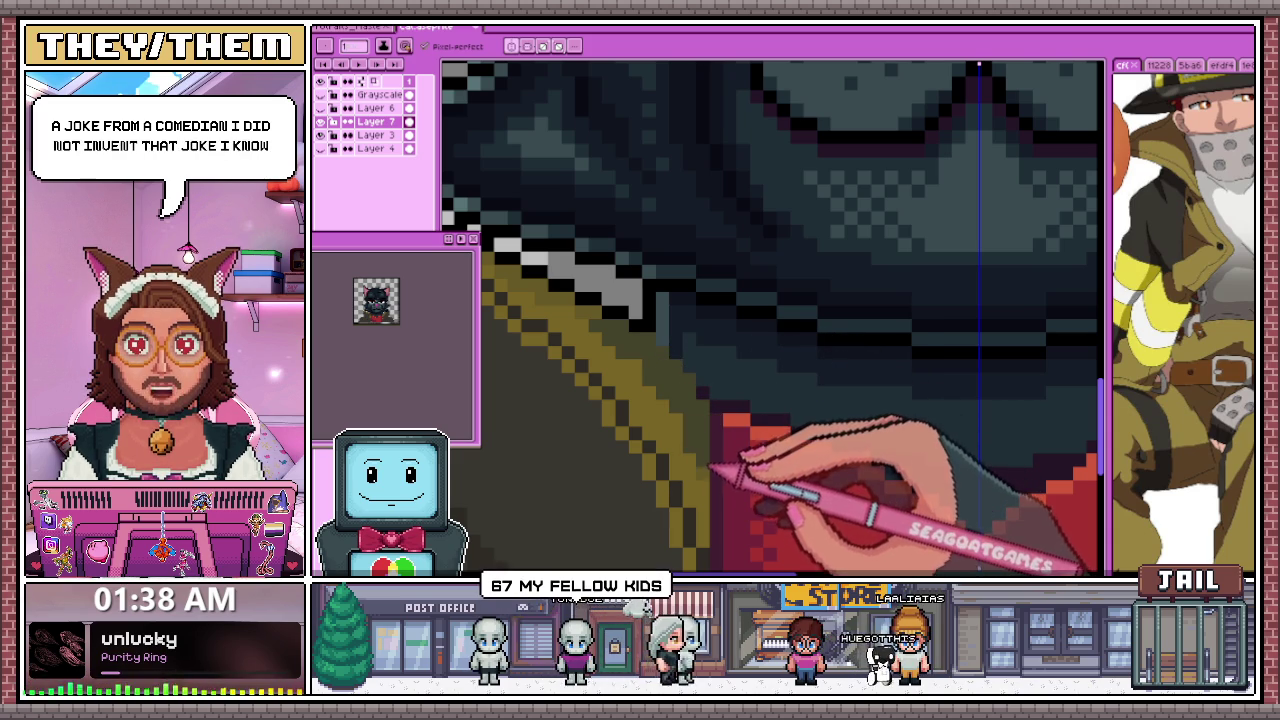
scroll(737, 457, "down", 2)
scroll(657, 349, "up", 2)
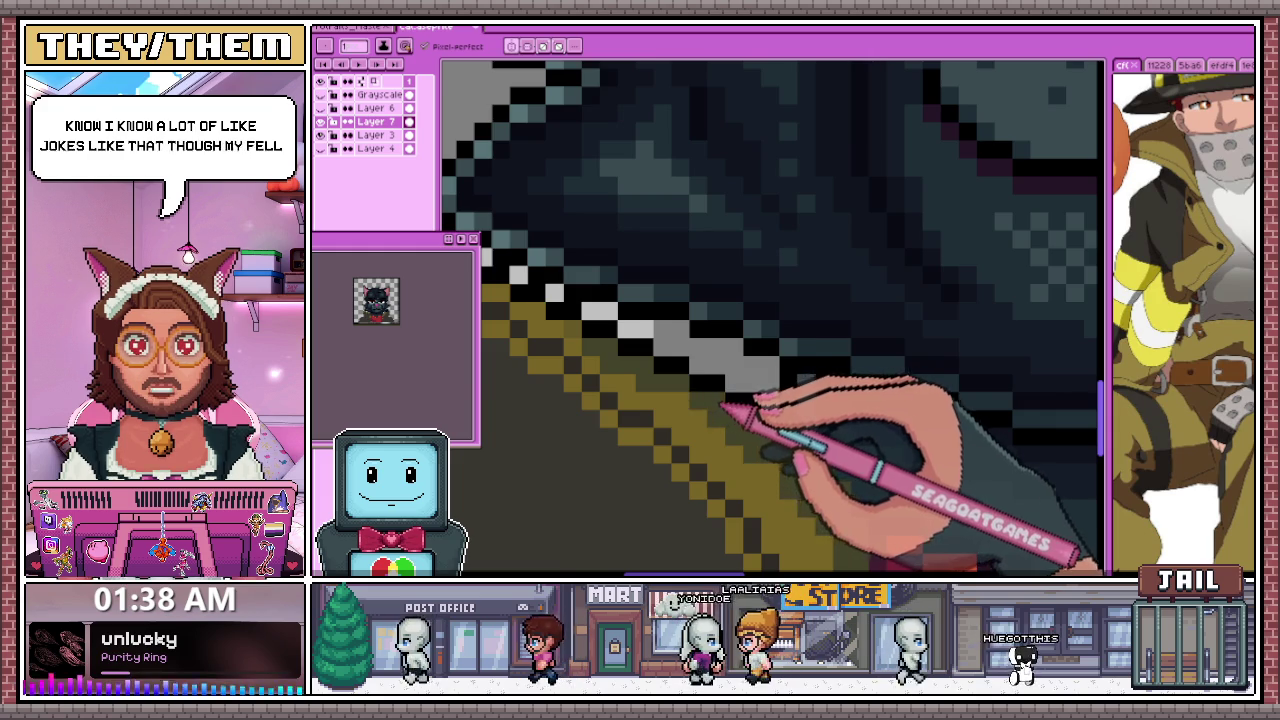
scroll(620, 333, "down", 2)
scroll(618, 333, "up", 2)
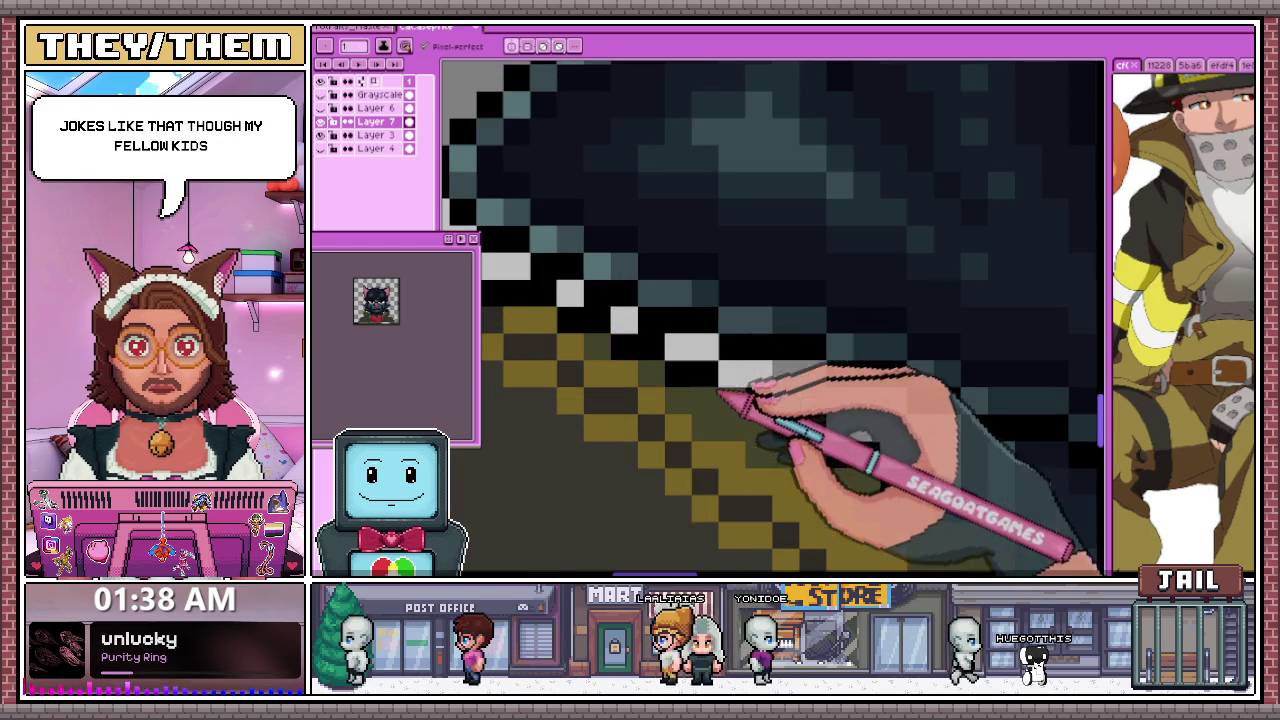
scroll(725, 420, "down", 2)
scroll(720, 410, "up", 2)
scroll(725, 400, "down", 1)
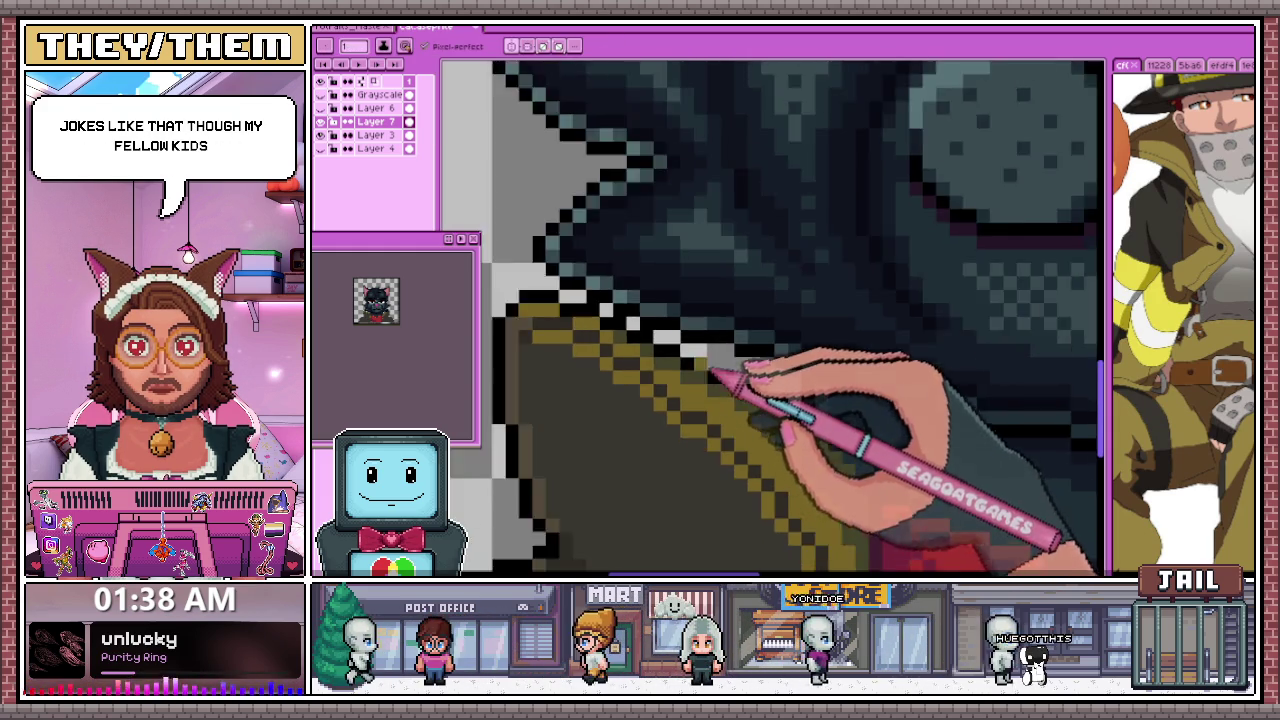
scroll(735, 395, "down", 1)
scroll(745, 415, "down", 2)
scroll(770, 455, "up", 2)
scroll(700, 370, "up", 1)
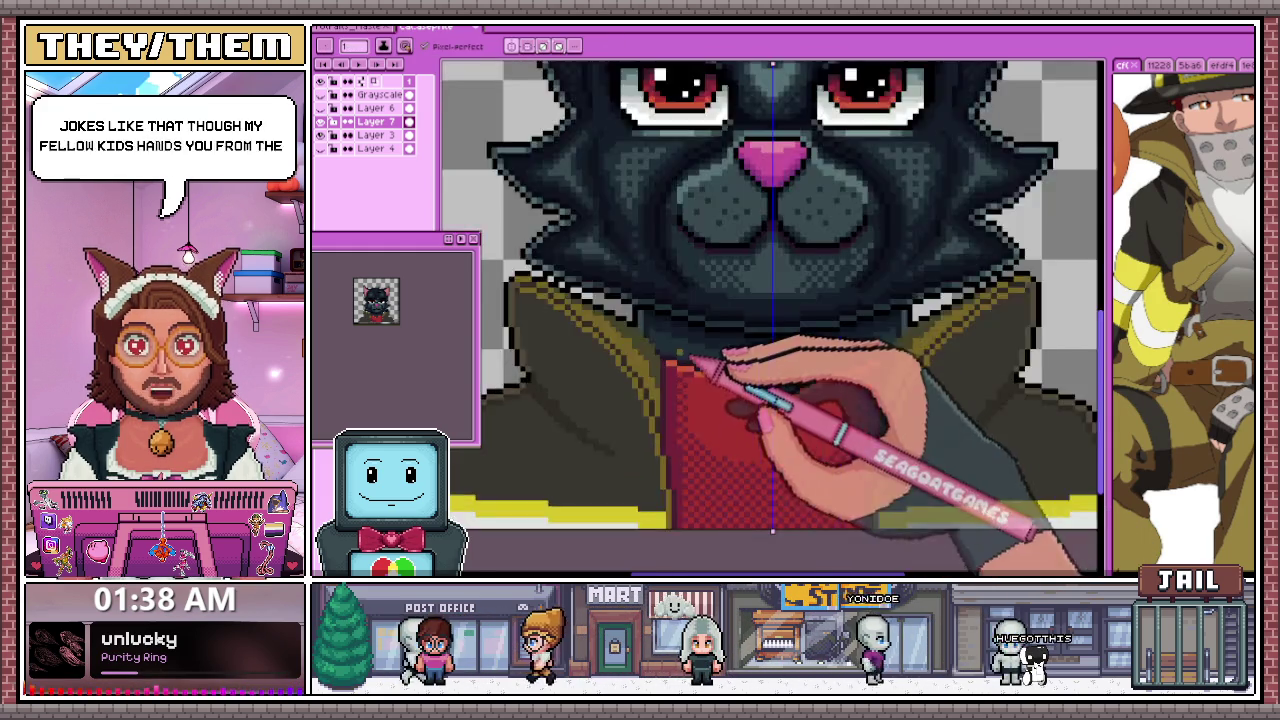
scroll(620, 320, "up", 2)
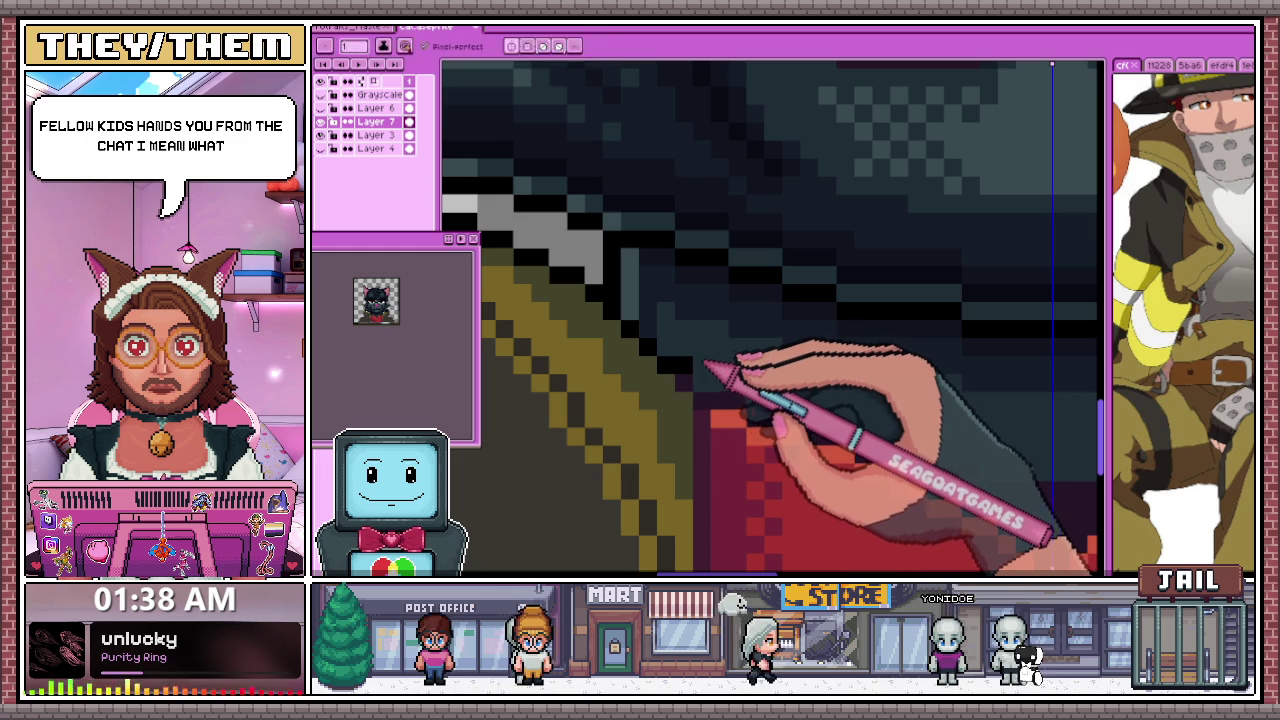
scroll(697, 413, "down", 2)
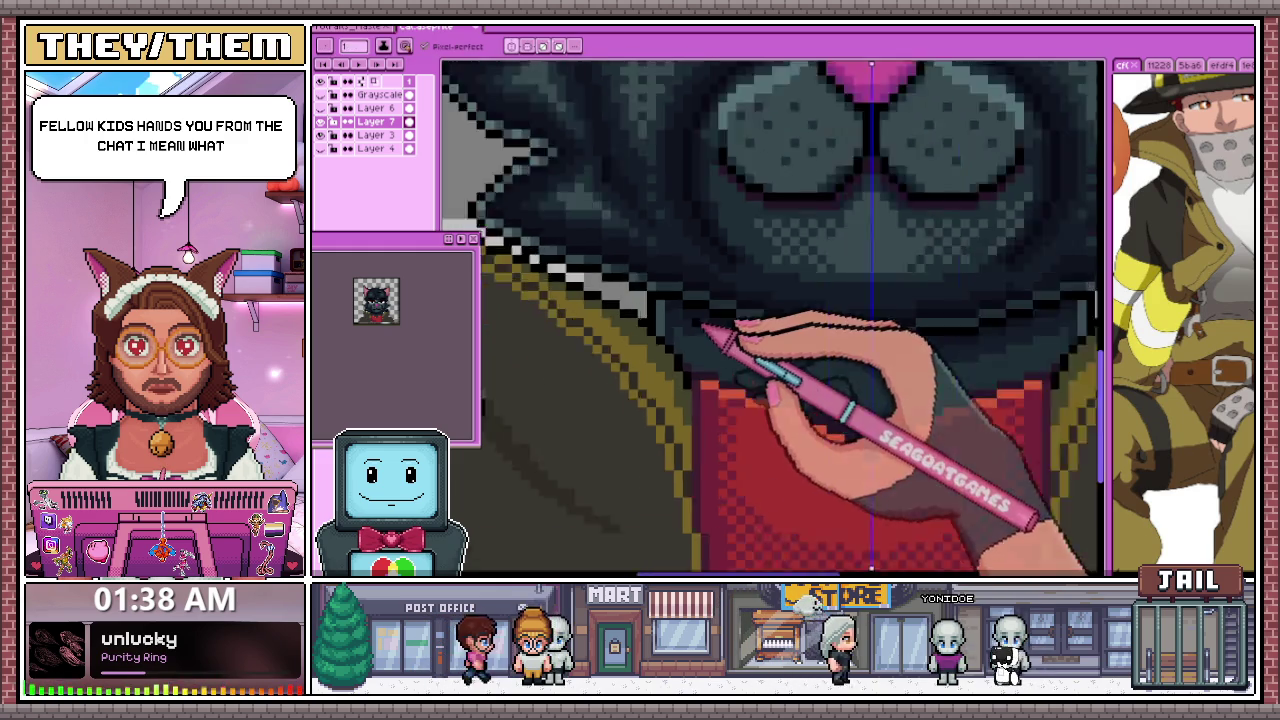
scroll(710, 340, "down", 2)
scroll(740, 400, "up", 2)
scroll(757, 366, "up", 2)
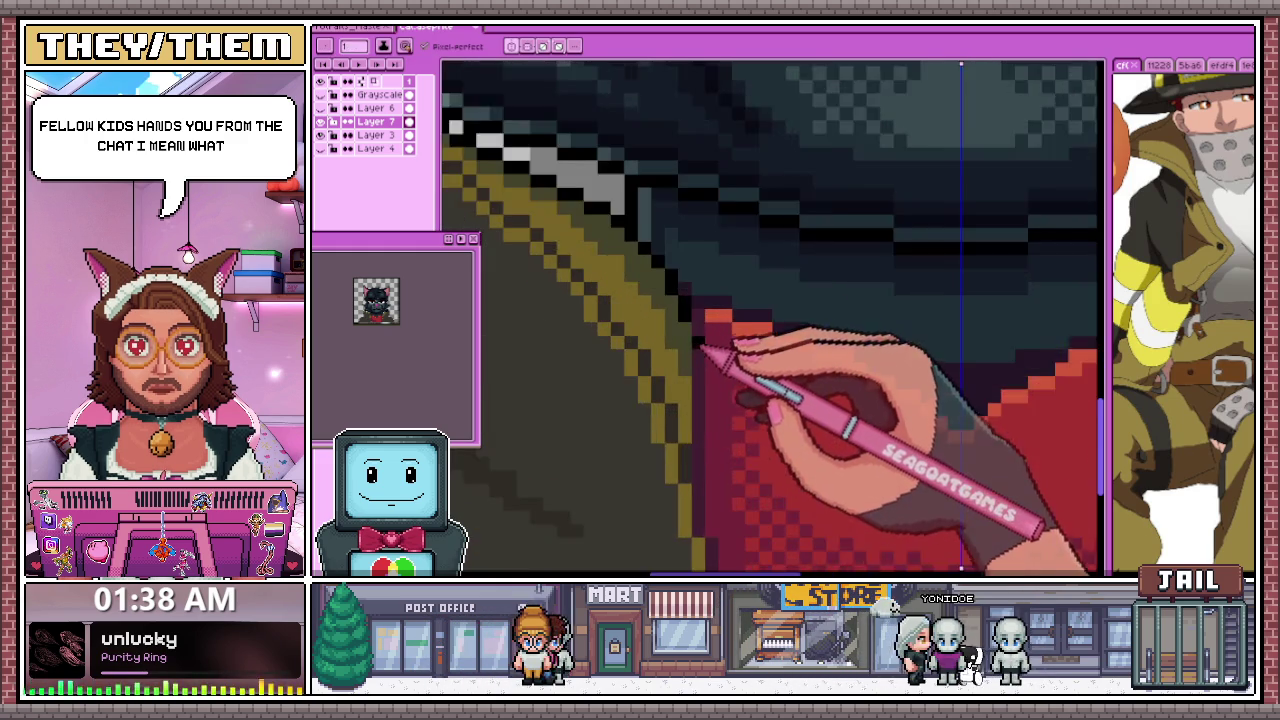
scroll(710, 370, "down", 1)
scroll(708, 387, "down", 2)
scroll(760, 375, "down", 2)
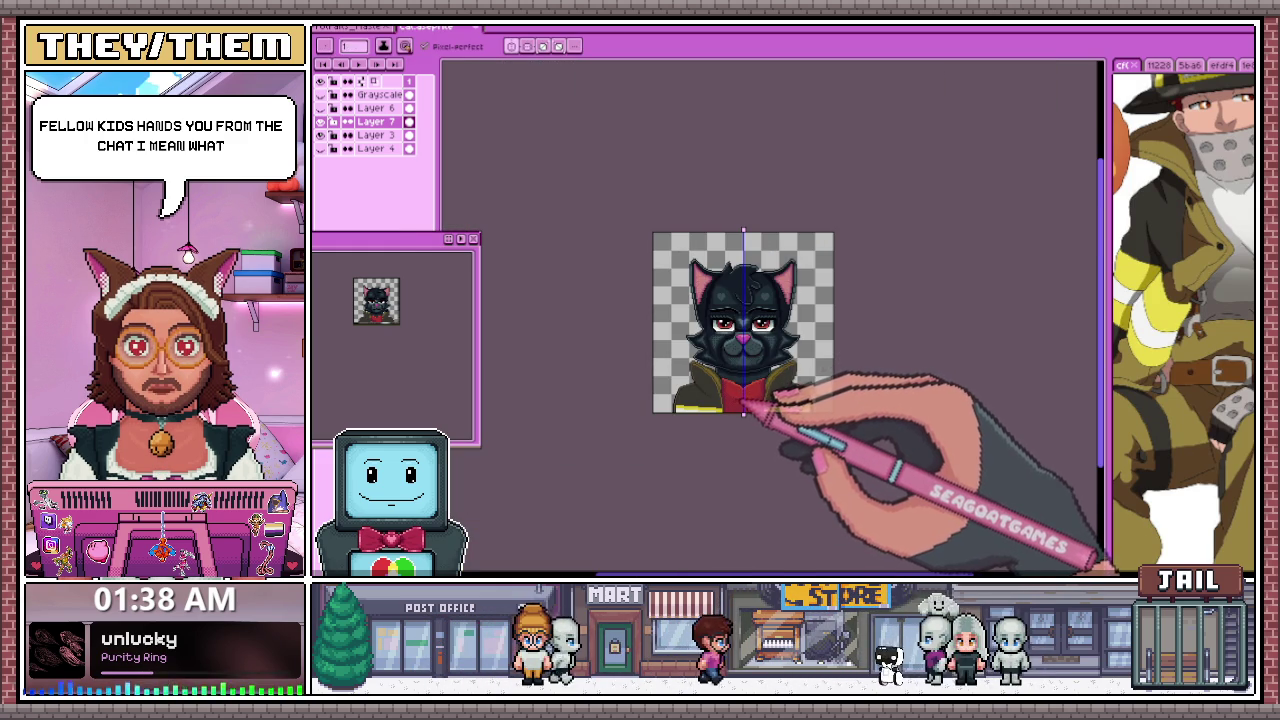
scroll(748, 341, "up", 2)
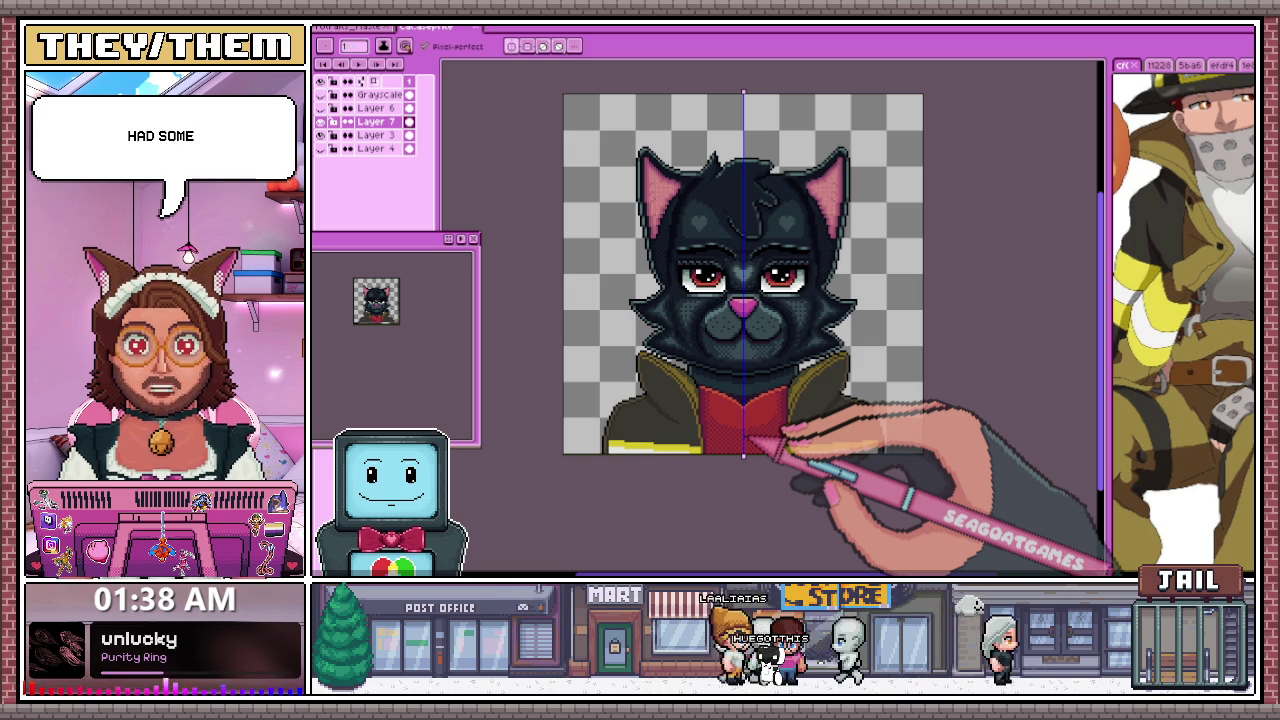
scroll(710, 154, "up", 2)
scroll(691, 322, "down", 2)
scroll(703, 392, "down", 1)
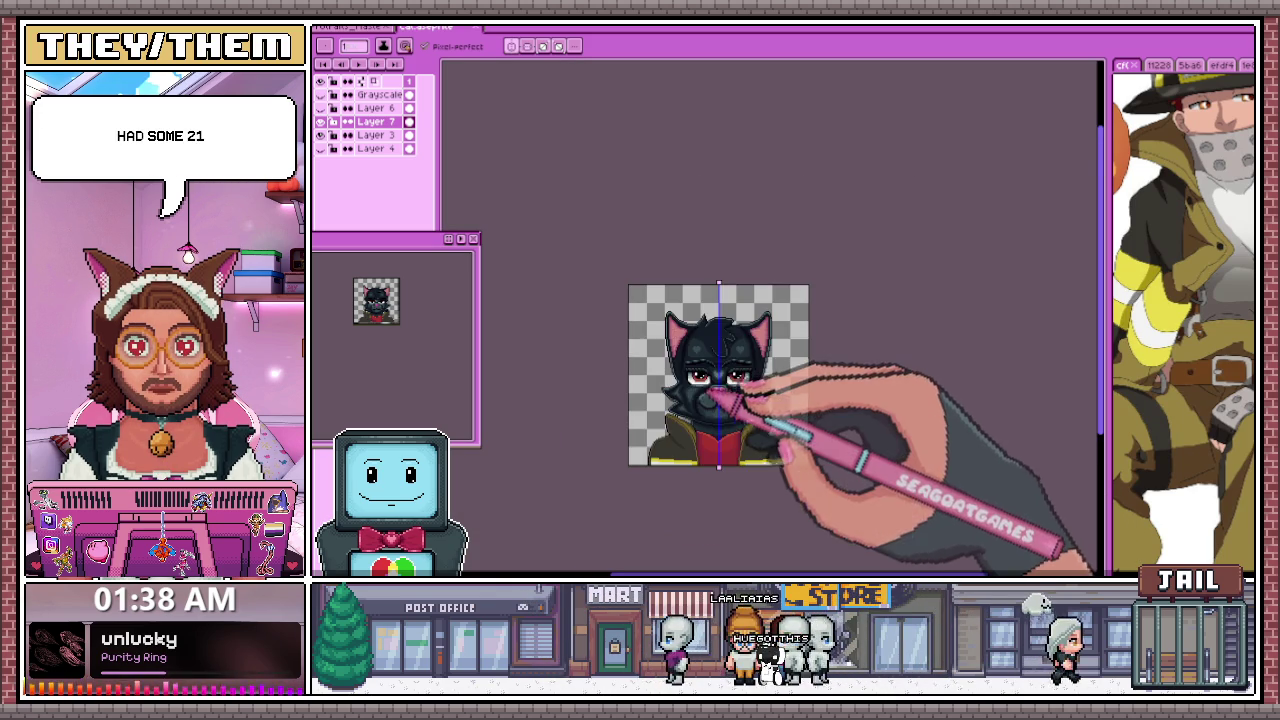
scroll(730, 420, "up", 1)
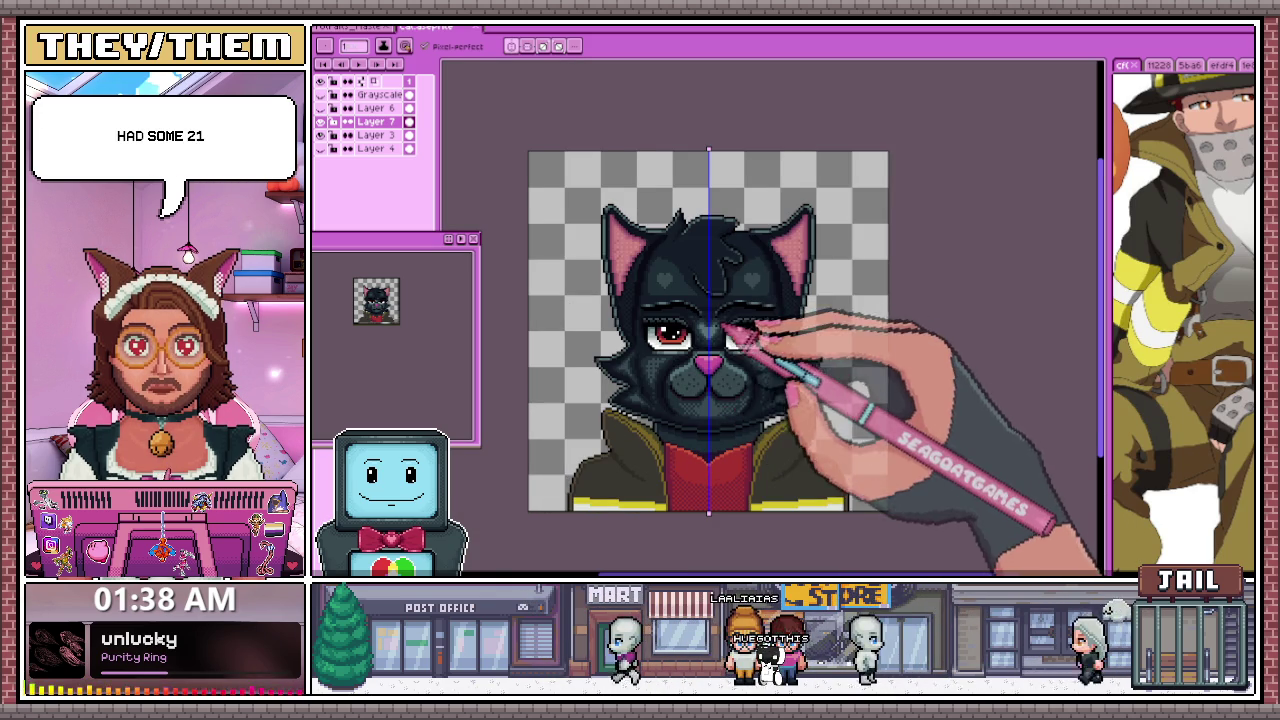
scroll(705, 350, "up", 1)
scroll(650, 310, "up", 2)
scroll(660, 325, "up", 1)
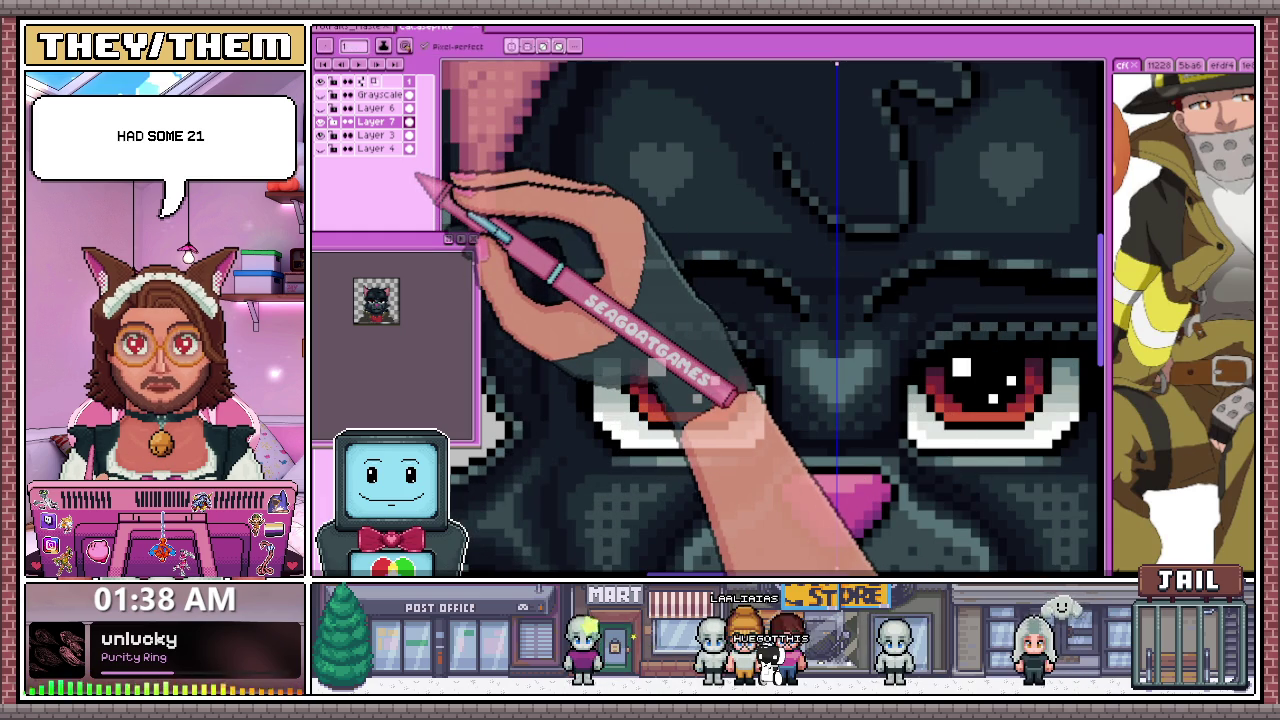
Sample colours from the artwork while zooming in on the spiky fur tufts of the right cheek
key("alt")
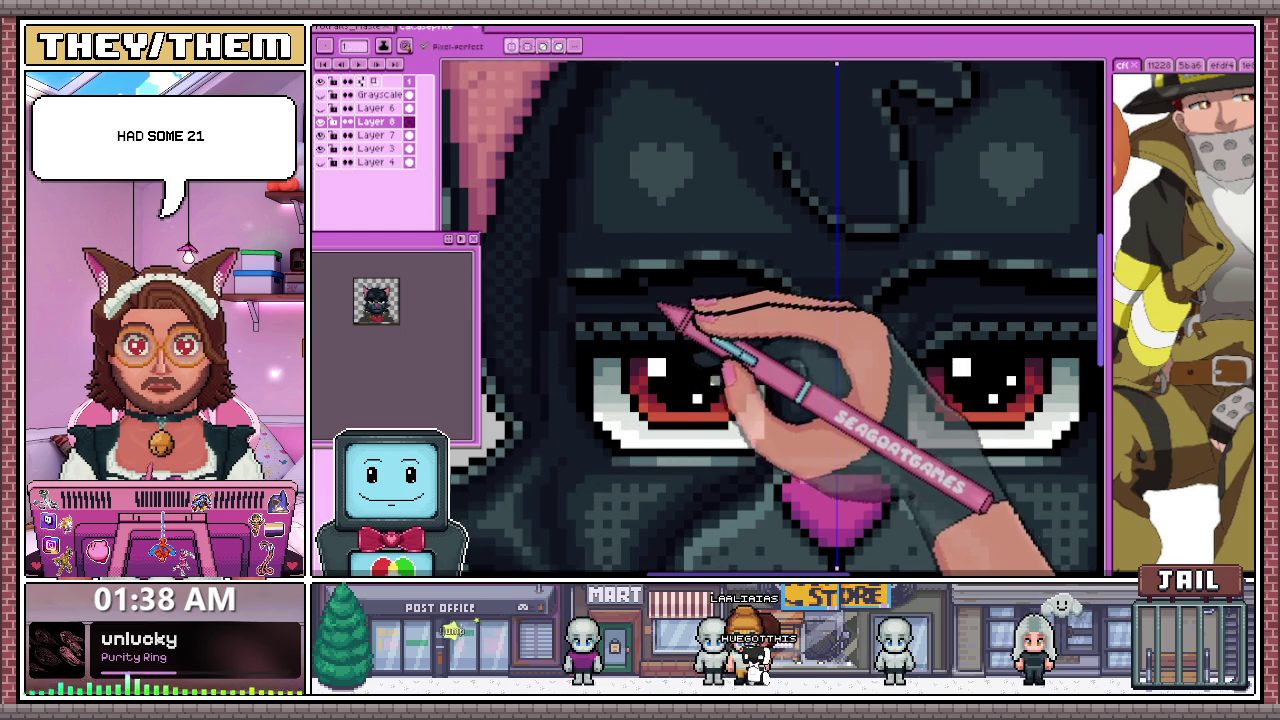
scroll(614, 346, "up", 2)
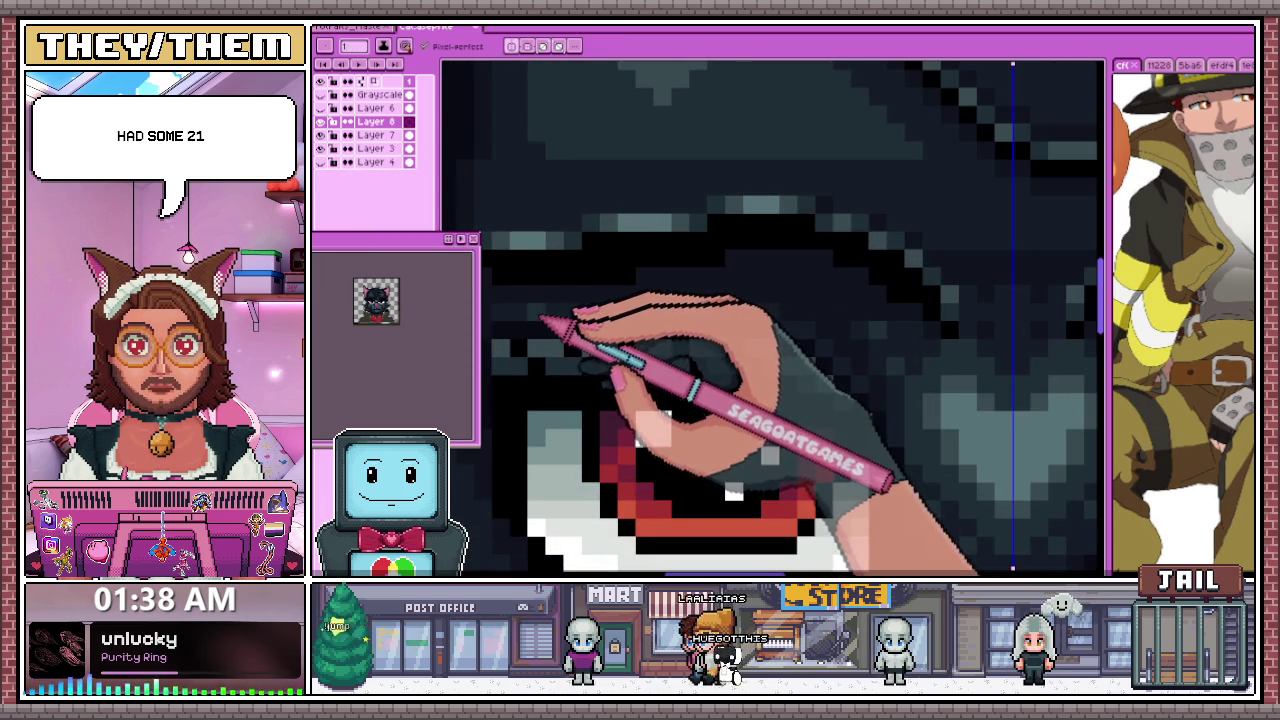
scroll(742, 318, "down", 2)
scroll(700, 357, "down", 2)
scroll(728, 383, "down", 2)
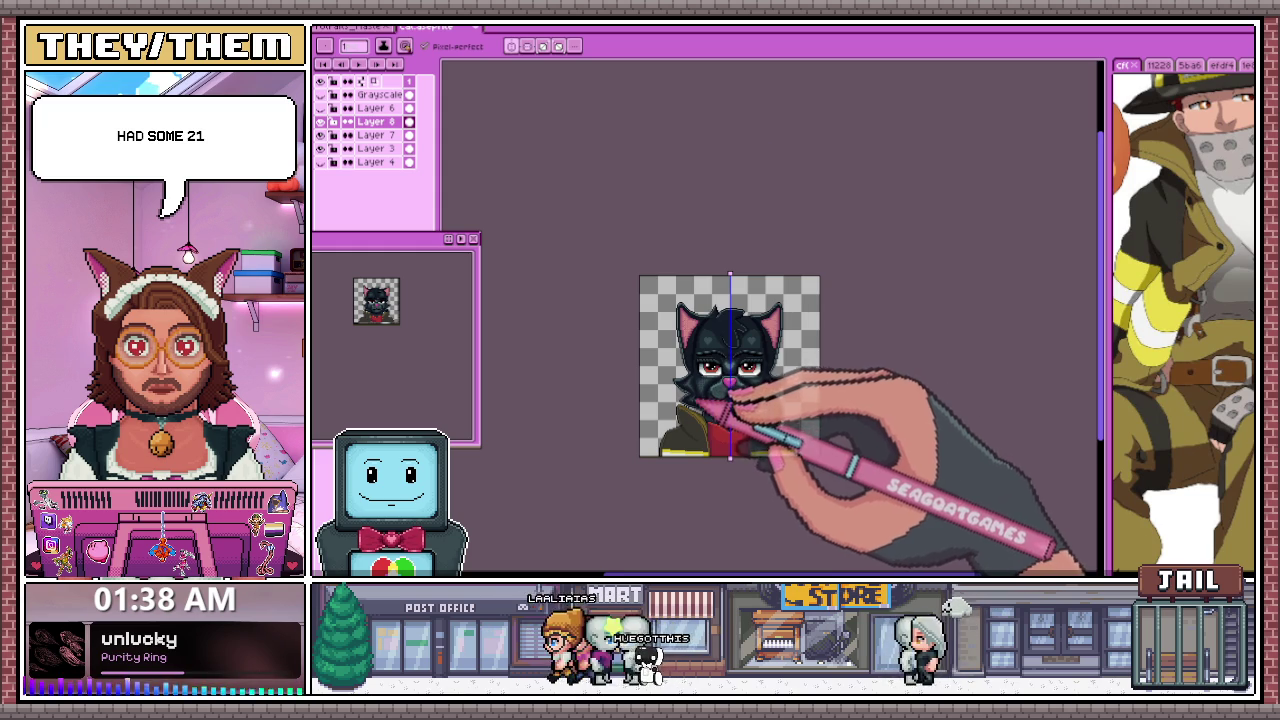
scroll(698, 400, "up", 2)
scroll(677, 371, "up", 1)
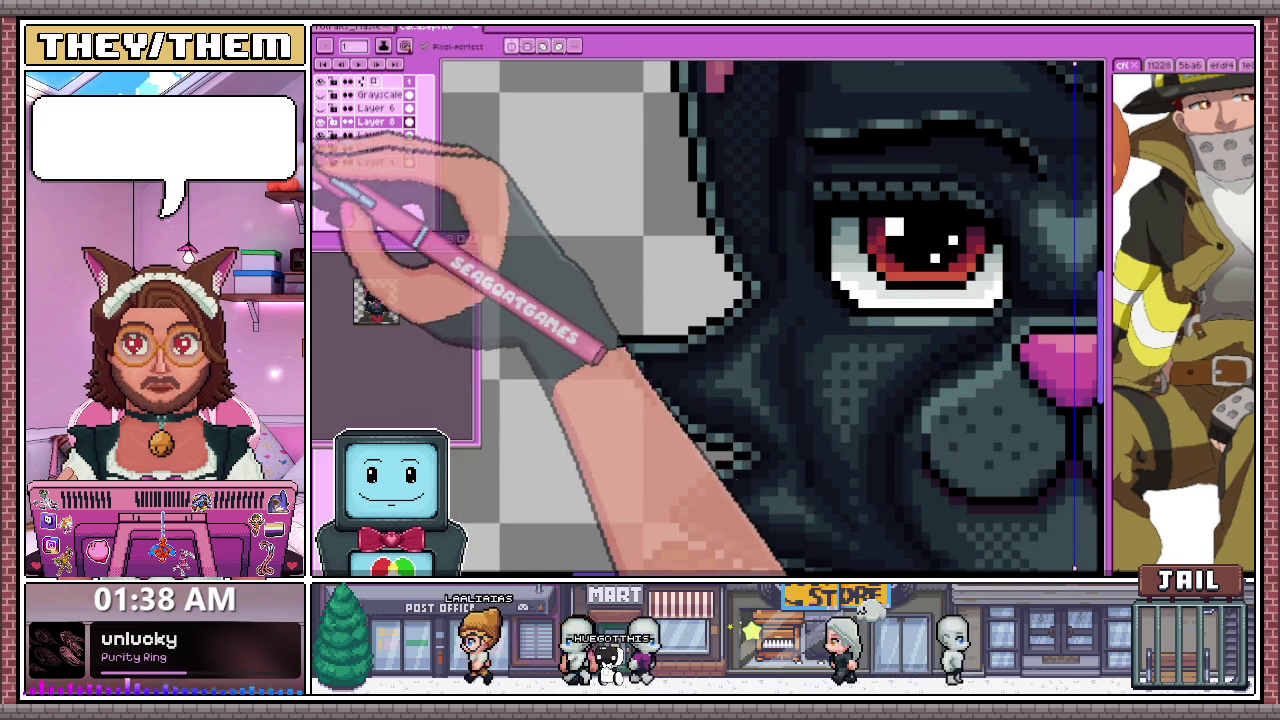
scroll(640, 352, "down", 1)
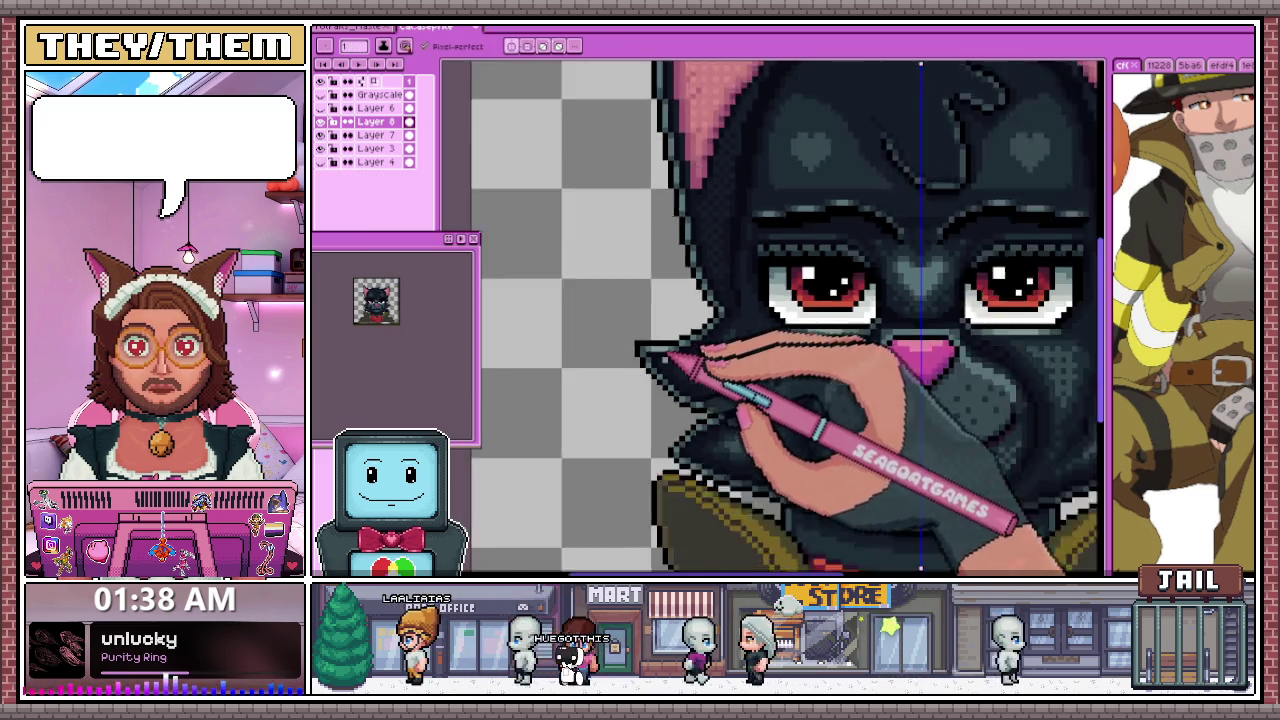
scroll(668, 355, "down", 2)
scroll(714, 366, "down", 2)
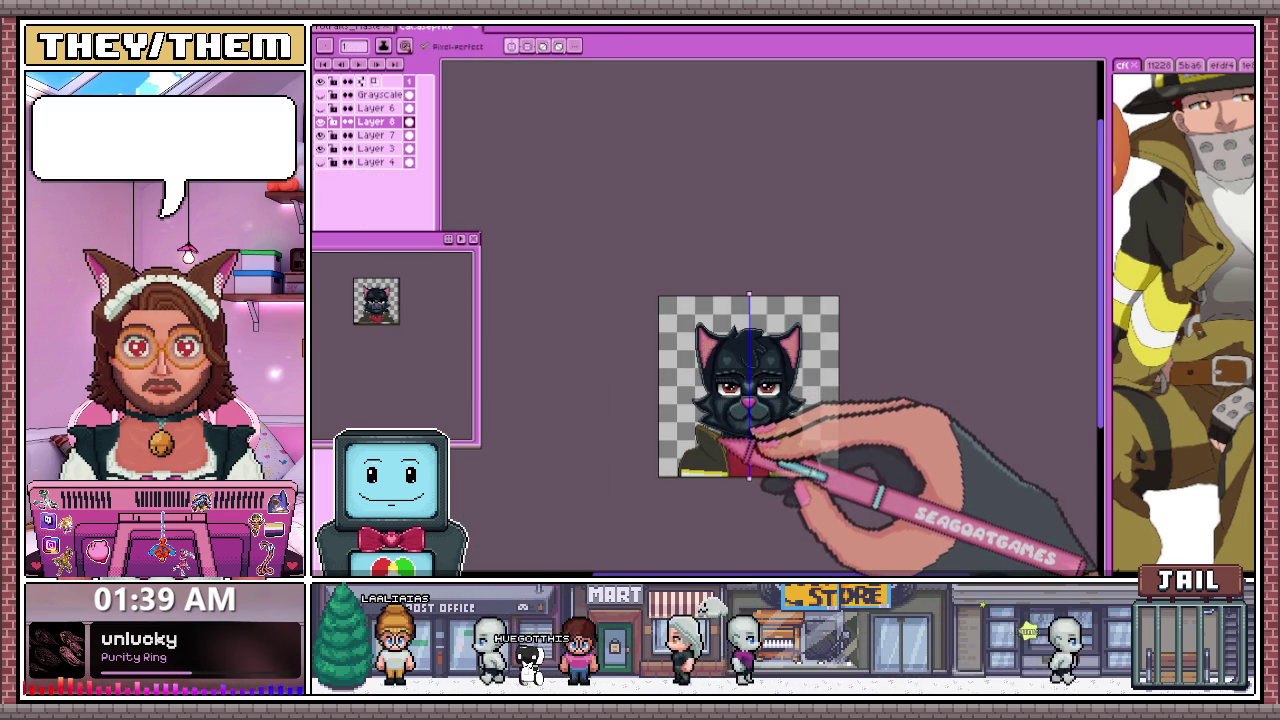
scroll(830, 438, "up", 2)
scroll(817, 400, "up", 1)
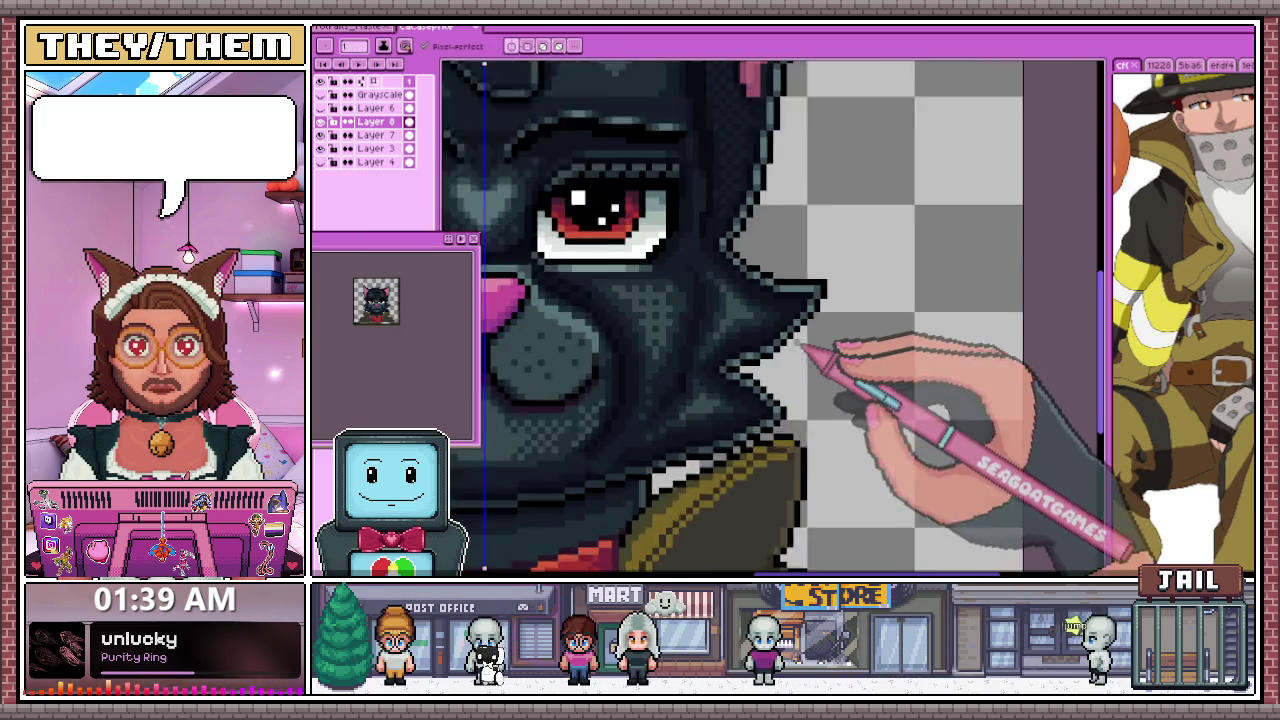
scroll(760, 355, "up", 1)
scroll(680, 352, "up", 1)
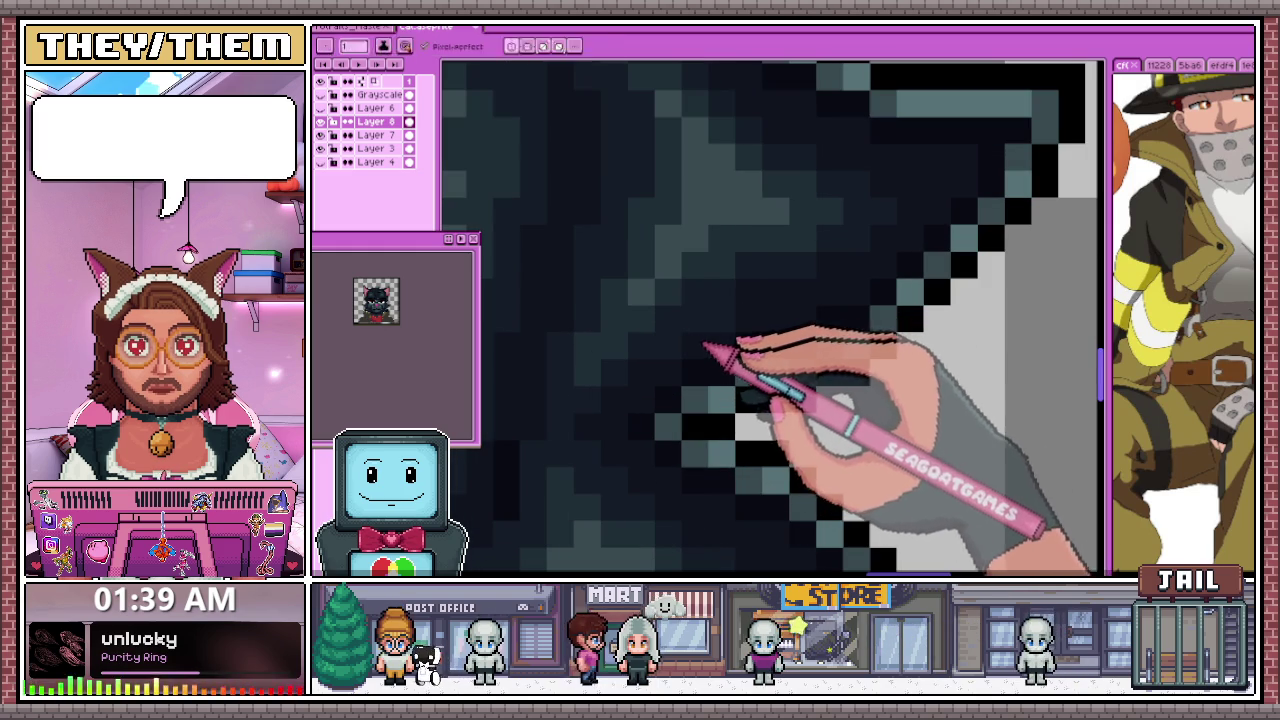
scroll(808, 295, "down", 2)
scroll(837, 257, "up", 2)
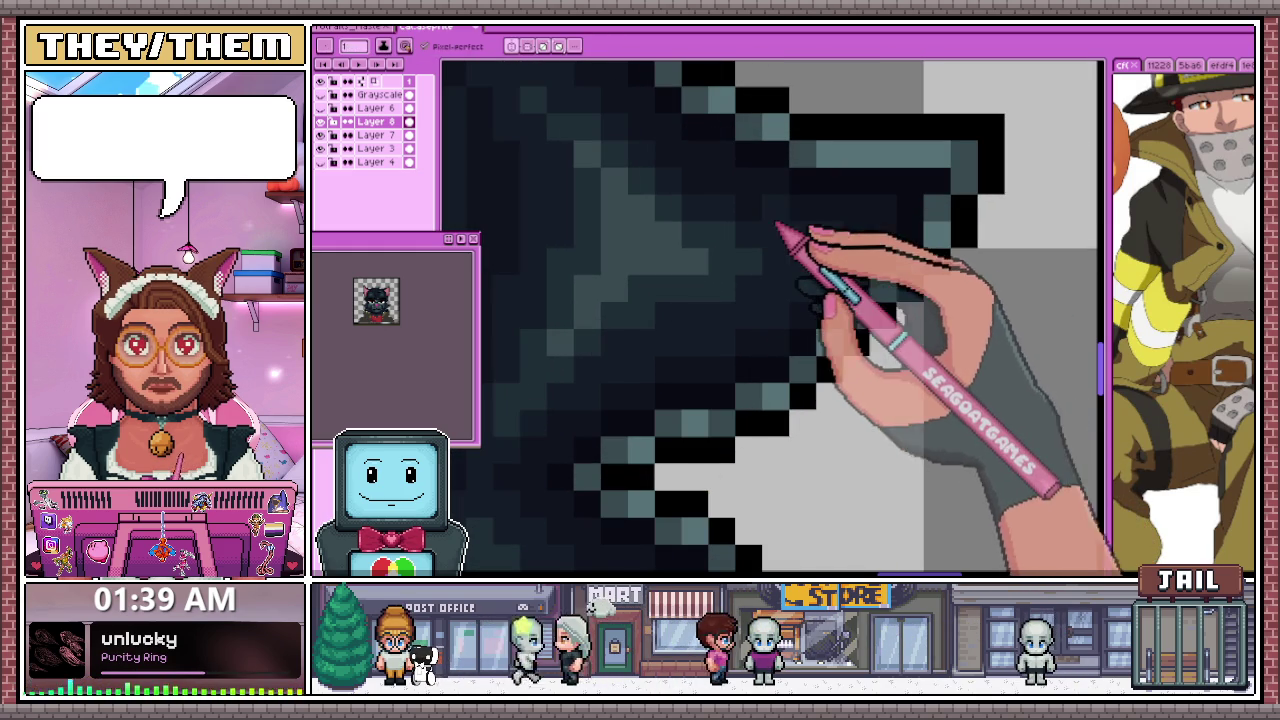
scroll(750, 245, "down", 2)
scroll(710, 290, "up", 2)
Repaint the right cheek tufts with teal-grey highlight pixels sampled from the fur
key("i")
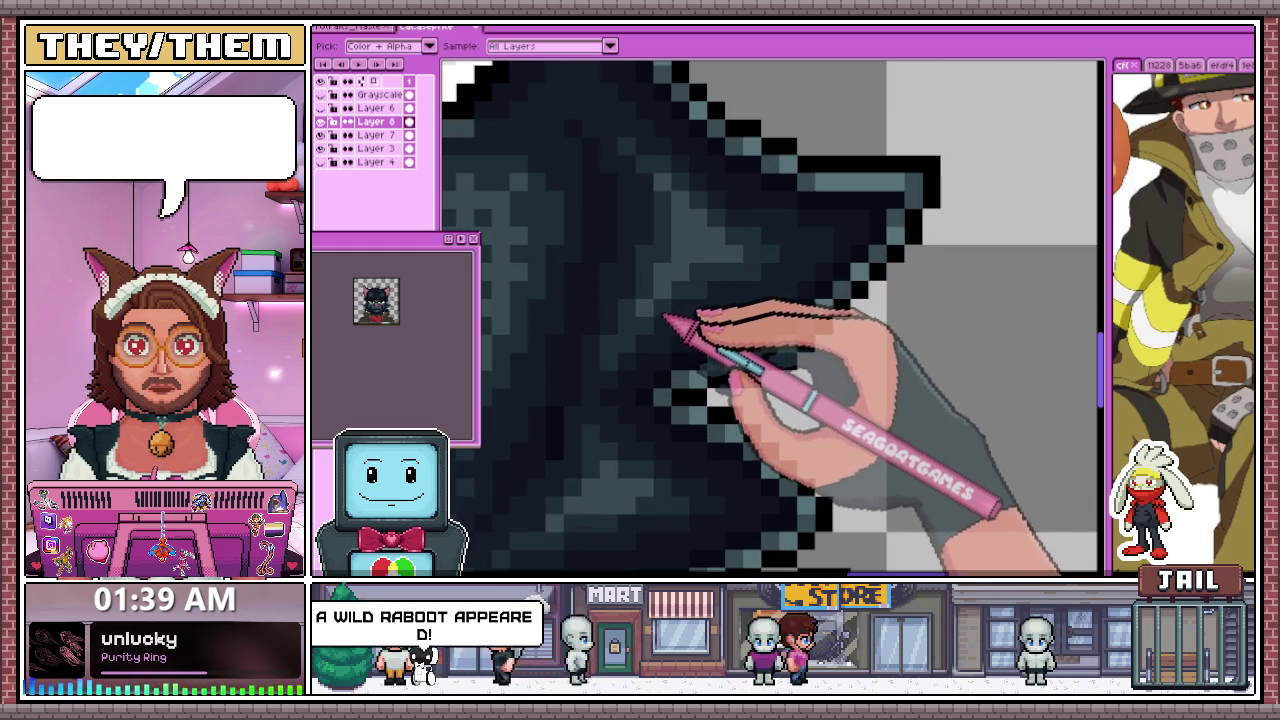
key("b")
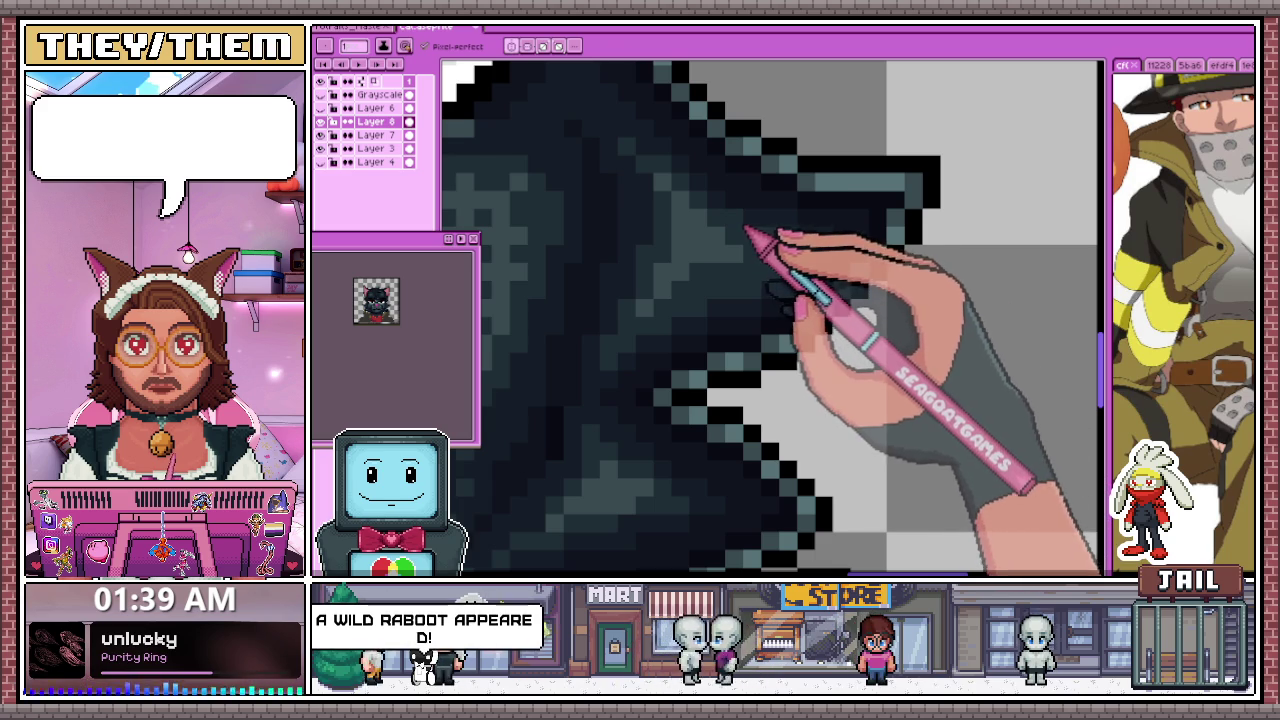
key("i")
key("b")
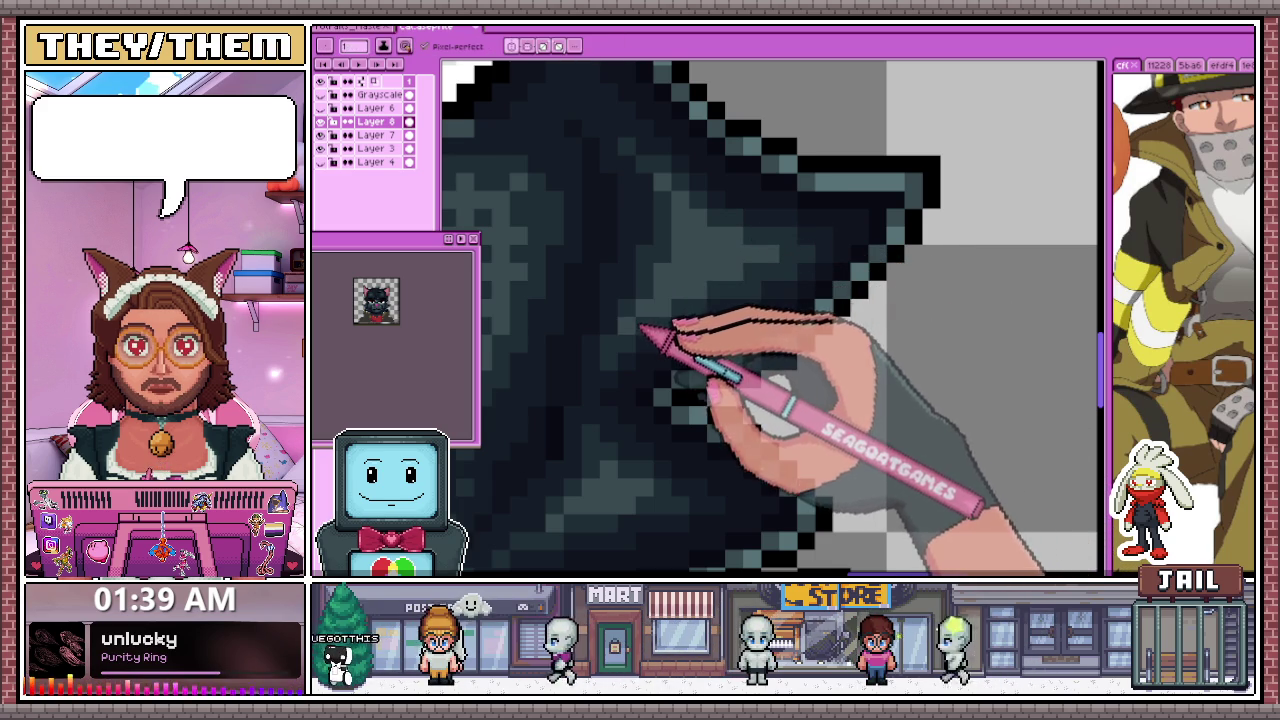
Dither pale grey-teal pixels on the muzzle left of the pink nose, then compare against the full bust
scroll(690, 320, "down", 2)
scroll(760, 350, "down", 2)
scroll(720, 375, "down", 1)
scroll(662, 360, "up", 2)
scroll(665, 300, "up", 1)
scroll(650, 338, "down", 1)
scroll(660, 345, "down", 2)
scroll(715, 380, "down", 1)
scroll(680, 380, "up", 2)
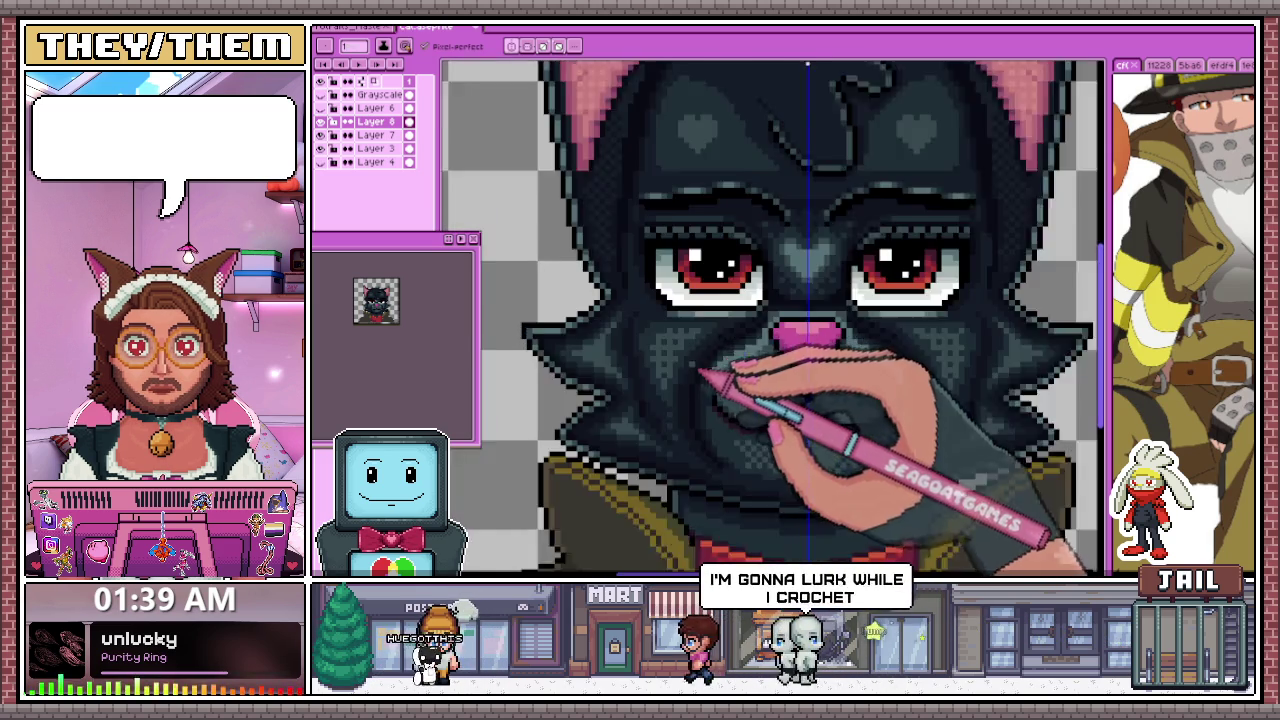
scroll(680, 380, "up", 1)
scroll(680, 380, "up", 1)
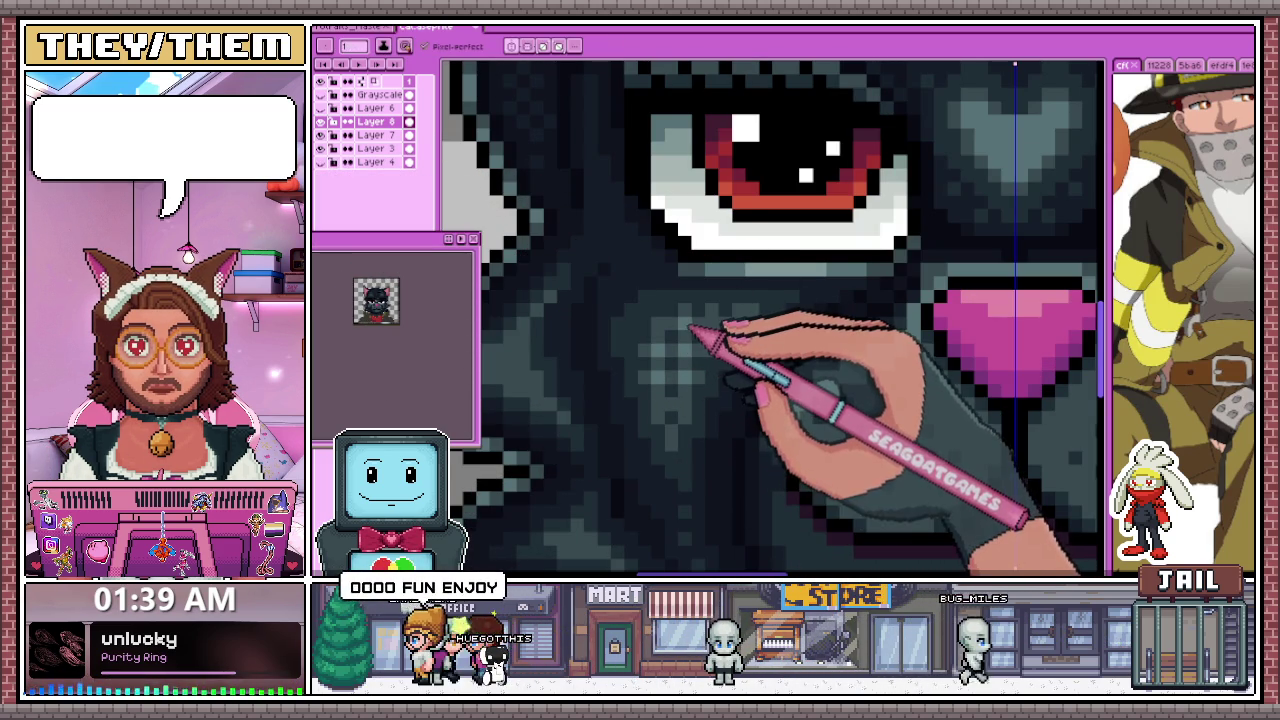
scroll(665, 328, "down", 2)
scroll(690, 300, "down", 1)
scroll(740, 340, "down", 2)
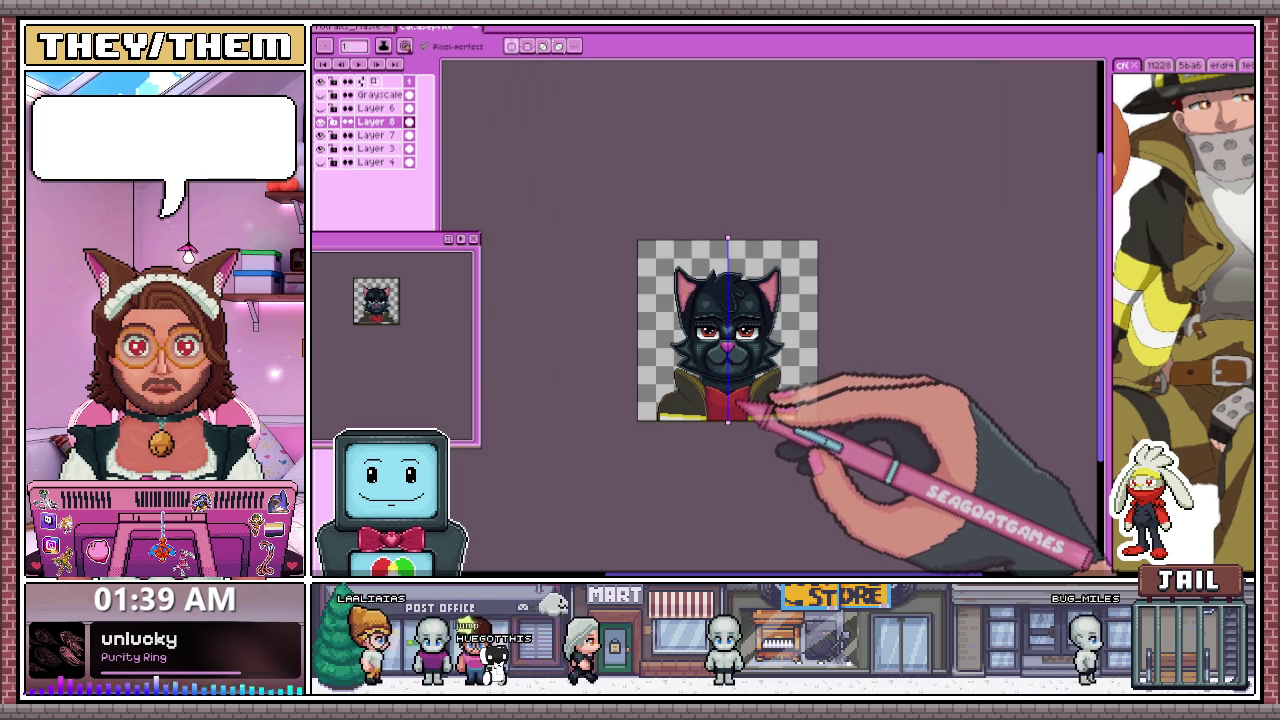
scroll(737, 400, "up", 3)
scroll(808, 366, "up", 3)
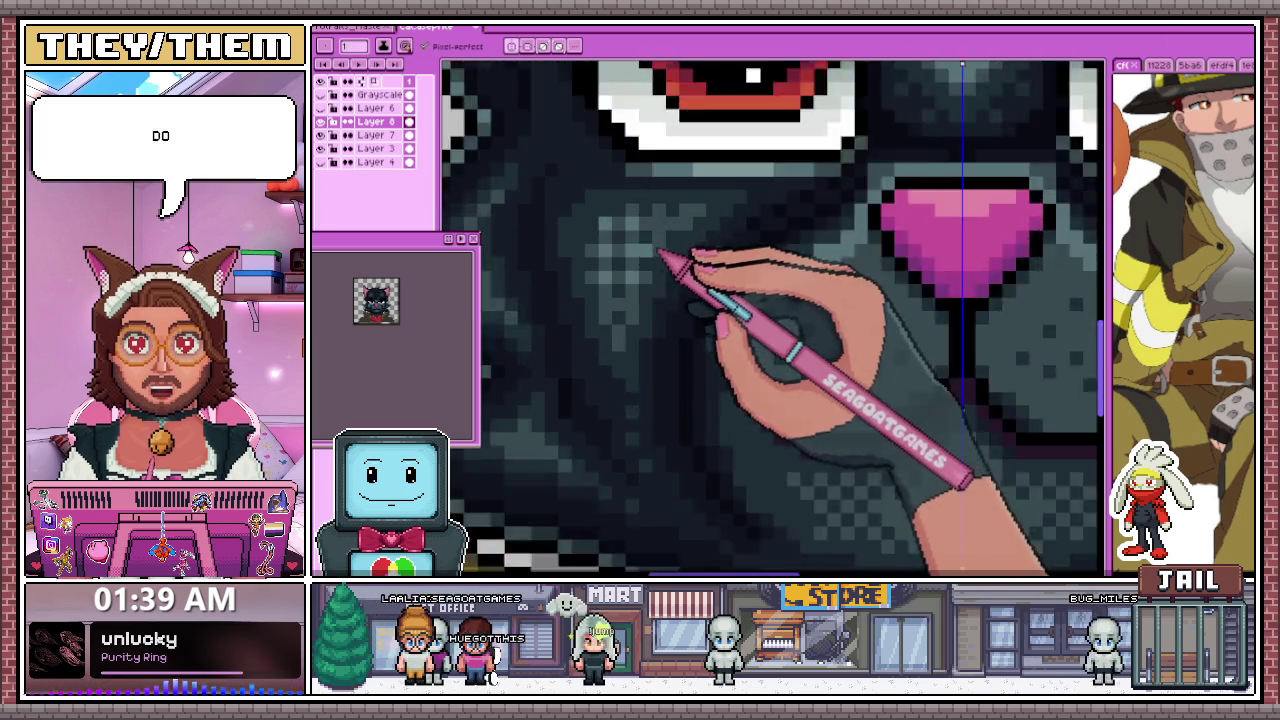
scroll(660, 255, "up", 1)
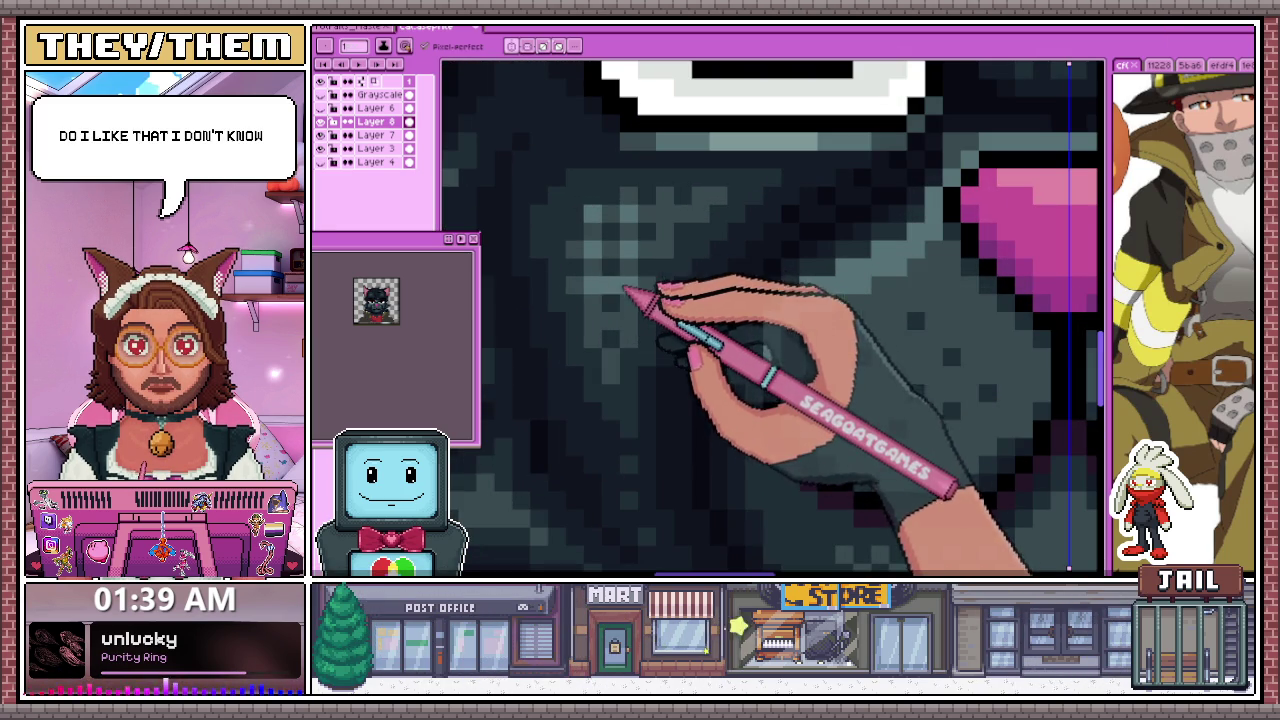
scroll(660, 310, "down", 2)
scroll(703, 371, "down", 2)
scroll(705, 362, "up", 1)
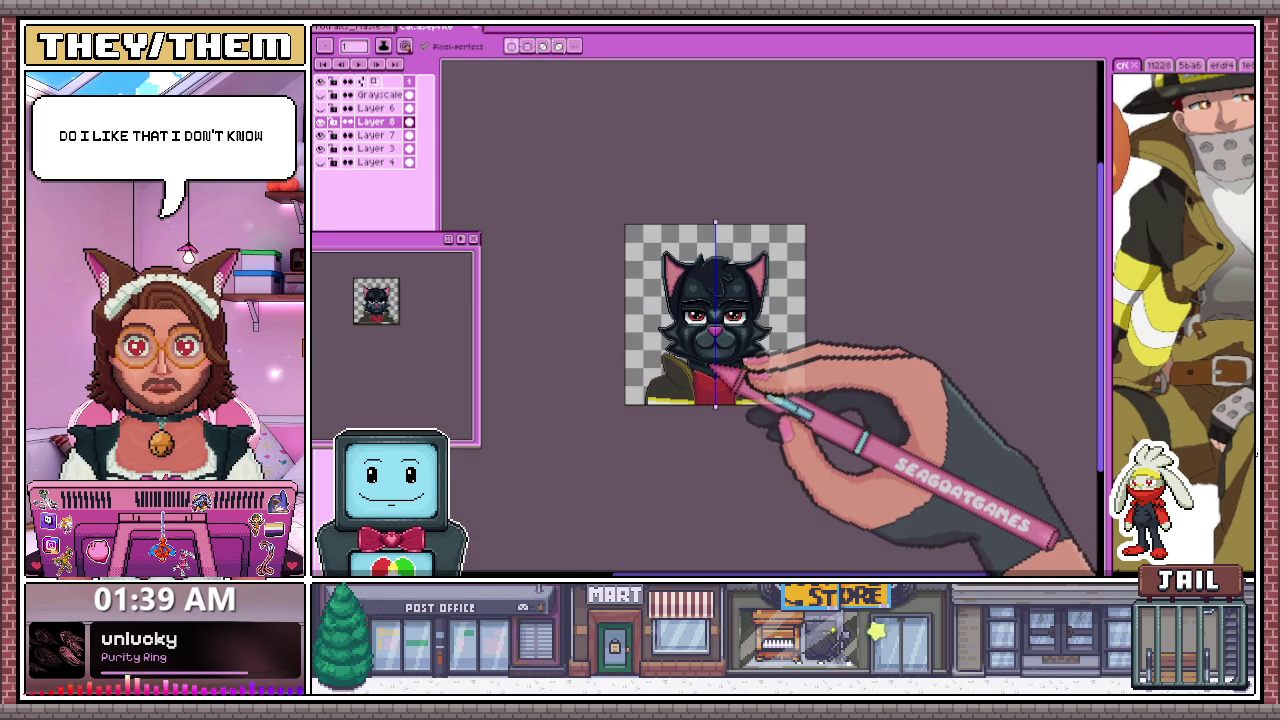
scroll(718, 367, "up", 3)
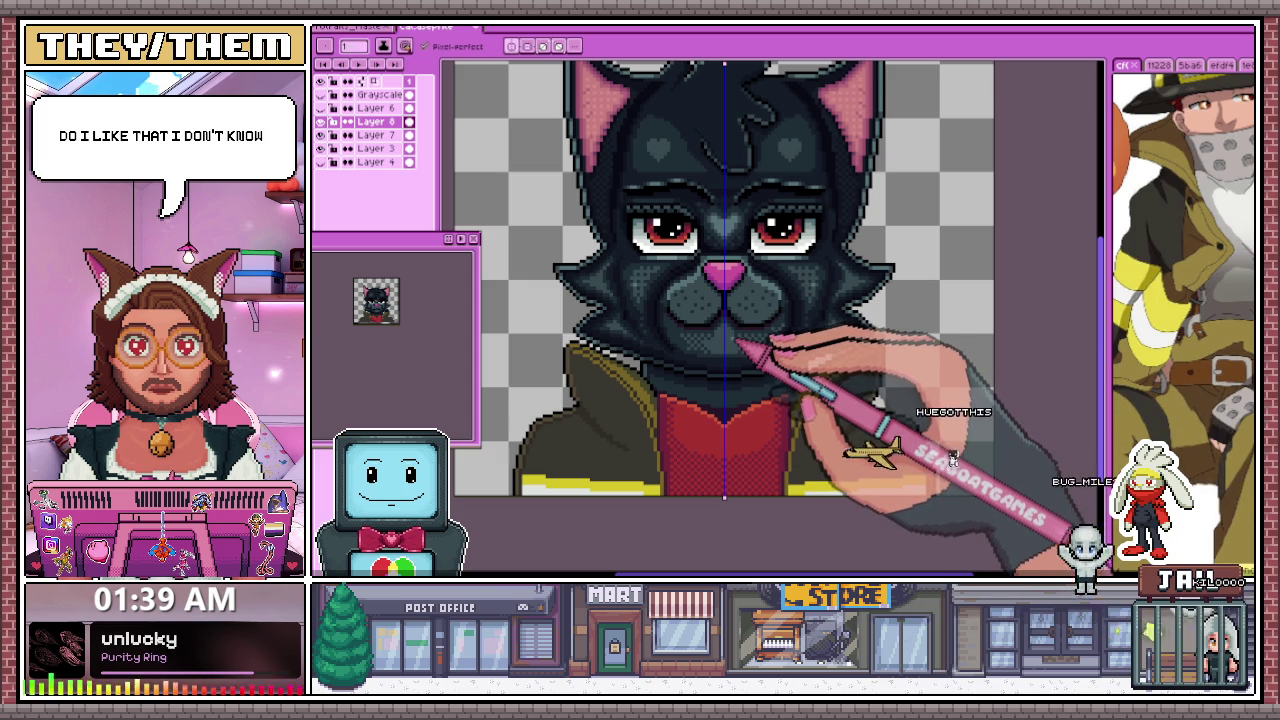
scroll(661, 342, "up", 1)
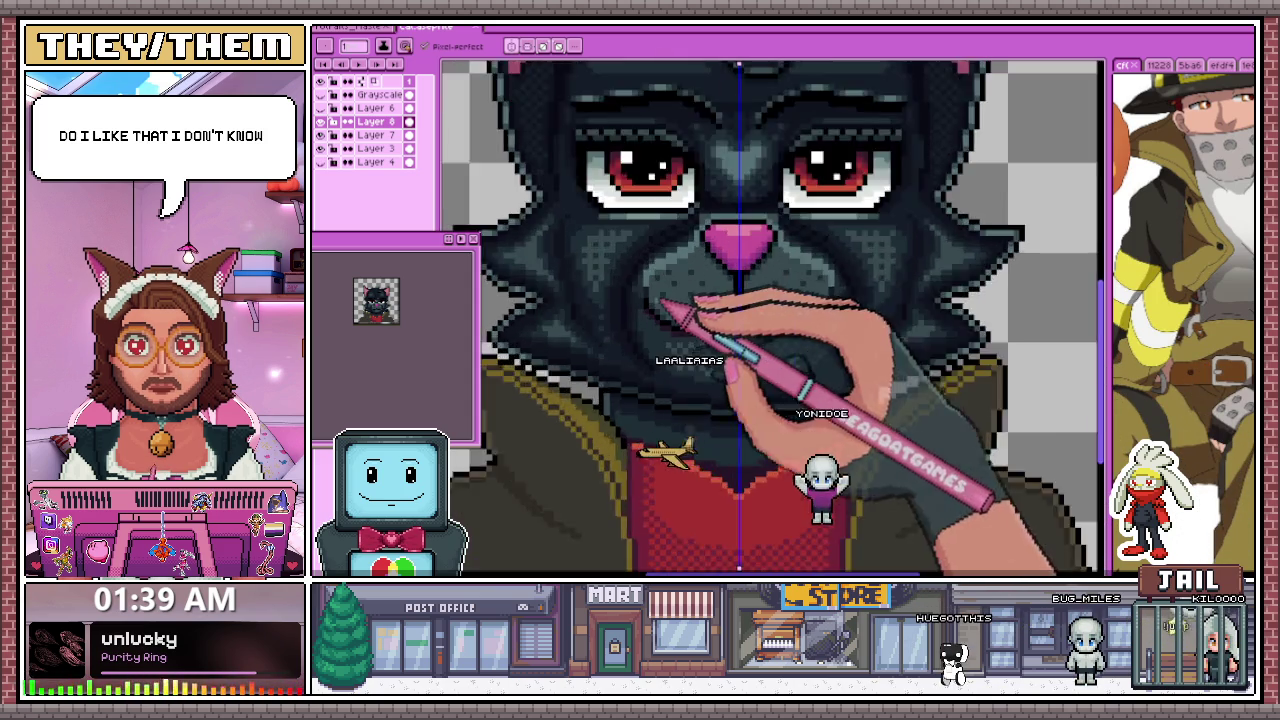
Zoom in on the cat's muzzle and return to the Pencil with the sampled colour
scroll(661, 342, "up", 1)
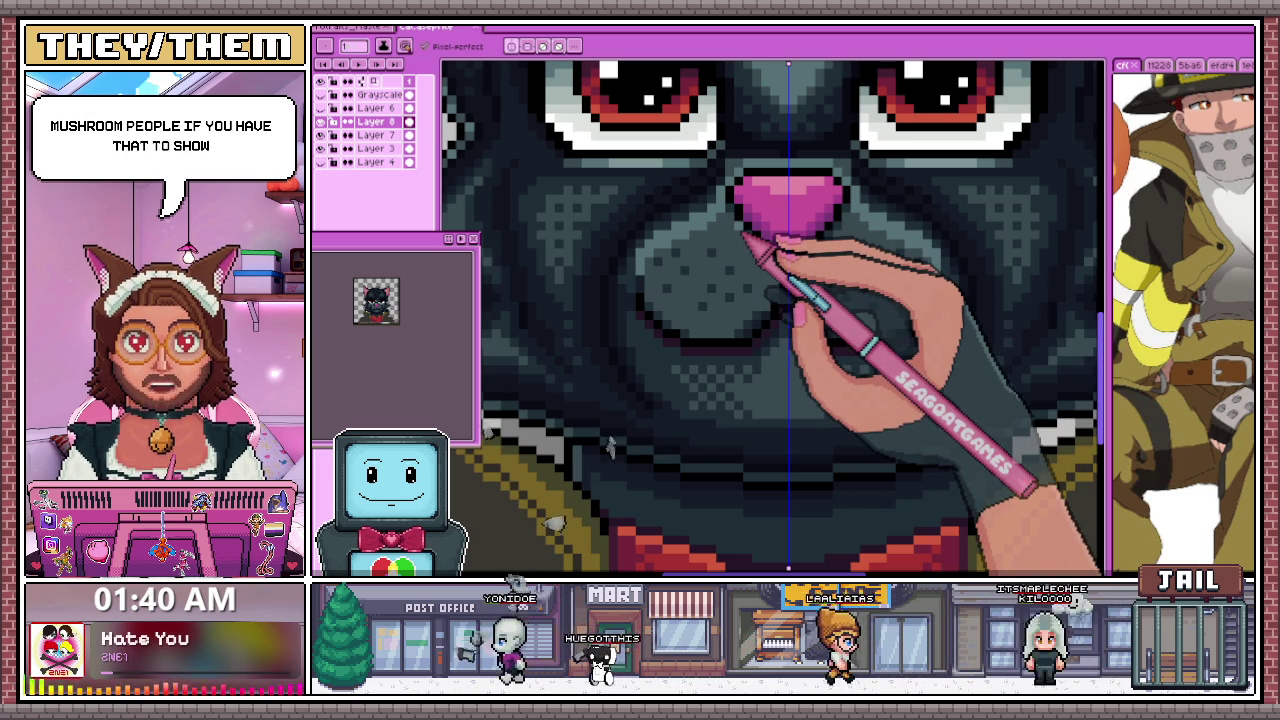
scroll(654, 537, "up", 1)
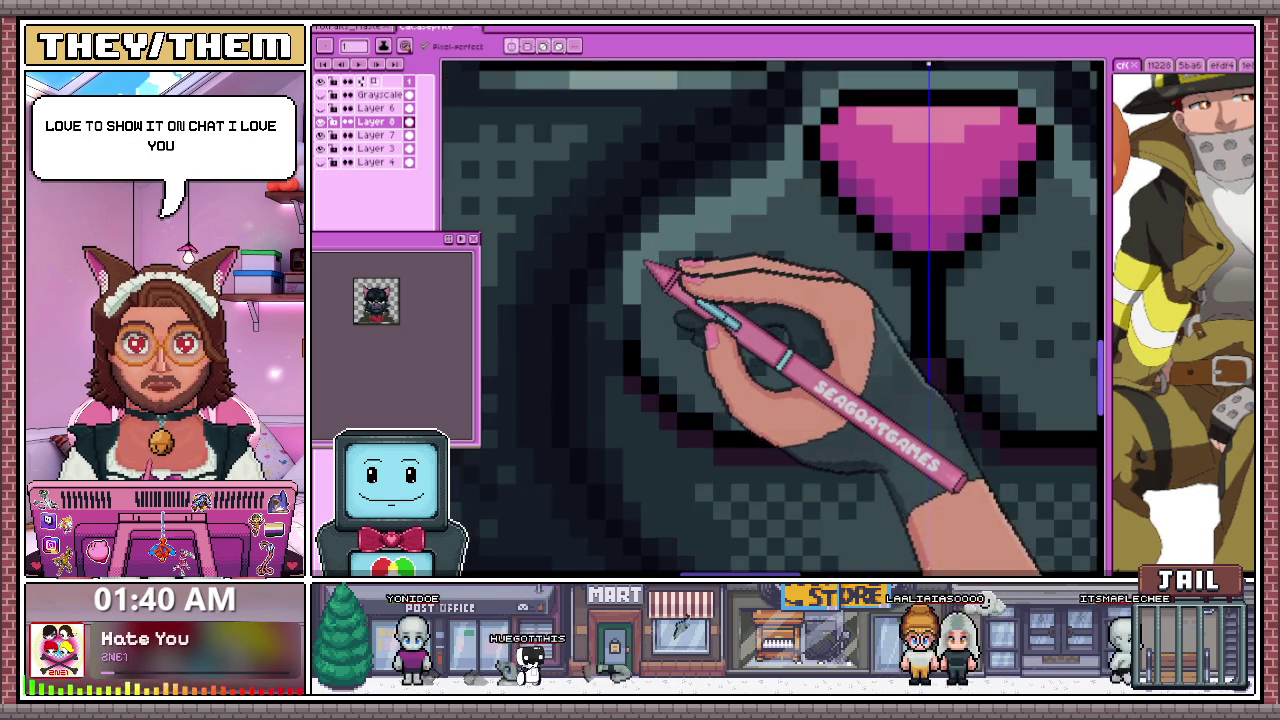
scroll(654, 537, "down", 2)
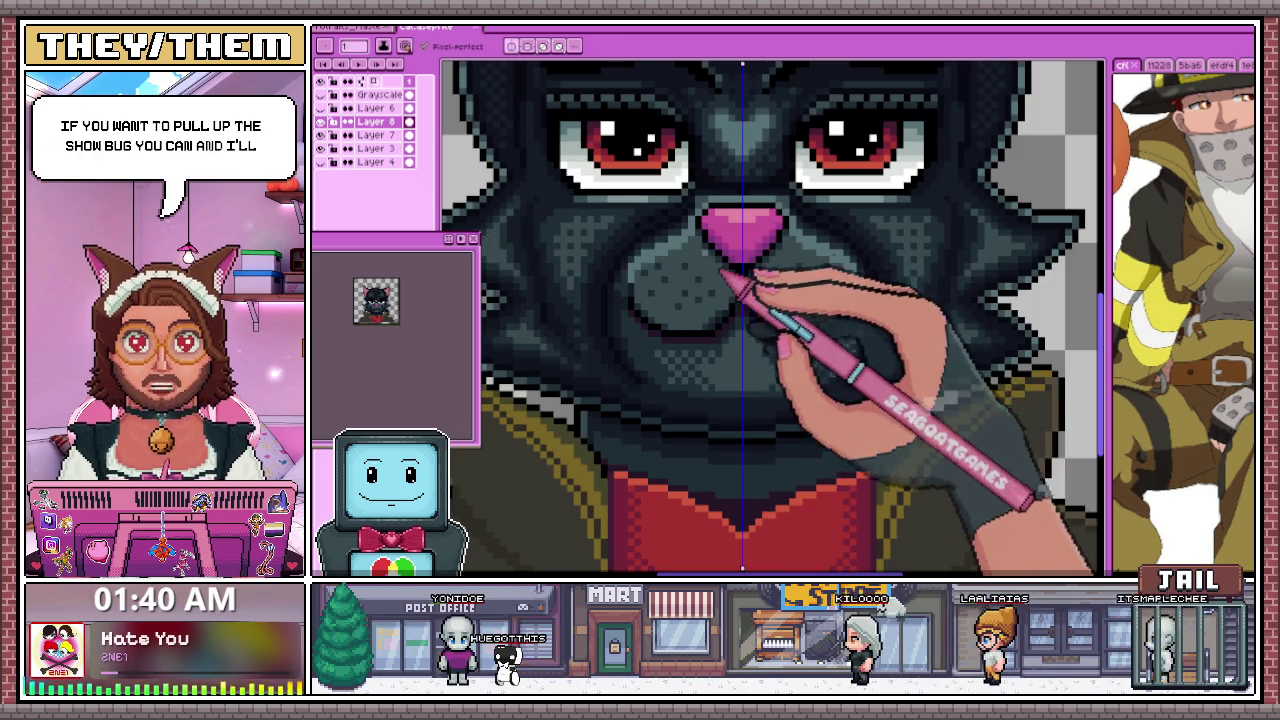
scroll(706, 224, "up", 1)
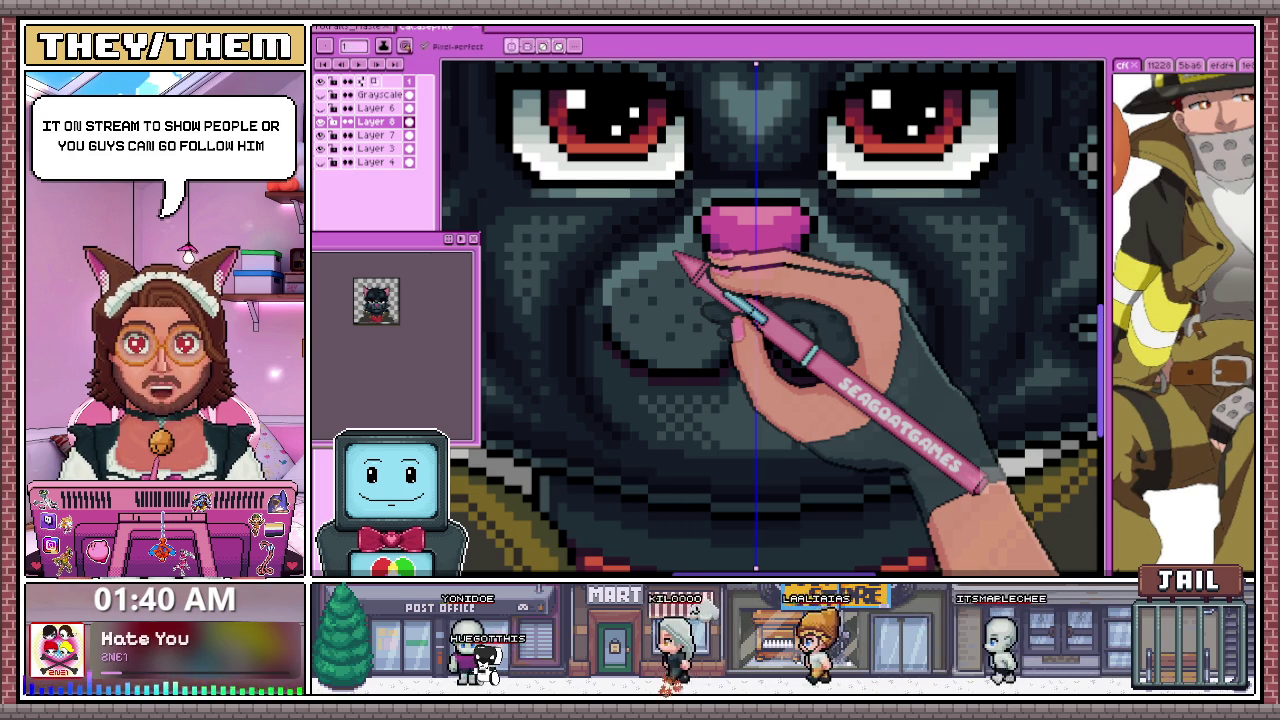
scroll(668, 243, "up", 1)
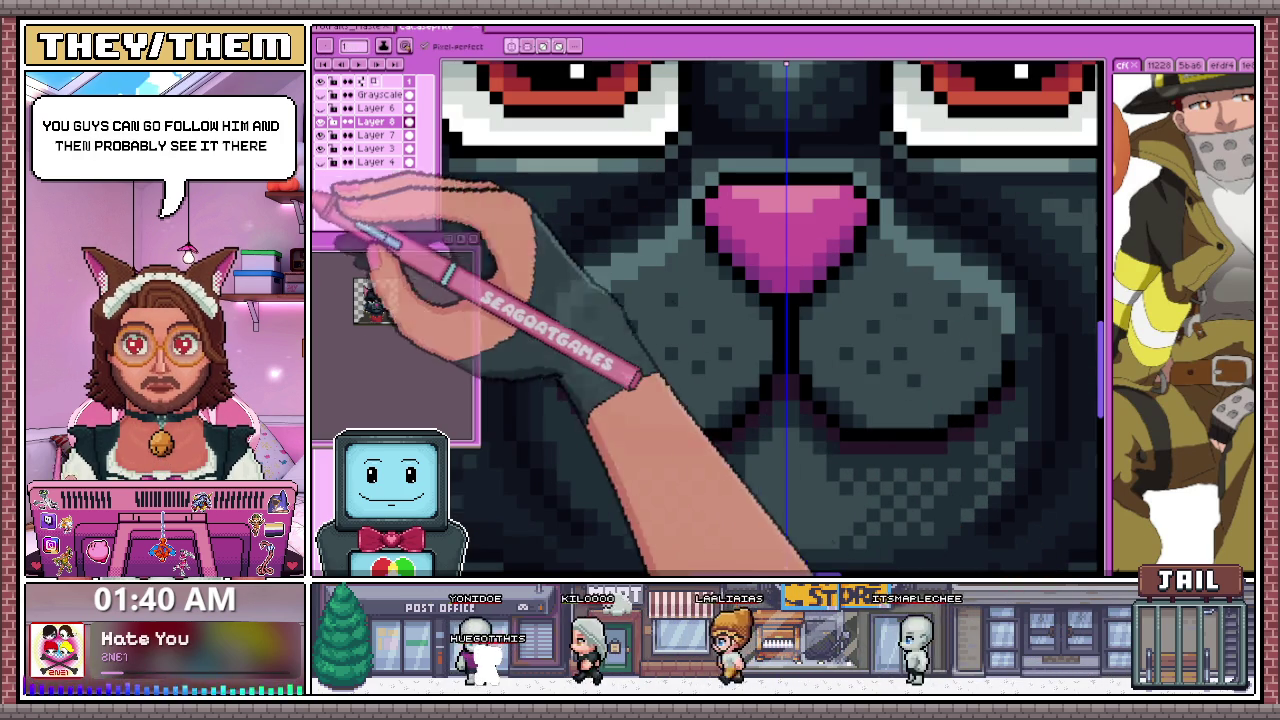
key("b")
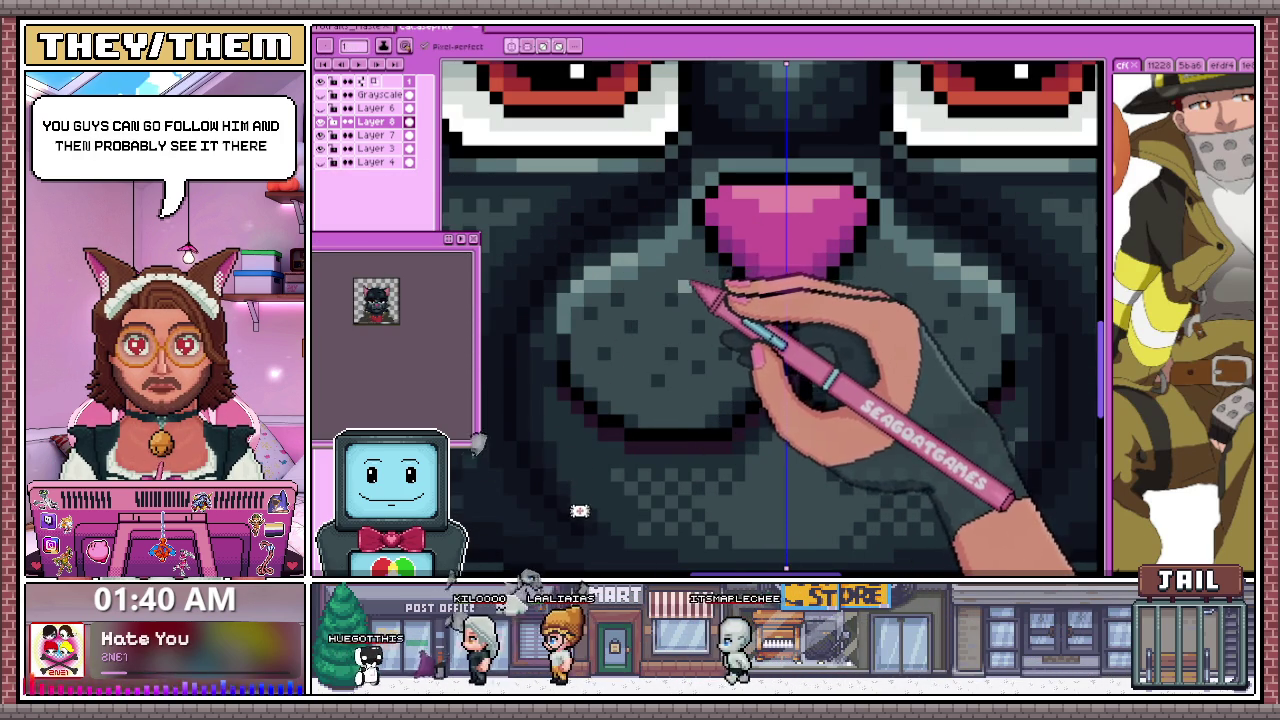
Retouch the cheek and mouth pixels, zooming out to check the whole sprite, then switch to Instagram
scroll(680, 238, "down", 2)
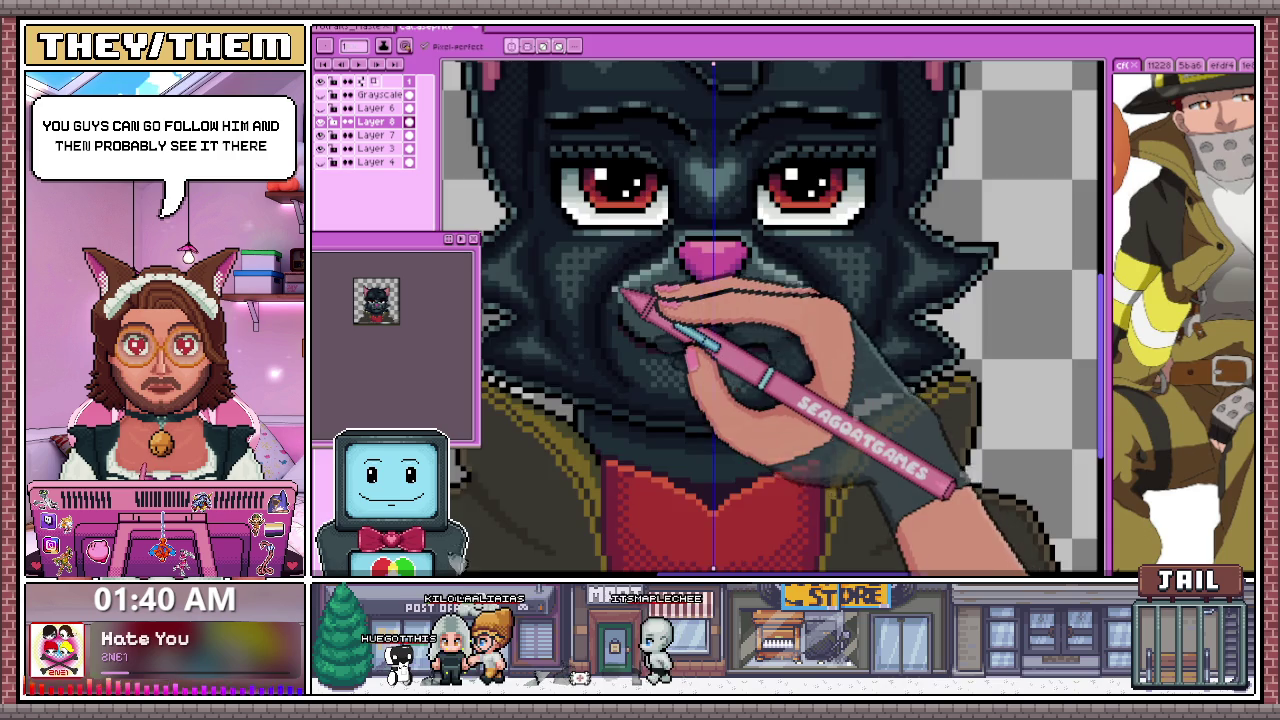
scroll(680, 240, "up", 2)
scroll(685, 250, "down", 2)
scroll(706, 256, "up", 1)
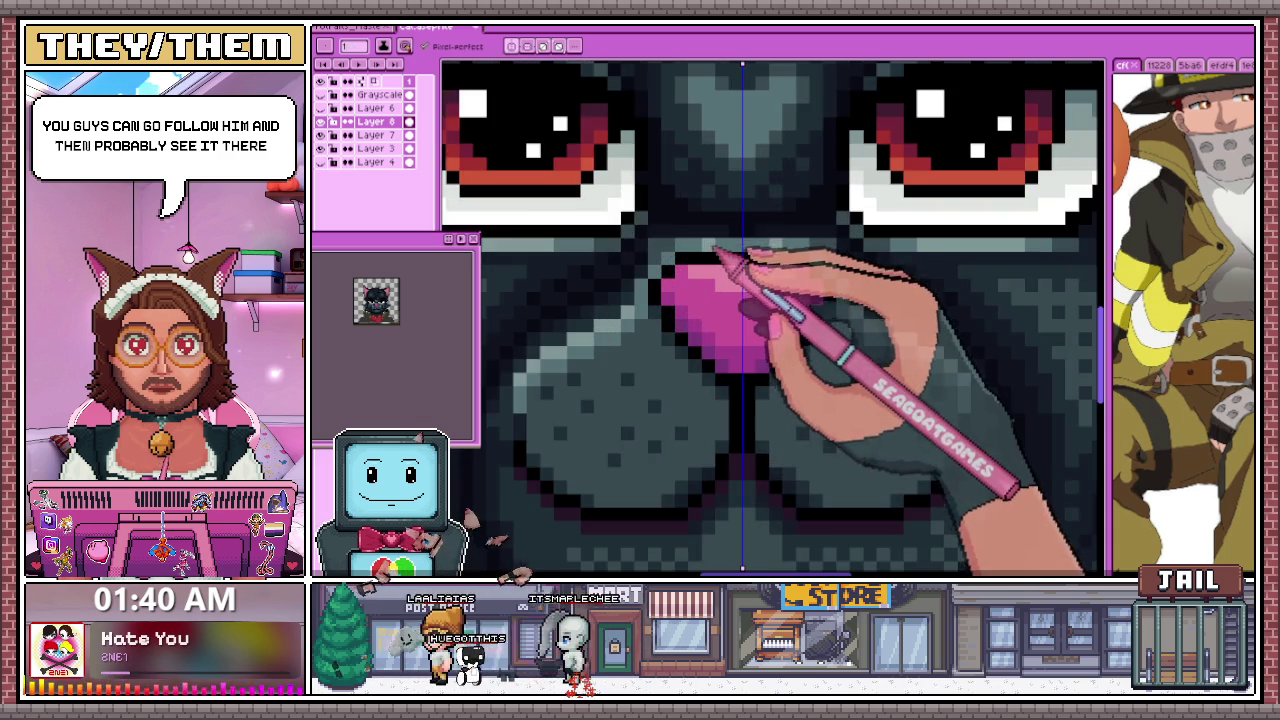
scroll(708, 265, "down", 2)
scroll(712, 290, "down", 2)
scroll(720, 330, "down", 2)
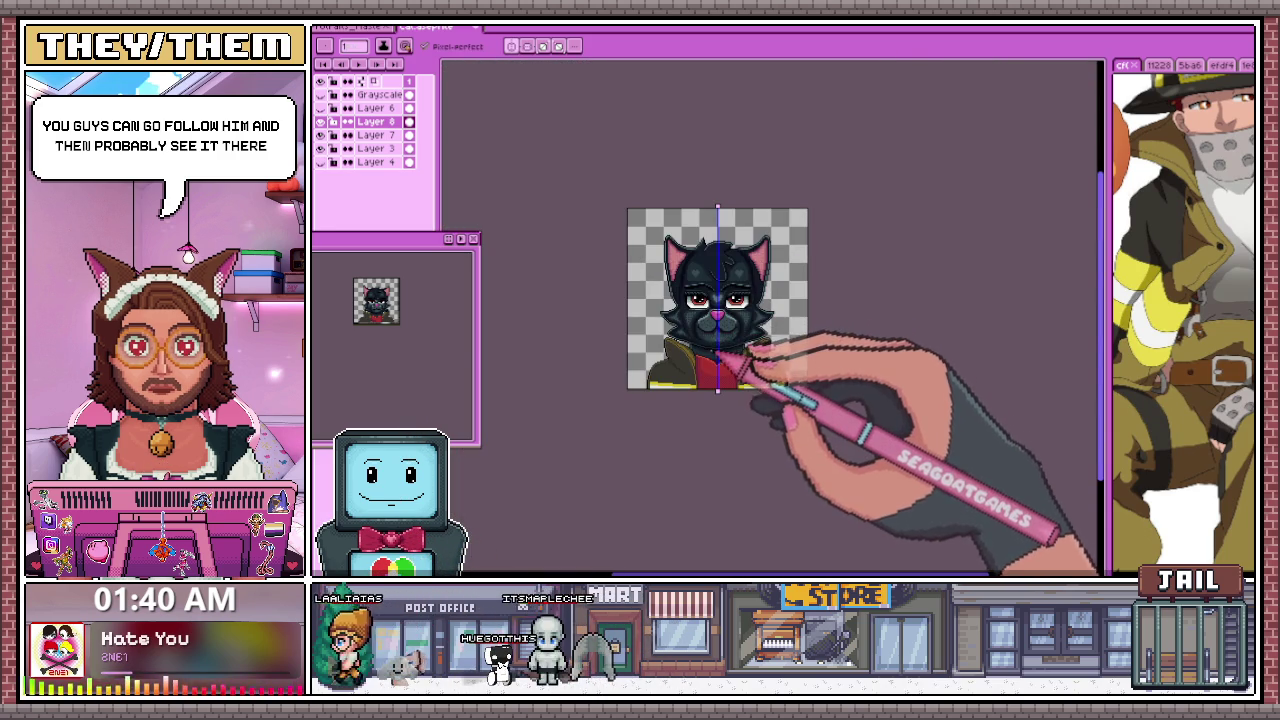
scroll(710, 340, "up", 3)
scroll(551, 457, "up", 2)
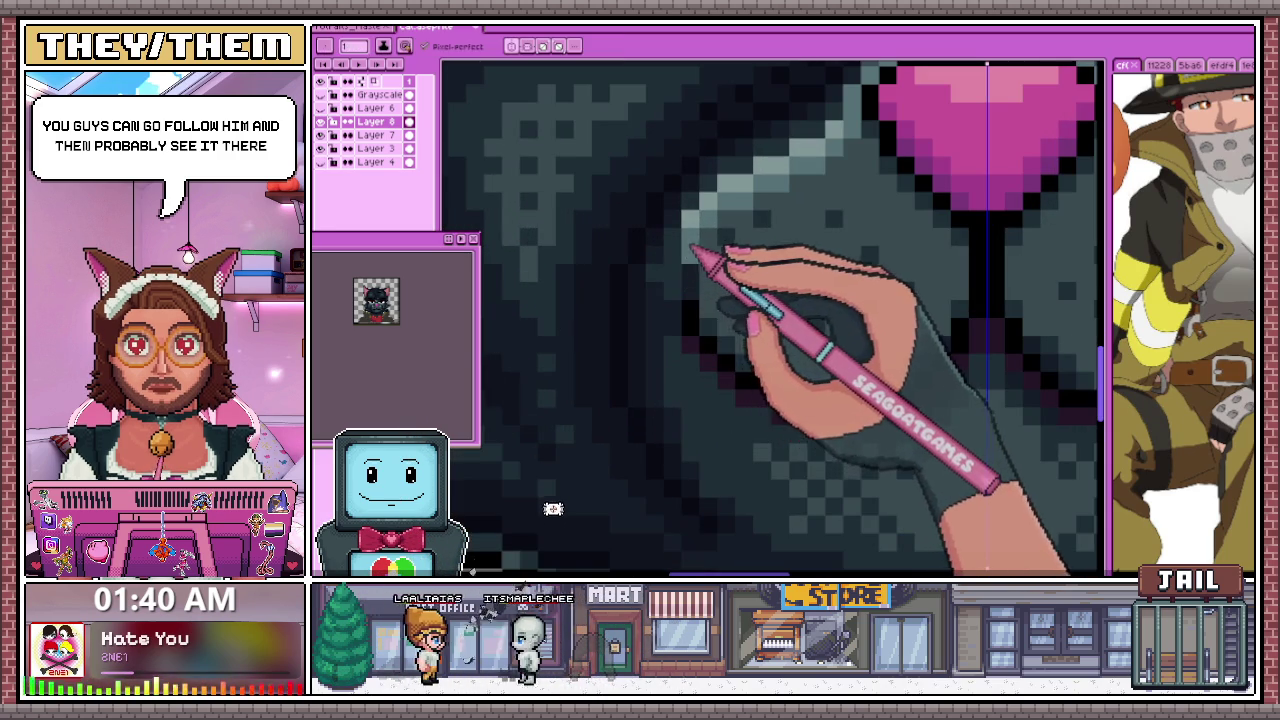
scroll(553, 565, "down", 2)
scroll(540, 563, "down", 1)
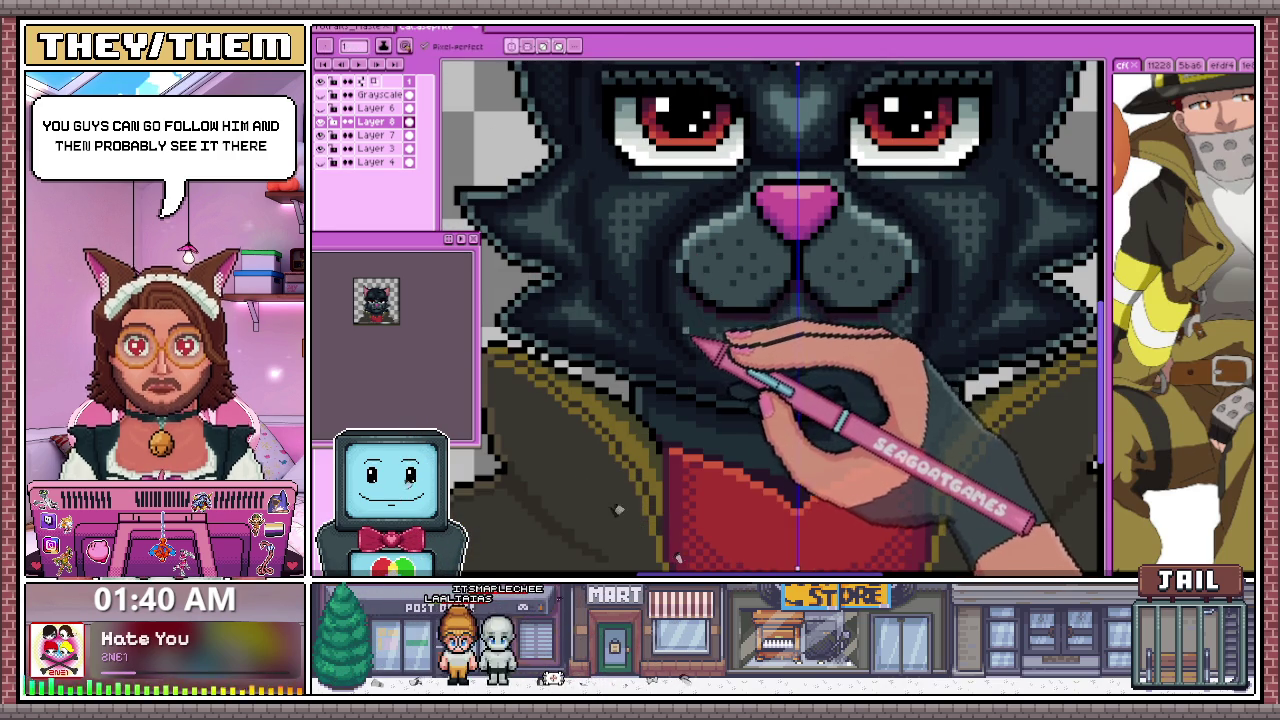
scroll(522, 560, "down", 1)
scroll(540, 520, "down", 1)
scroll(574, 443, "down", 2)
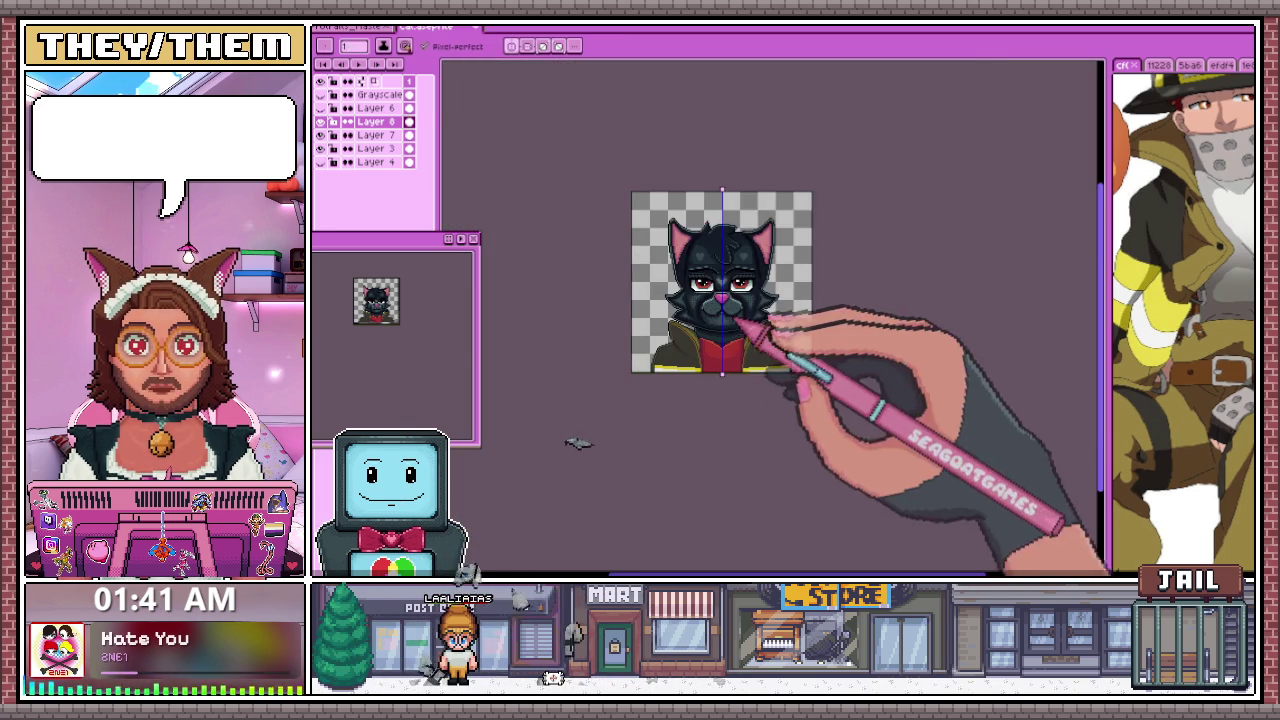
scroll(596, 460, "up", 2)
scroll(645, 280, "up", 2)
scroll(622, 215, "up", 2)
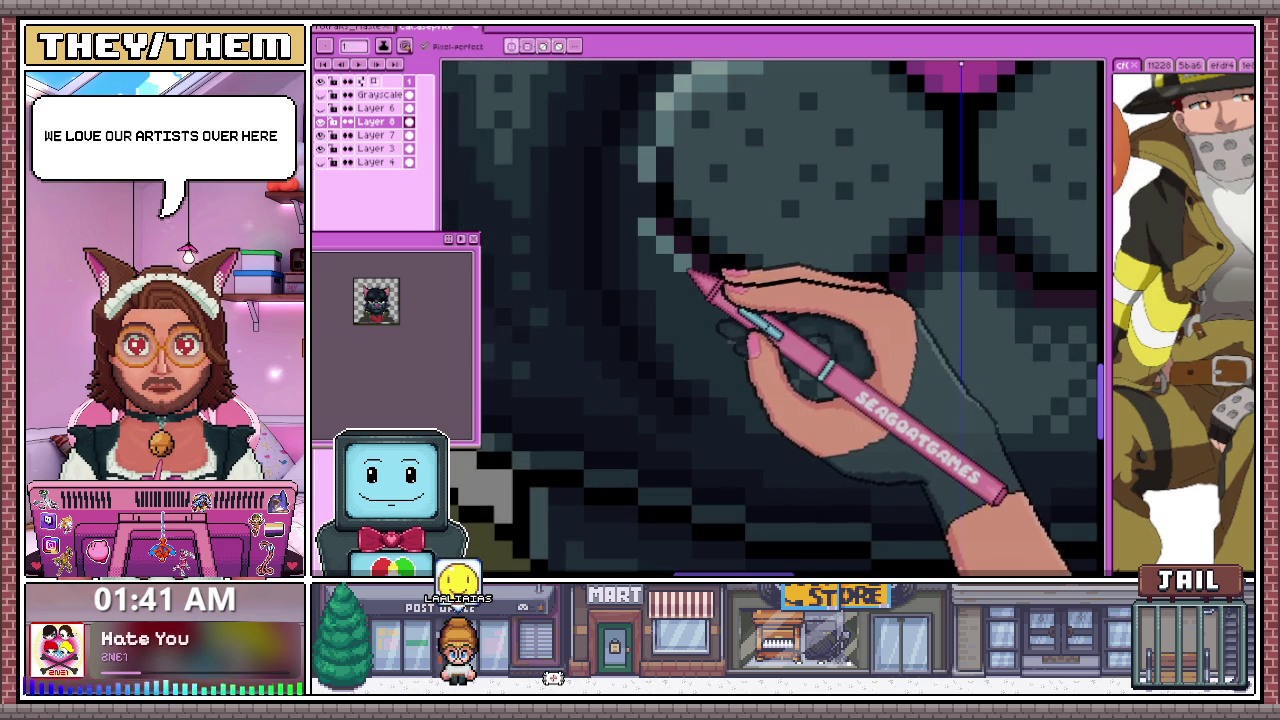
scroll(744, 306, "down", 2)
scroll(740, 360, "down", 2)
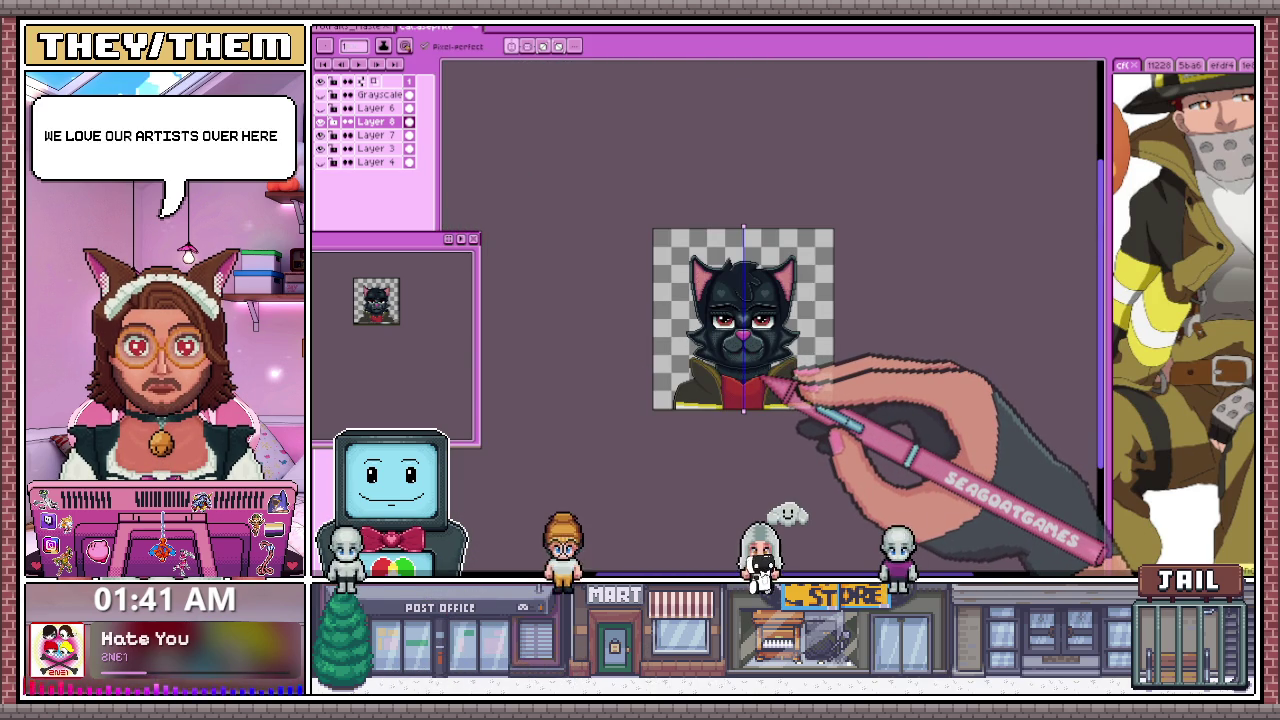
scroll(788, 384, "up", 4)
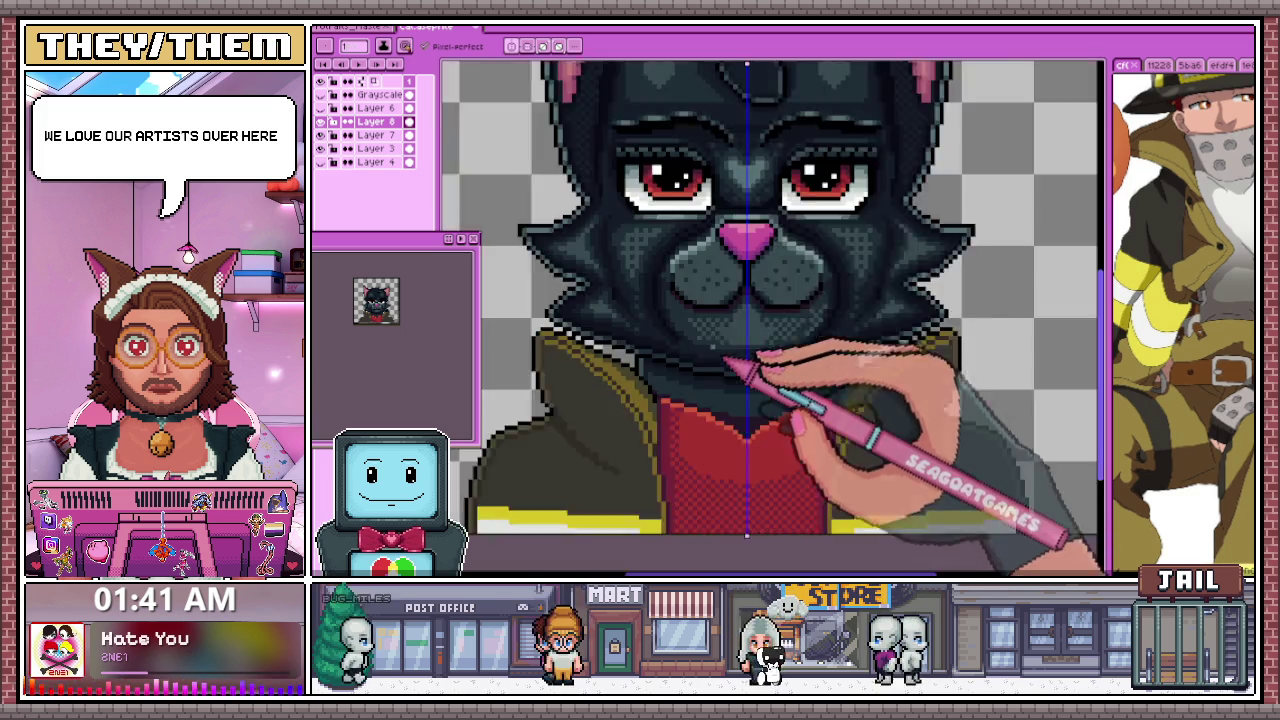
scroll(729, 366, "up", 2)
scroll(651, 251, "up", 2)
scroll(690, 300, "down", 3)
scroll(760, 355, "down", 1)
scroll(723, 297, "up", 2)
scroll(678, 222, "up", 2)
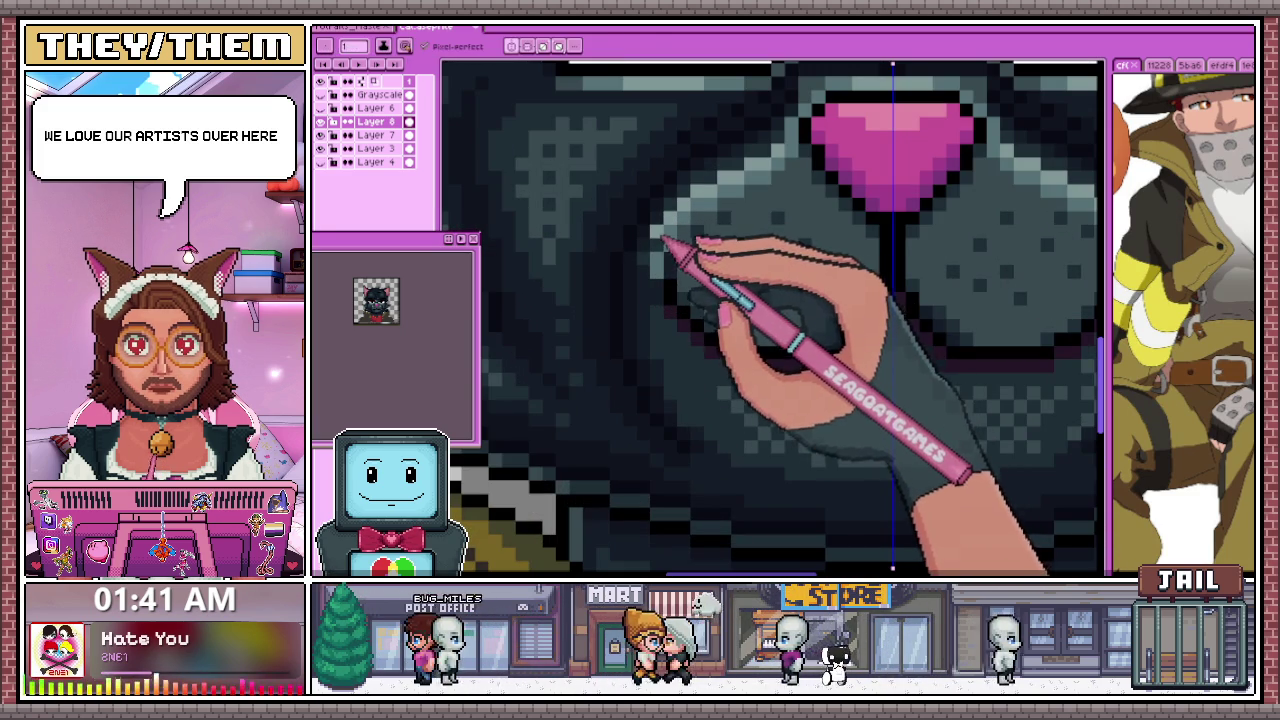
scroll(657, 289, "down", 3)
scroll(662, 322, "down", 4)
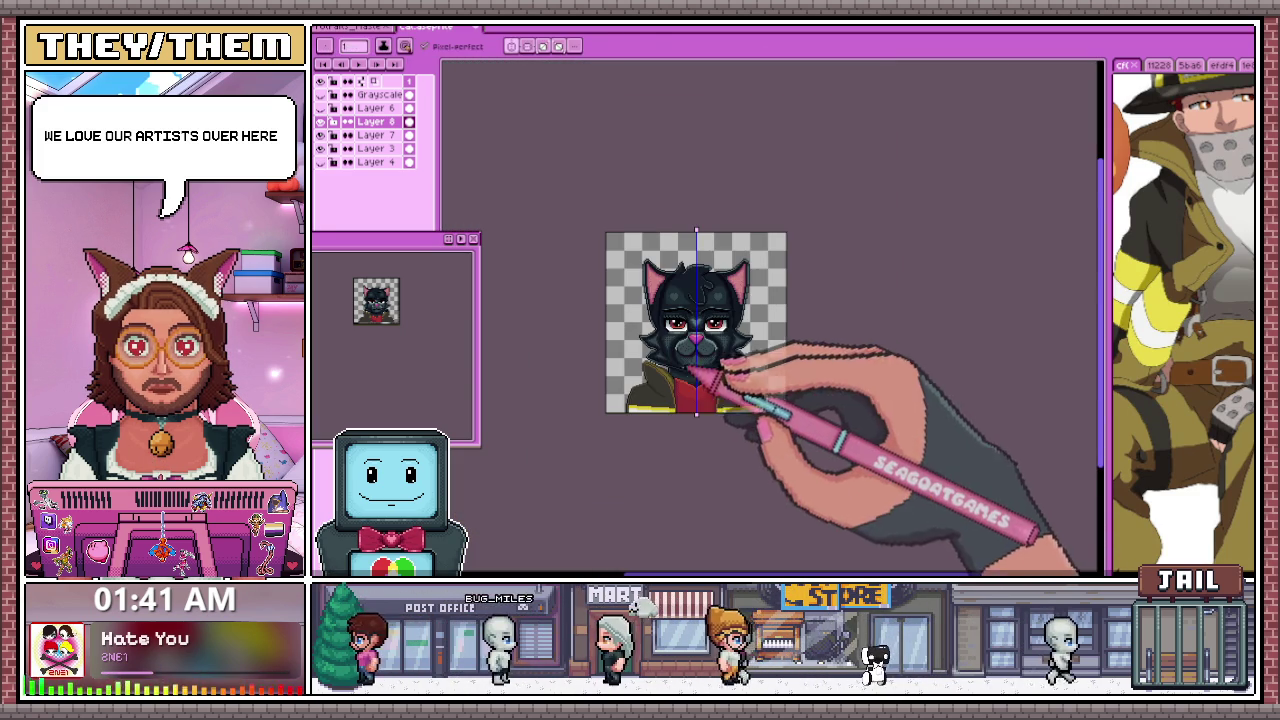
scroll(713, 387, "up", 3)
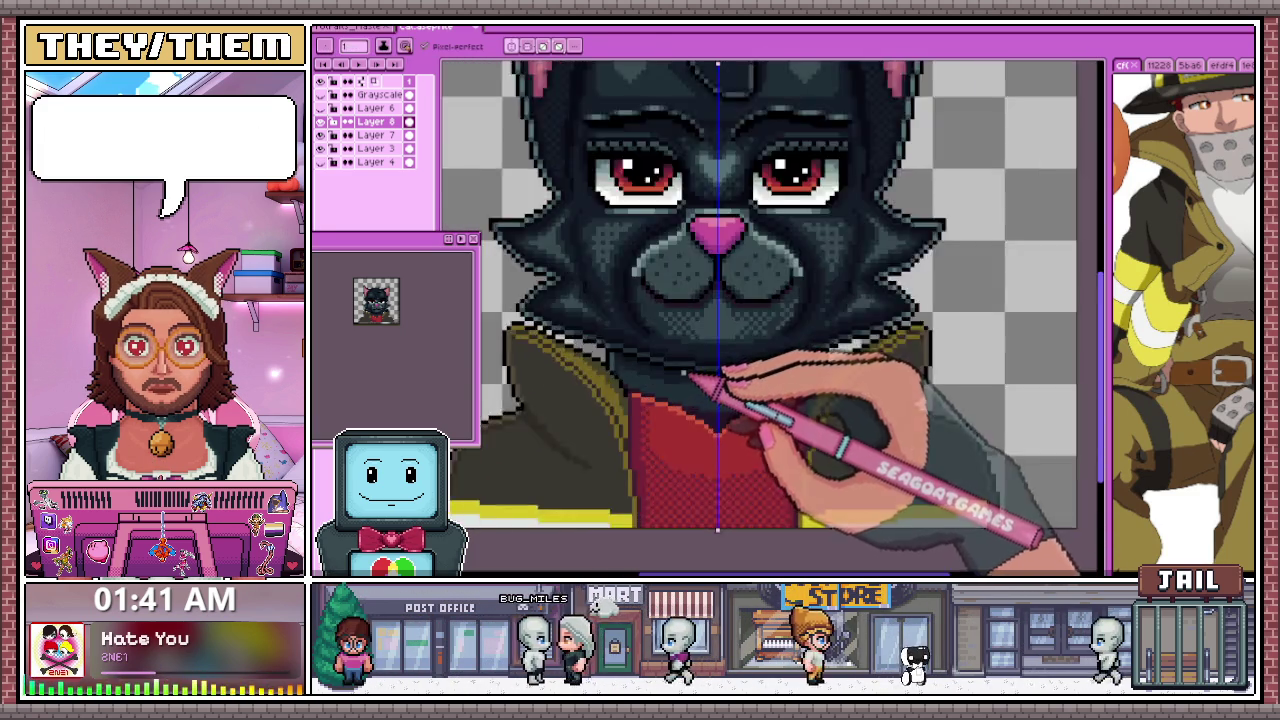
scroll(680, 340, "up", 1)
scroll(729, 343, "up", 1)
scroll(733, 345, "down", 2)
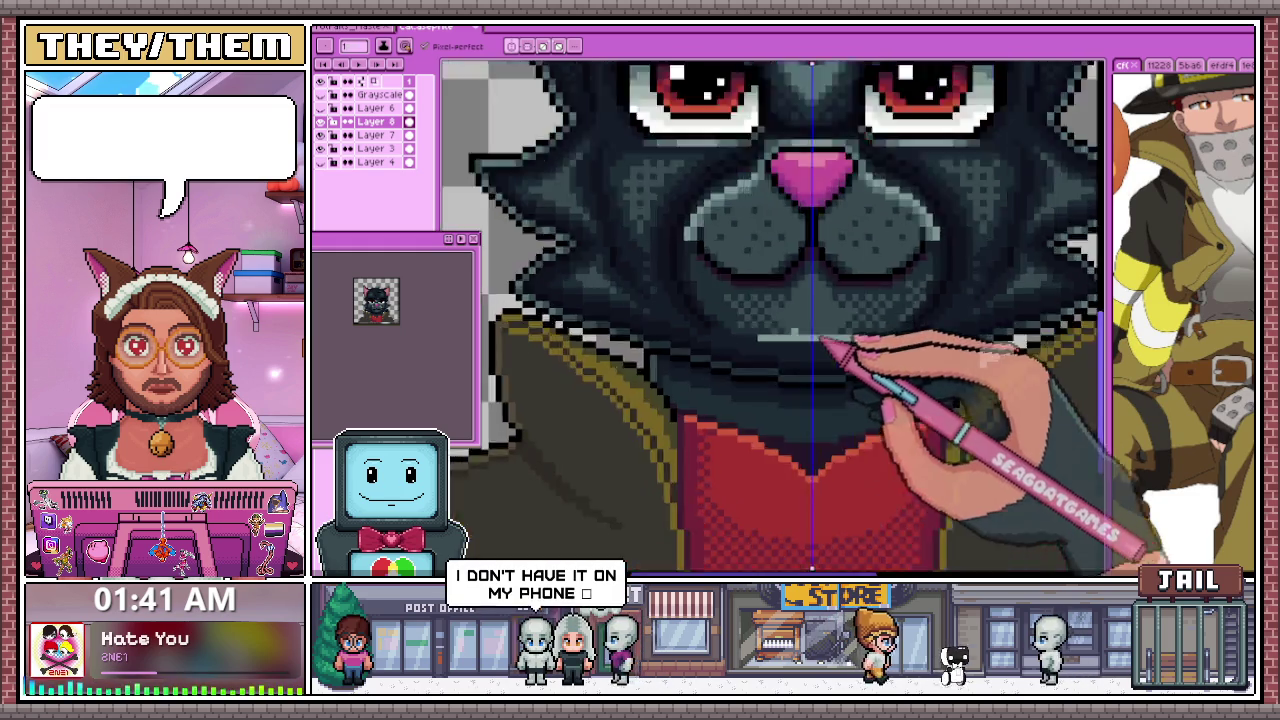
scroll(829, 349, "down", 1)
scroll(792, 414, "down", 1)
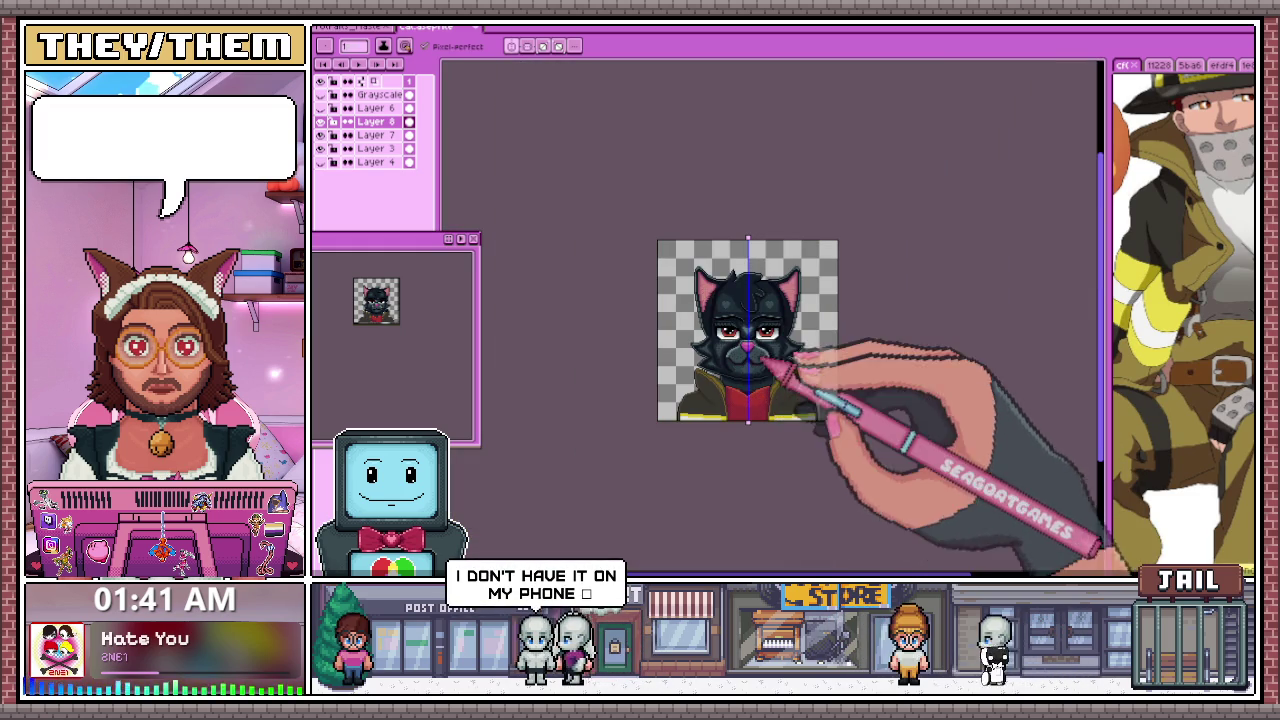
scroll(805, 368, "up", 1)
scroll(750, 320, "up", 2)
scroll(650, 232, "up", 1)
key("b")
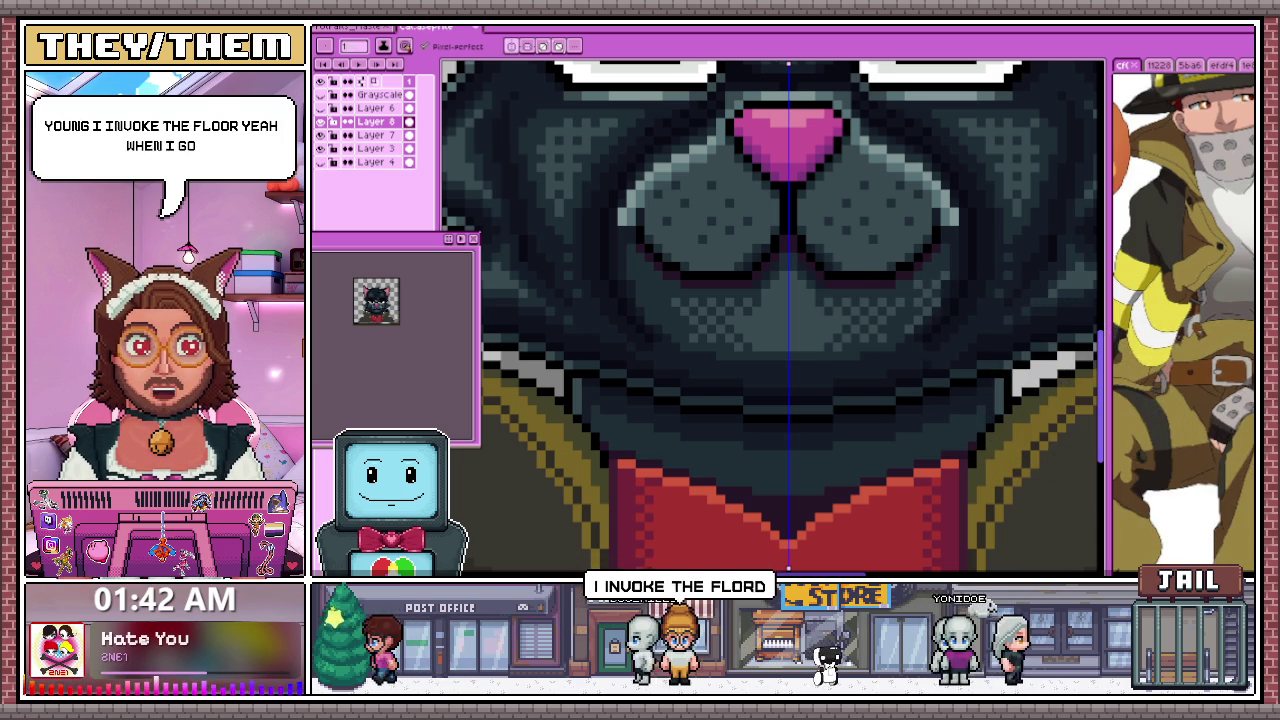
key("alt+Tab")
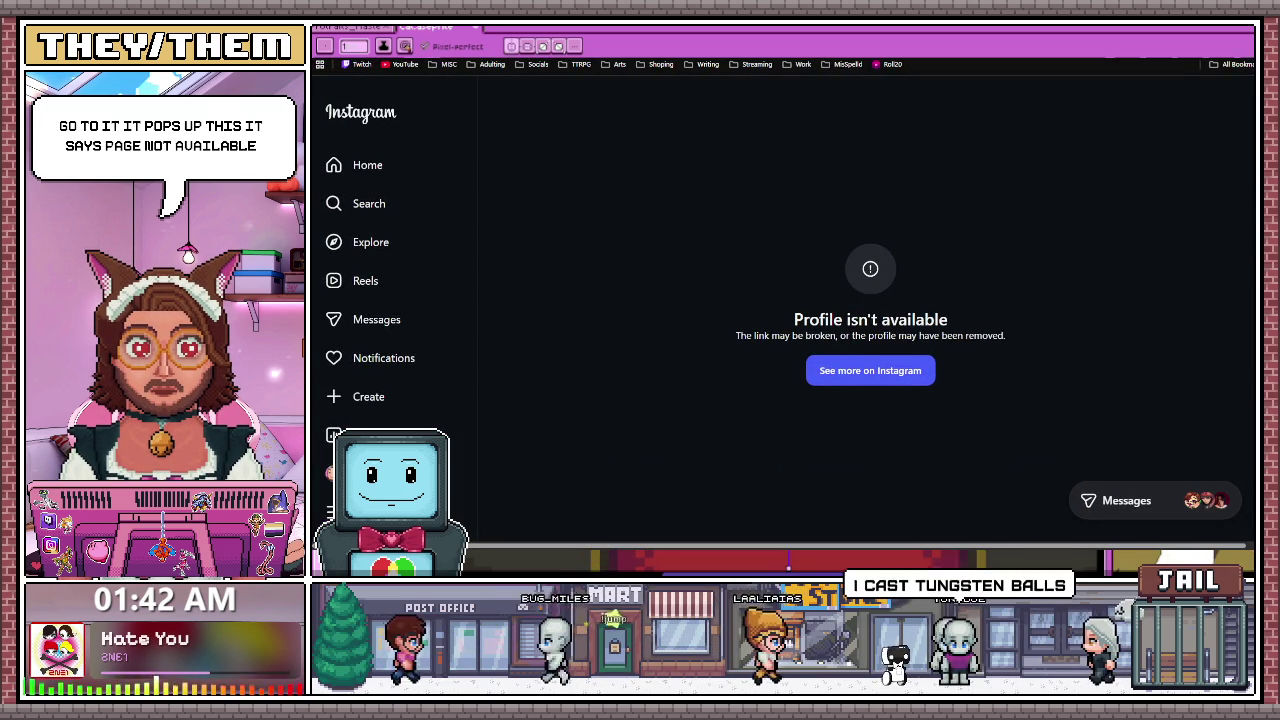
key("alt+Tab")
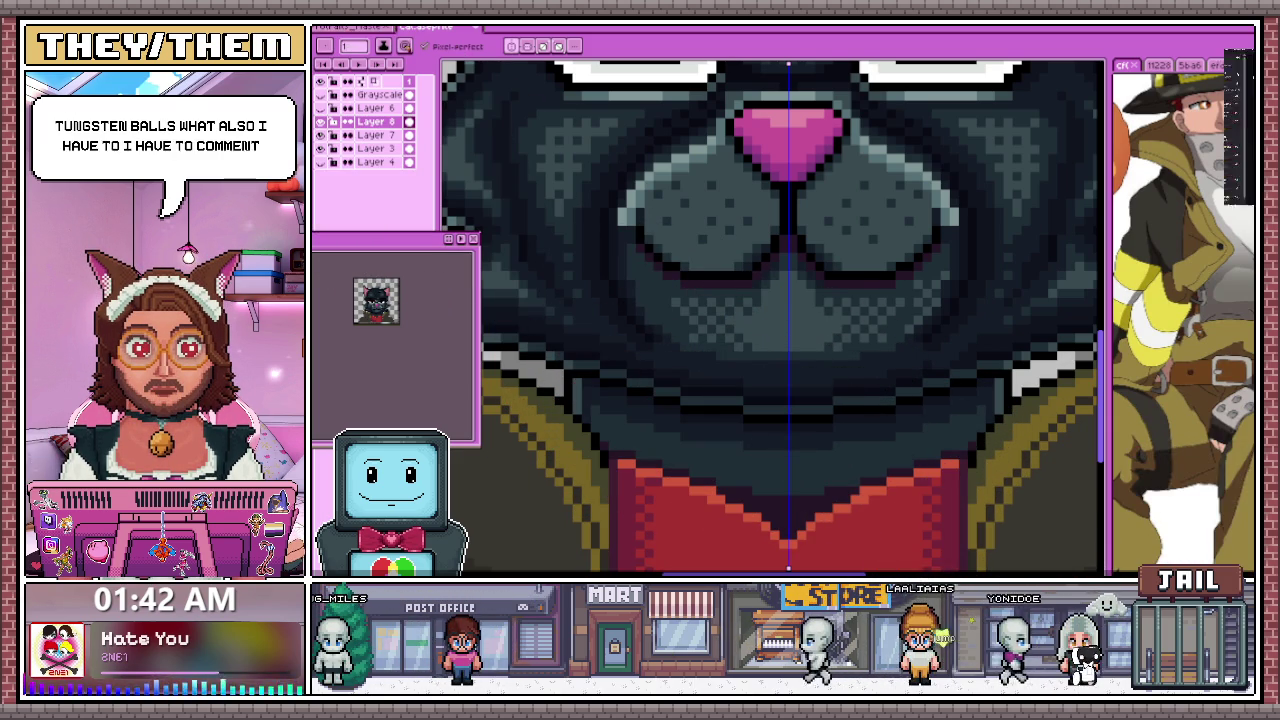
key("alt+Tab")
Scroll through the other artist's Twitch About page
scroll(750, 330, "down", 2)
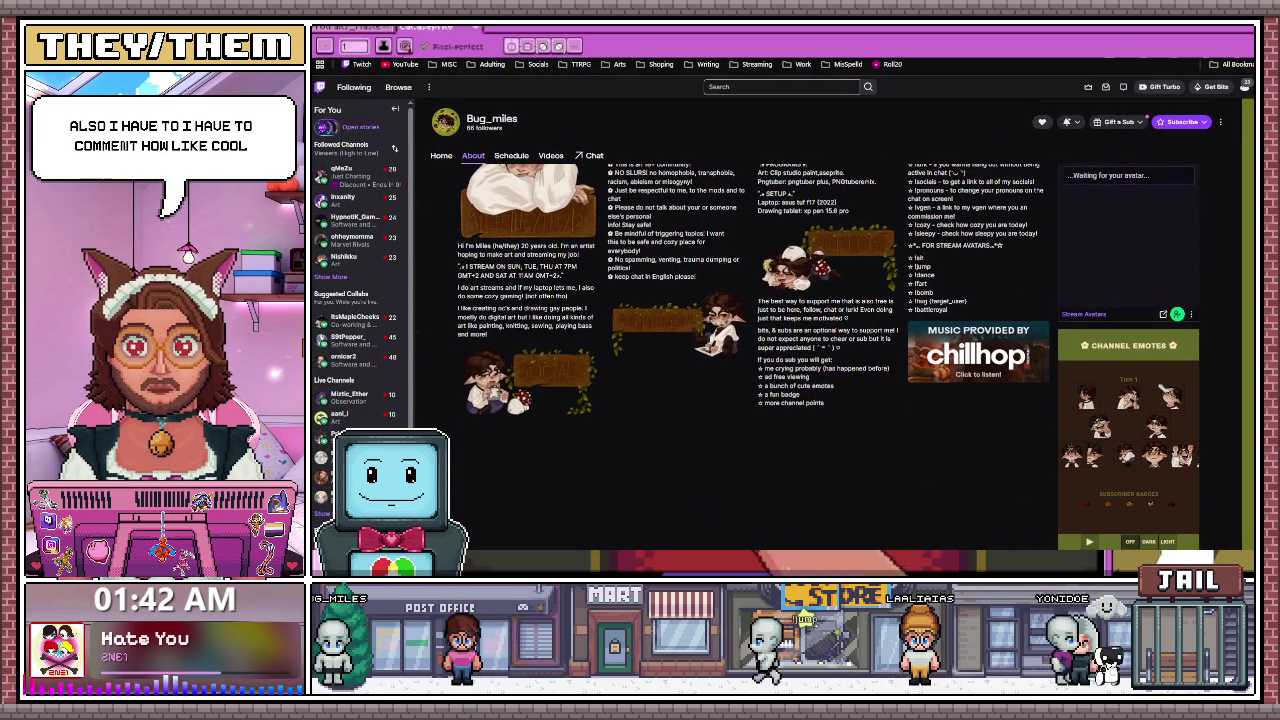
scroll(750, 350, "up", 1)
scroll(750, 350, "up", 1)
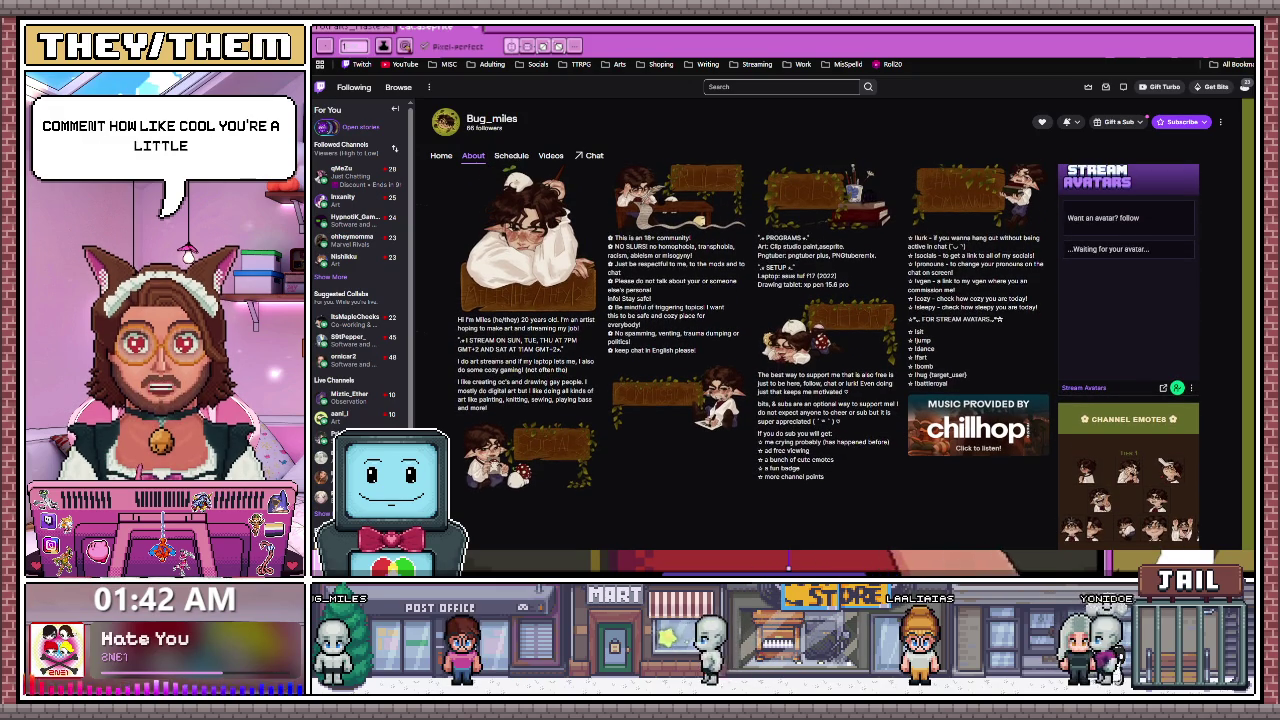
scroll(750, 350, "up", 1)
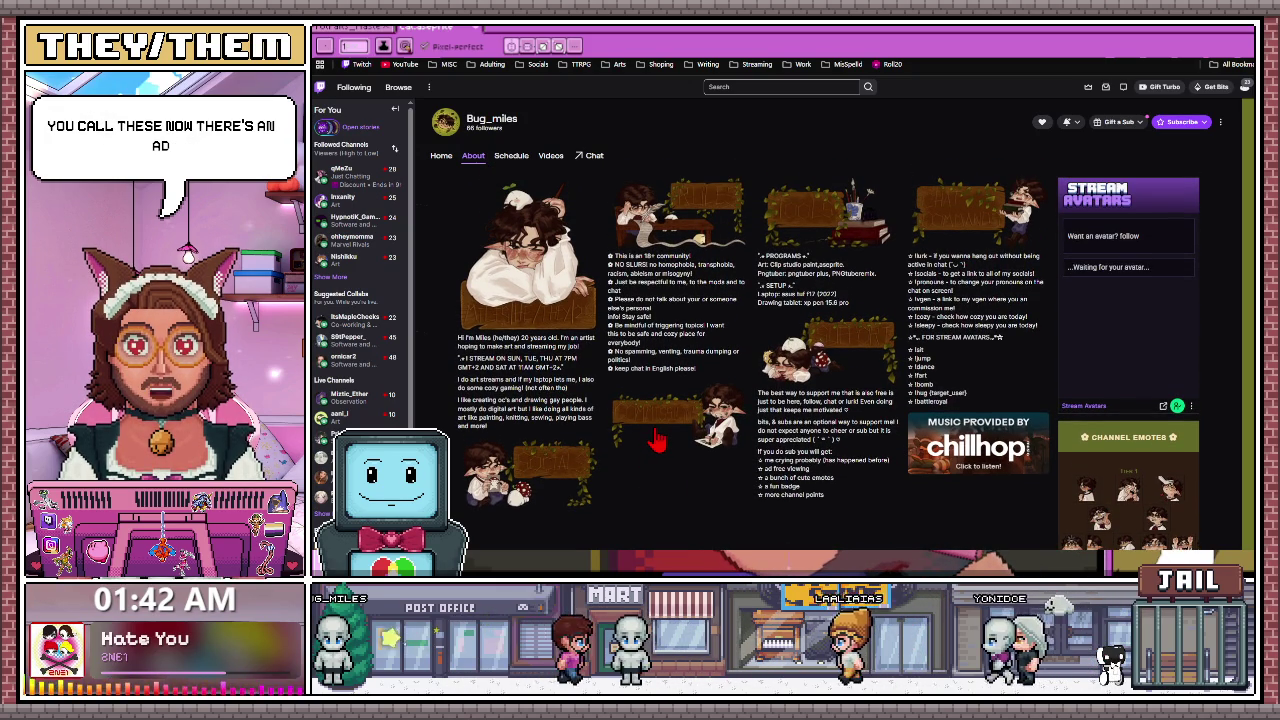
View the Bluesky pig-mask portrait post, then move to the artist's own Twitch About page
key("ctrl+Tab")
scroll(638, 400, "up", 1)
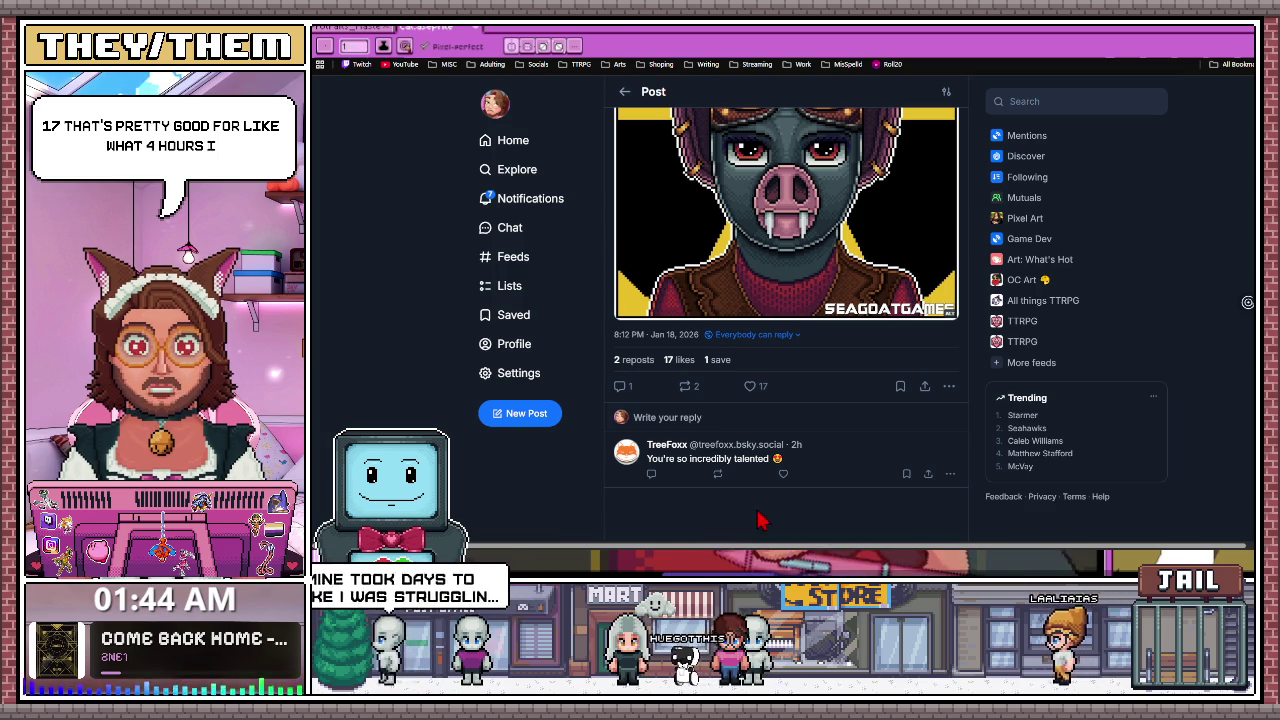
key("ctrl+Tab")
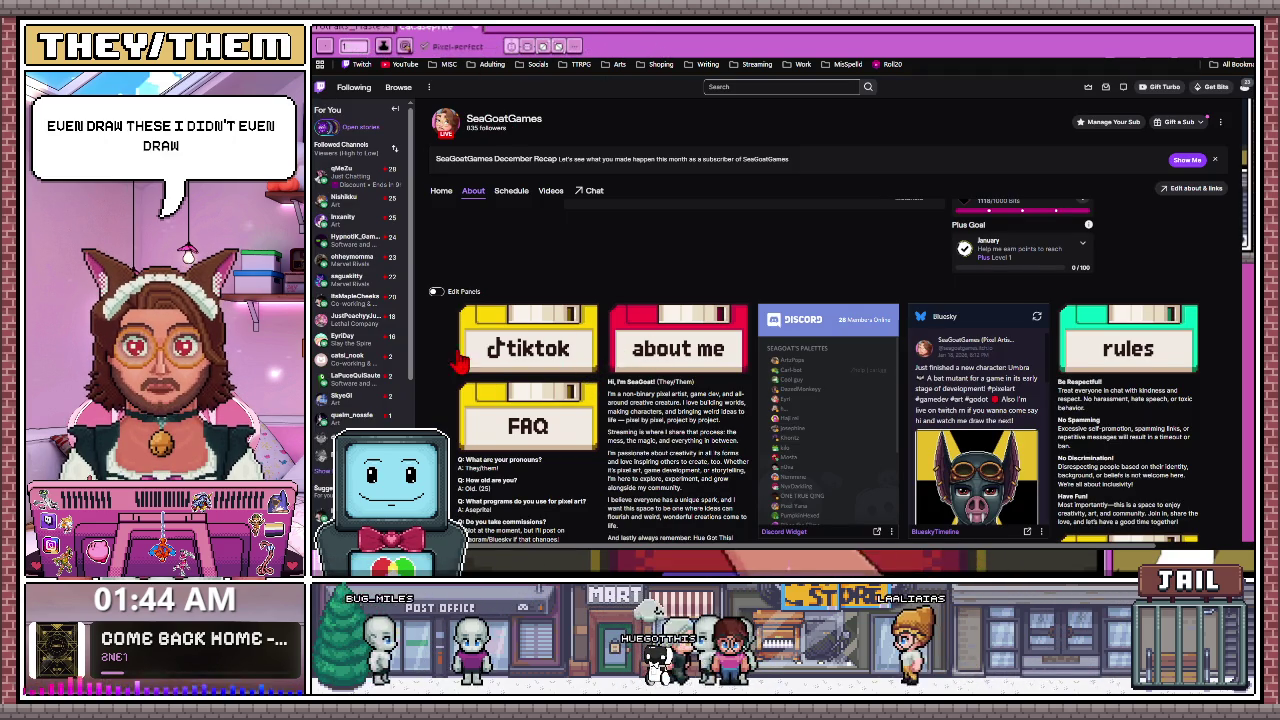
scroll(510, 350, "down", 1)
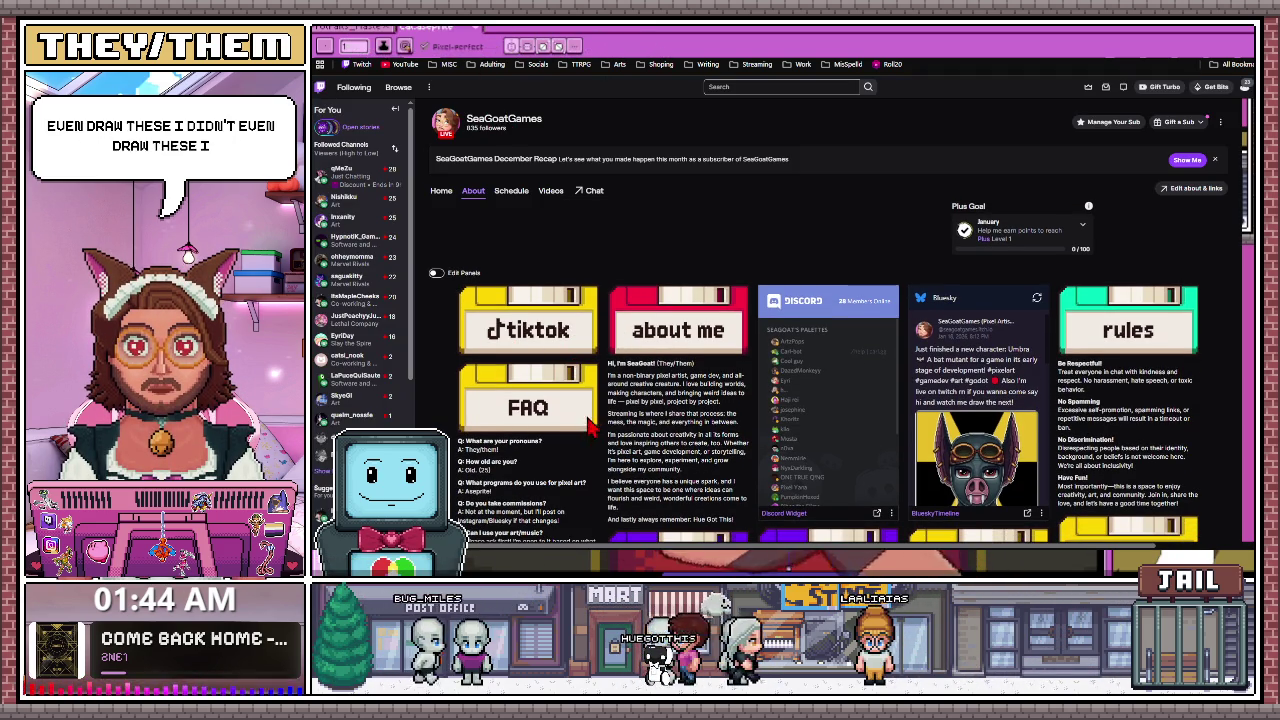
scroll(651, 396, "down", 2)
scroll(860, 445, "down", 1)
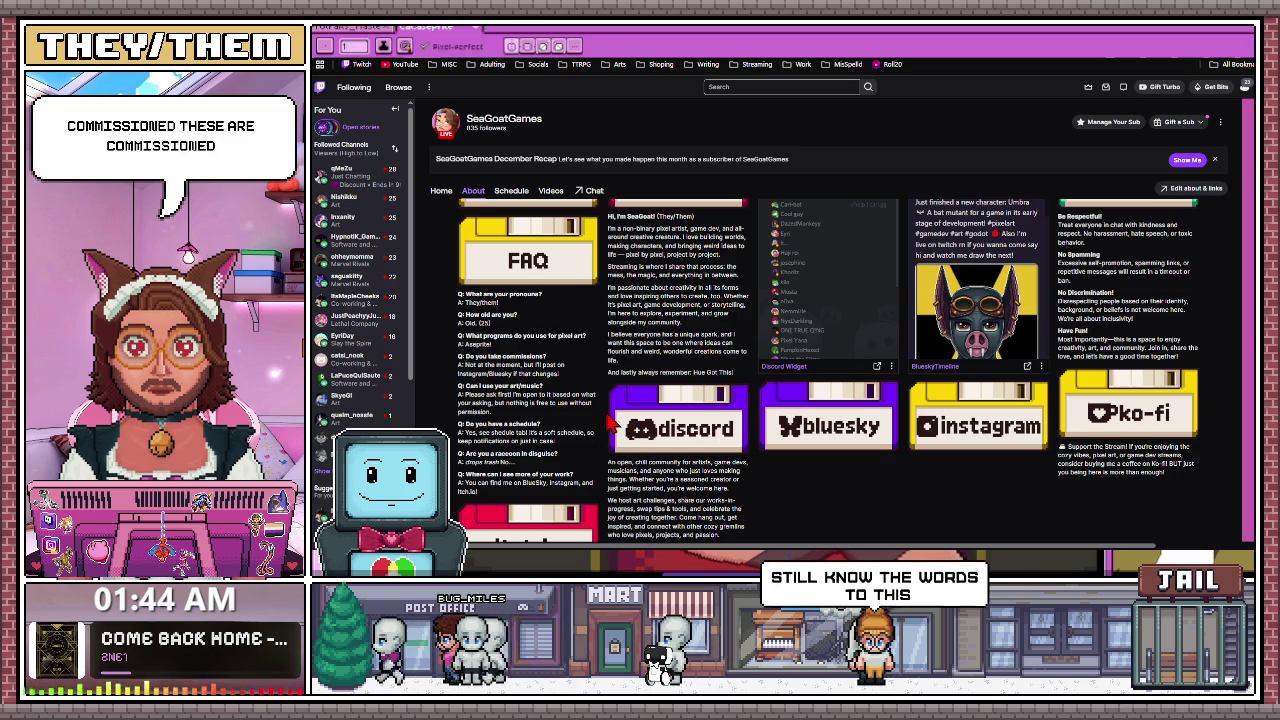
scroll(612, 425, "down", 3)
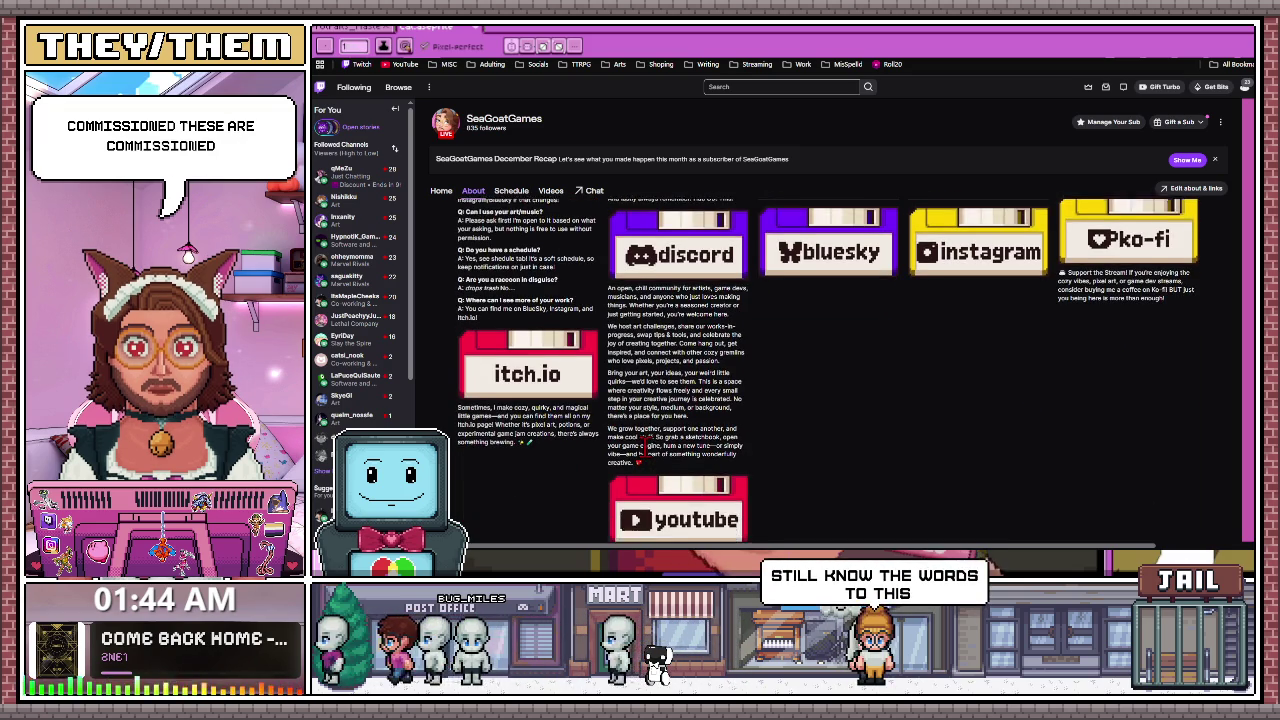
scroll(740, 497, "up", 1)
scroll(777, 466, "up", 2)
scroll(708, 457, "up", 1)
scroll(697, 440, "up", 2)
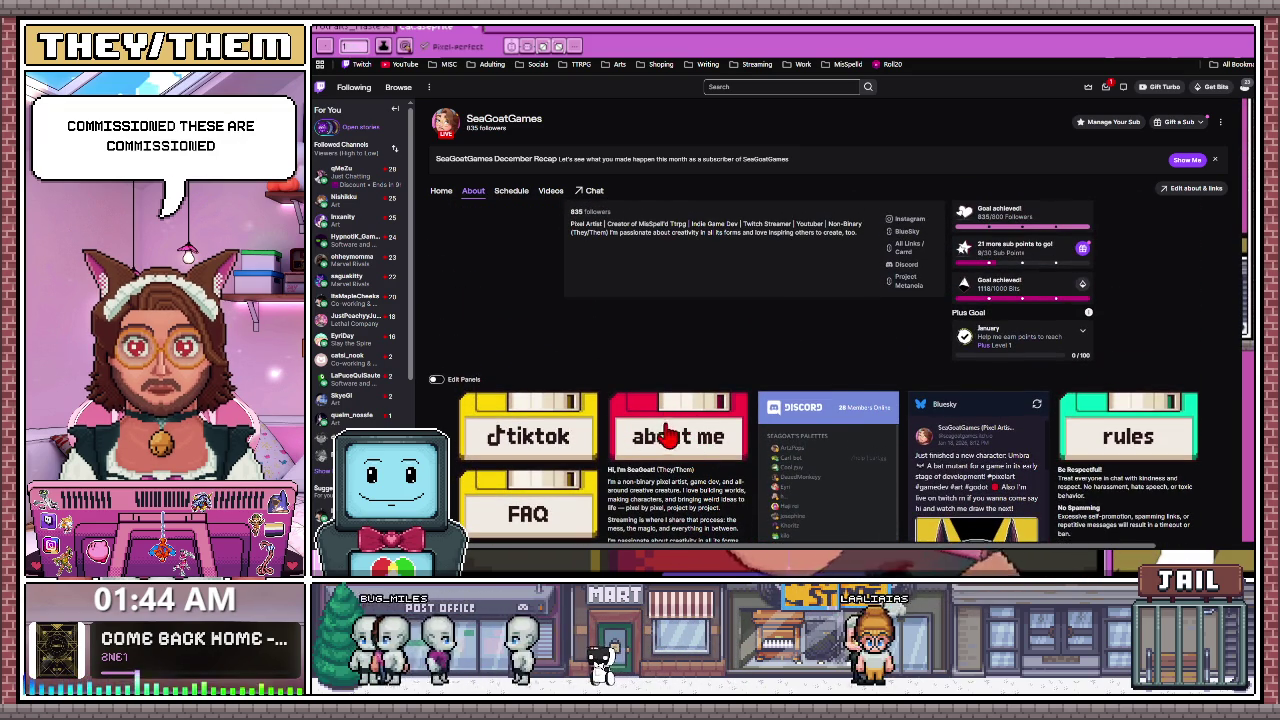
scroll(614, 424, "down", 3)
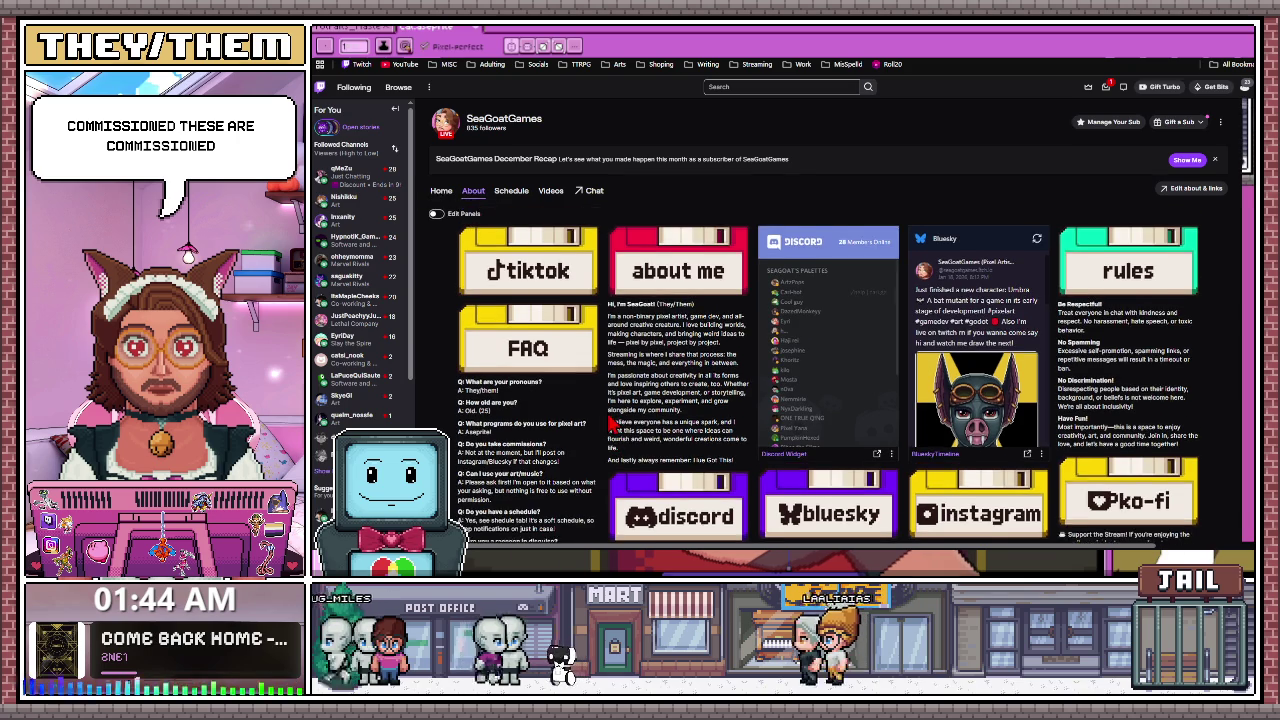
scroll(612, 424, "up", 1)
scroll(570, 250, "up", 1)
key("ctrl+Tab")
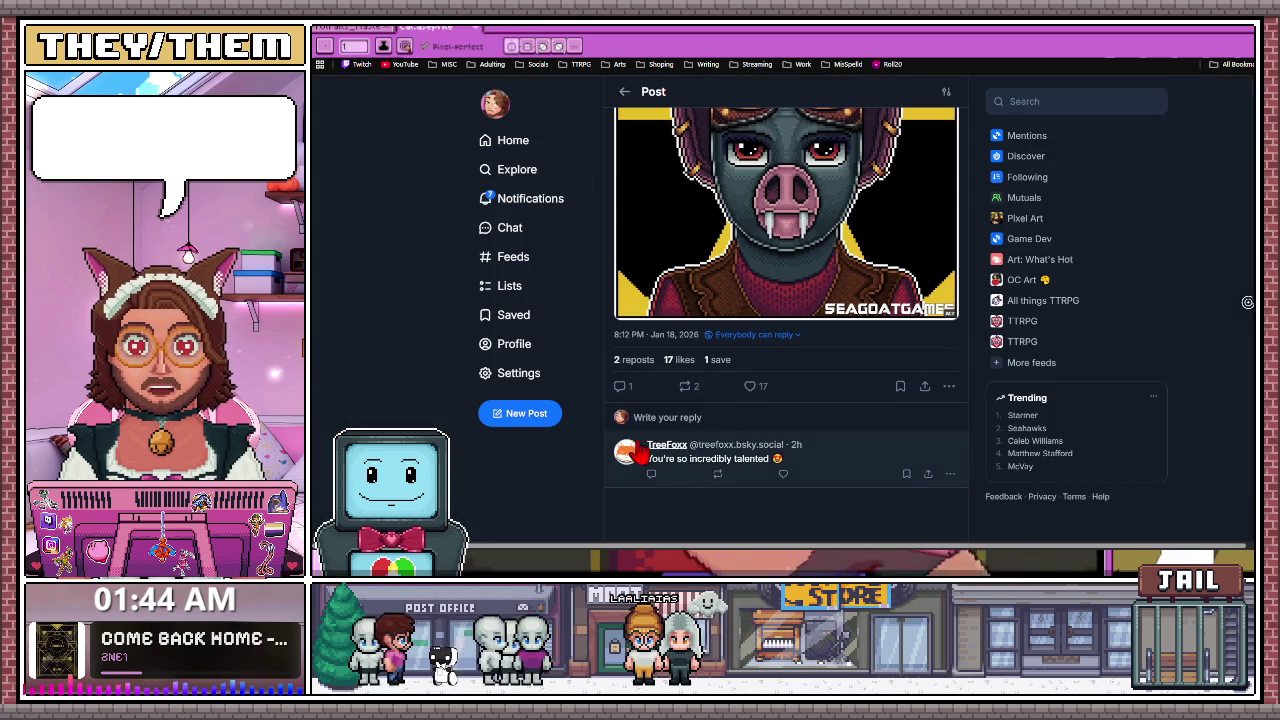
Load the artist's Instagram profile and open the fourth grid post, the Umbra bat-mutant artwork
scroll(725, 405, "up", 1)
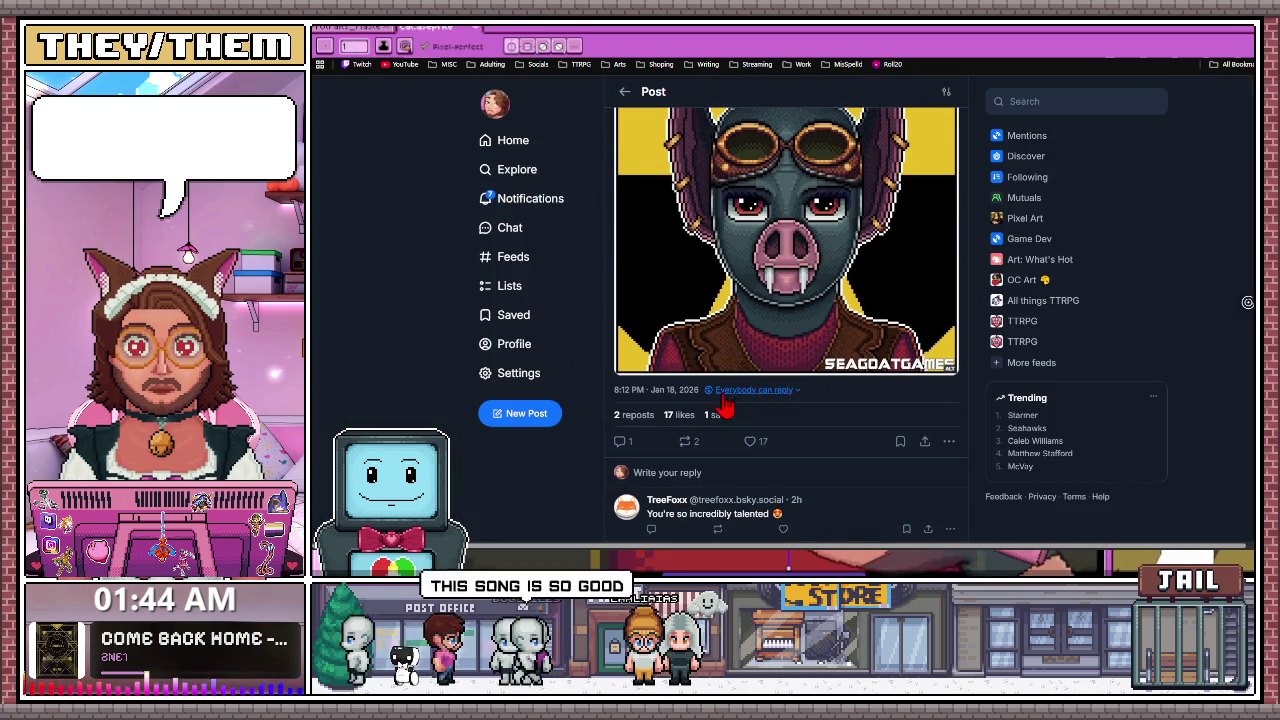
key("ctrl+Tab")
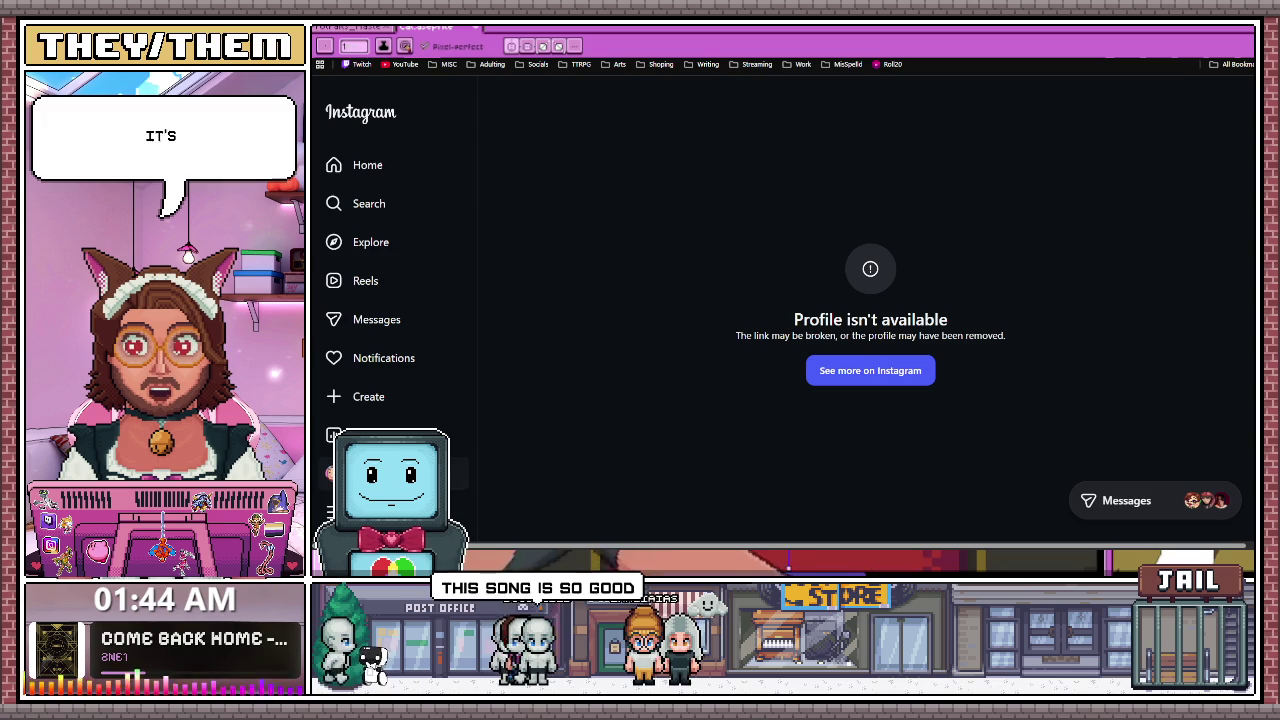
left_click(345, 473)
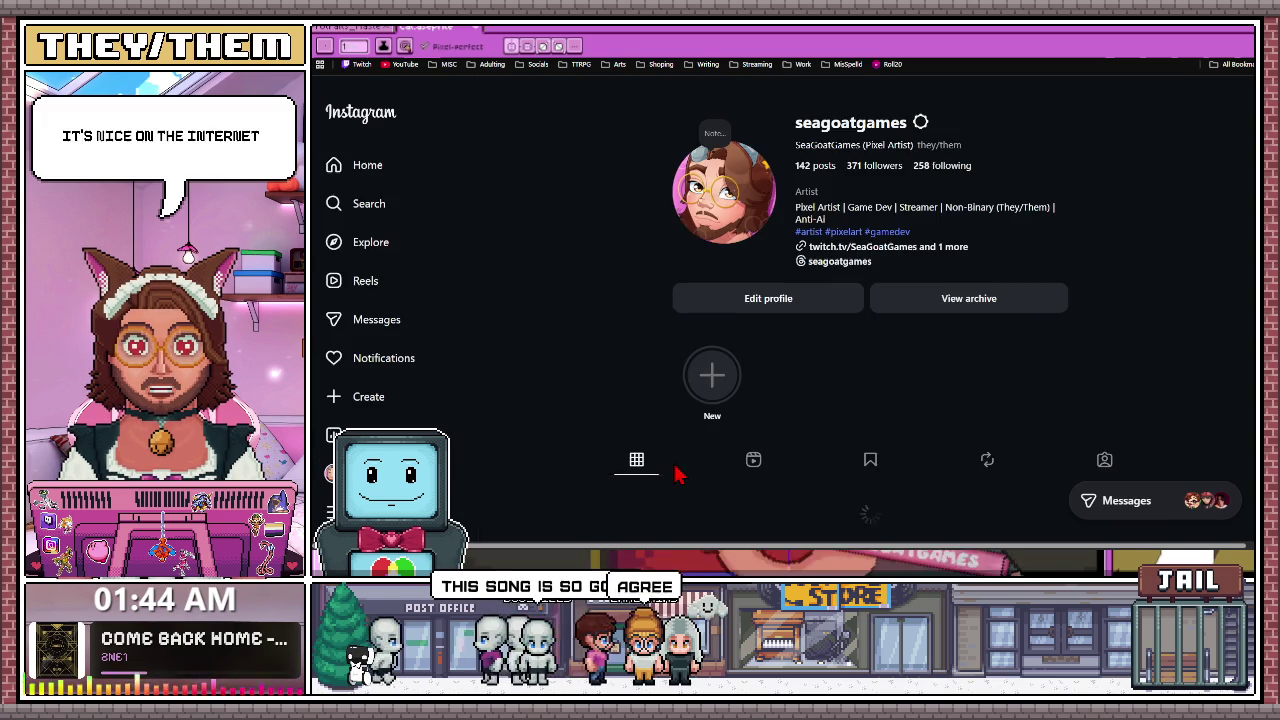
scroll(810, 435, "down", 2)
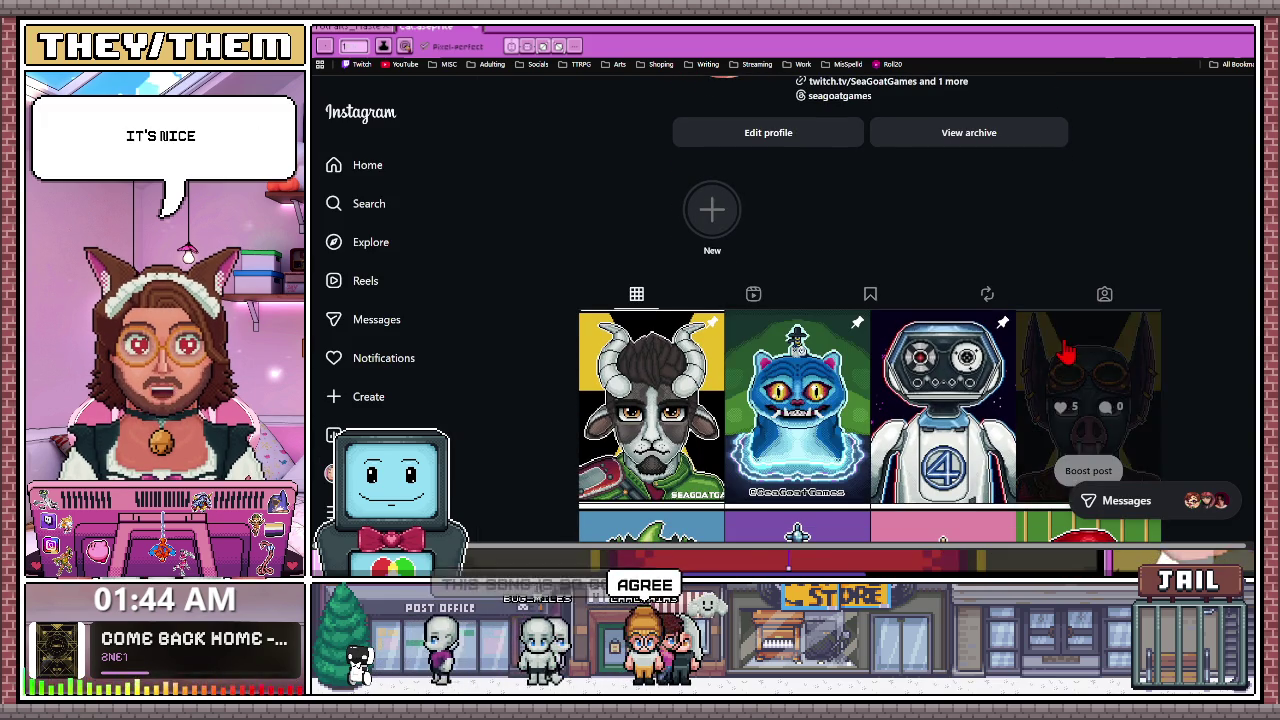
left_click(1088, 420)
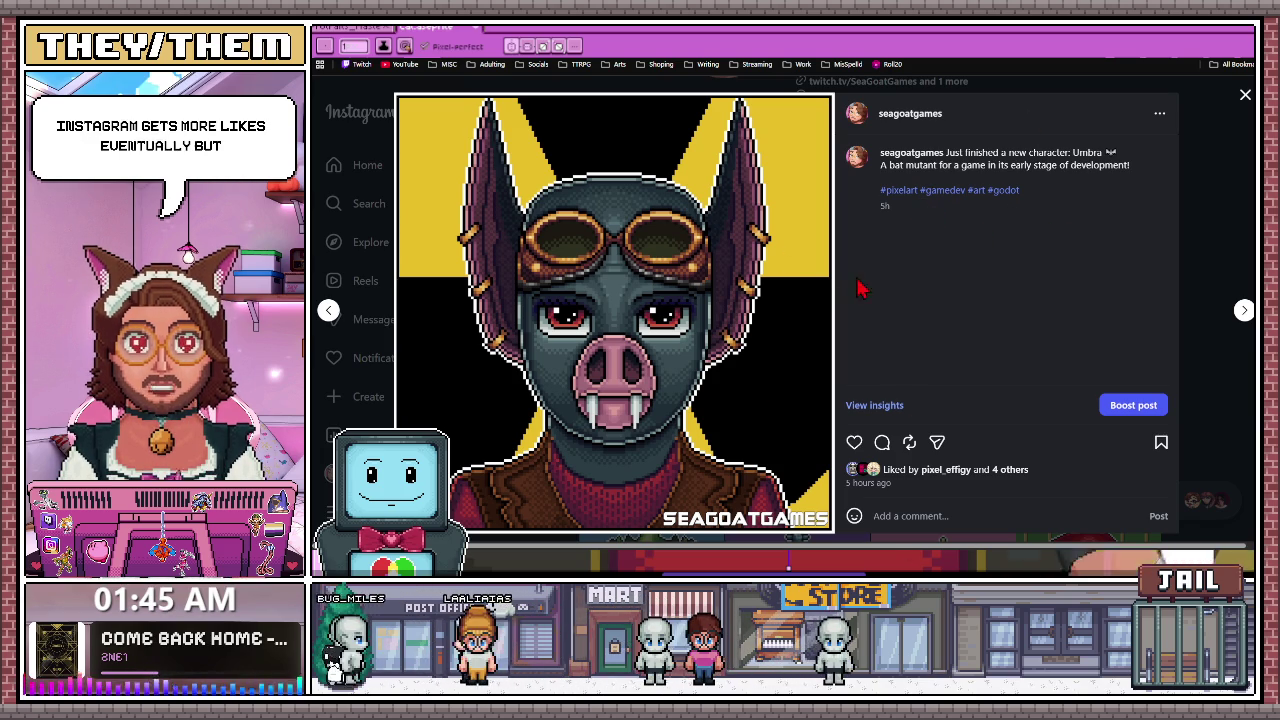
Toggle between the Instagram and Bluesky Umbra posts several times, then switch to Twitch's About tab
key("ctrl+Tab")
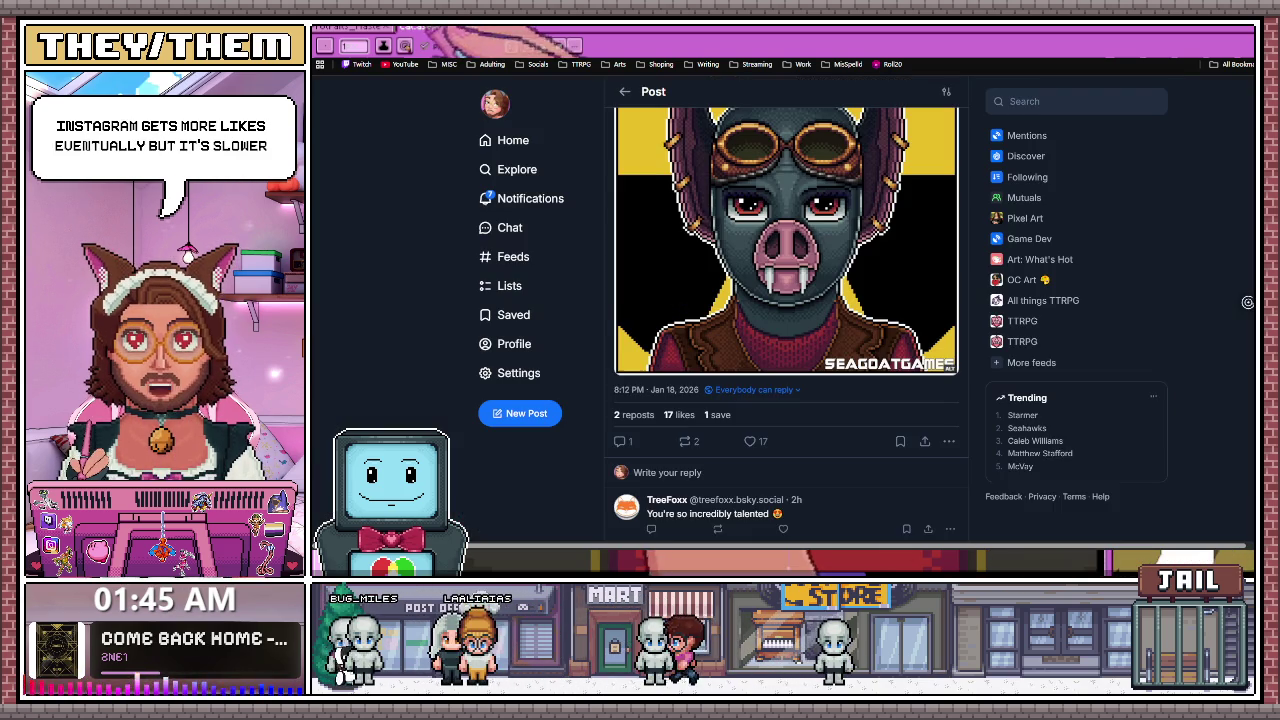
scroll(703, 148, "up", 1)
scroll(803, 265, "up", 1)
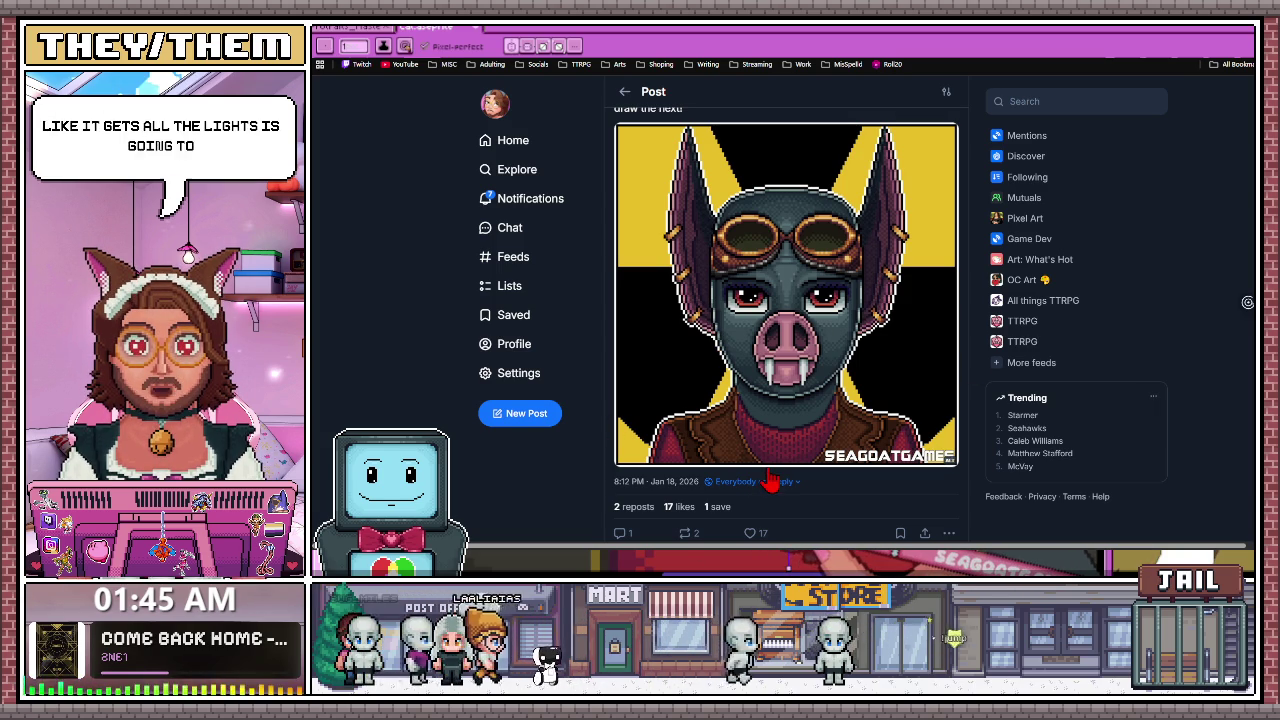
key("ctrl+Tab")
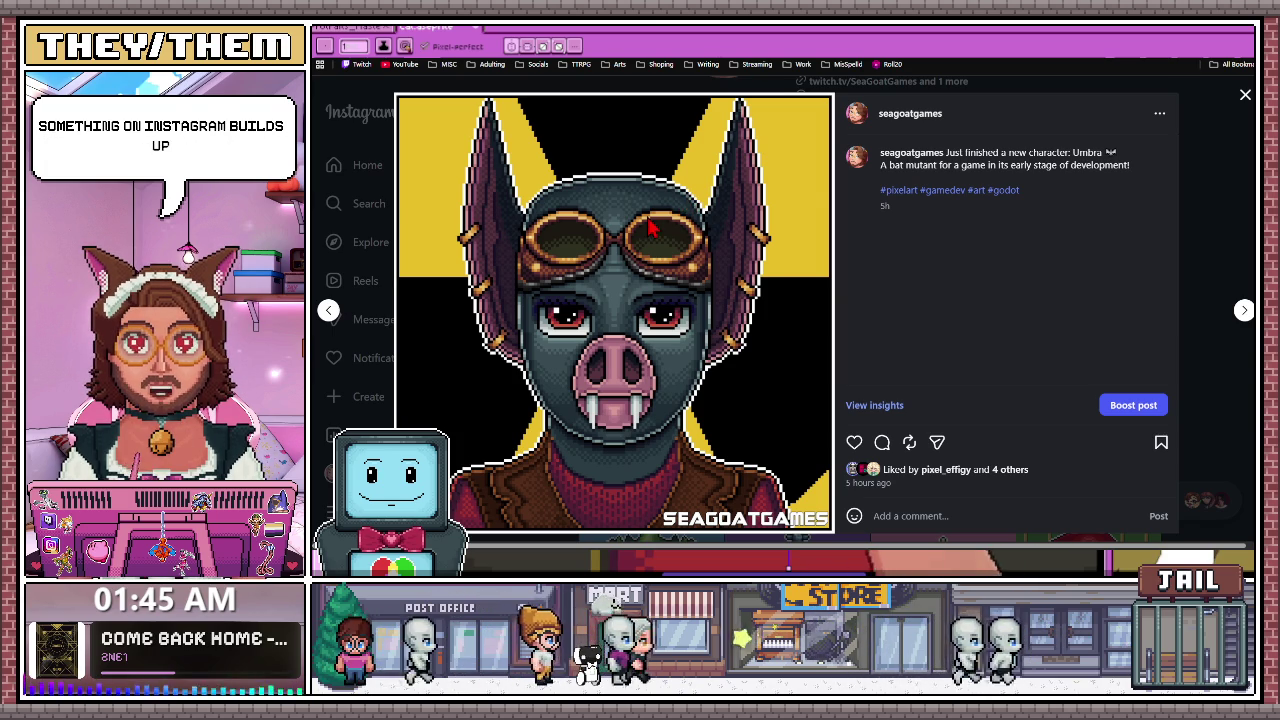
left_click(527, 46)
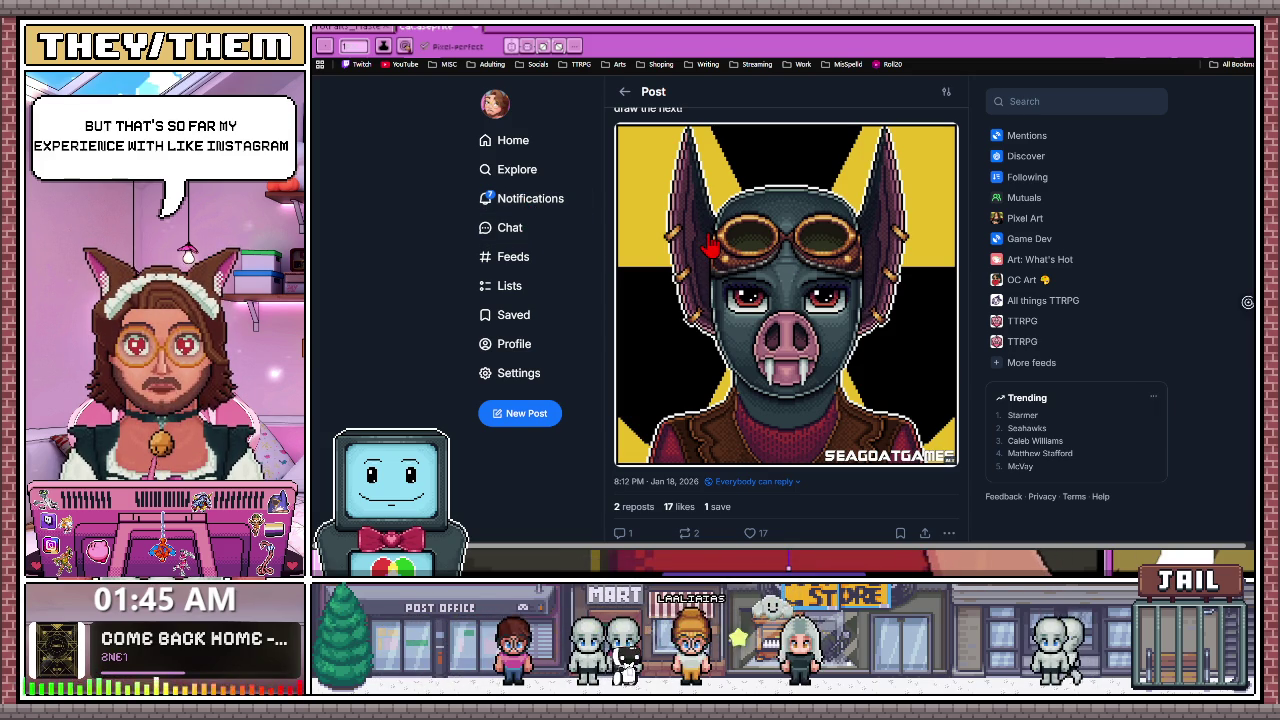
key("ctrl+Tab")
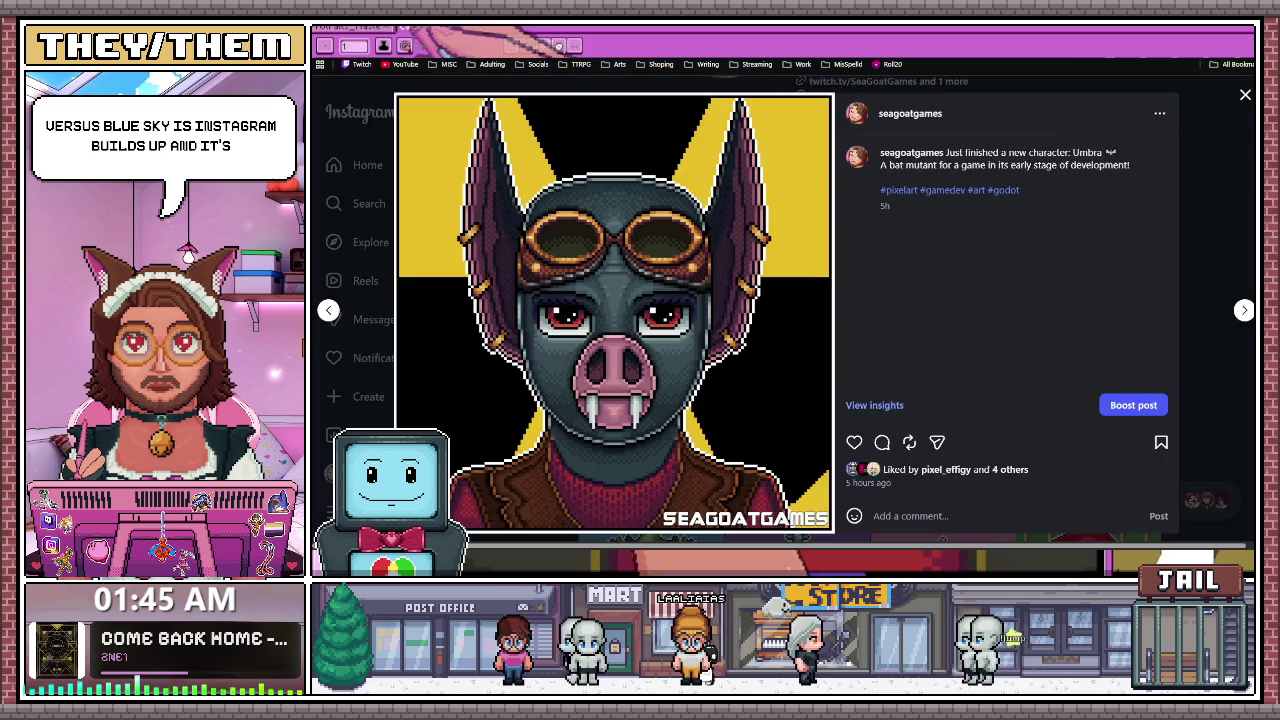
key("ctrl+Tab")
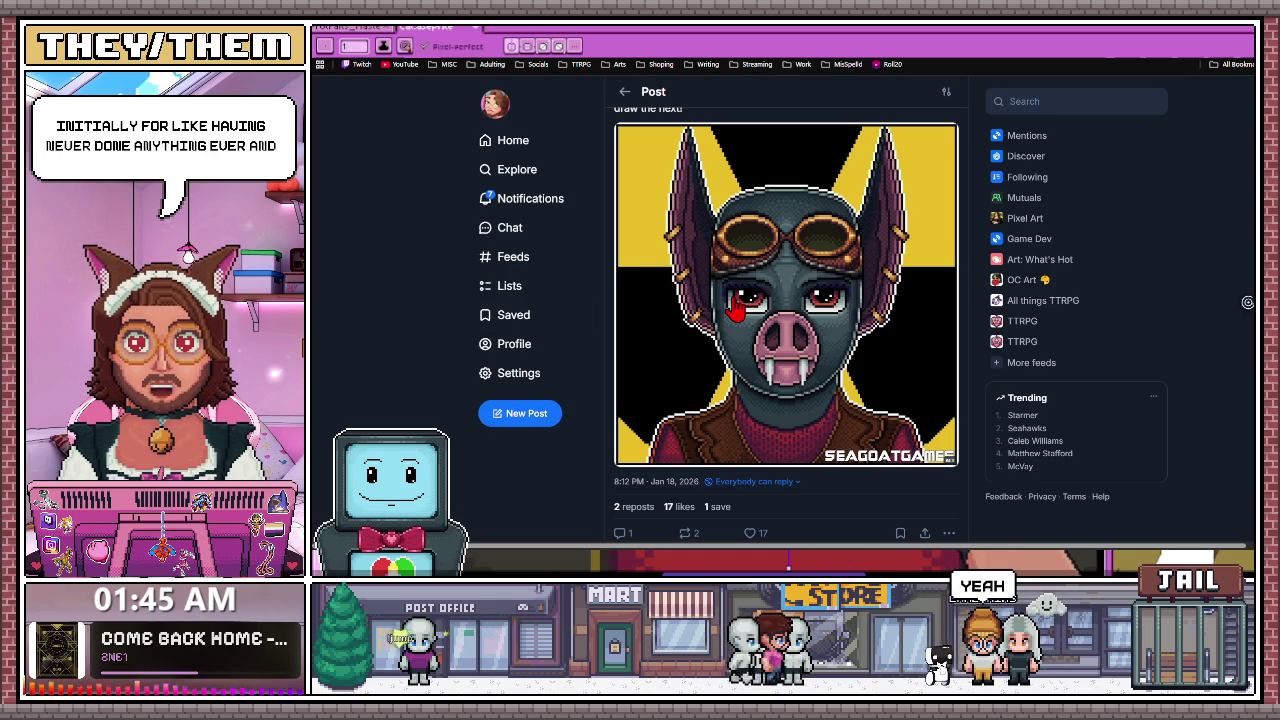
key("ctrl+Tab")
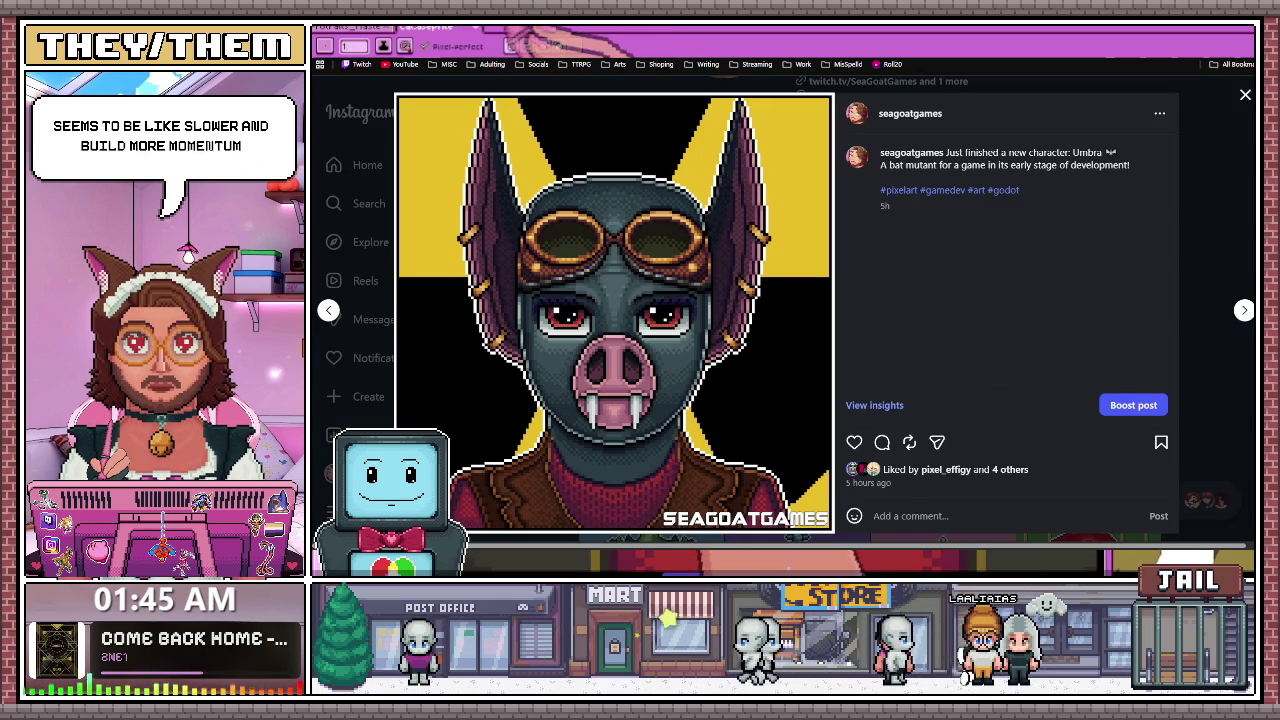
key("ctrl+Tab")
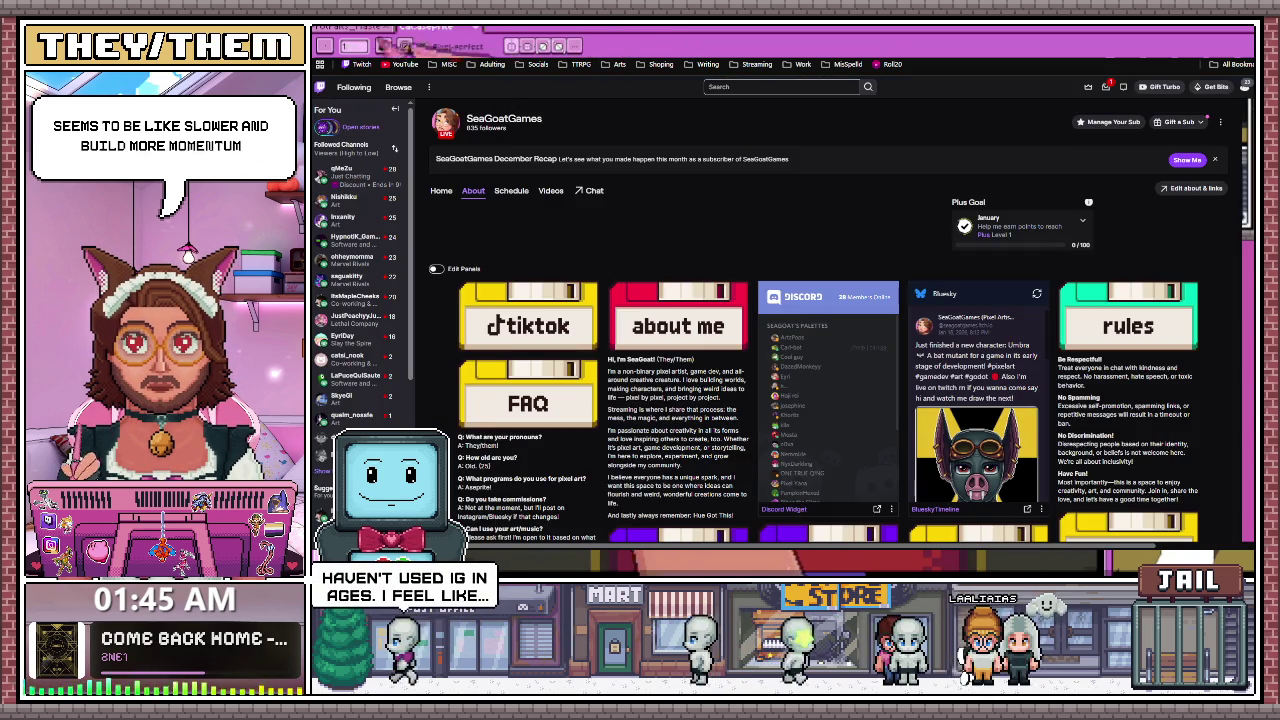
Return from the browser to the black cat artwork in Aseprite
key("alt+Tab")
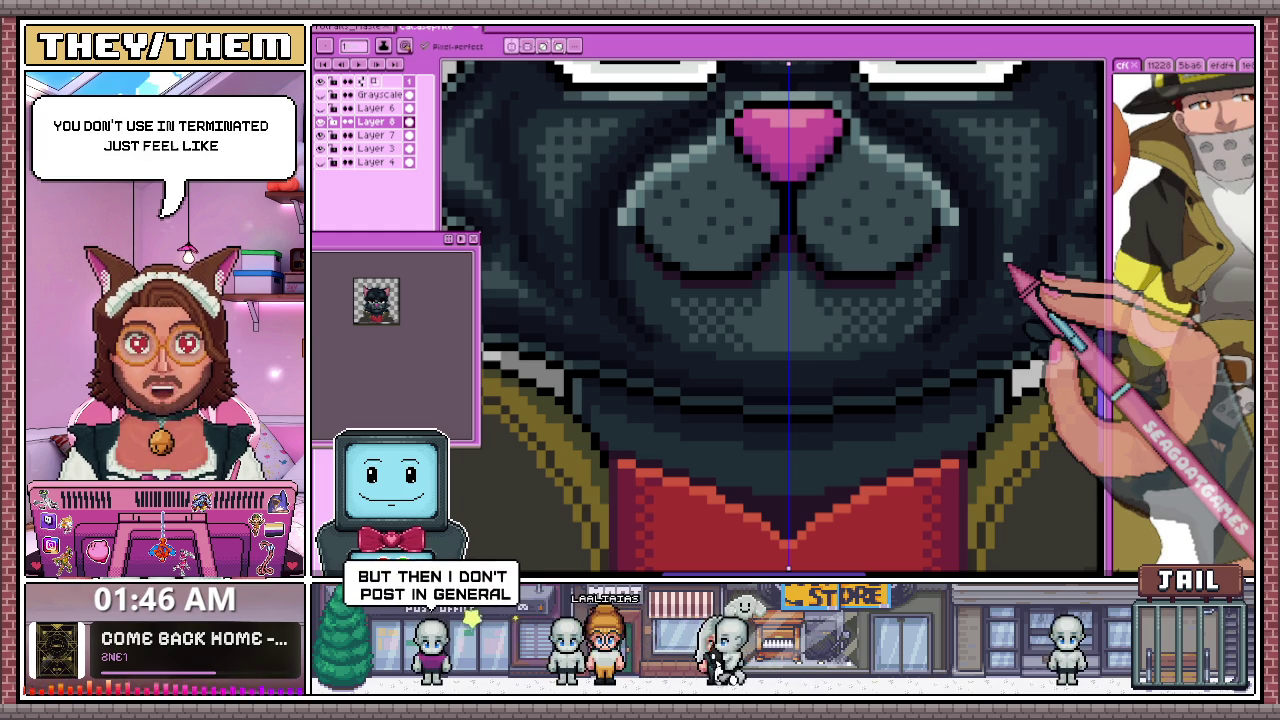
Sample a fur colour with the Eyedropper and zoom in on the forehead hair tuft
key("i")
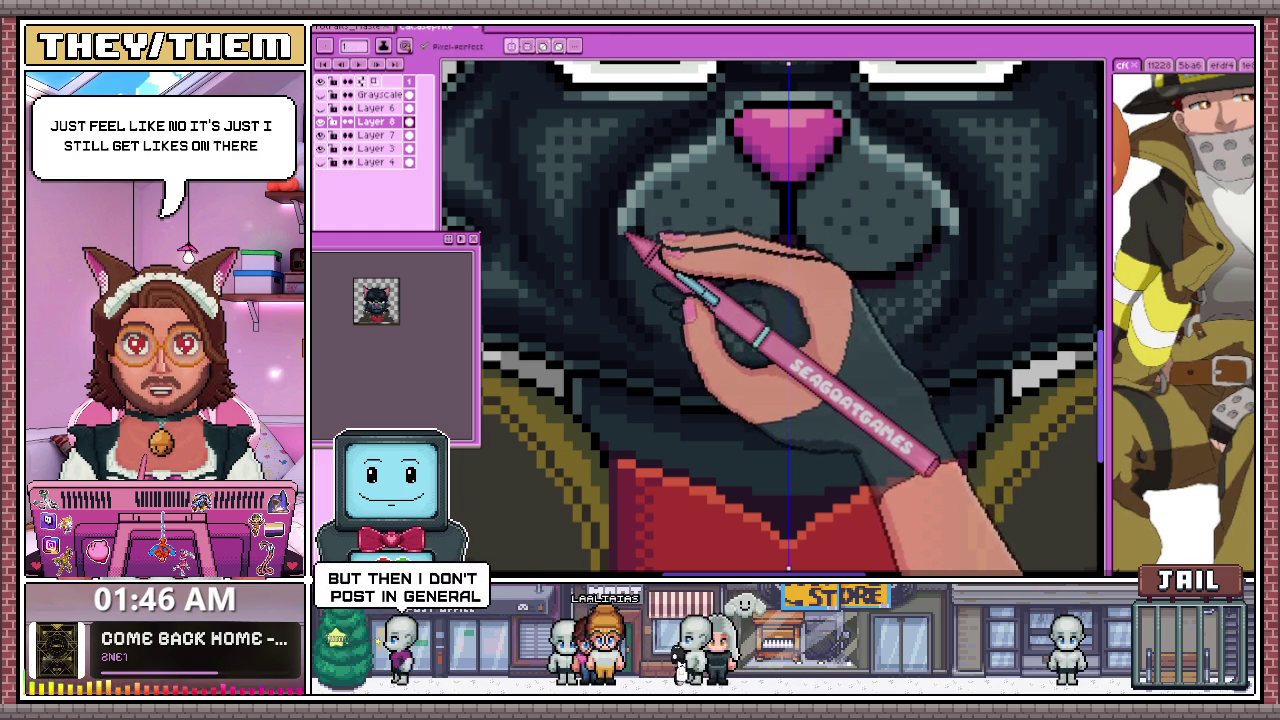
key("b")
scroll(641, 253, "down", 1)
scroll(641, 253, "down", 1)
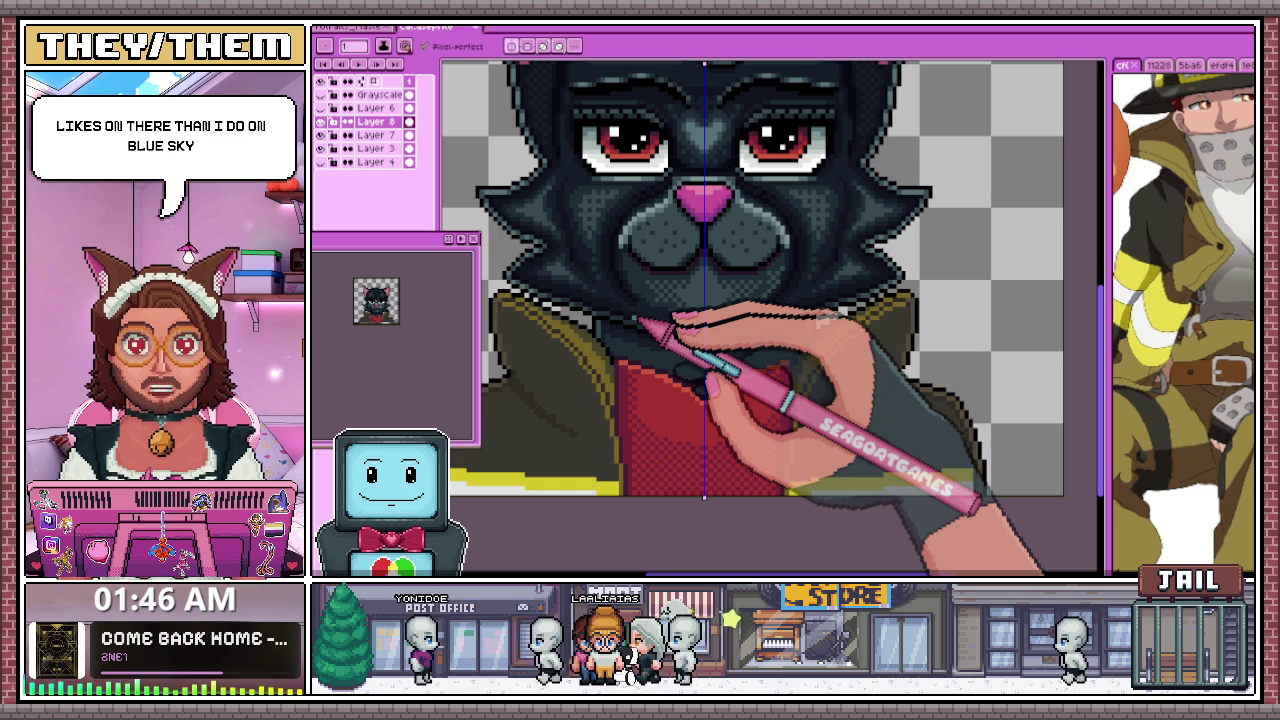
scroll(645, 290, "down", 2)
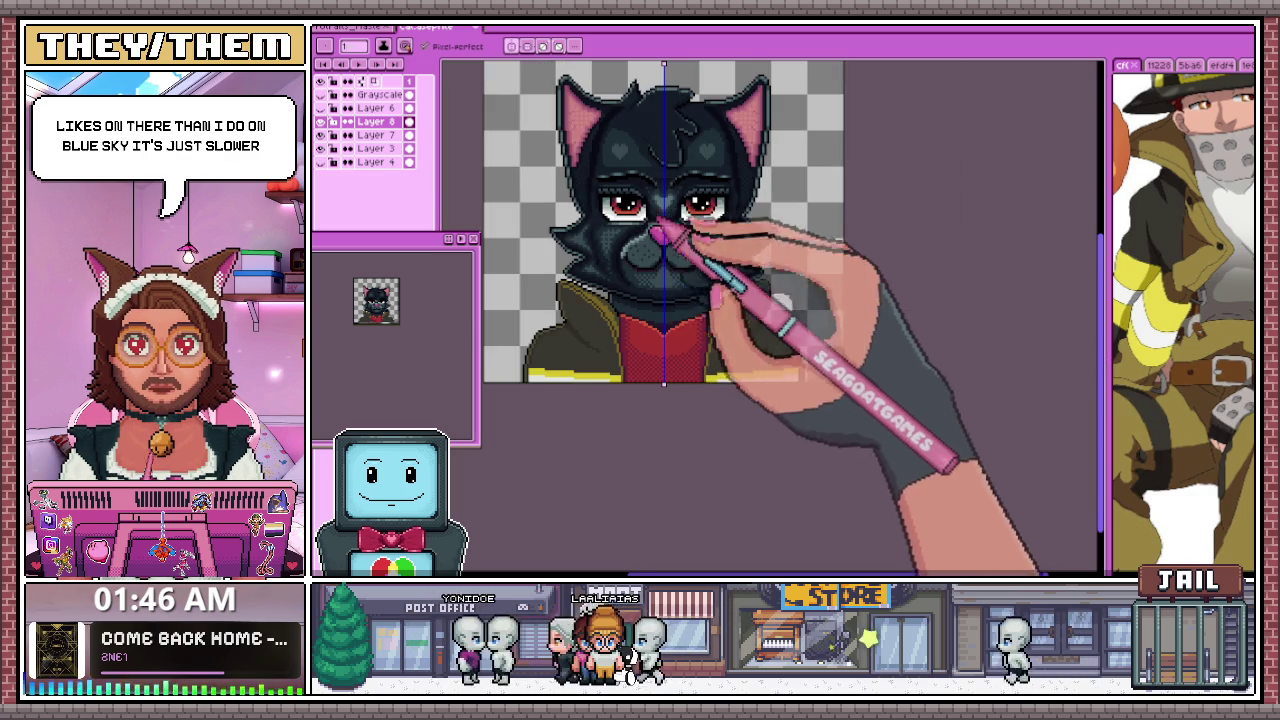
scroll(640, 232, "down", 2)
scroll(608, 234, "up", 3)
scroll(600, 280, "down", 1)
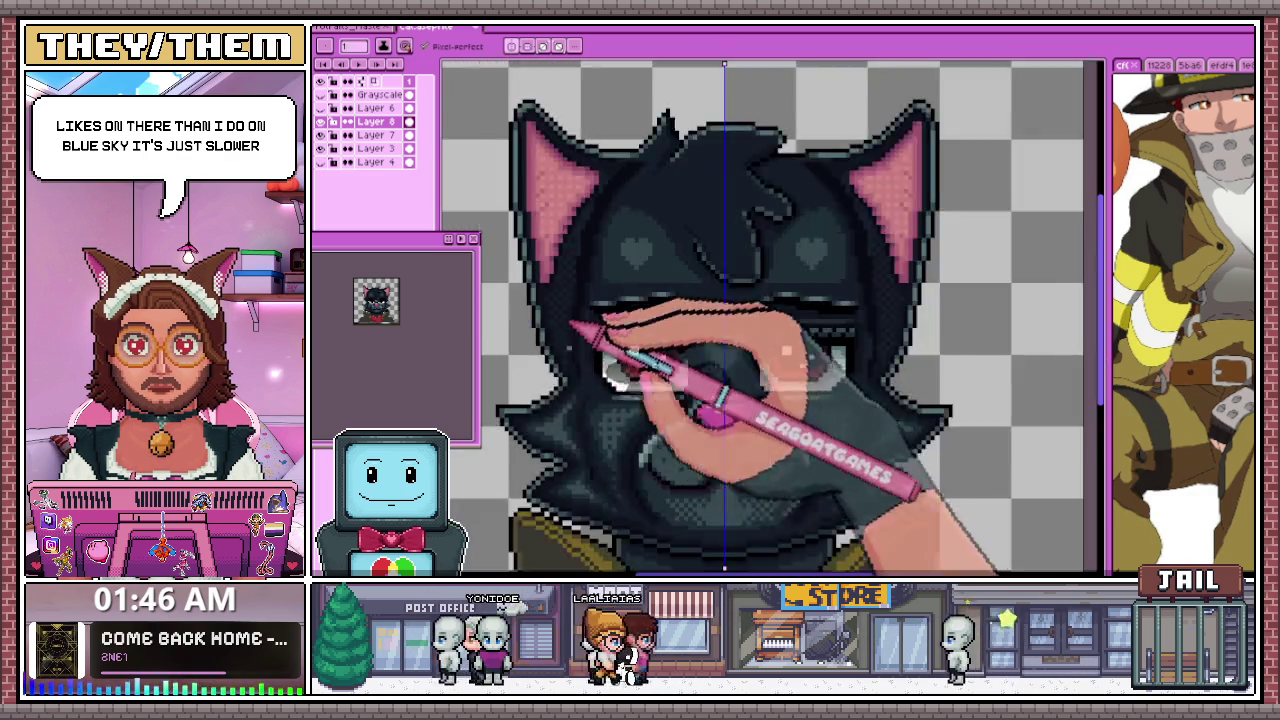
scroll(588, 320, "down", 1)
scroll(595, 296, "up", 2)
scroll(560, 318, "up", 2)
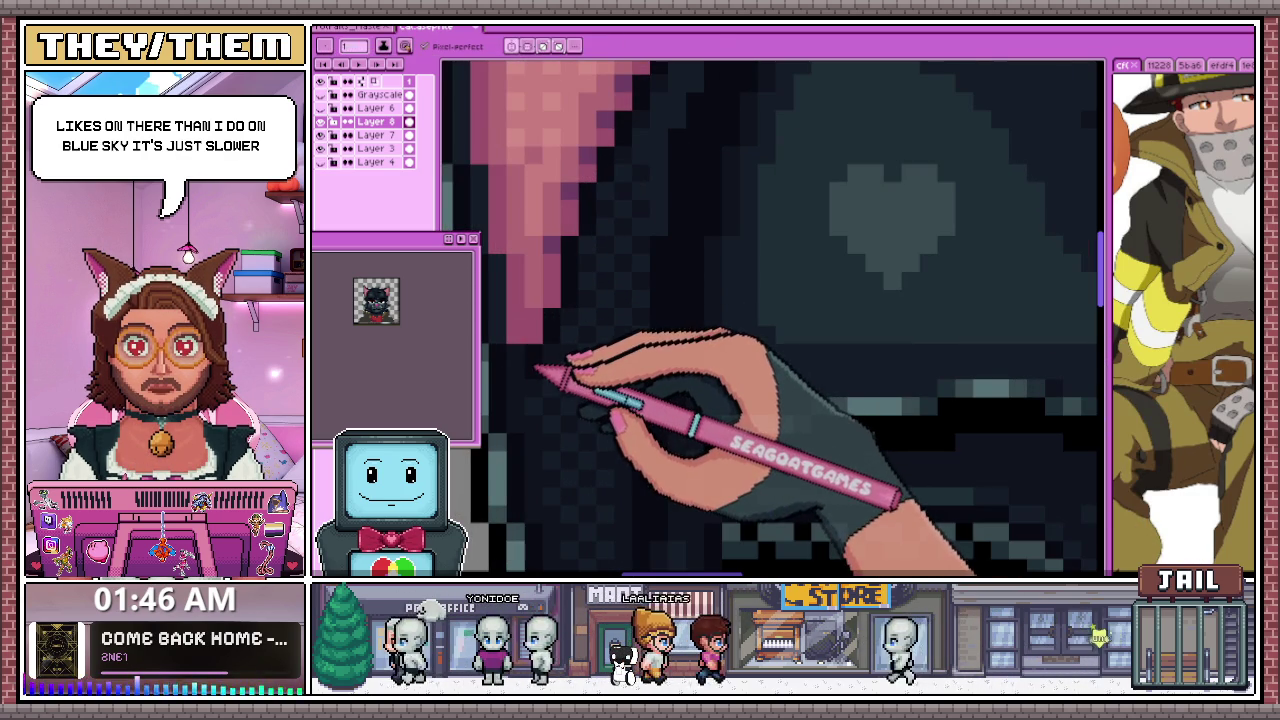
scroll(535, 362, "down", 2)
scroll(523, 330, "up", 2)
scroll(529, 366, "down", 2)
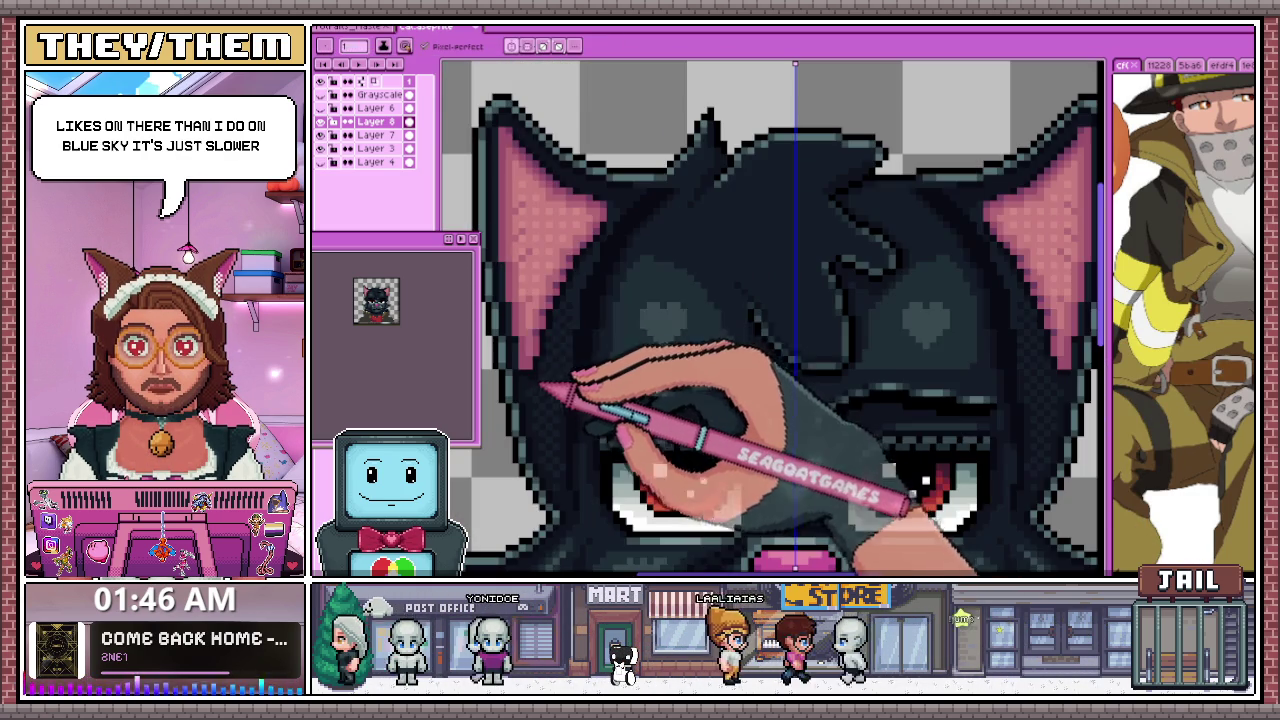
scroll(532, 320, "up", 2)
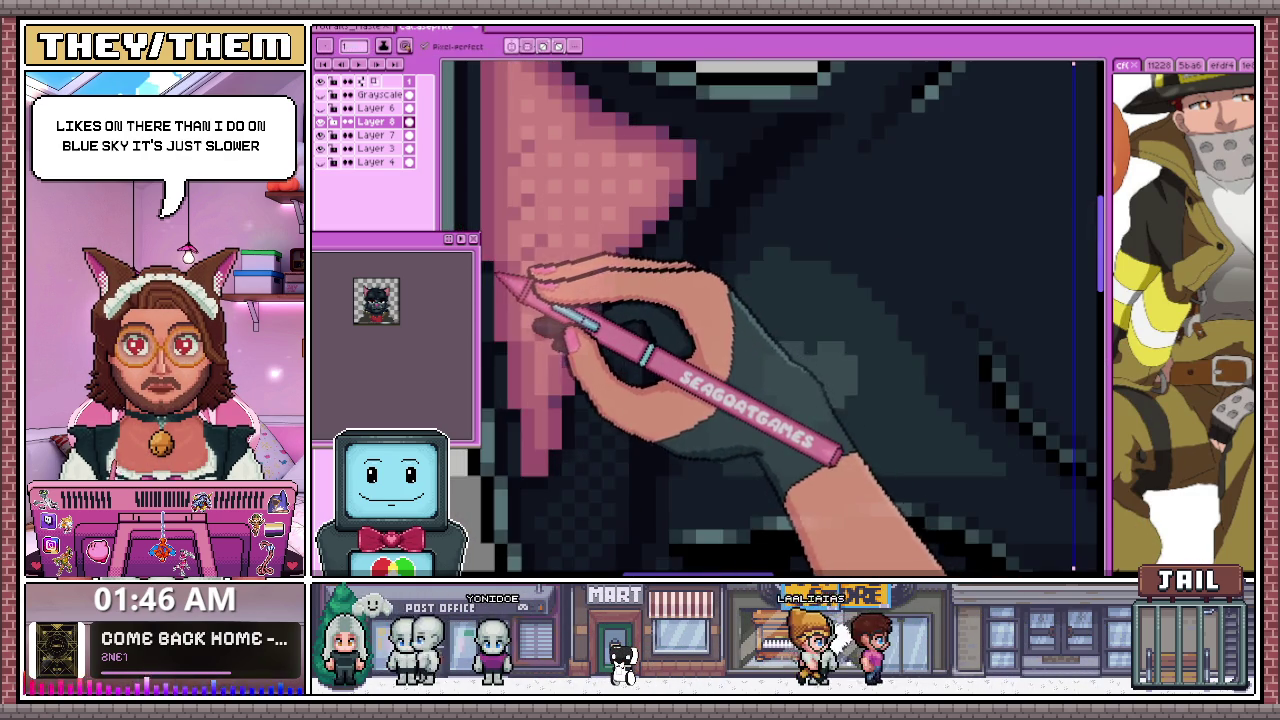
scroll(517, 280, "down", 3)
scroll(527, 268, "up", 2)
scroll(525, 262, "down", 3)
scroll(563, 271, "up", 1)
scroll(543, 214, "up", 1)
scroll(543, 206, "down", 2)
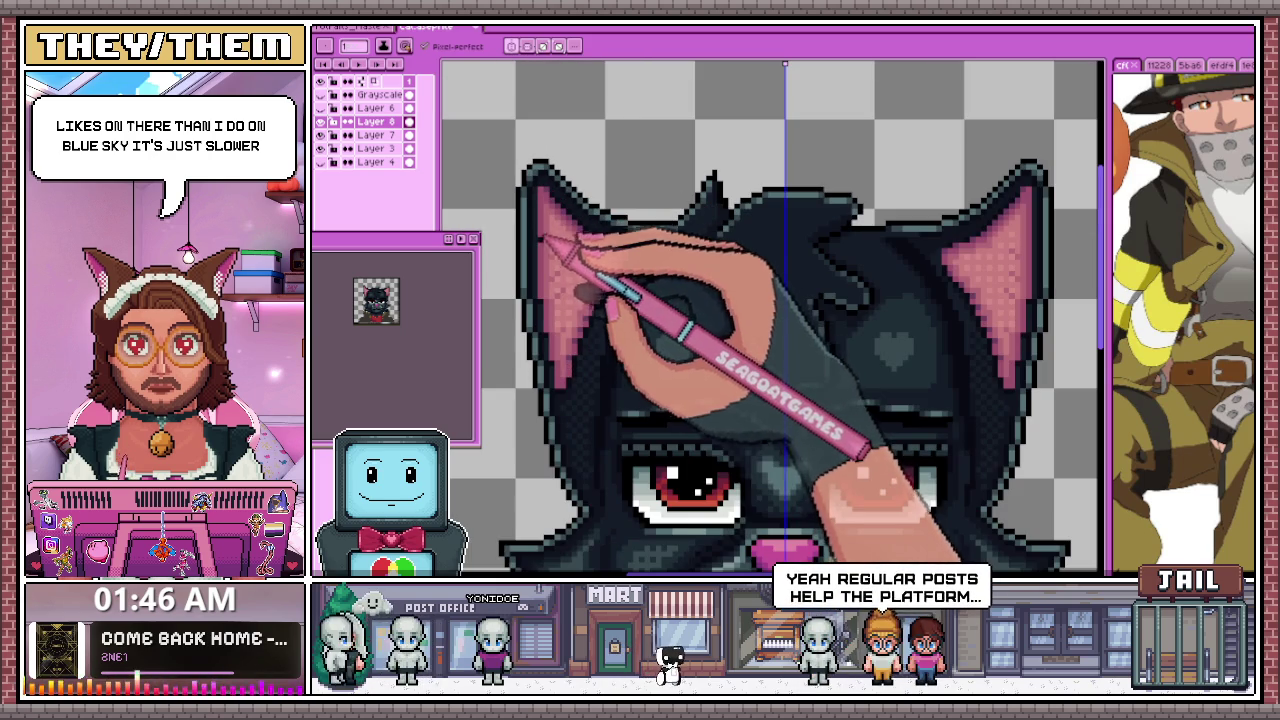
scroll(590, 232, "down", 2)
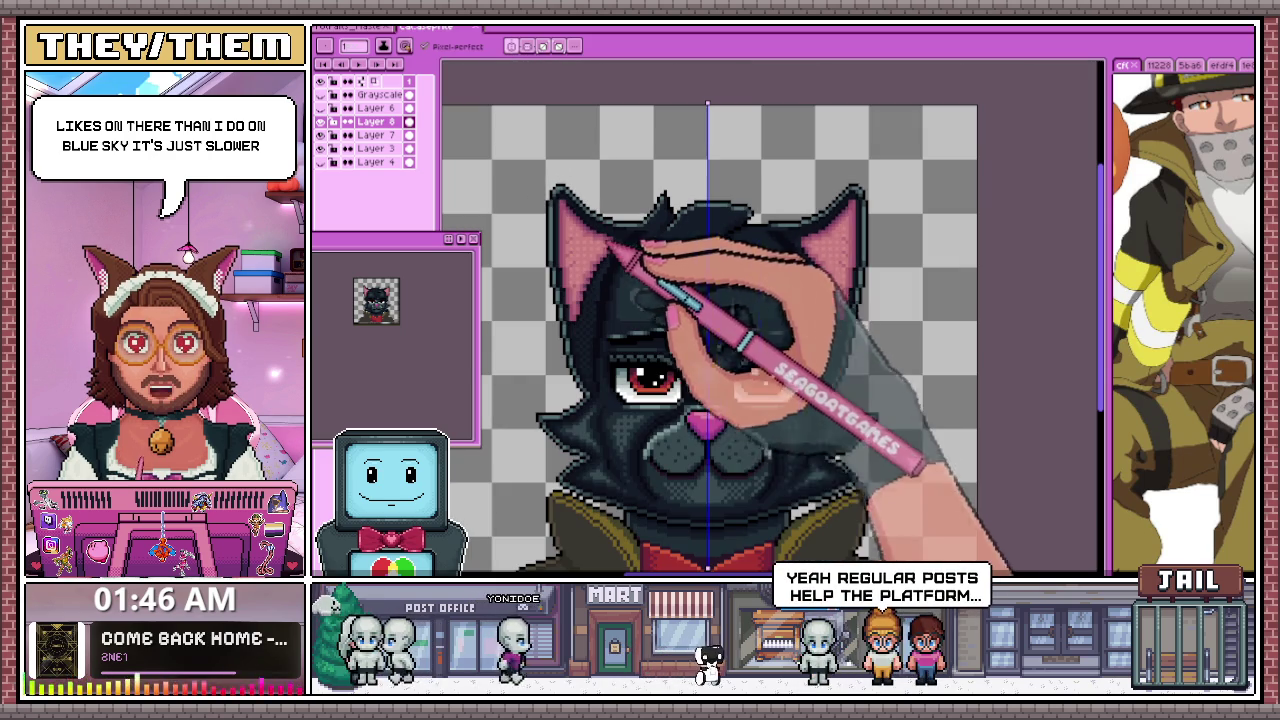
scroll(620, 312, "up", 1)
scroll(709, 251, "up", 2)
Pick the dark fur colour and draw a diagonal hair line across the head
key("i")
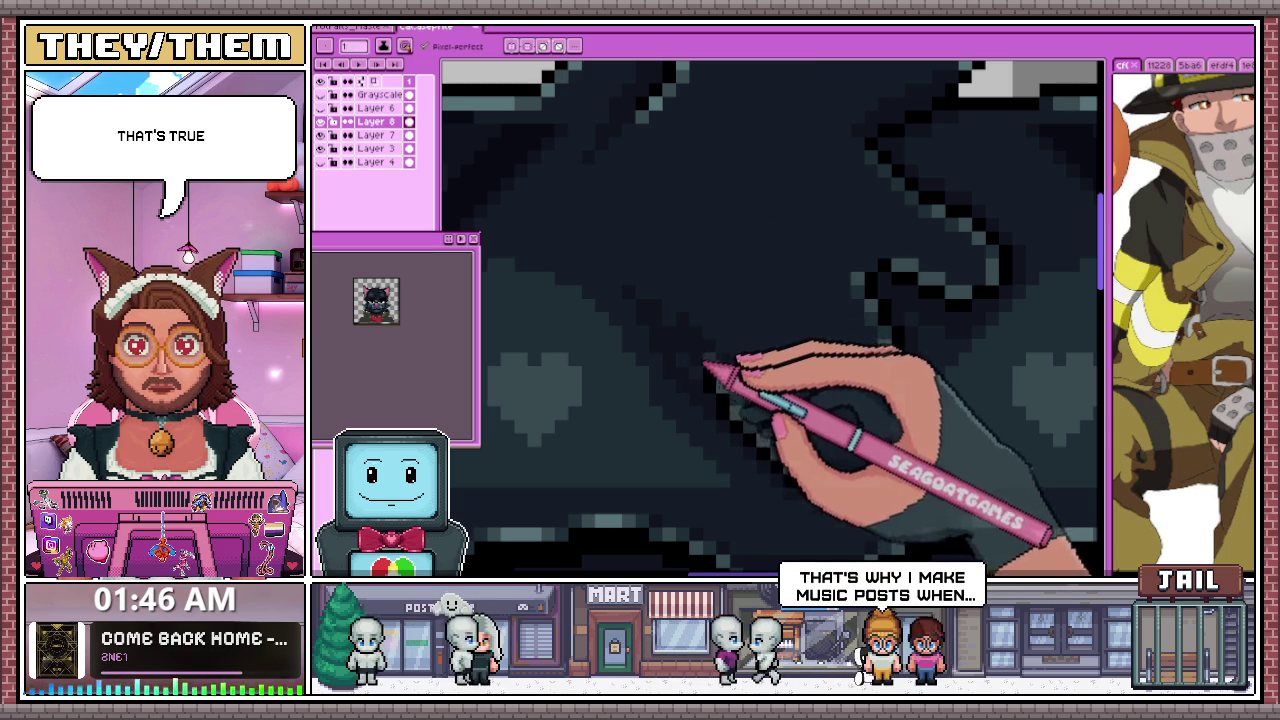
scroll(688, 342, "down", 2)
scroll(665, 300, "down", 2)
scroll(700, 420, "down", 1)
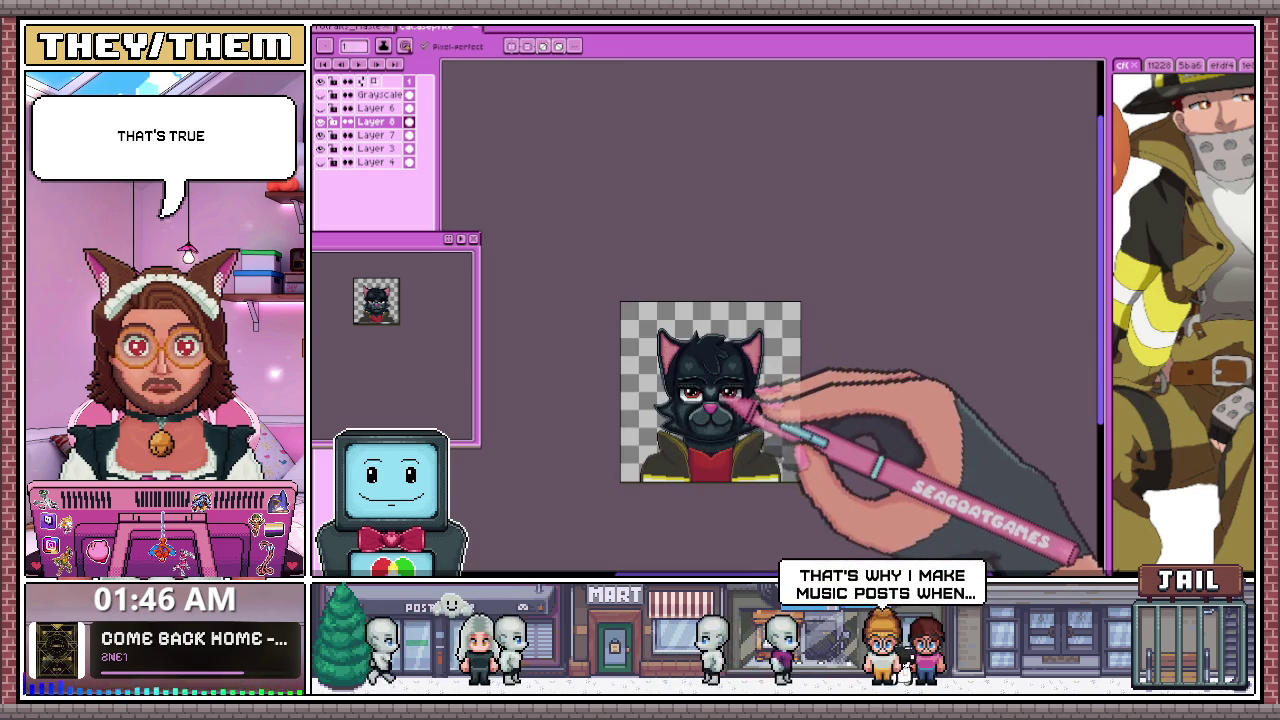
scroll(739, 424, "up", 2)
scroll(665, 366, "up", 2)
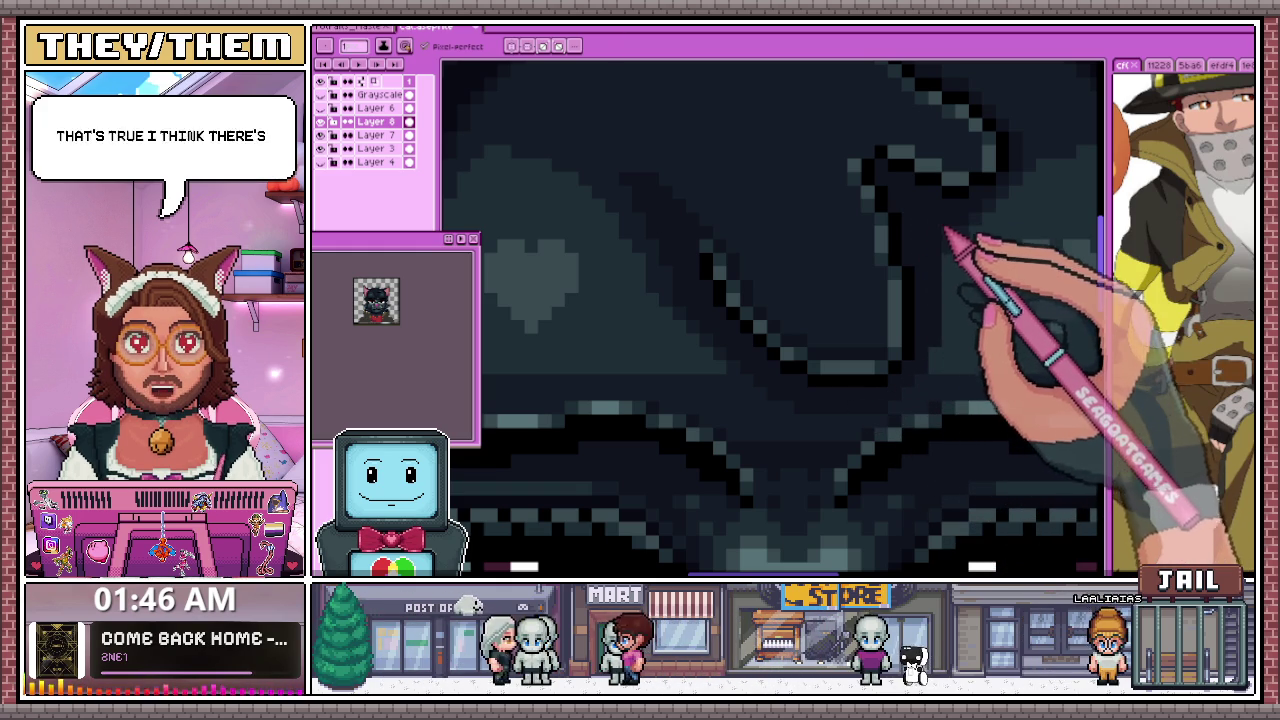
scroll(935, 355, "down", 2)
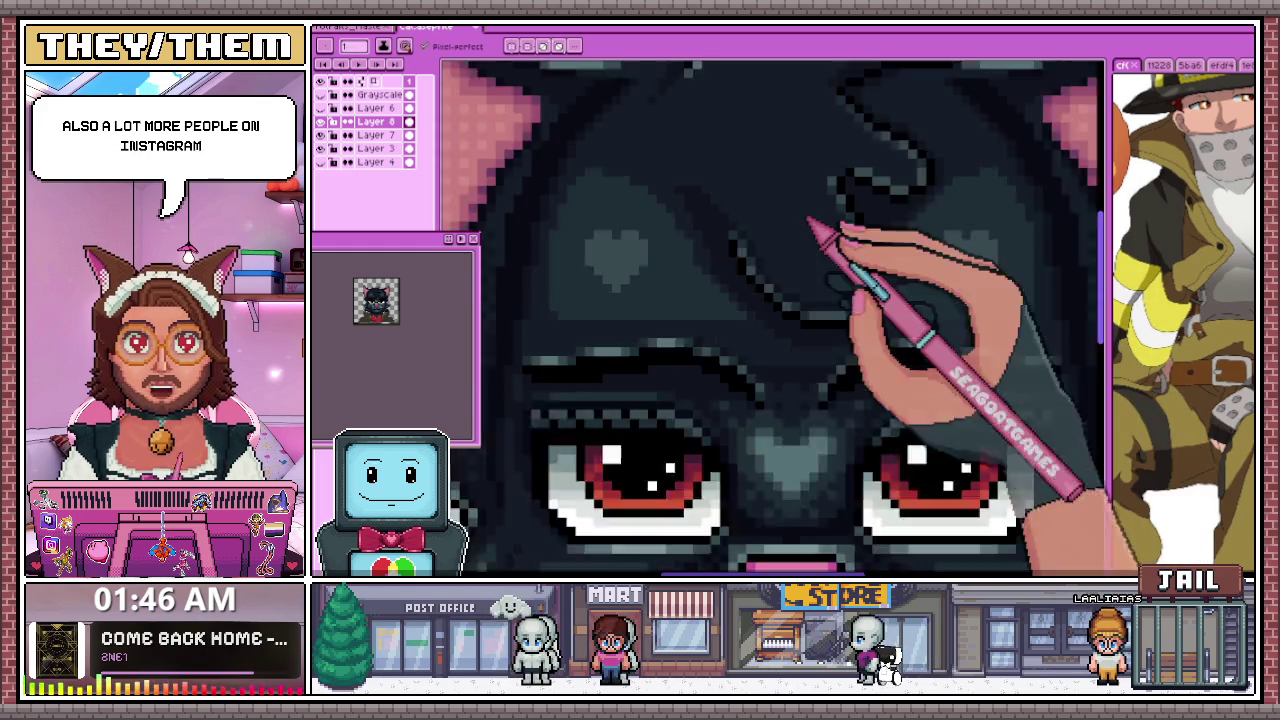
scroll(814, 223, "down", 2)
scroll(834, 309, "up", 3)
scroll(846, 271, "down", 1)
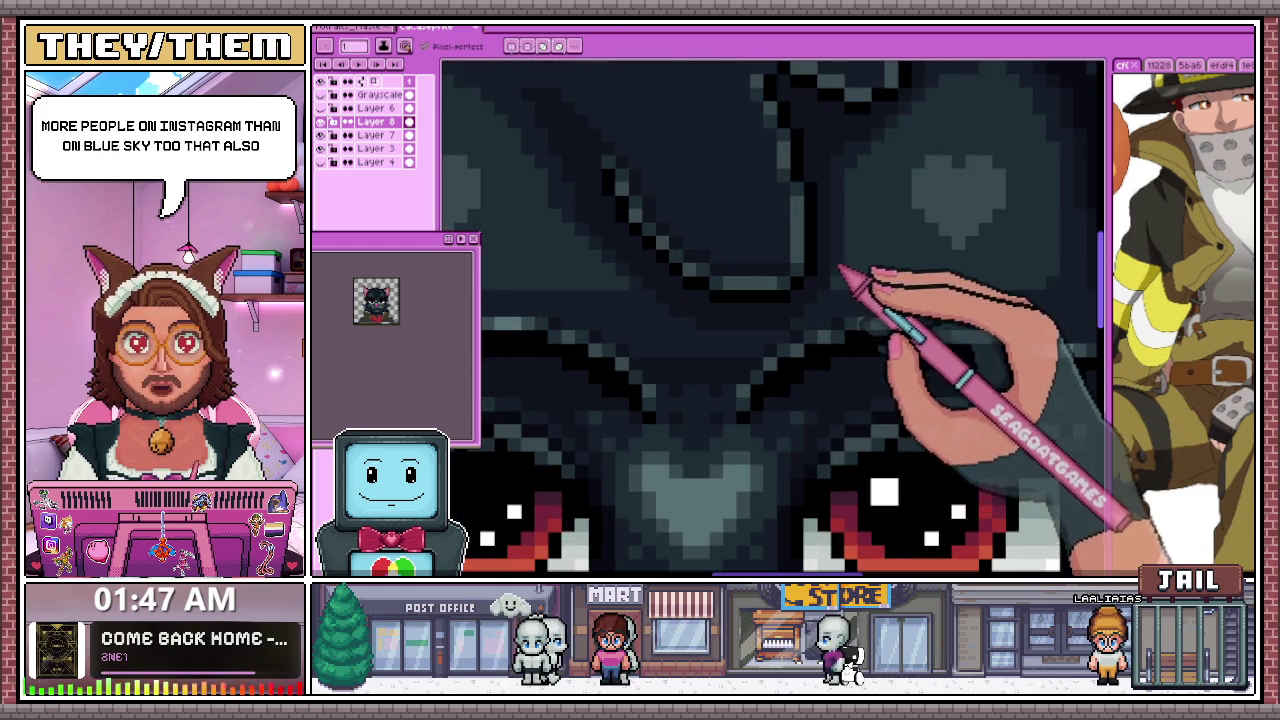
scroll(808, 380, "down", 2)
scroll(857, 391, "down", 2)
scroll(820, 385, "up", 2)
scroll(818, 385, "up", 2)
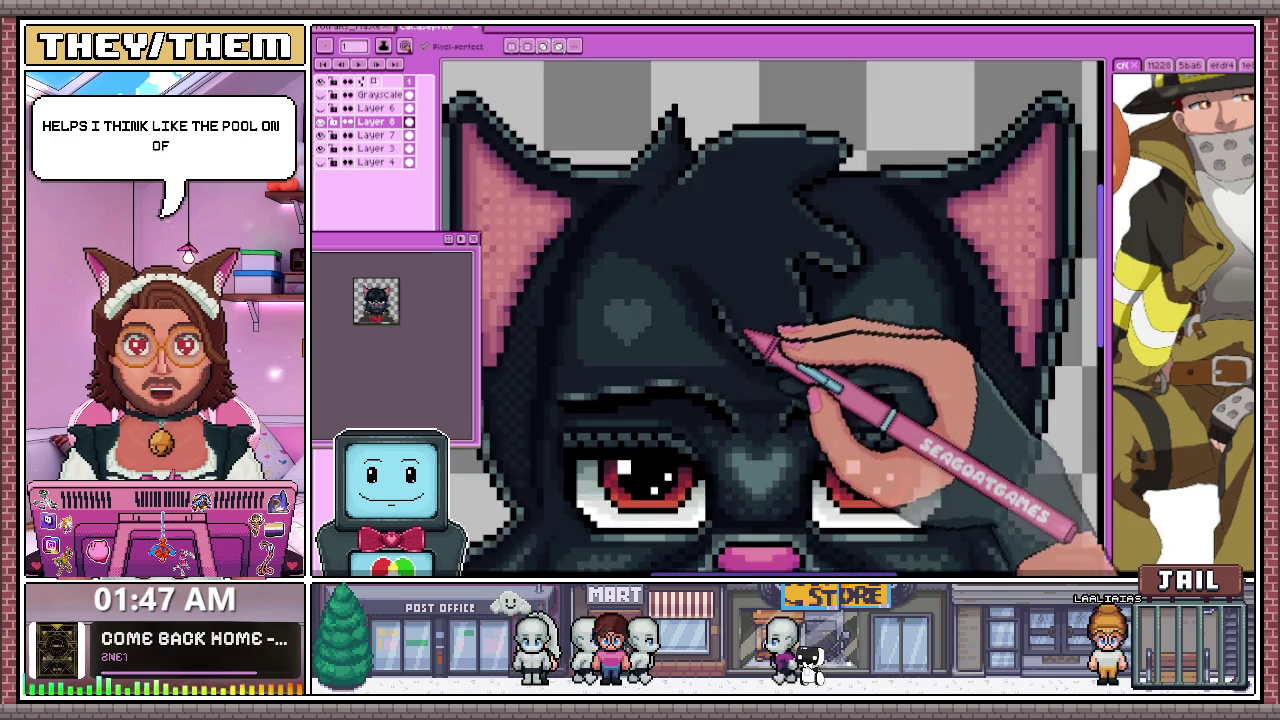
scroll(749, 337, "up", 1)
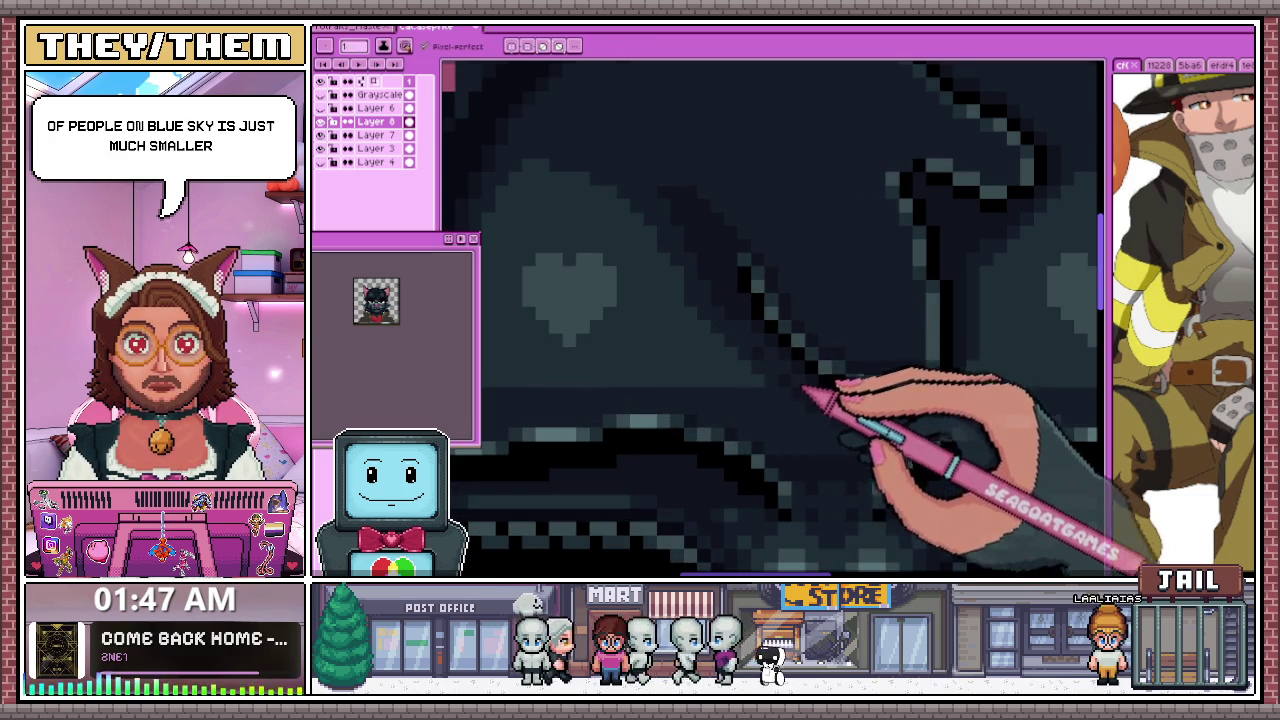
scroll(805, 390, "down", 1)
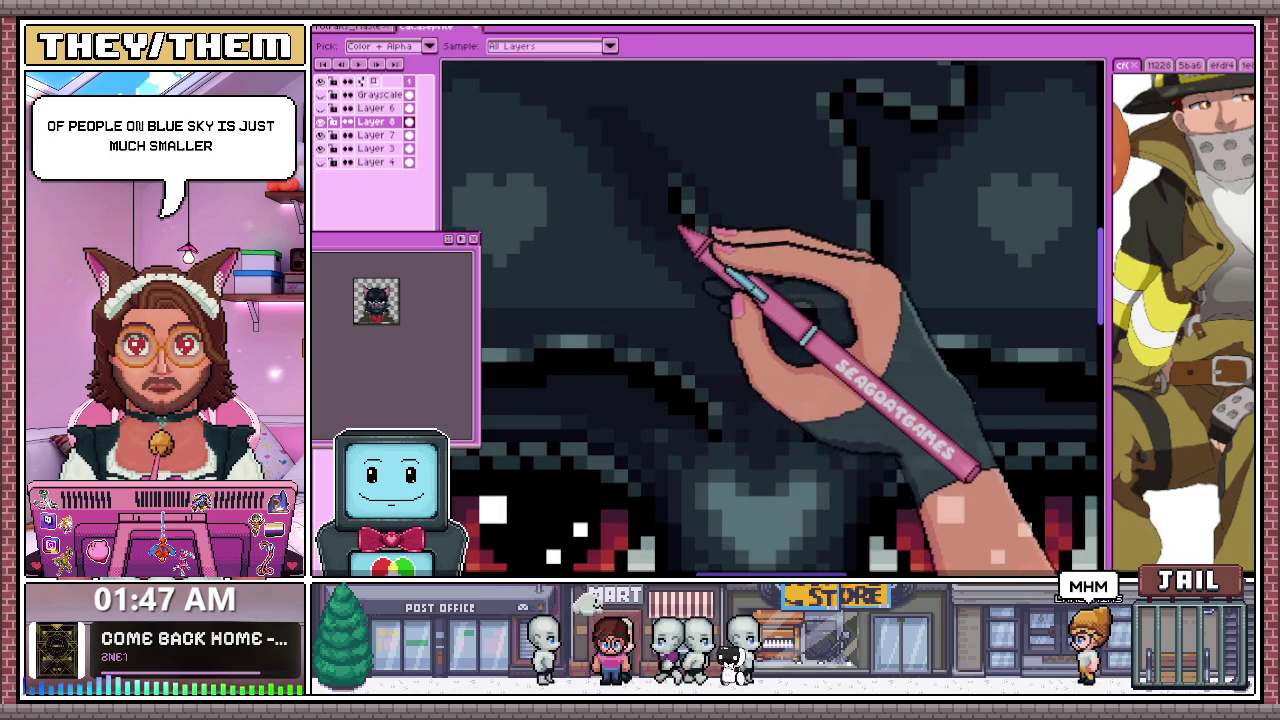
left_click_drag(680, 232, 745, 328)
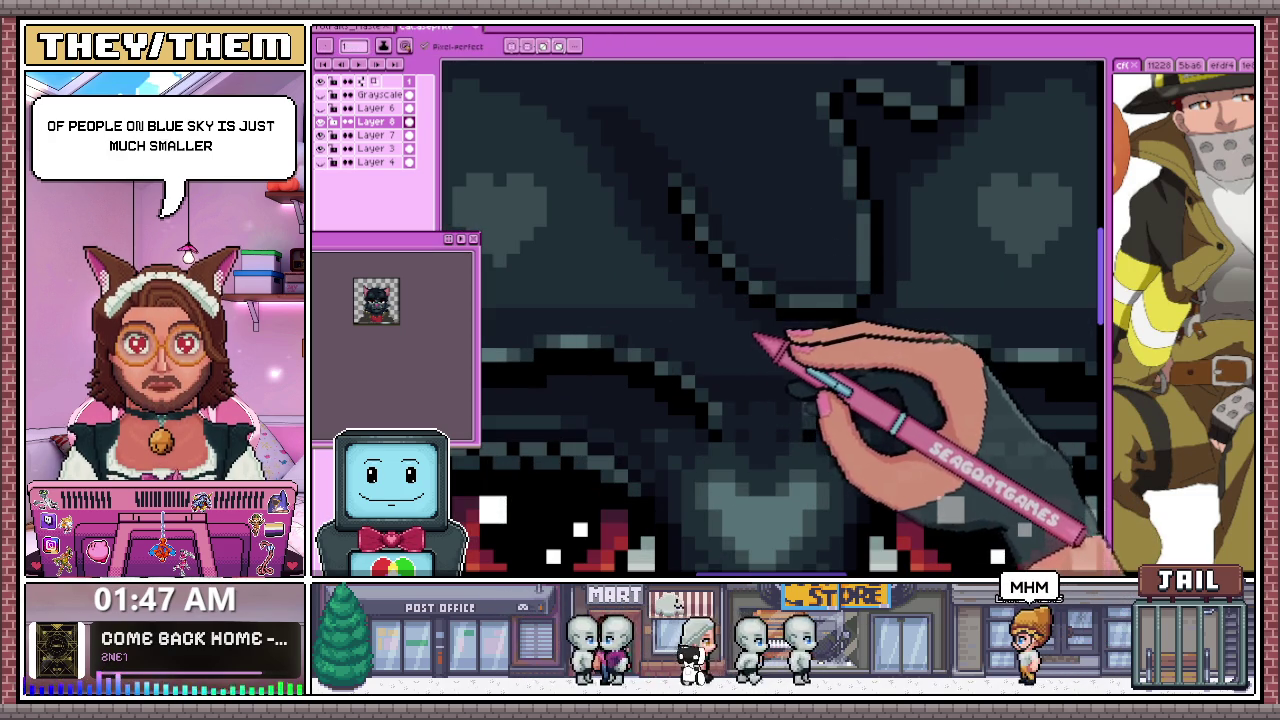
Resample a colour from the artwork and zoom in and out to check the hair strands
key("alt")
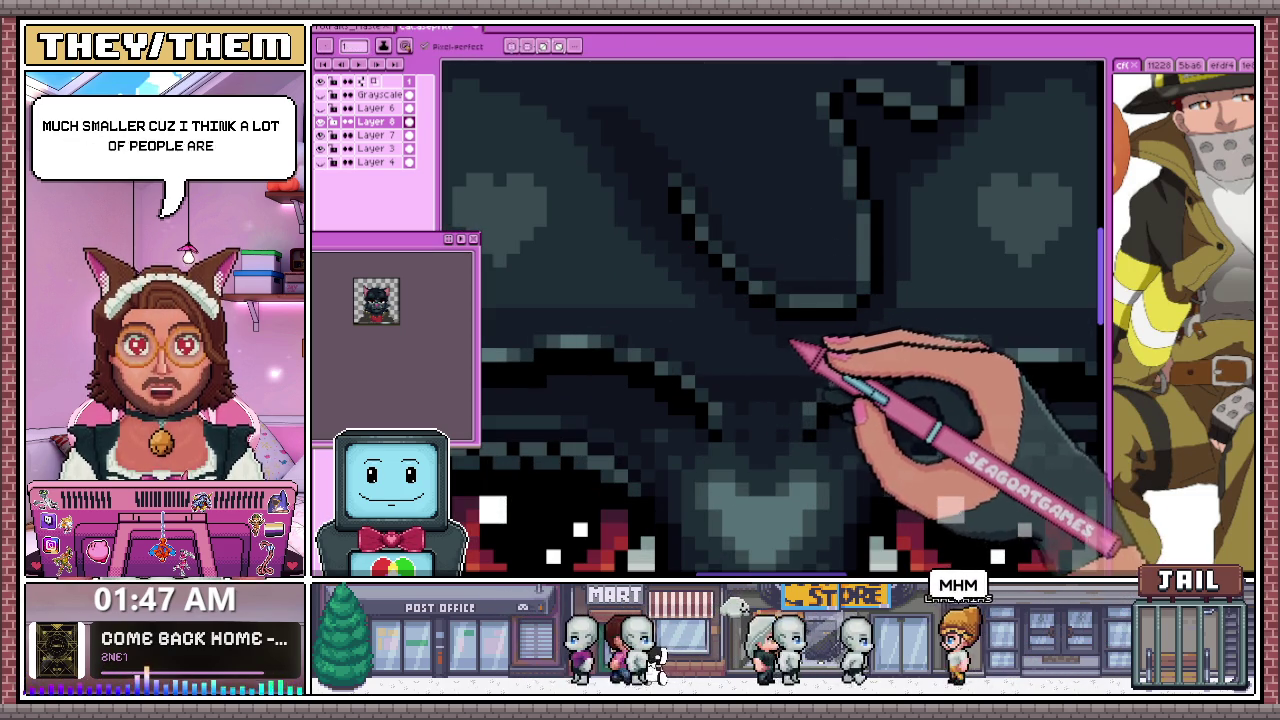
scroll(845, 347, "down", 1)
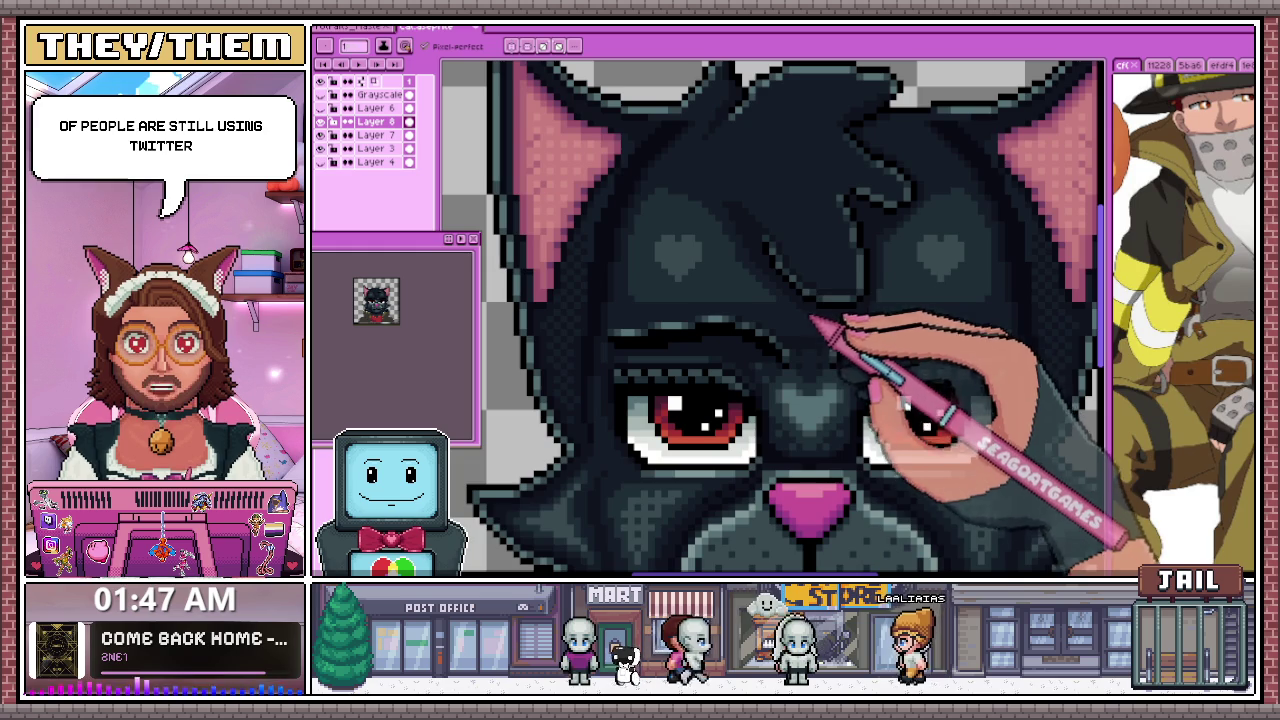
scroll(820, 368, "down", 2)
scroll(810, 370, "up", 1)
scroll(790, 375, "up", 3)
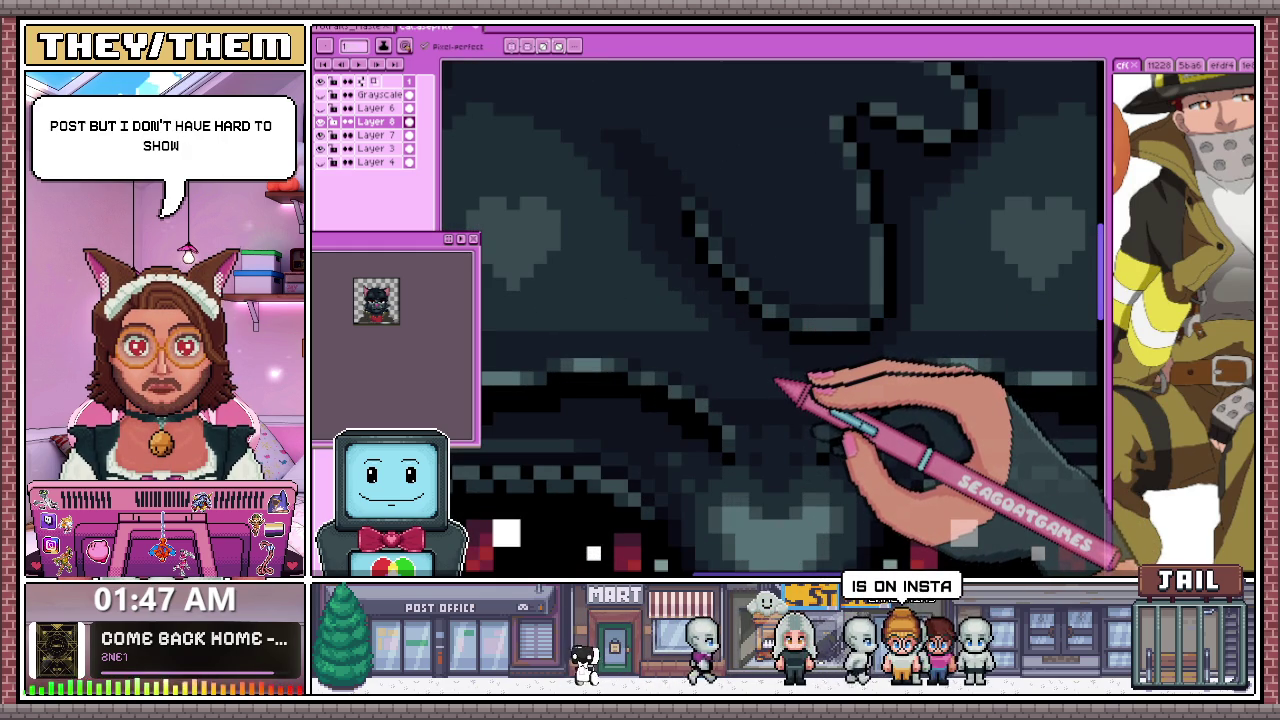
scroll(775, 383, "down", 3)
scroll(780, 377, "down", 1)
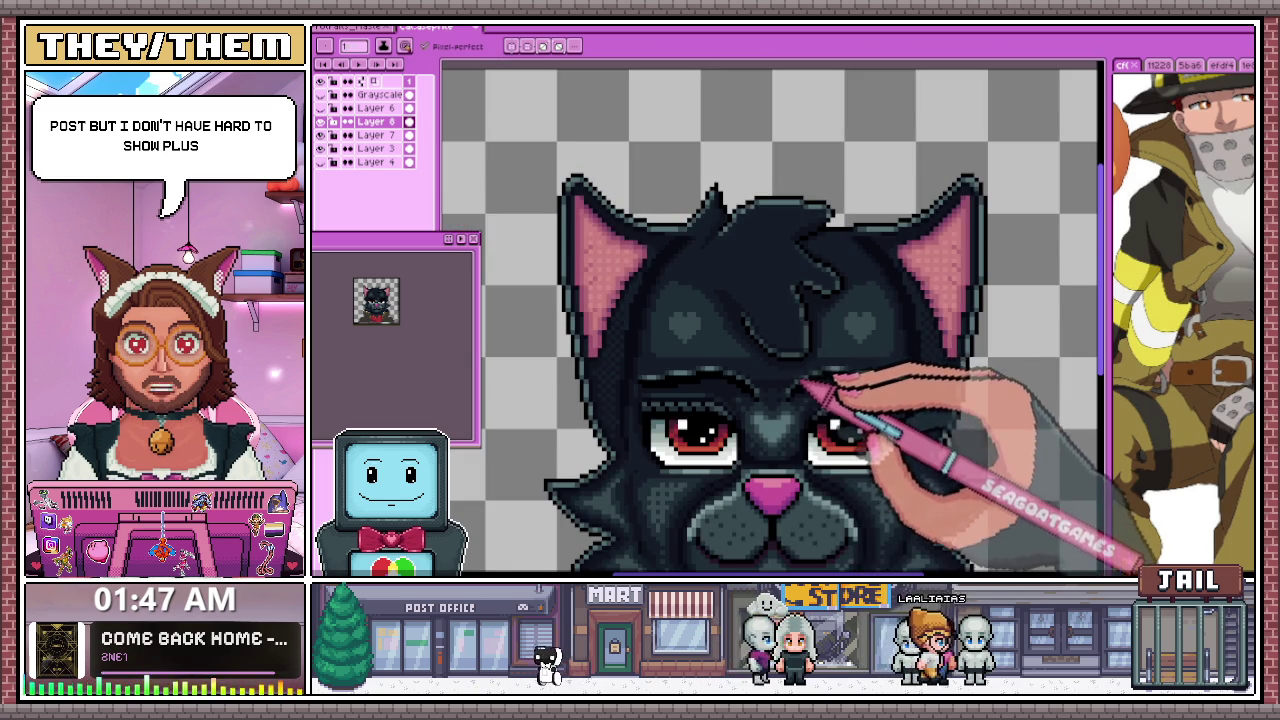
scroll(810, 386, "up", 3)
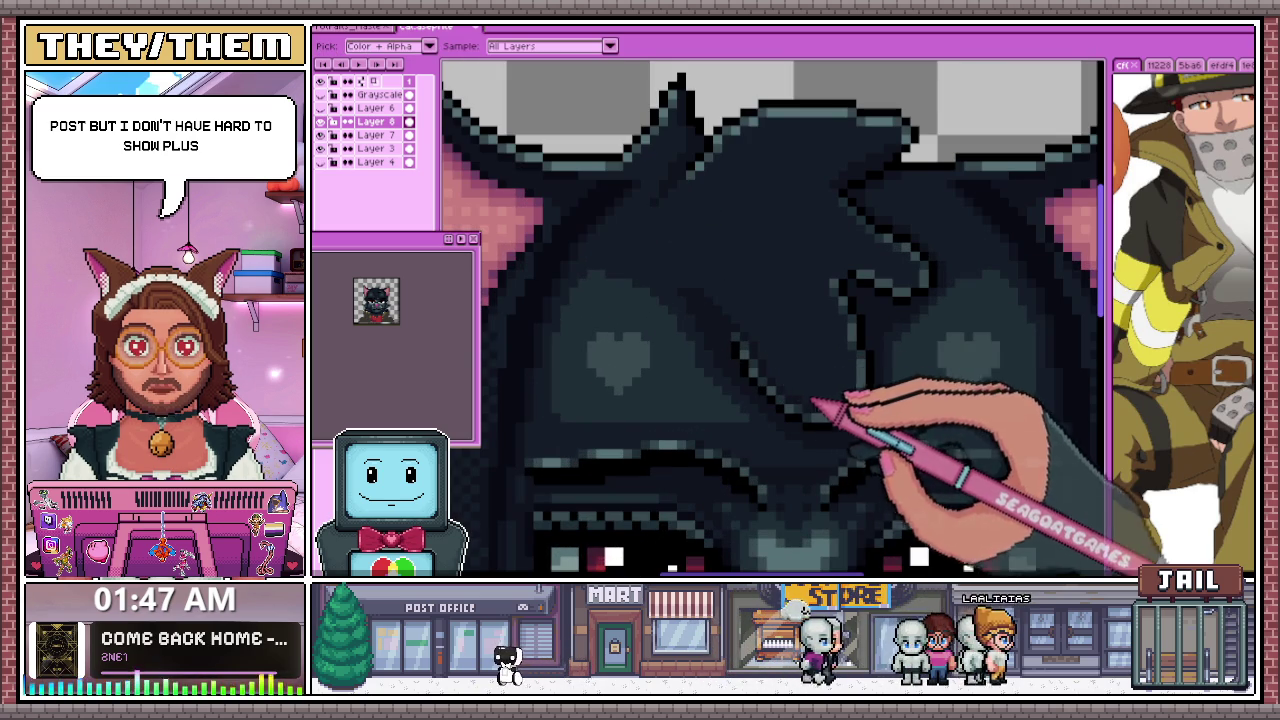
scroll(822, 412, "up", 2)
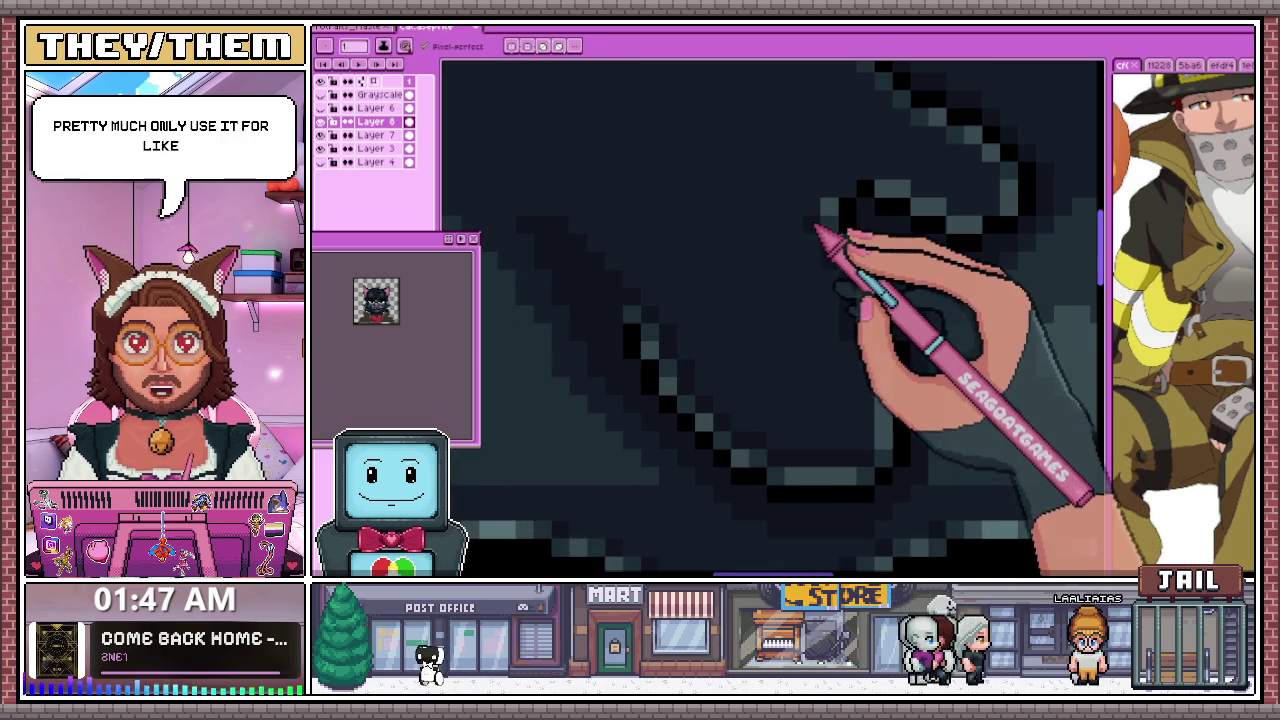
scroll(866, 437, "down", 1)
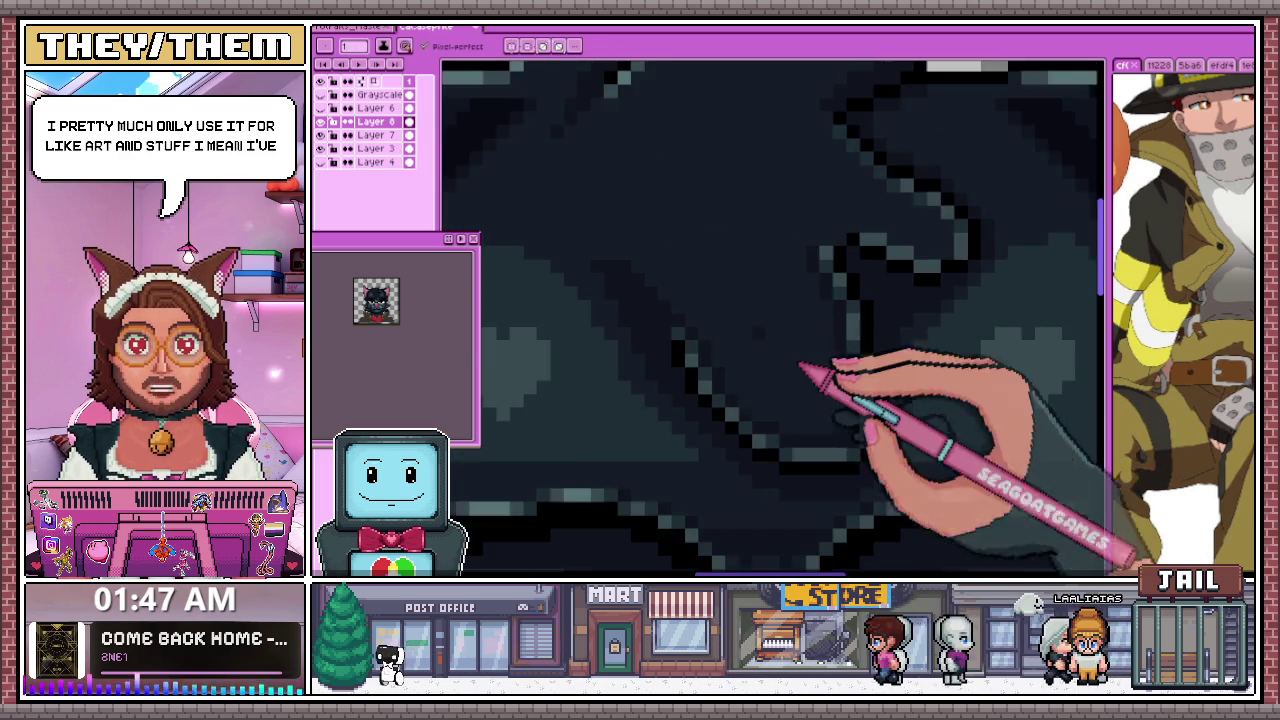
scroll(810, 380, "down", 2)
scroll(750, 408, "down", 1)
scroll(790, 415, "down", 1)
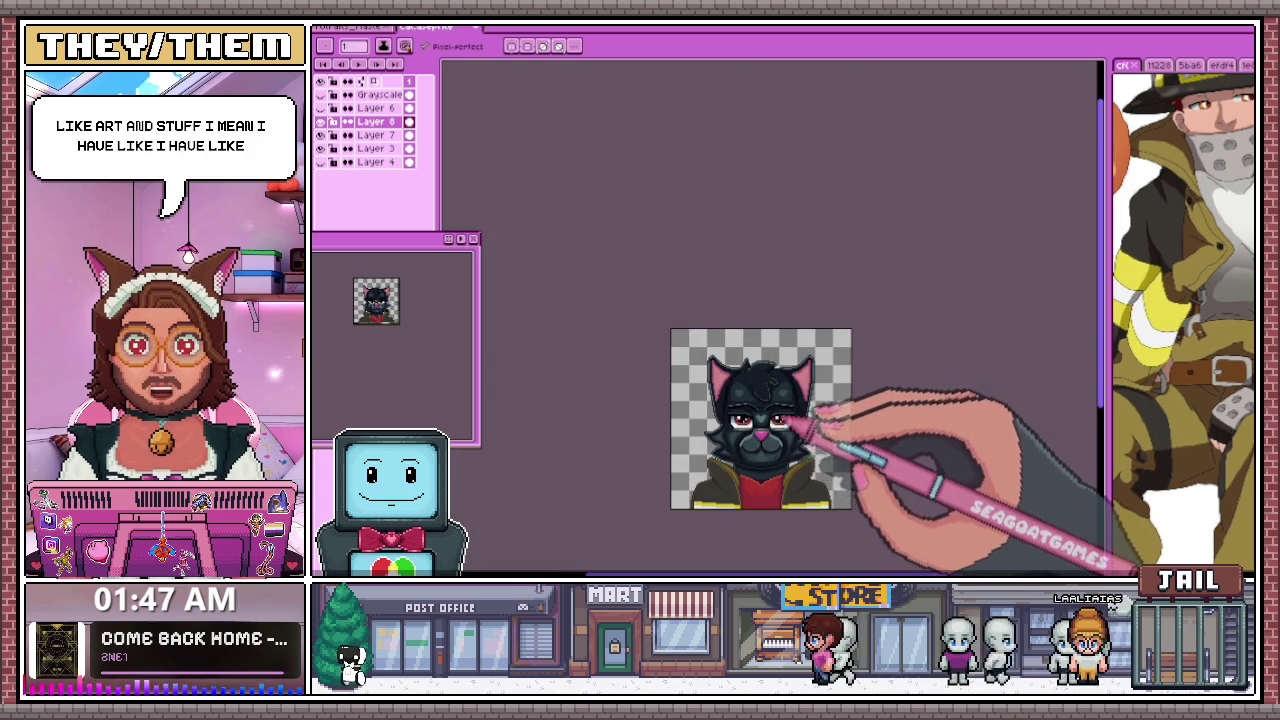
scroll(789, 417, "up", 3)
scroll(729, 340, "up", 2)
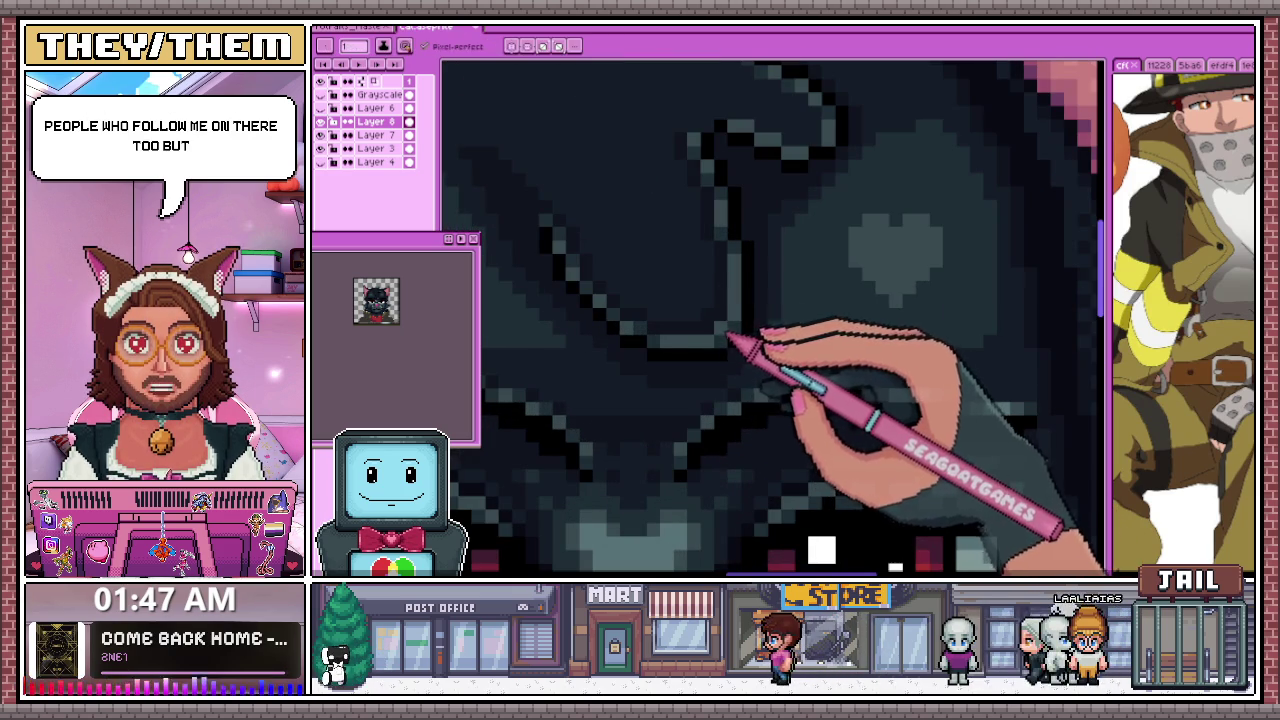
scroll(730, 345, "down", 3)
scroll(727, 352, "down", 2)
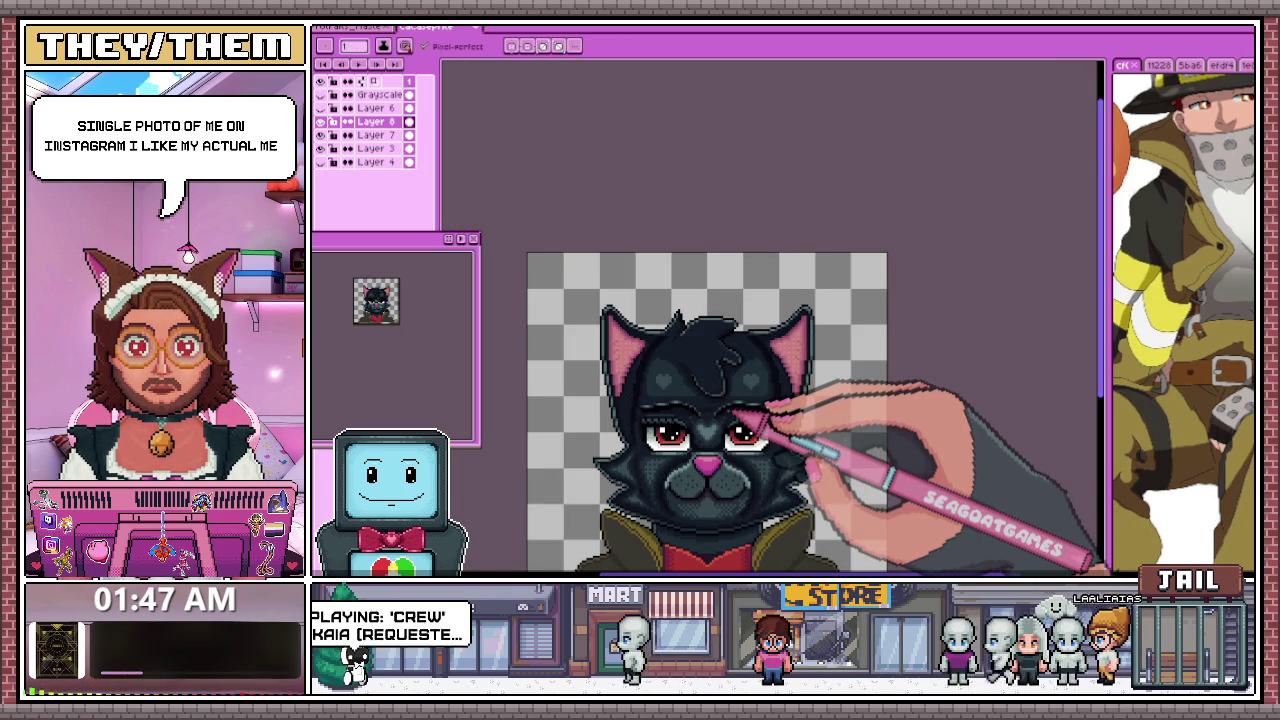
scroll(766, 351, "up", 1)
Zoom in and out on the cat's head to inspect the hair and ear outline pixels
scroll(766, 351, "up", 1)
scroll(712, 342, "up", 1)
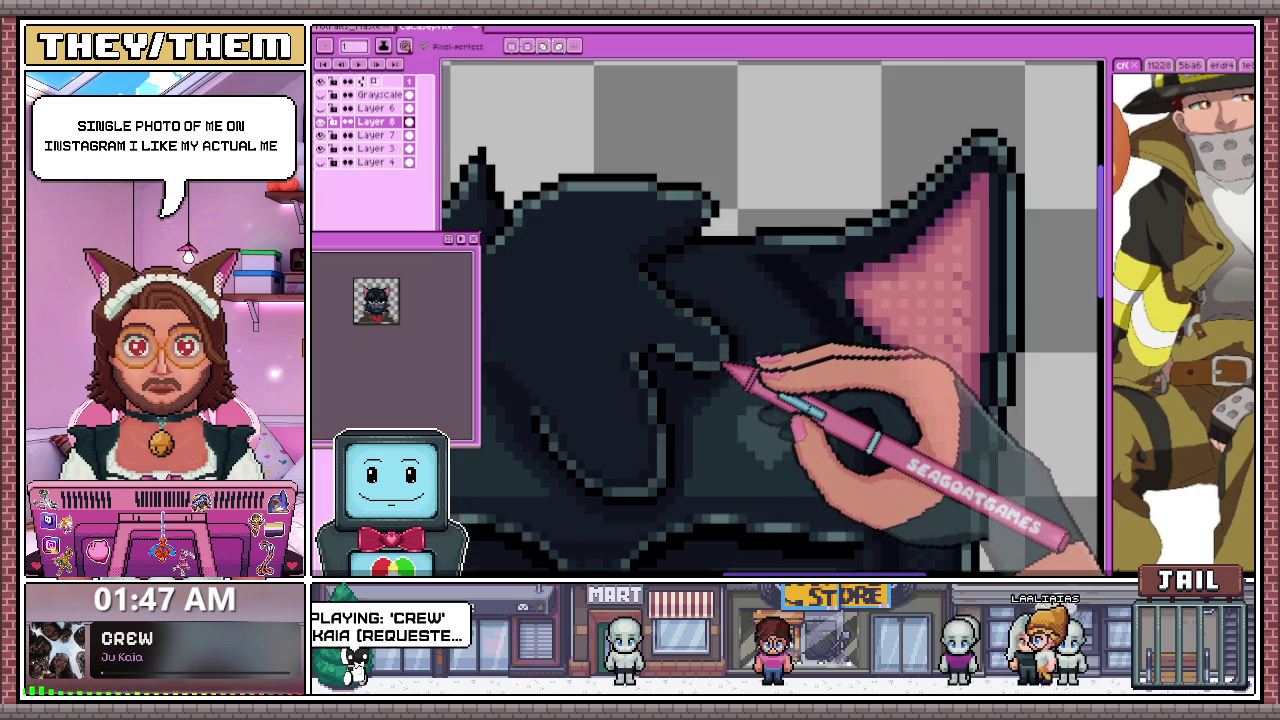
scroll(722, 368, "up", 1)
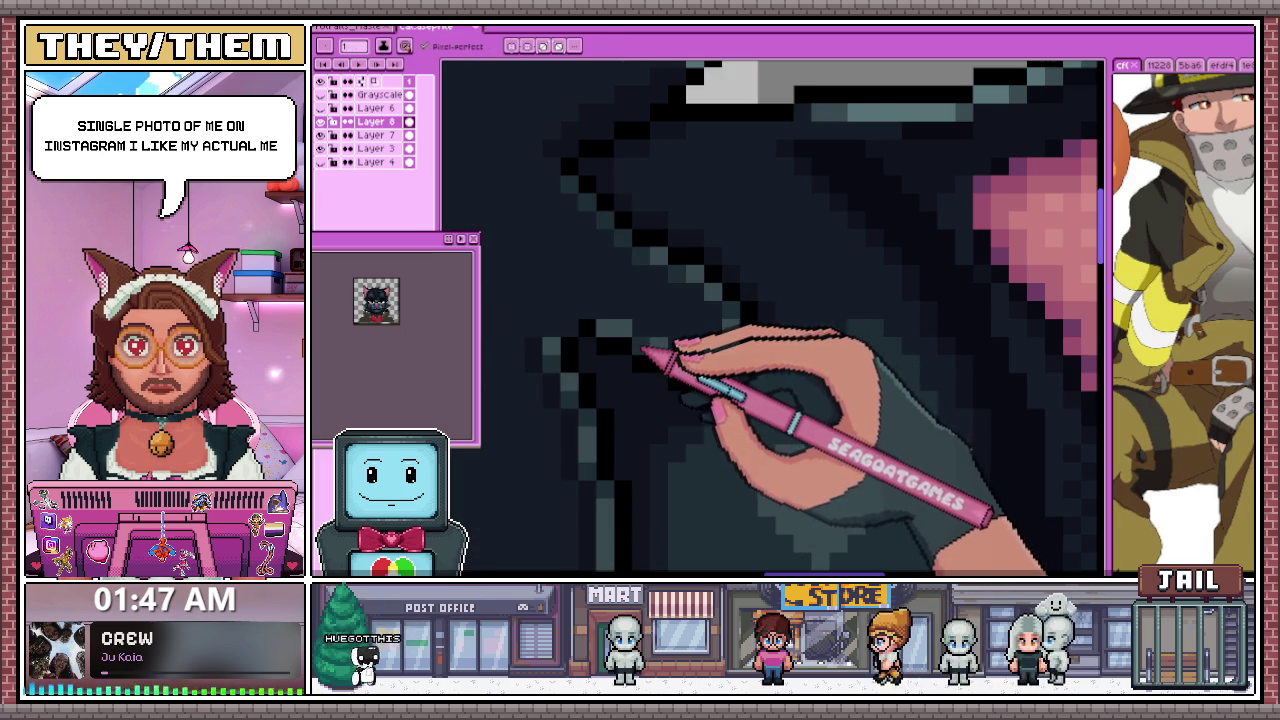
scroll(645, 350, "down", 1)
scroll(623, 337, "down", 2)
scroll(700, 371, "down", 2)
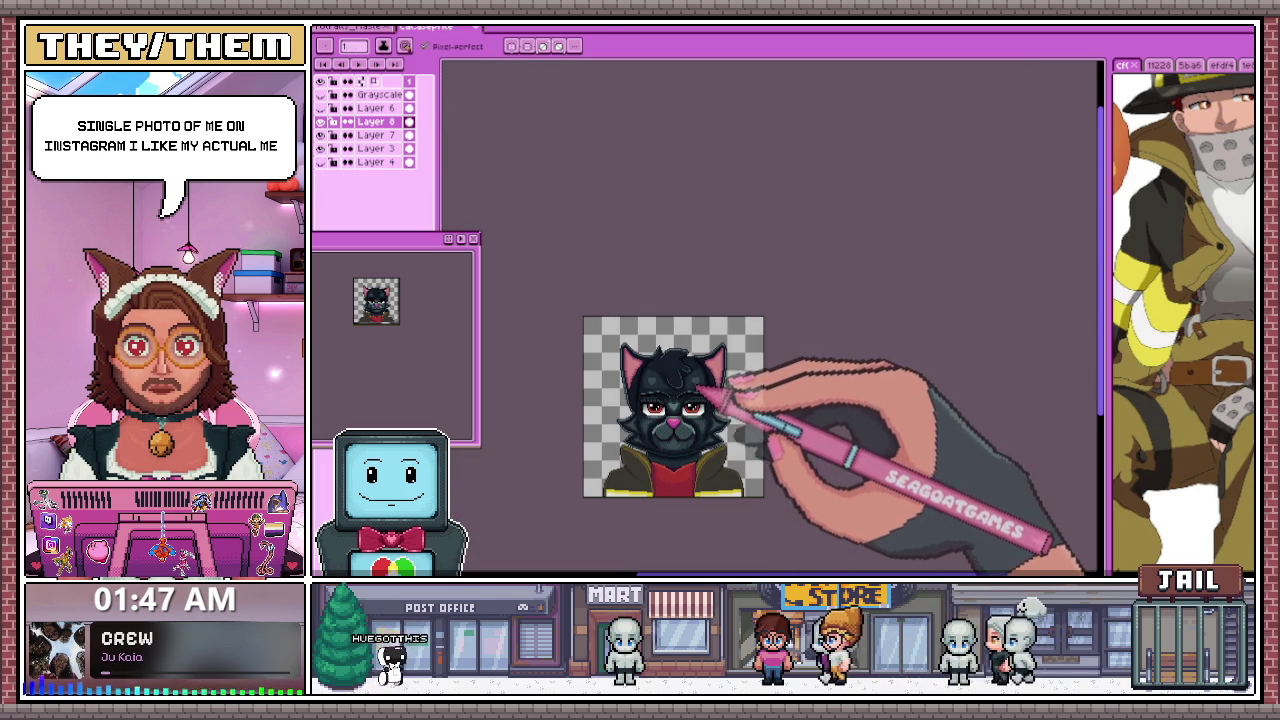
scroll(716, 395, "up", 2)
scroll(766, 371, "up", 2)
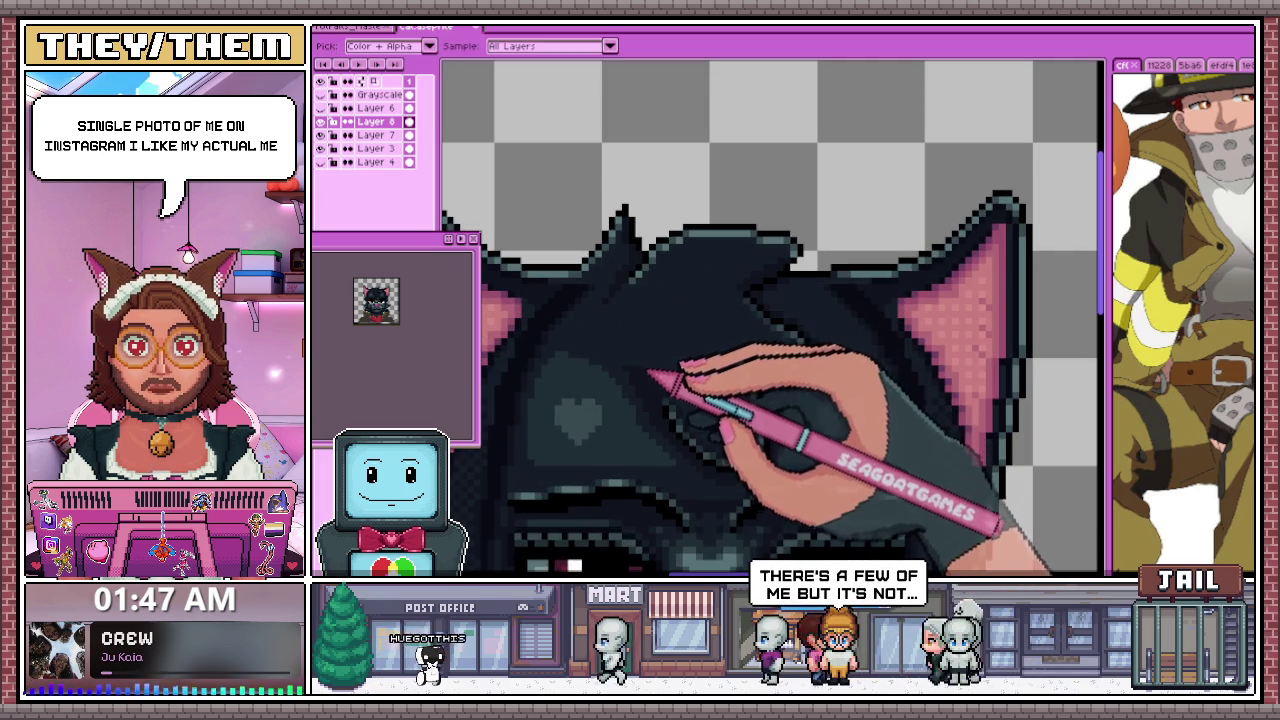
scroll(630, 300, "up", 1)
scroll(571, 286, "down", 2)
scroll(586, 223, "down", 1)
scroll(575, 345, "up", 1)
scroll(680, 220, "up", 1)
scroll(586, 277, "up", 2)
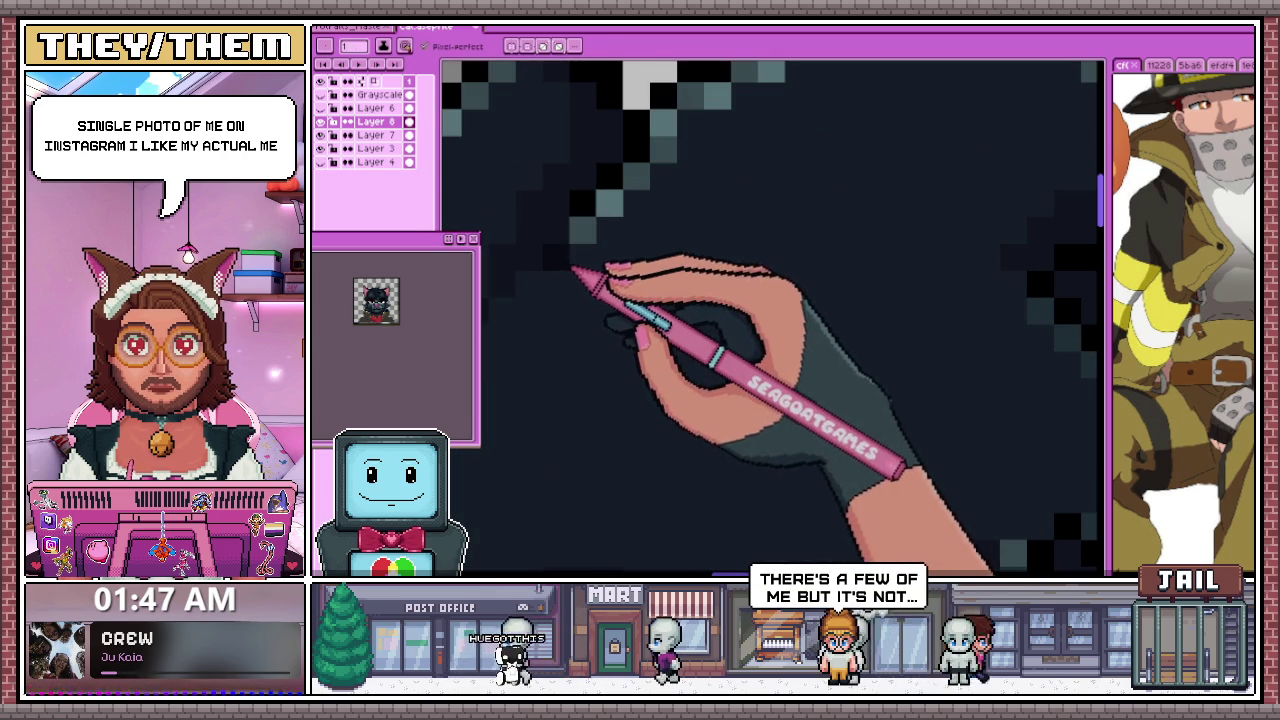
scroll(640, 246, "down", 2)
scroll(646, 235, "down", 1)
Sample a dark outline colour with the Eyedropper, then return to the Pencil
key("i")
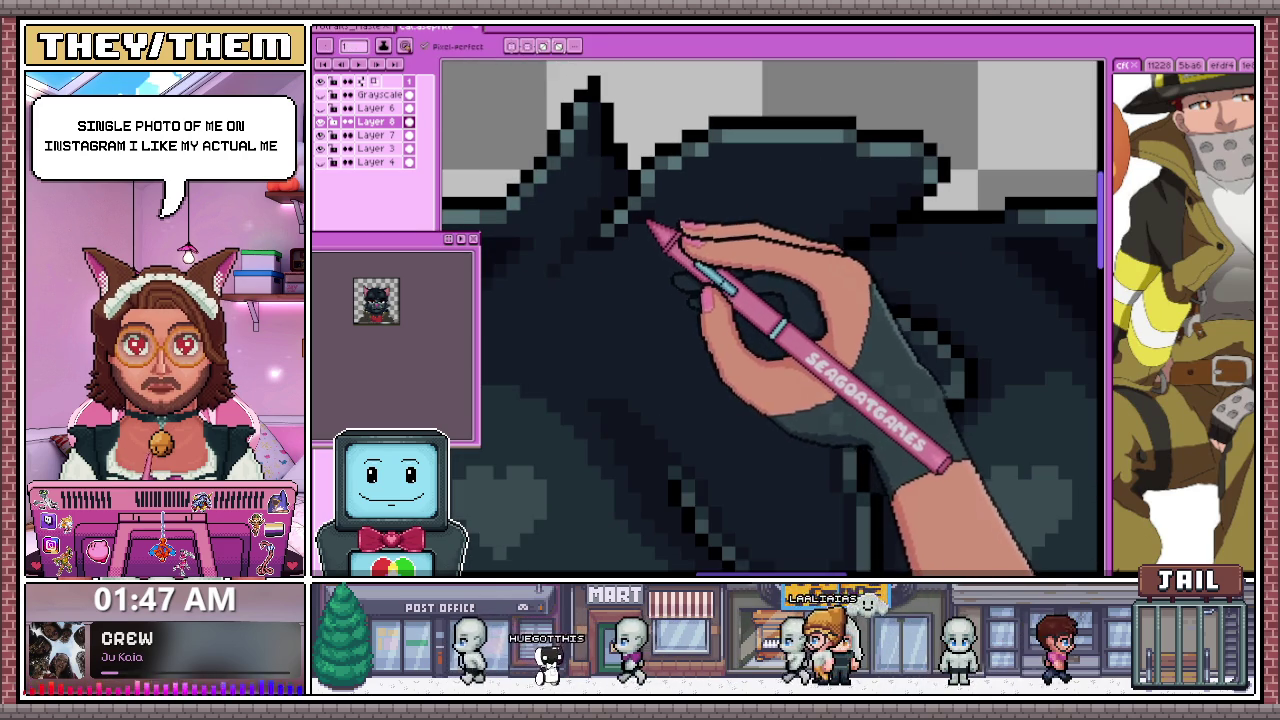
scroll(660, 210, "up", 1)
key("b")
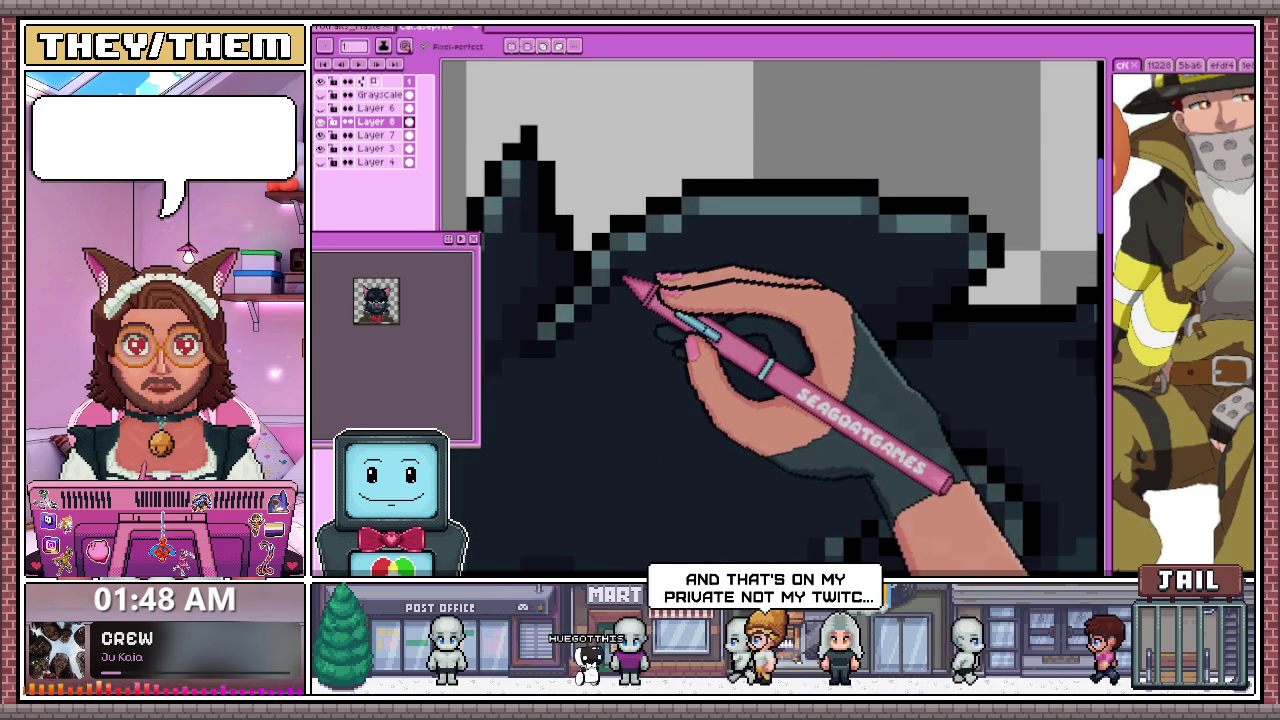
scroll(545, 315, "up", 1)
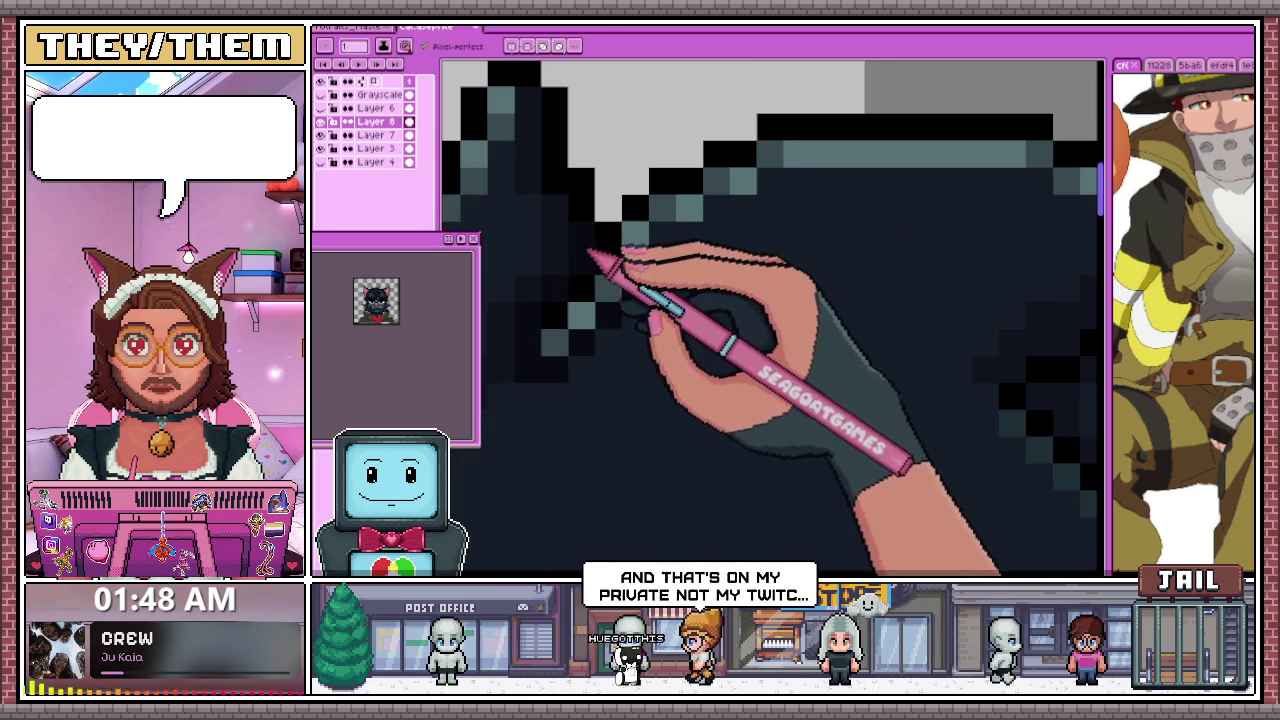
scroll(610, 270, "down", 2)
scroll(628, 280, "up", 2)
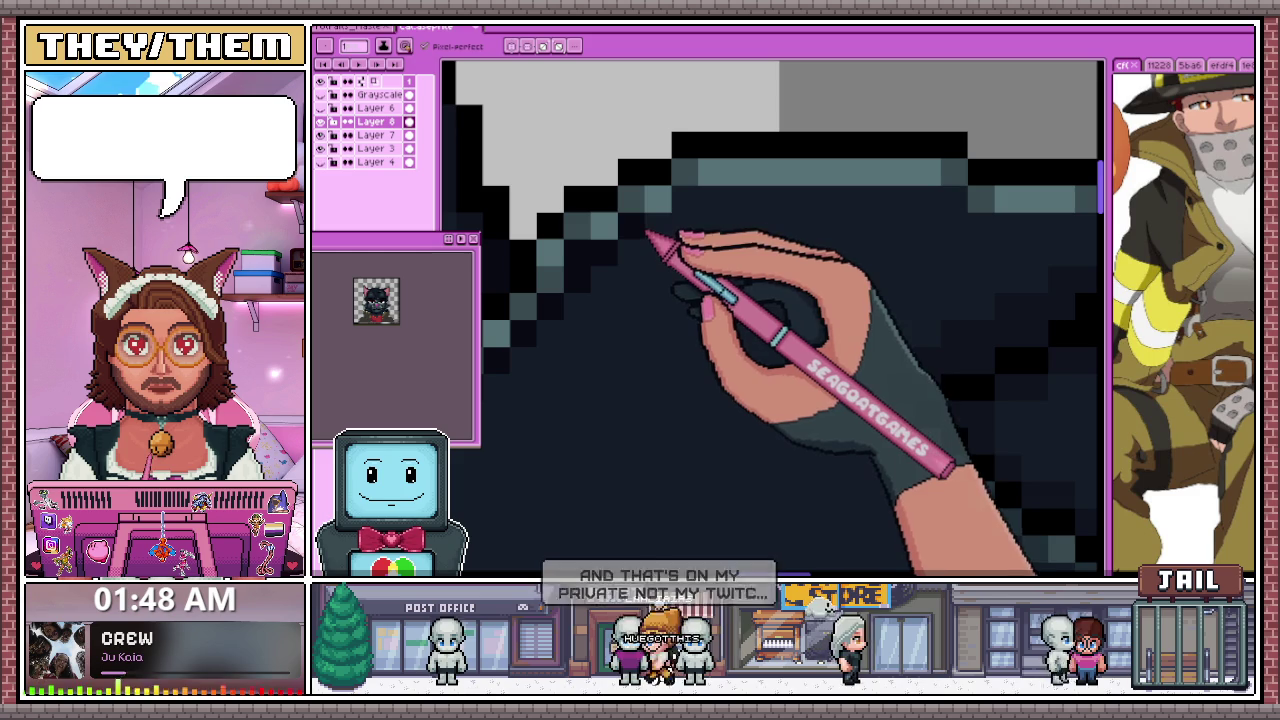
scroll(690, 222, "down", 1)
scroll(877, 214, "down", 1)
scroll(837, 263, "down", 1)
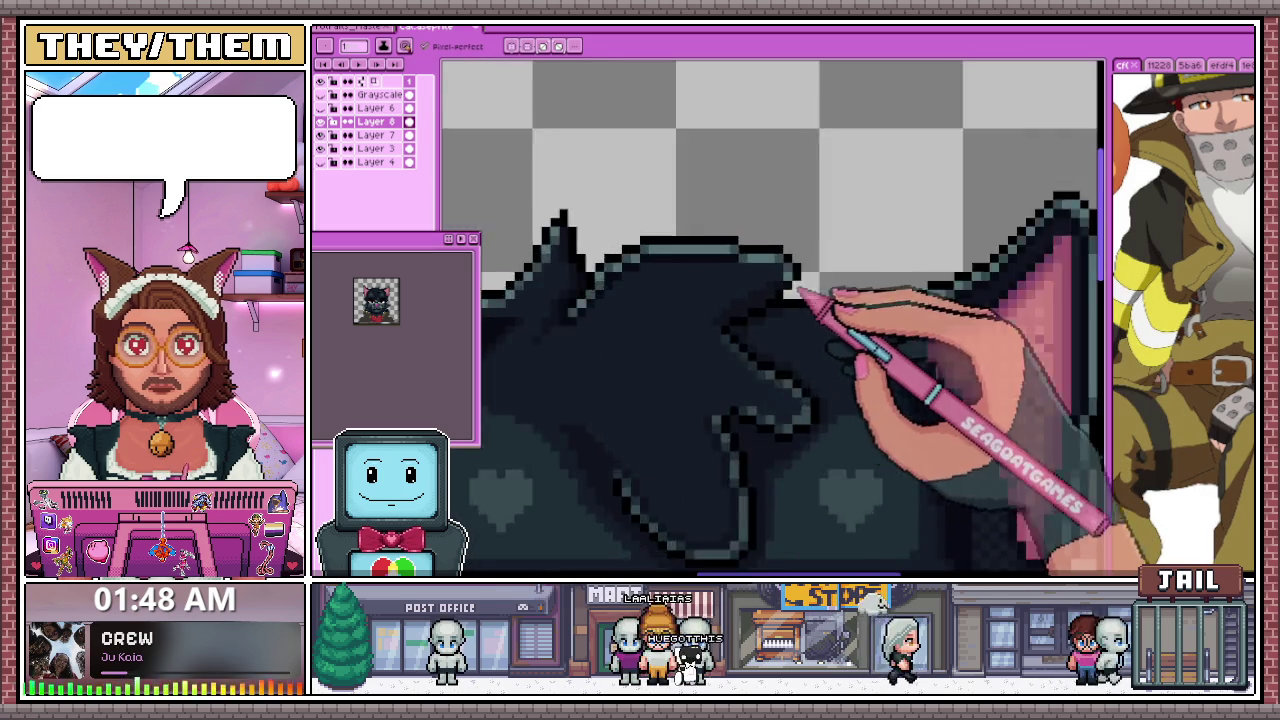
scroll(809, 289, "up", 3)
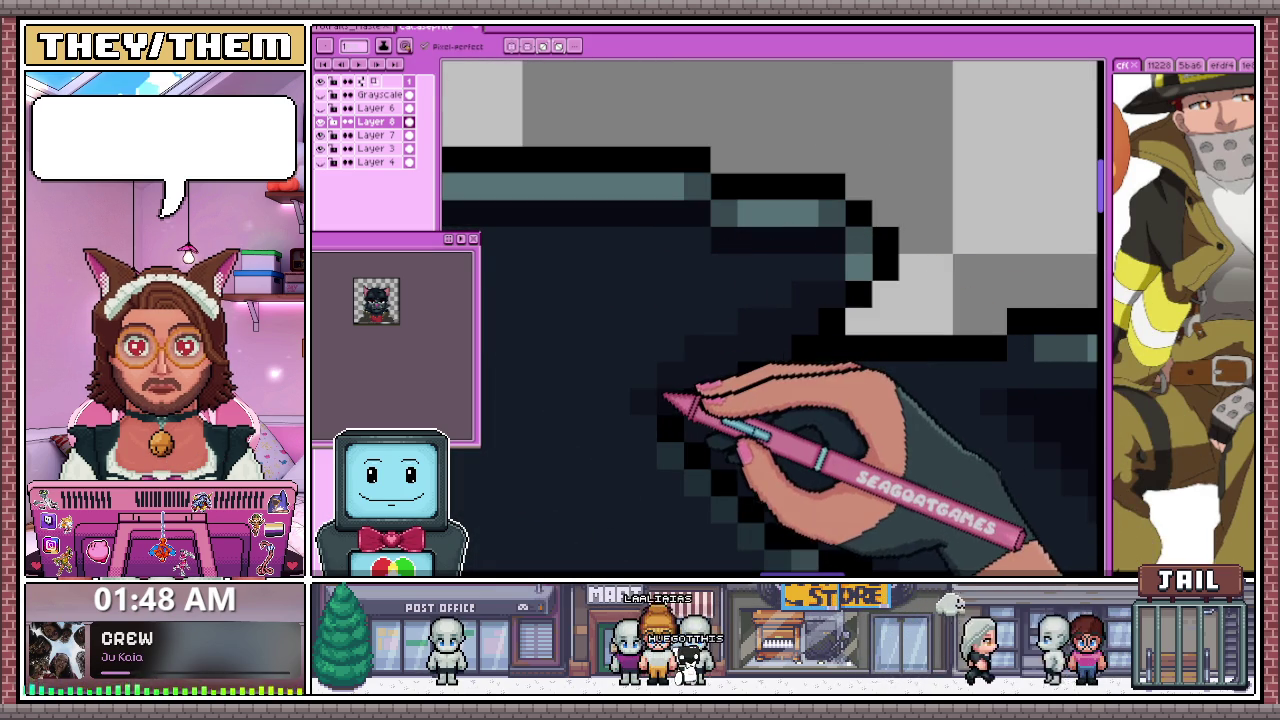
Zoom in and out to check the forehead hair tuft and ear outlines
scroll(767, 325, "down", 1)
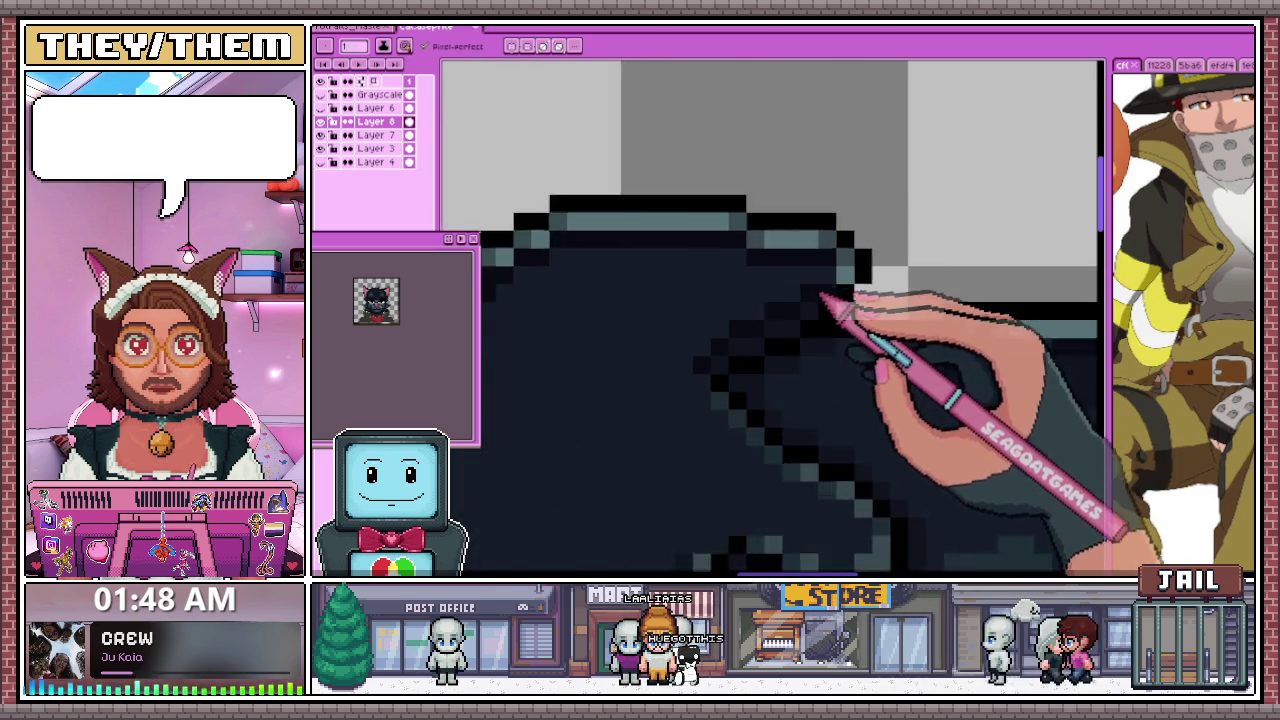
scroll(829, 294, "down", 1)
scroll(829, 371, "down", 1)
scroll(791, 407, "up", 1)
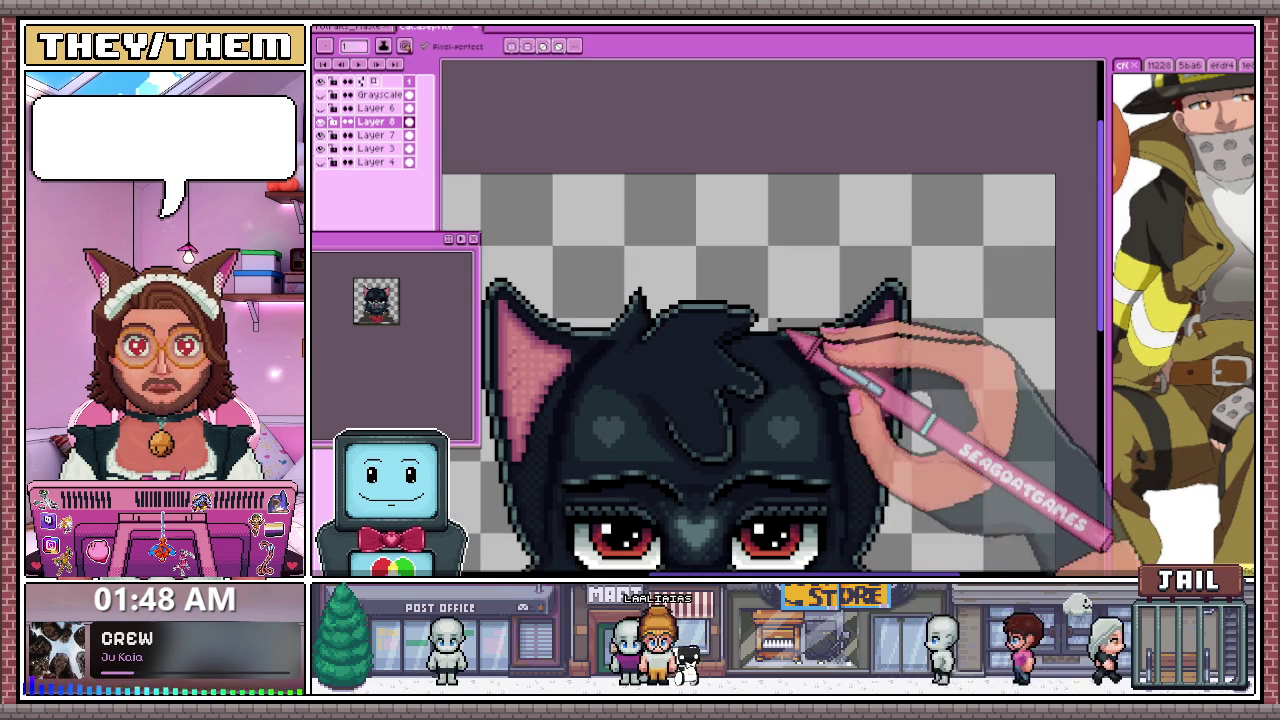
scroll(745, 360, "up", 1)
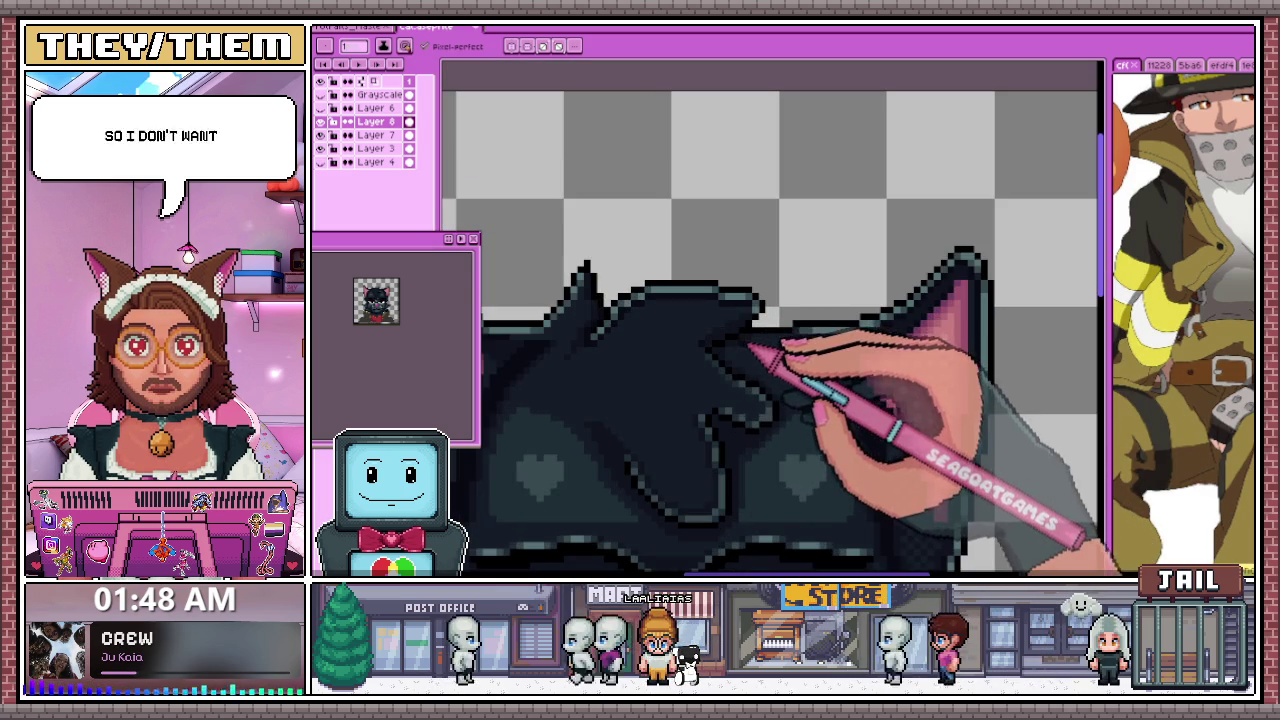
scroll(718, 348, "up", 2)
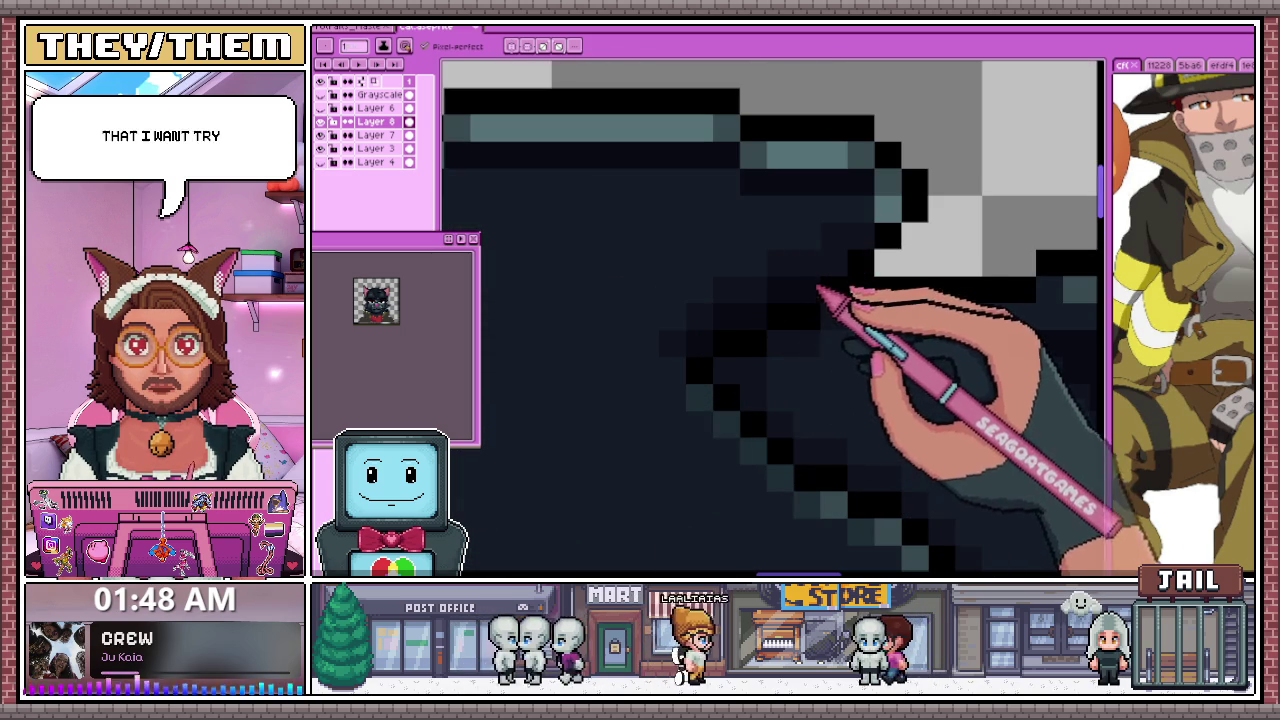
scroll(800, 290, "down", 2)
scroll(840, 400, "down", 1)
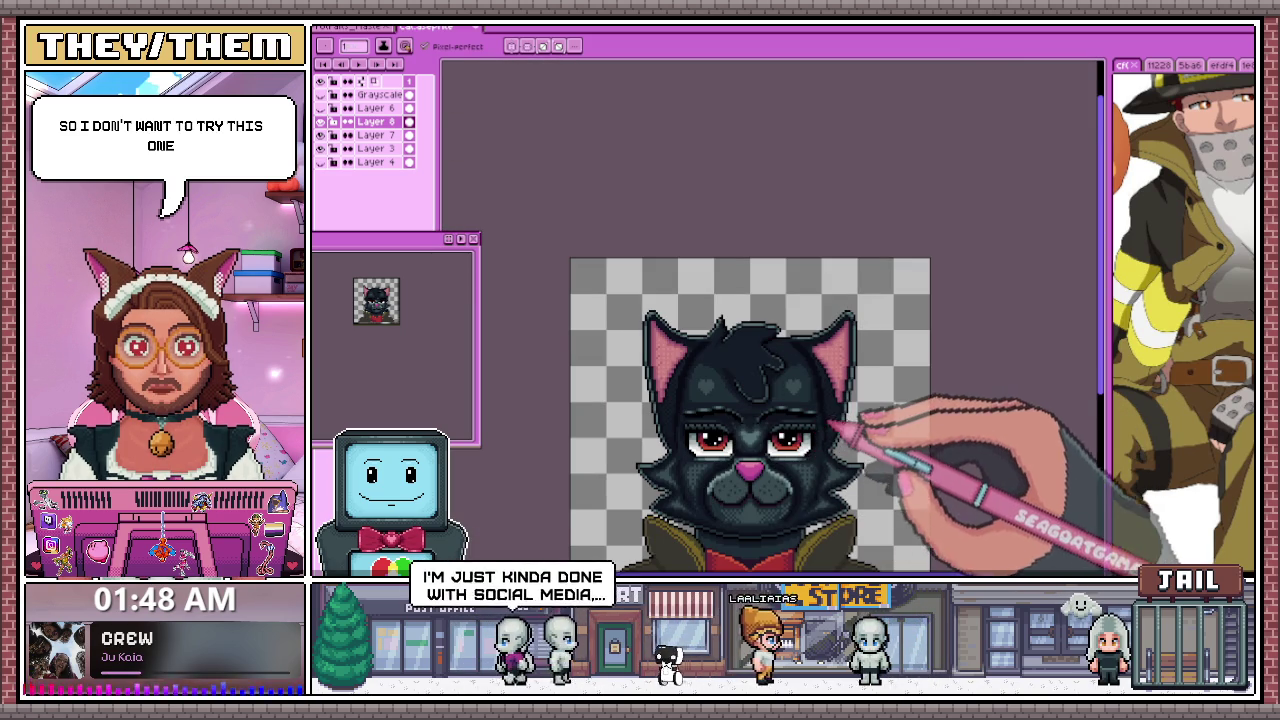
scroll(834, 403, "up", 1)
scroll(749, 351, "up", 2)
scroll(737, 400, "up", 1)
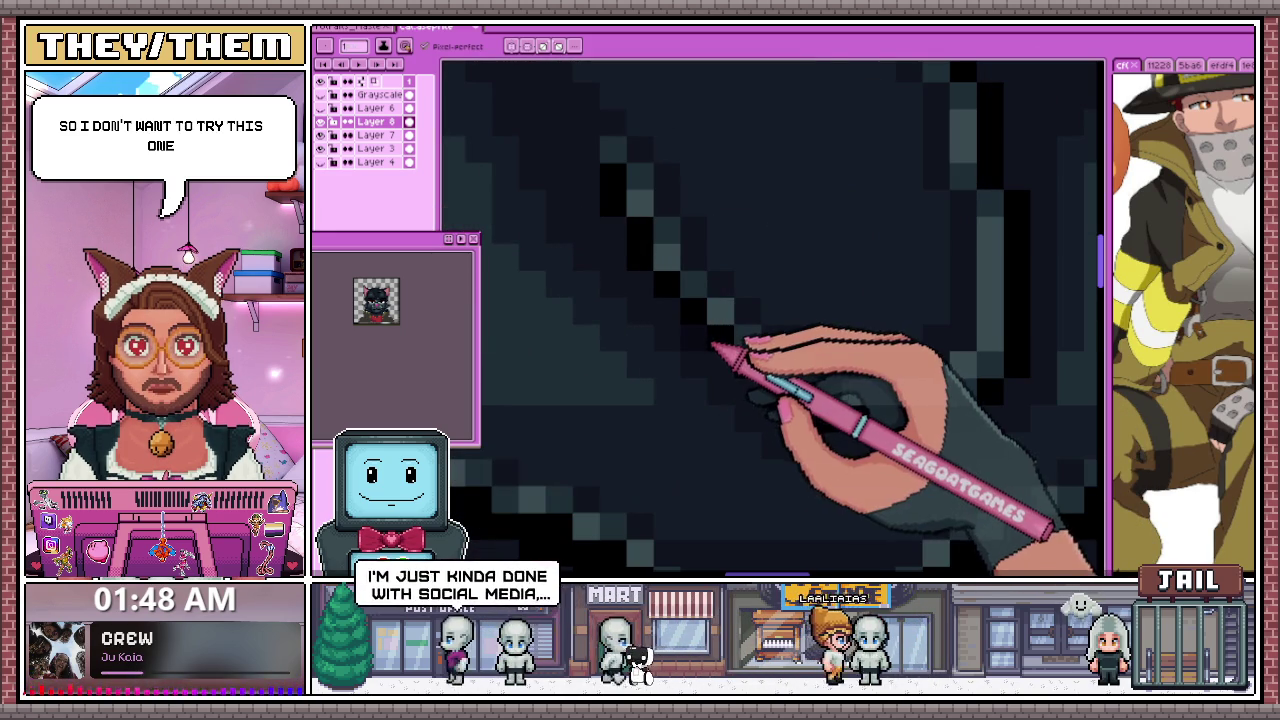
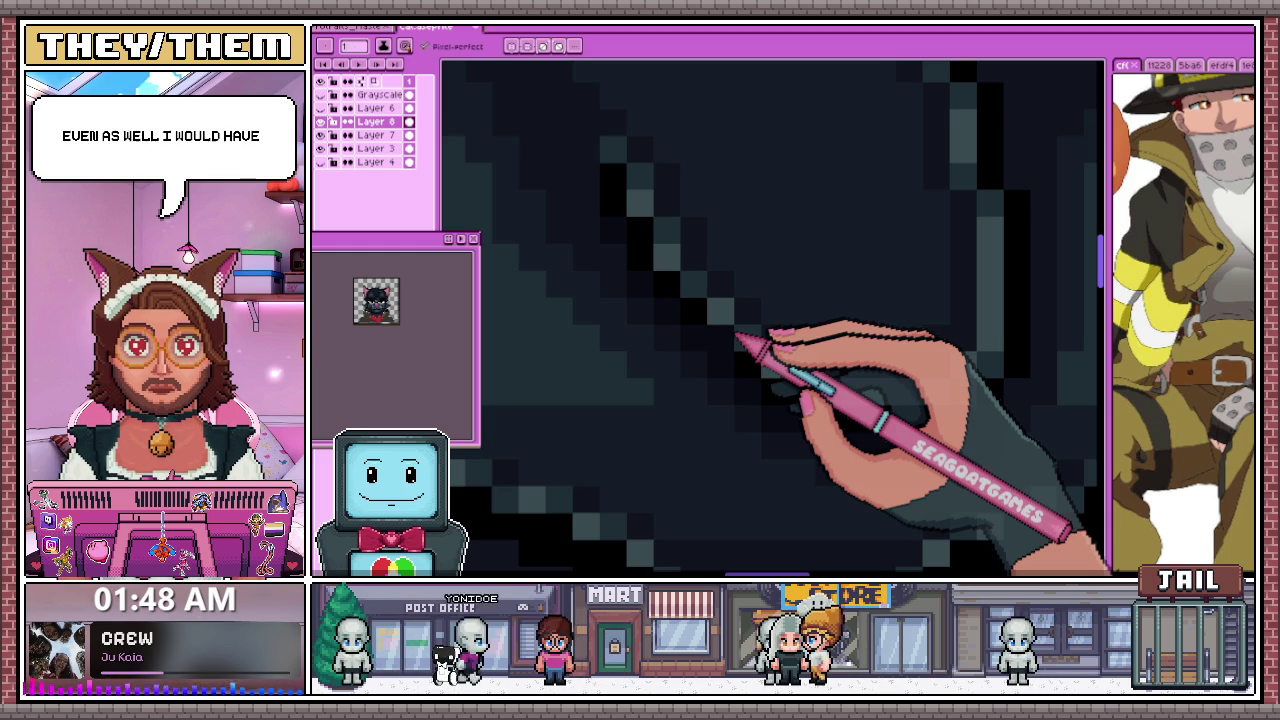
Zoom in on the top of the cat's head to inspect the dark fur beside the pink ear
scroll(749, 343, "down", 2)
scroll(862, 357, "down", 1)
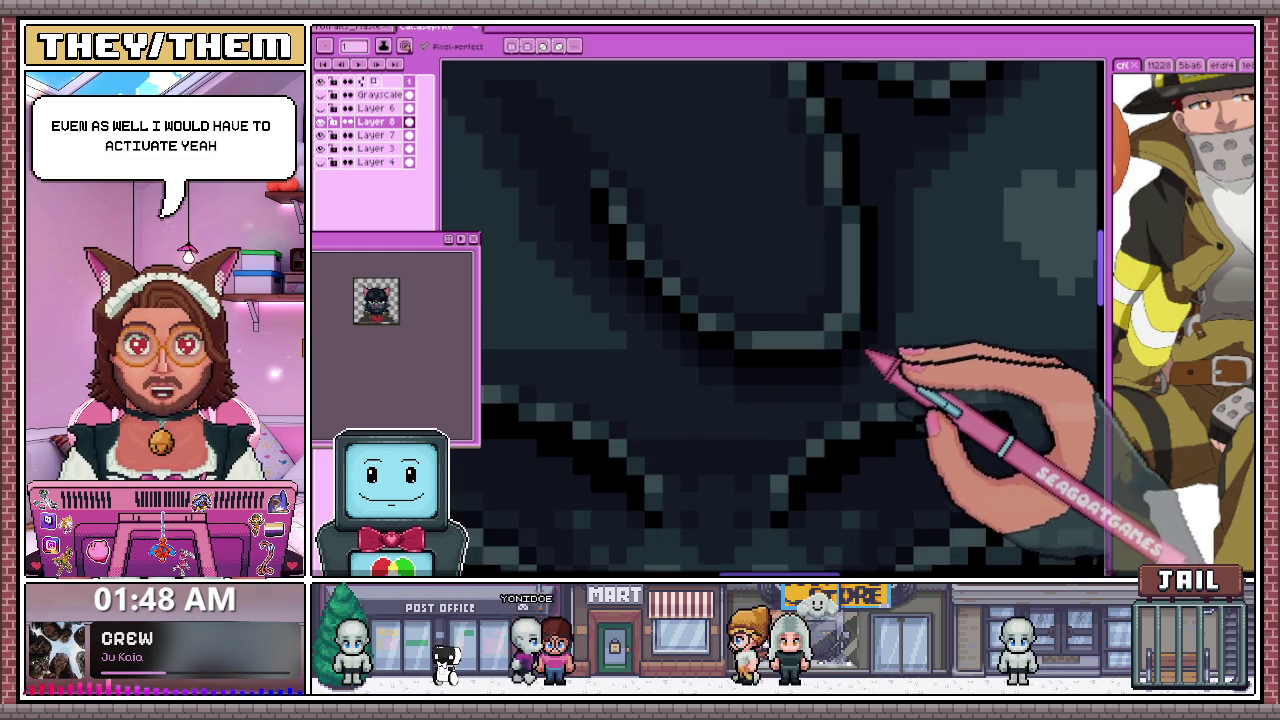
scroll(608, 251, "down", 2)
scroll(749, 277, "down", 1)
scroll(766, 206, "up", 3)
scroll(724, 207, "up", 1)
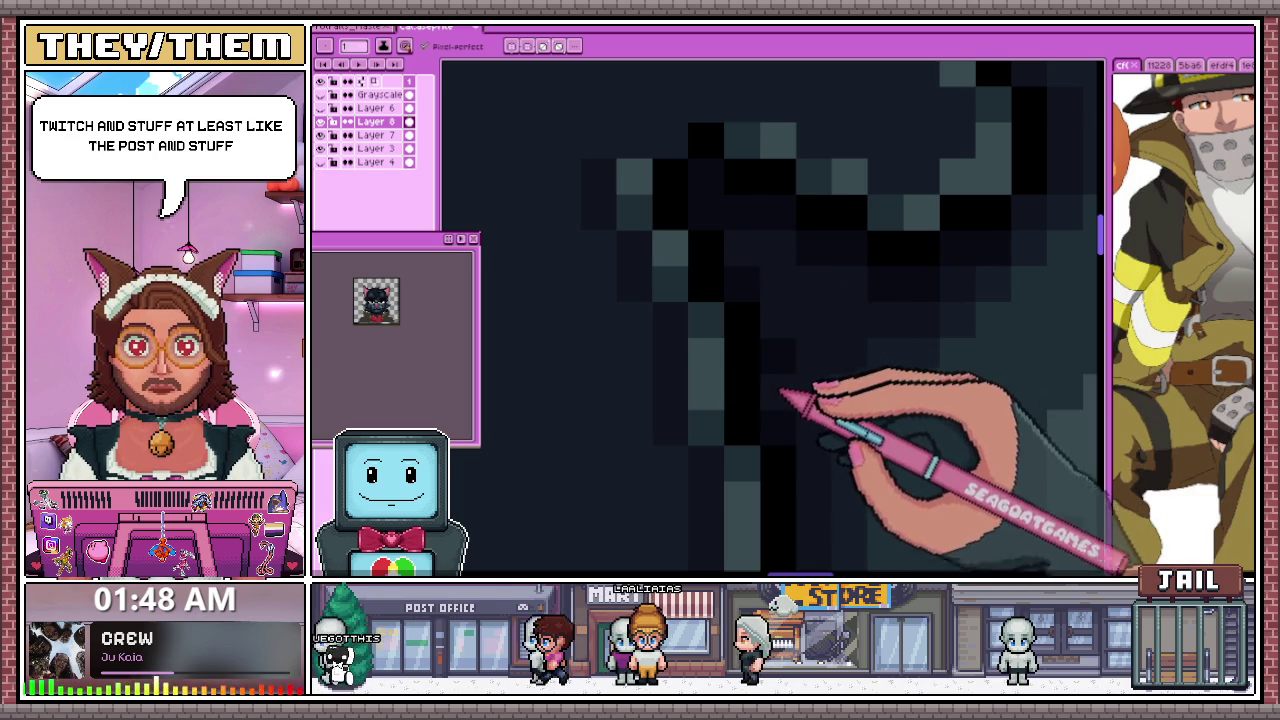
scroll(783, 410, "down", 2)
scroll(752, 322, "up", 2)
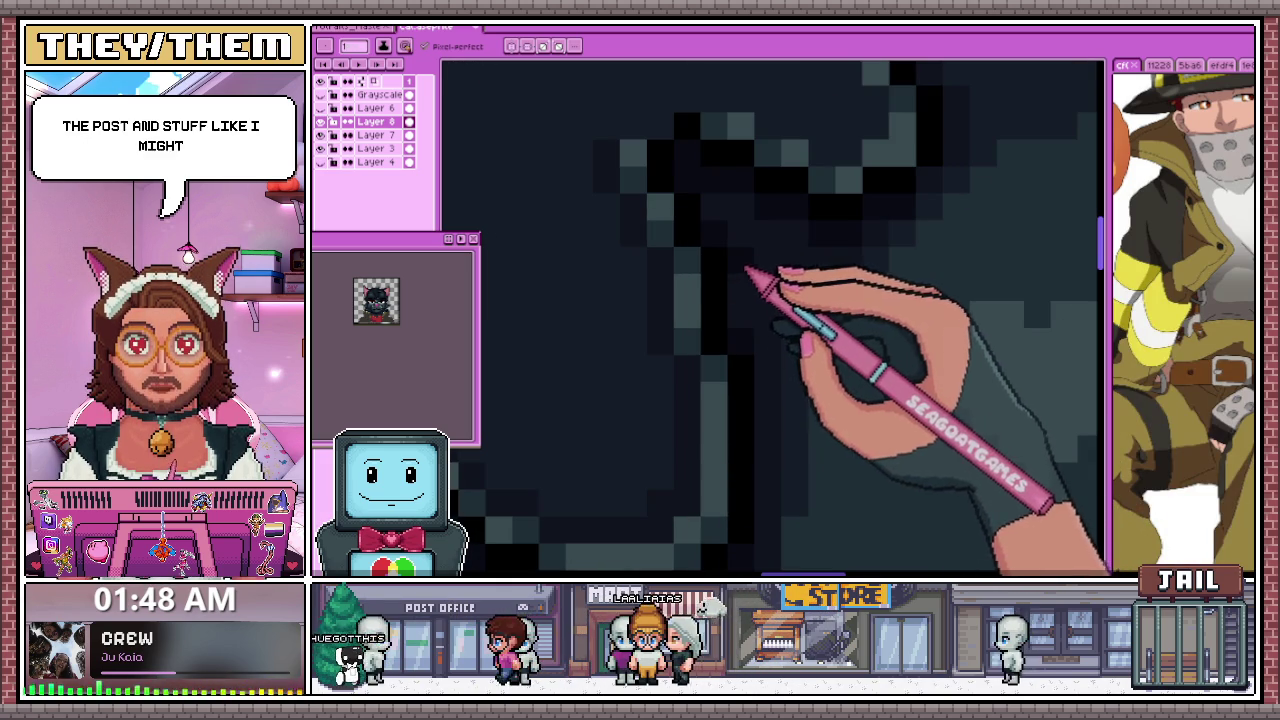
scroll(716, 228, "down", 2)
scroll(737, 306, "down", 1)
scroll(748, 357, "down", 1)
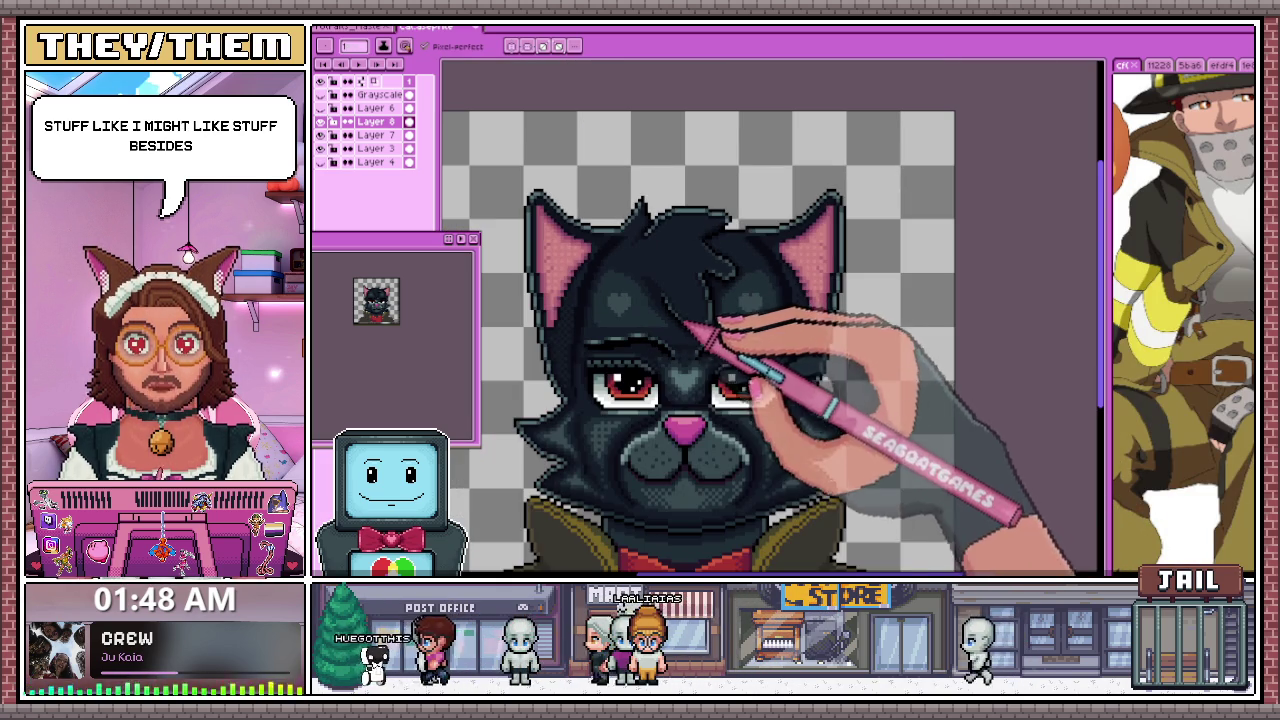
scroll(745, 302, "up", 2)
scroll(714, 286, "up", 1)
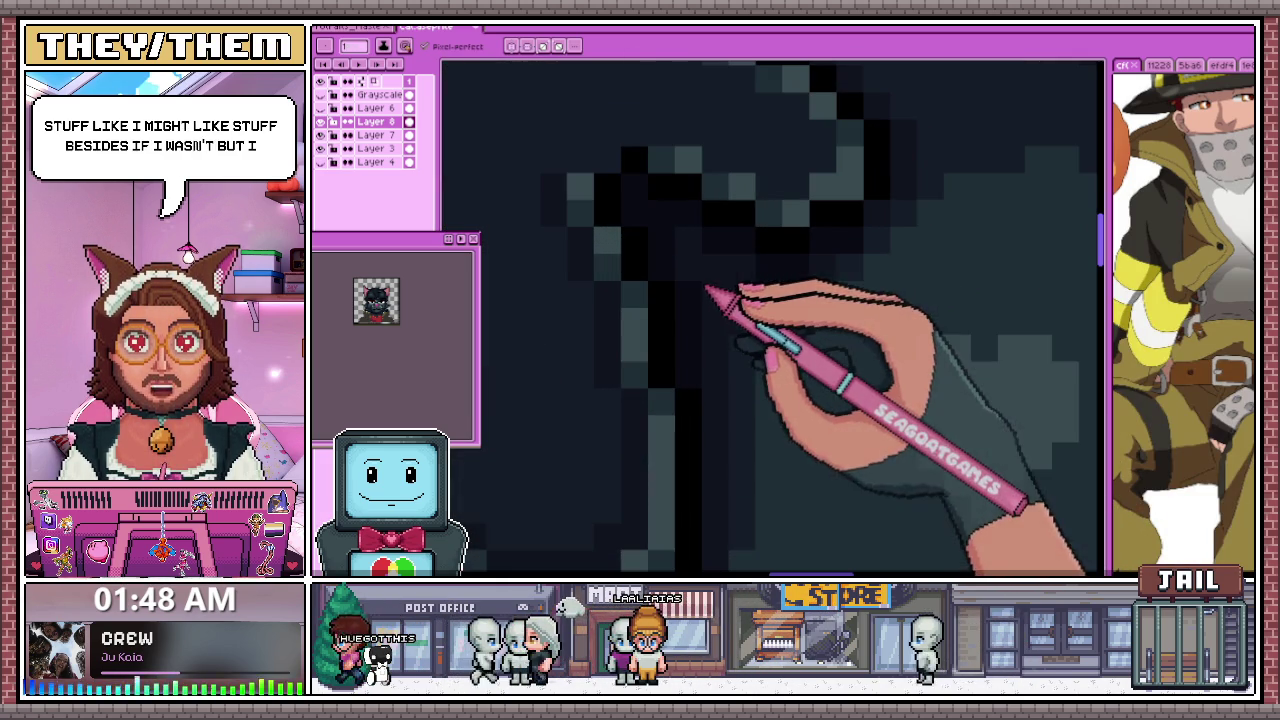
scroll(706, 262, "down", 2)
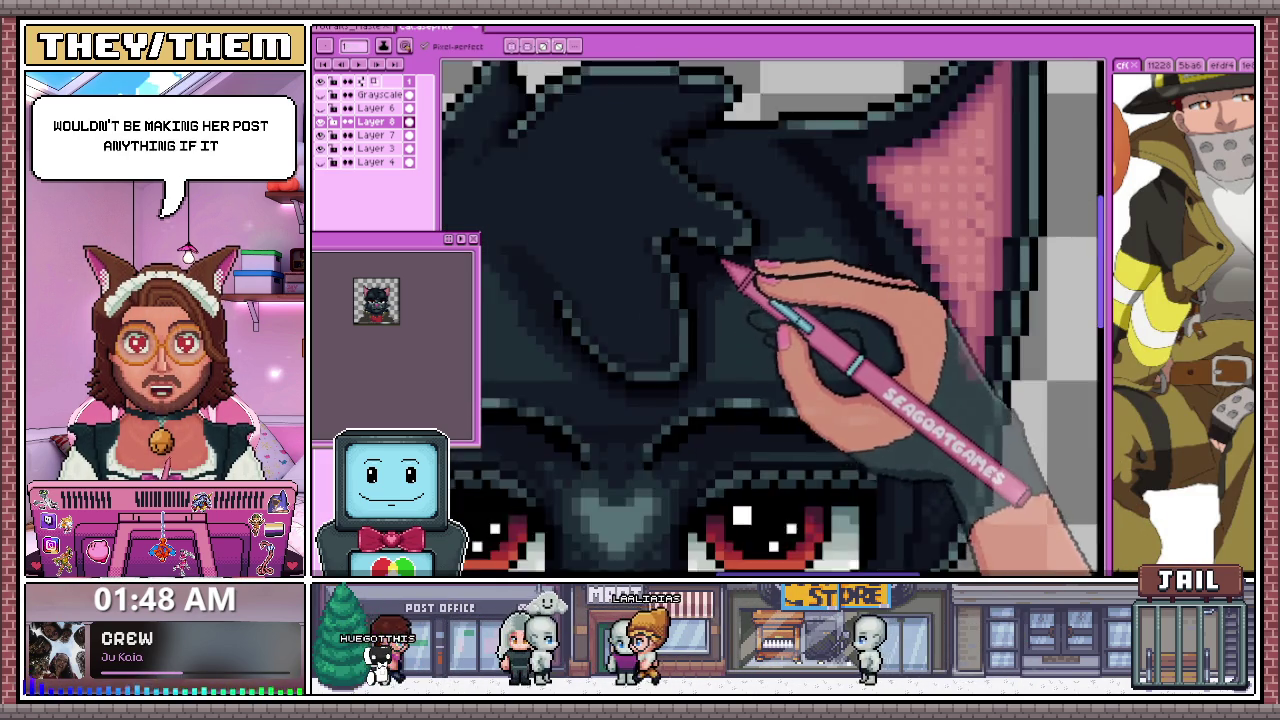
scroll(737, 277, "down", 1)
scroll(716, 324, "up", 2)
scroll(721, 324, "up", 1)
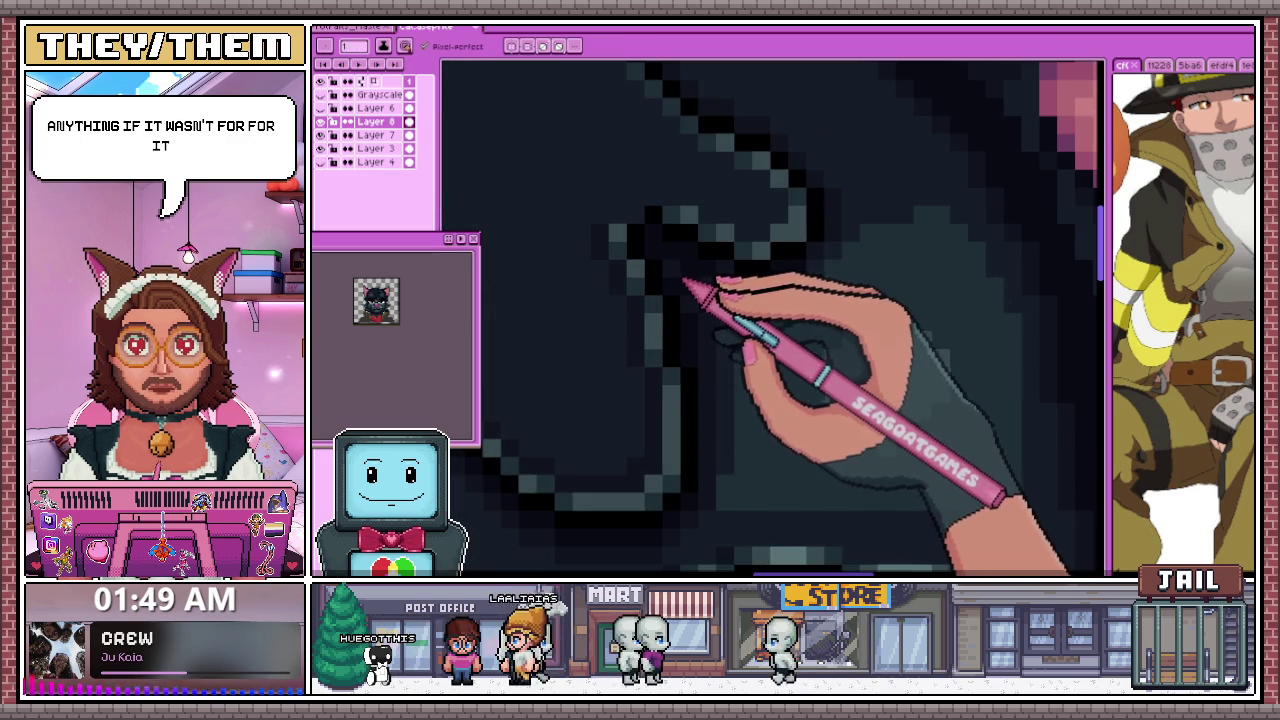
scroll(697, 283, "down", 2)
scroll(700, 337, "down", 1)
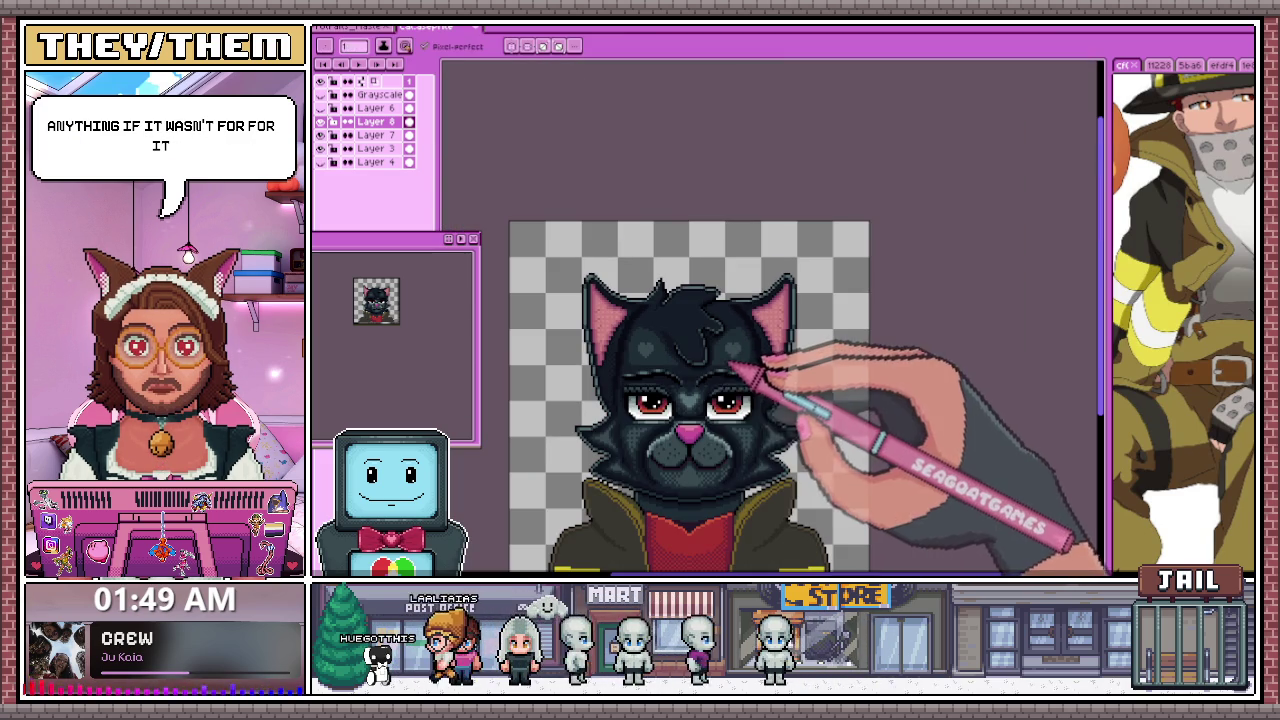
scroll(700, 388, "up", 2)
scroll(660, 370, "up", 1)
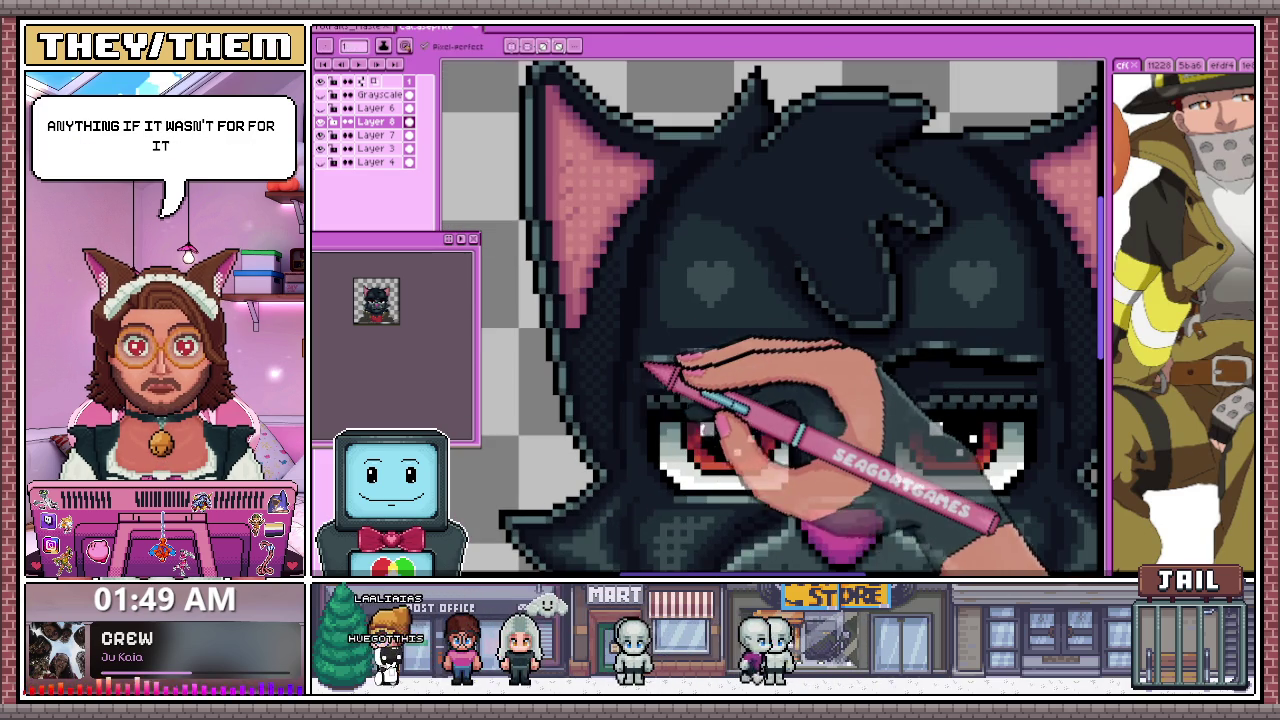
scroll(645, 303, "down", 1)
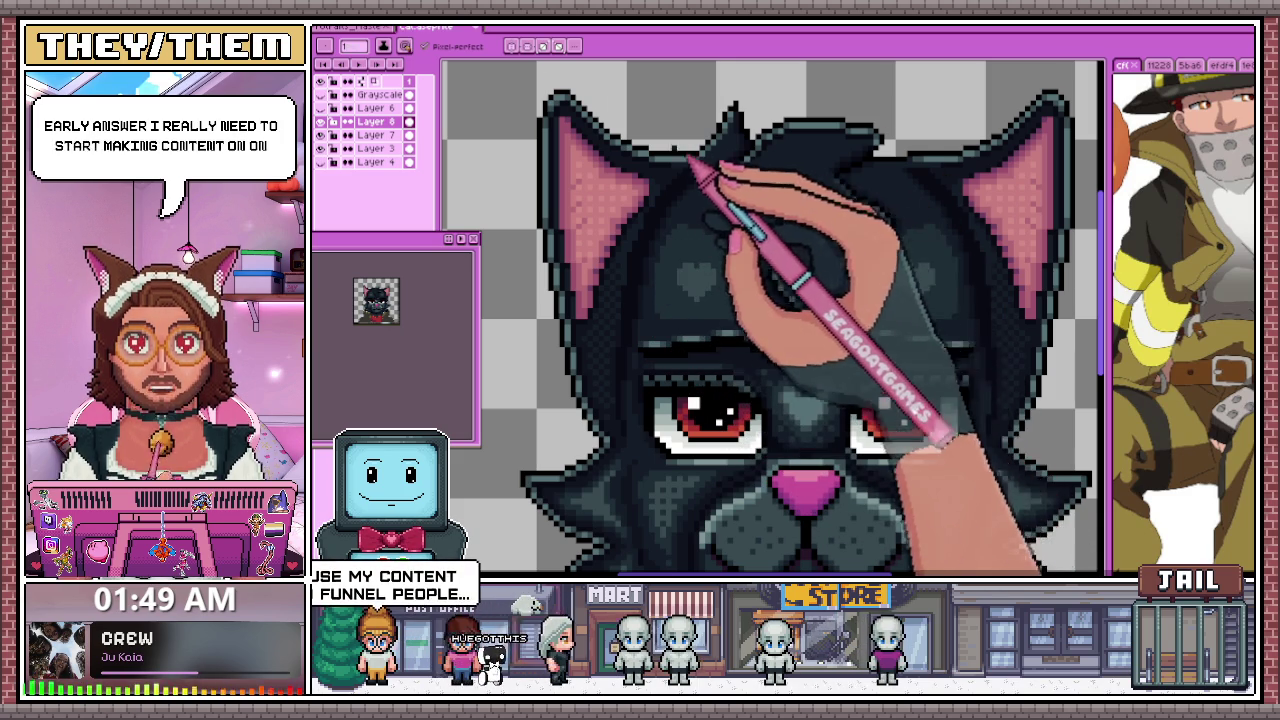
scroll(700, 165, "up", 3)
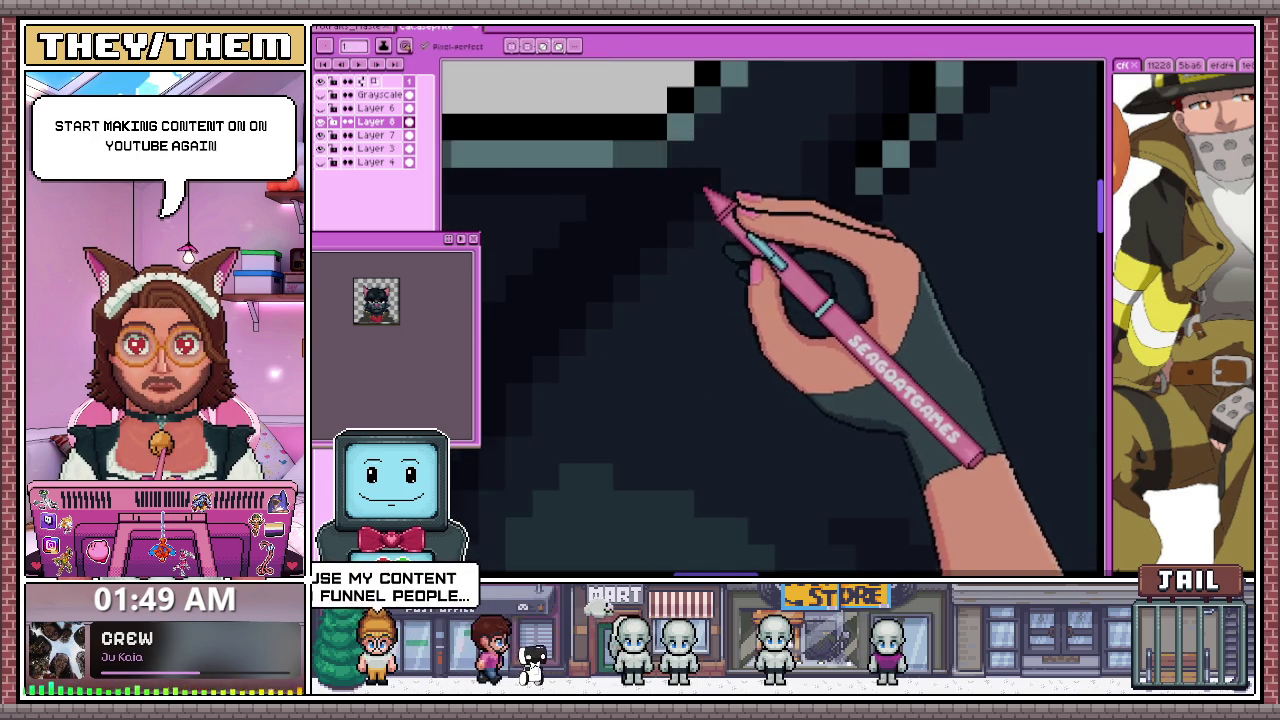
scroll(700, 190, "down", 3)
scroll(871, 251, "up", 2)
scroll(880, 251, "up", 1)
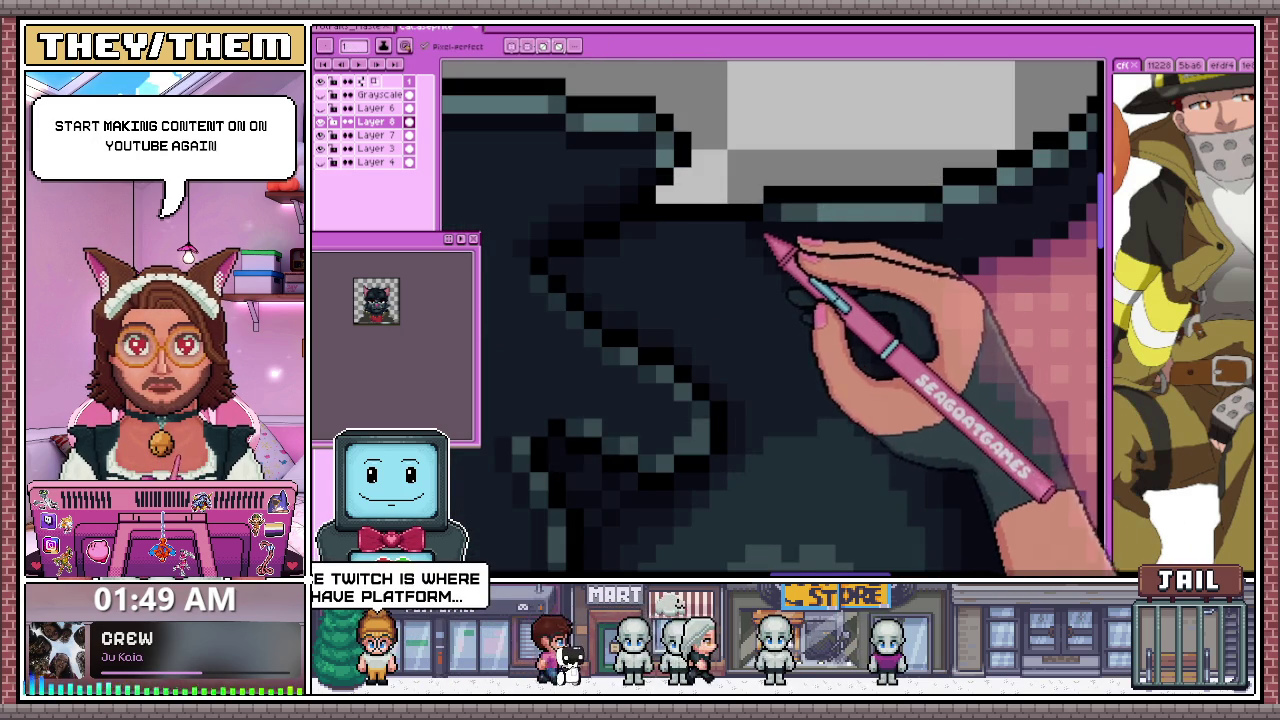
scroll(710, 245, "down", 2)
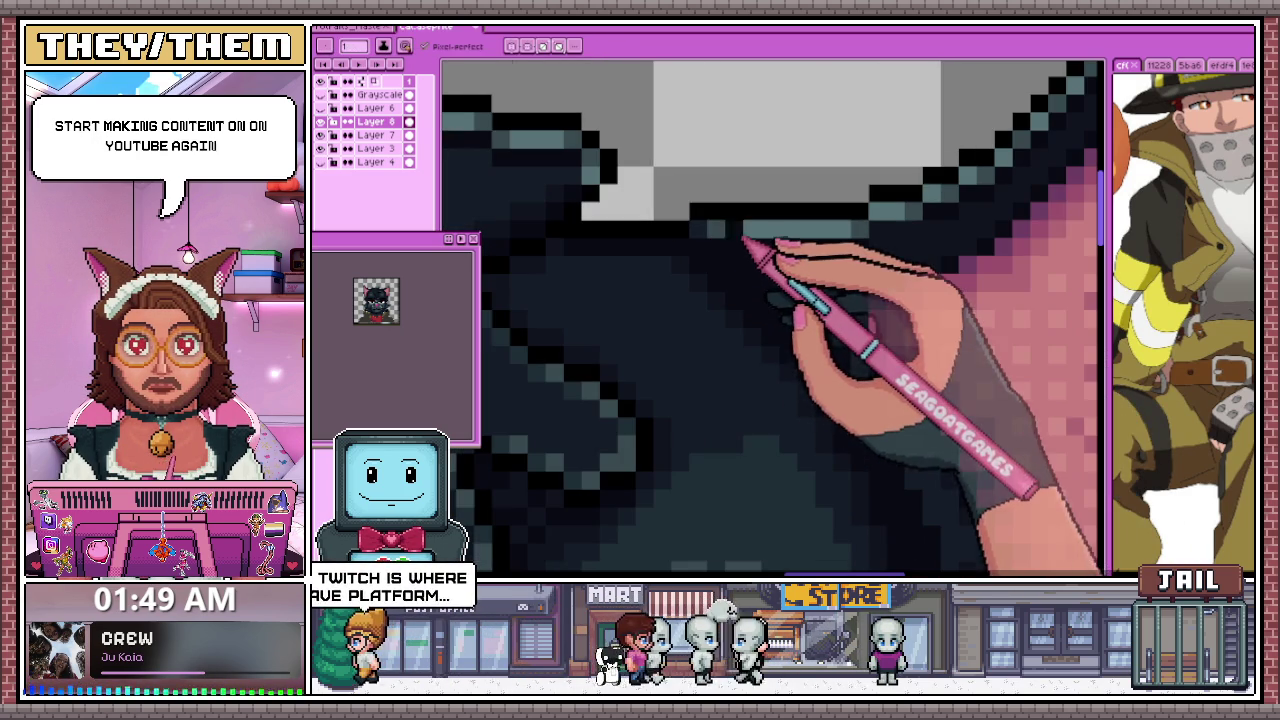
scroll(725, 240, "up", 2)
Sample the dark fur colour from the head and touch up the pixels along the head top
key("alt")
left_click(708, 236, "alt")
scroll(603, 250, "down", 2)
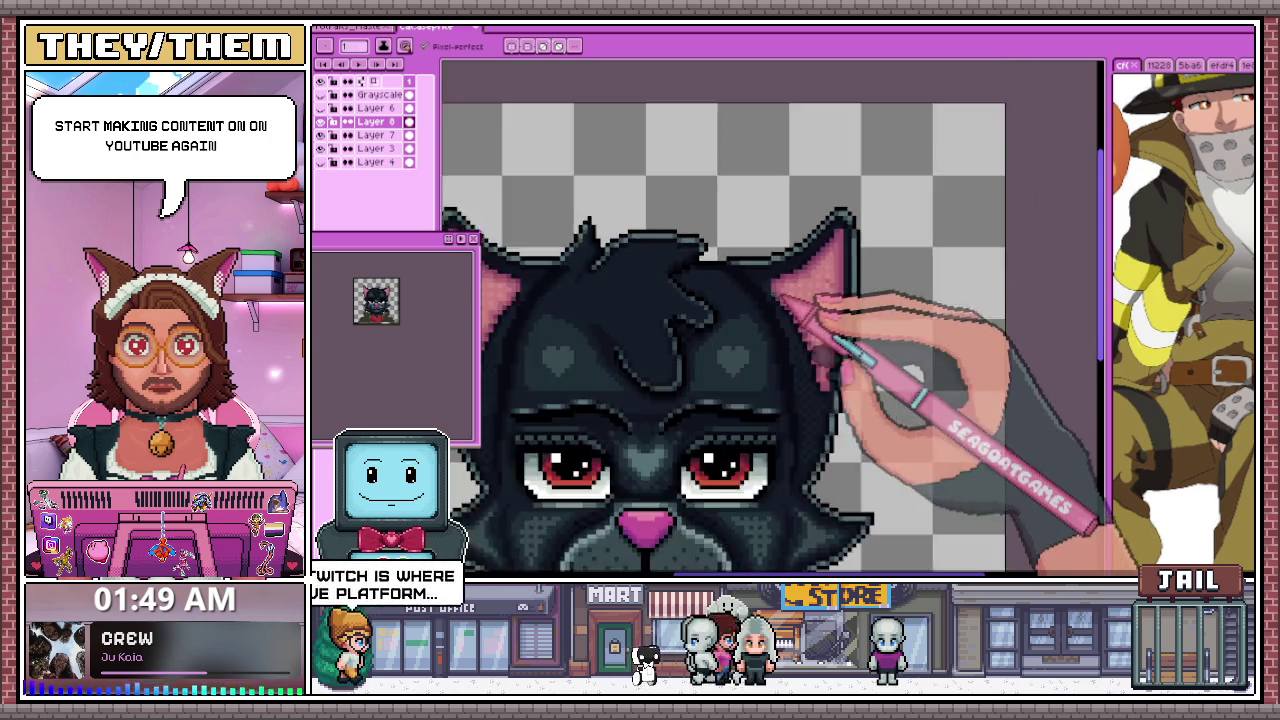
scroll(829, 337, "down", 1)
scroll(729, 337, "up", 3)
key("alt")
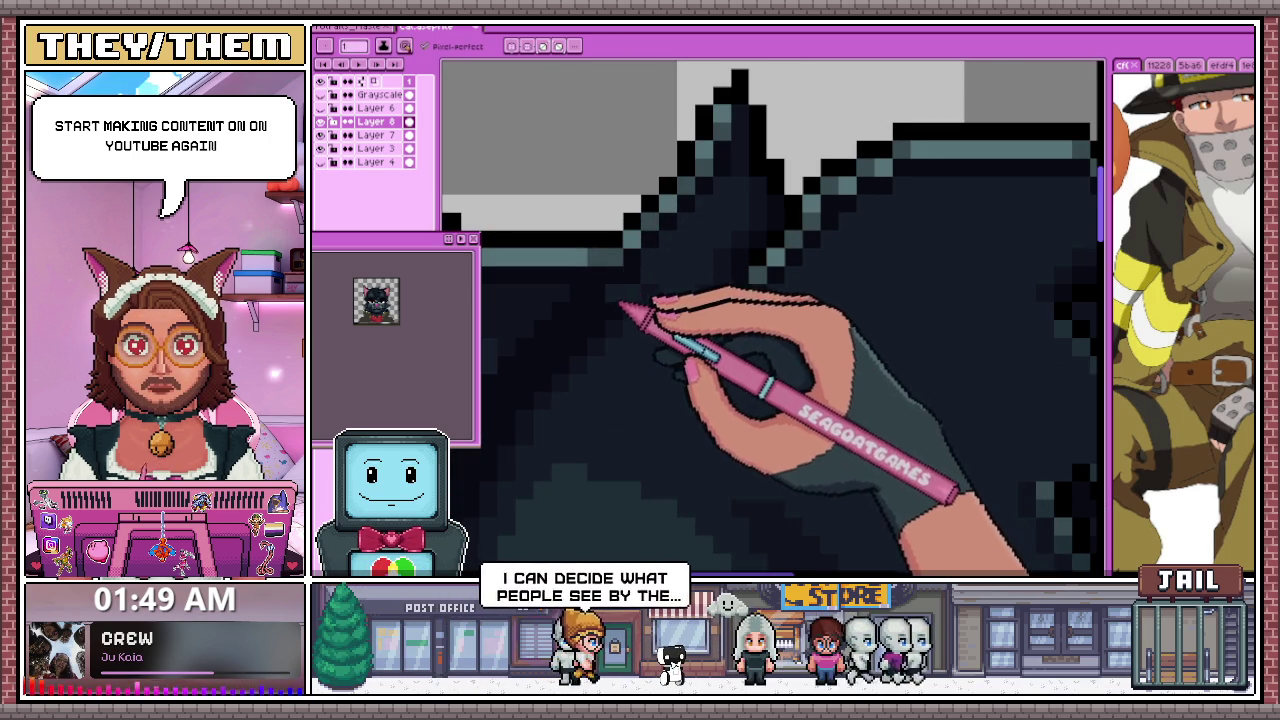
scroll(571, 366, "down", 2)
scroll(557, 380, "up", 2)
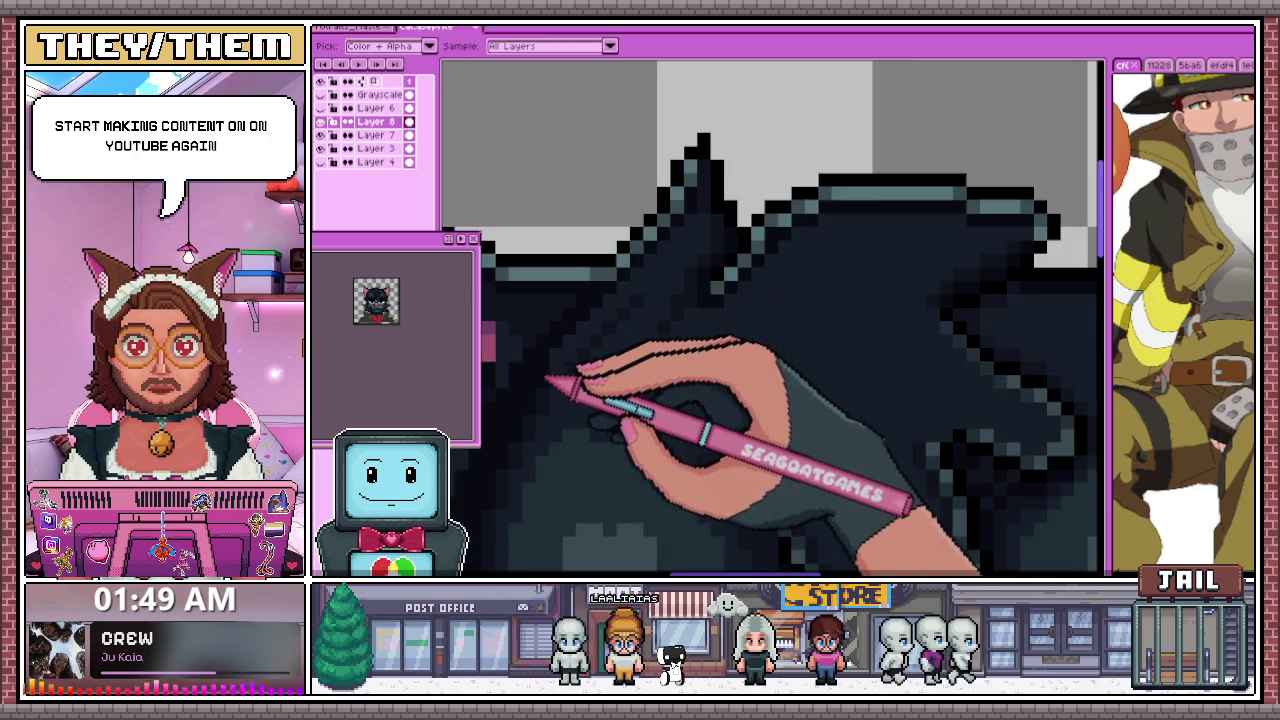
scroll(562, 357, "up", 1)
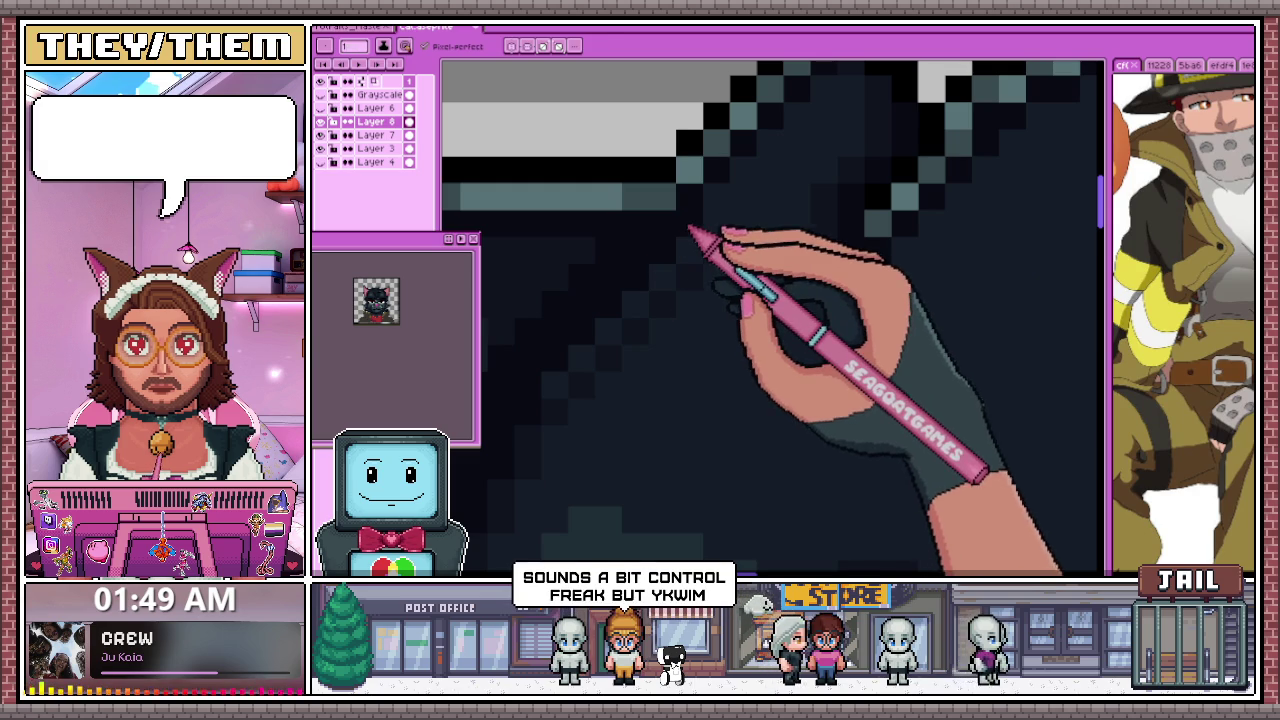
Touch up the dithered dark fur pixels surrounding the teal-grey heart marking on the forehead
scroll(640, 300, "down", 1)
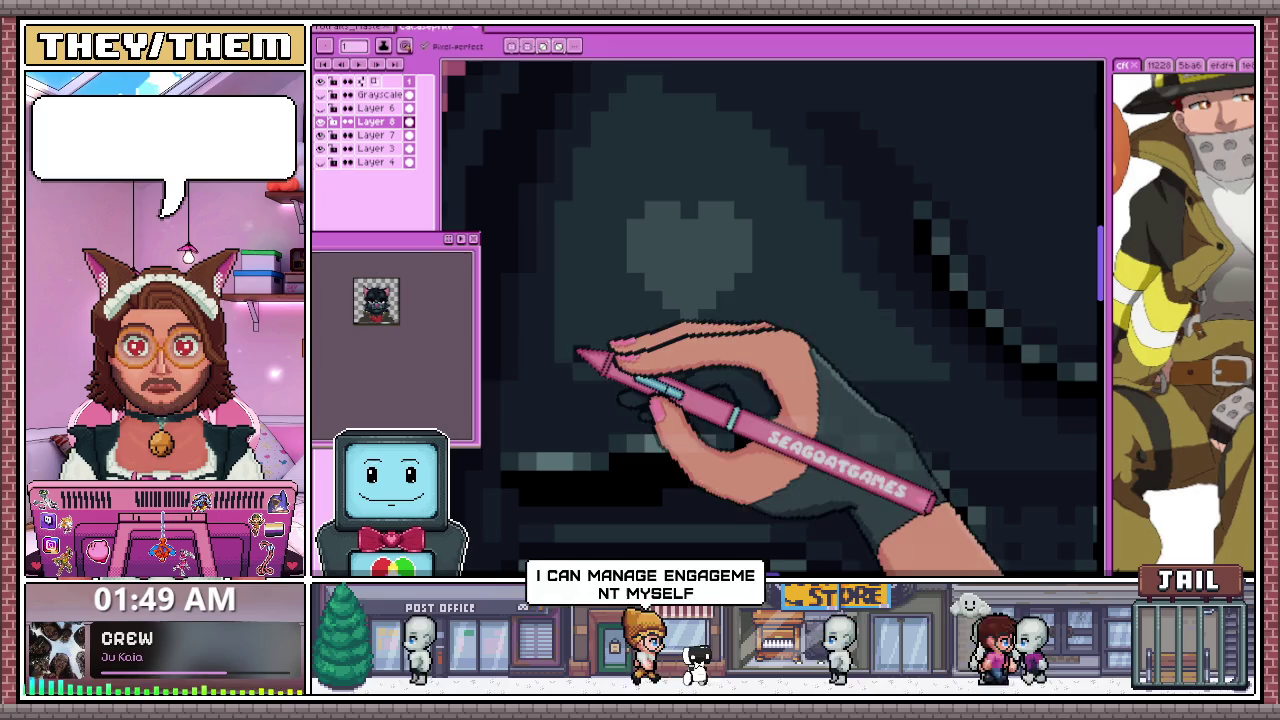
scroll(586, 340, "down", 1)
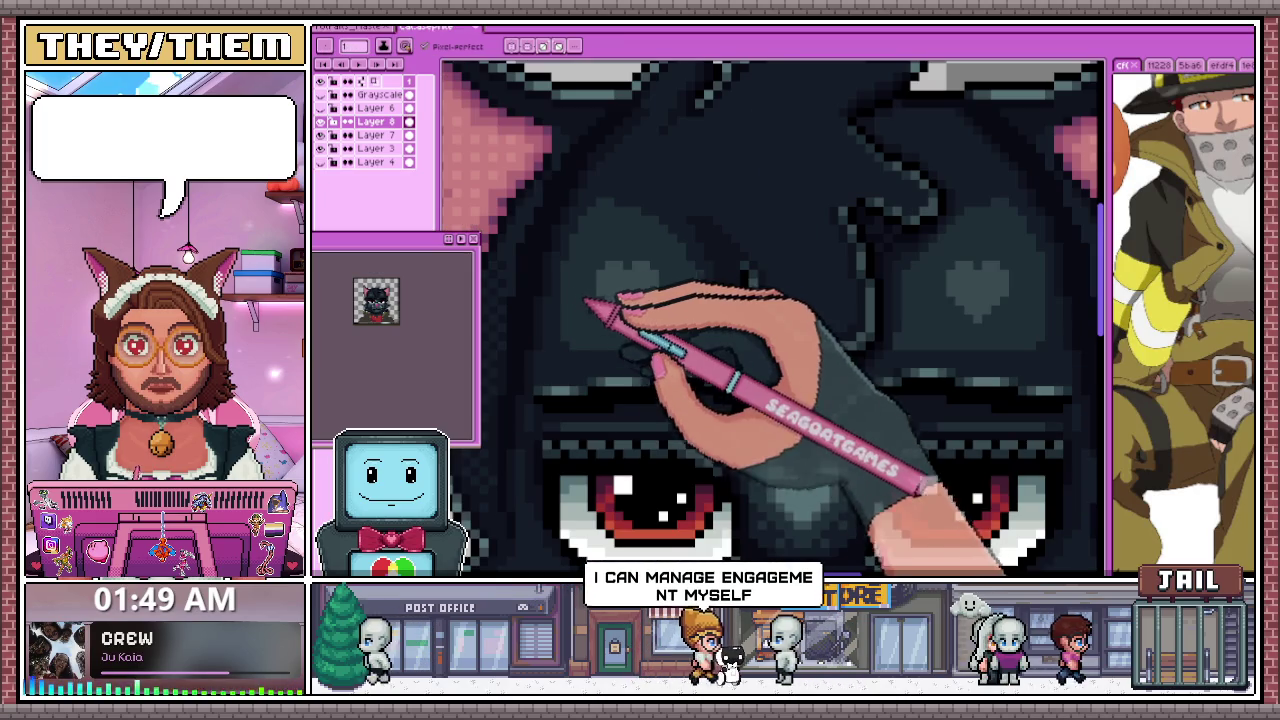
scroll(590, 330, "up", 1)
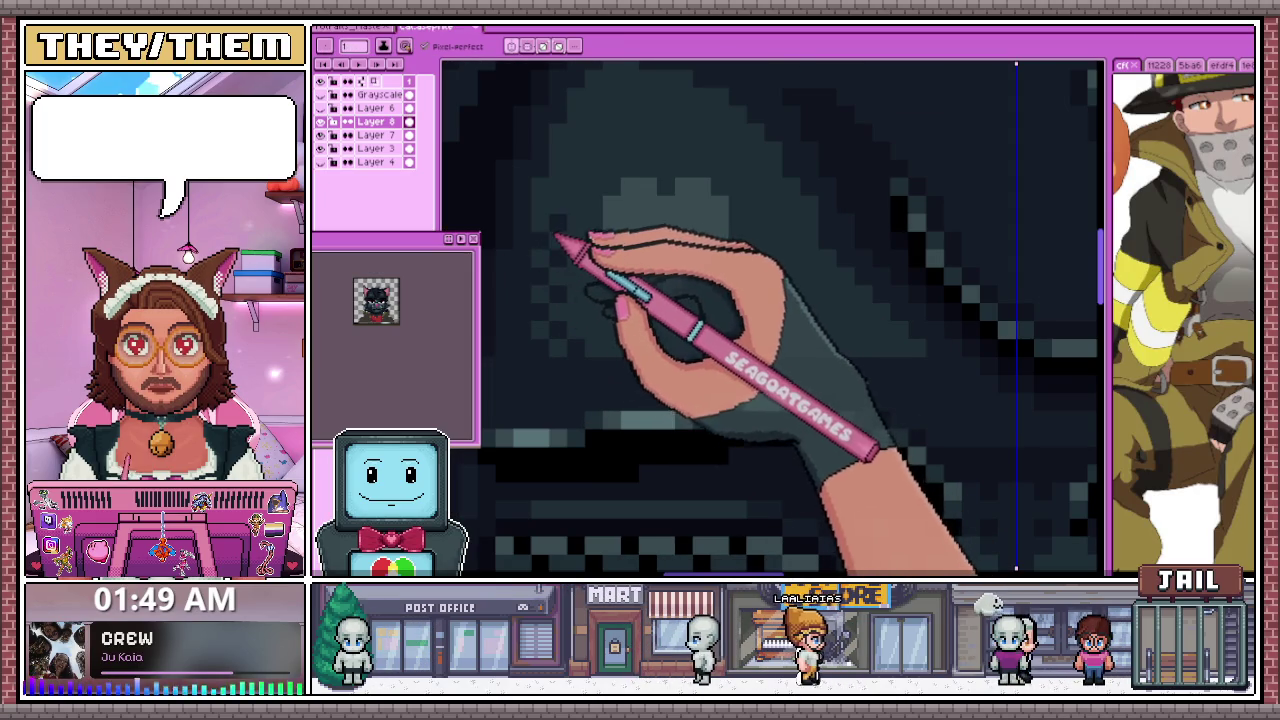
scroll(565, 300, "down", 1)
scroll(575, 330, "up", 1)
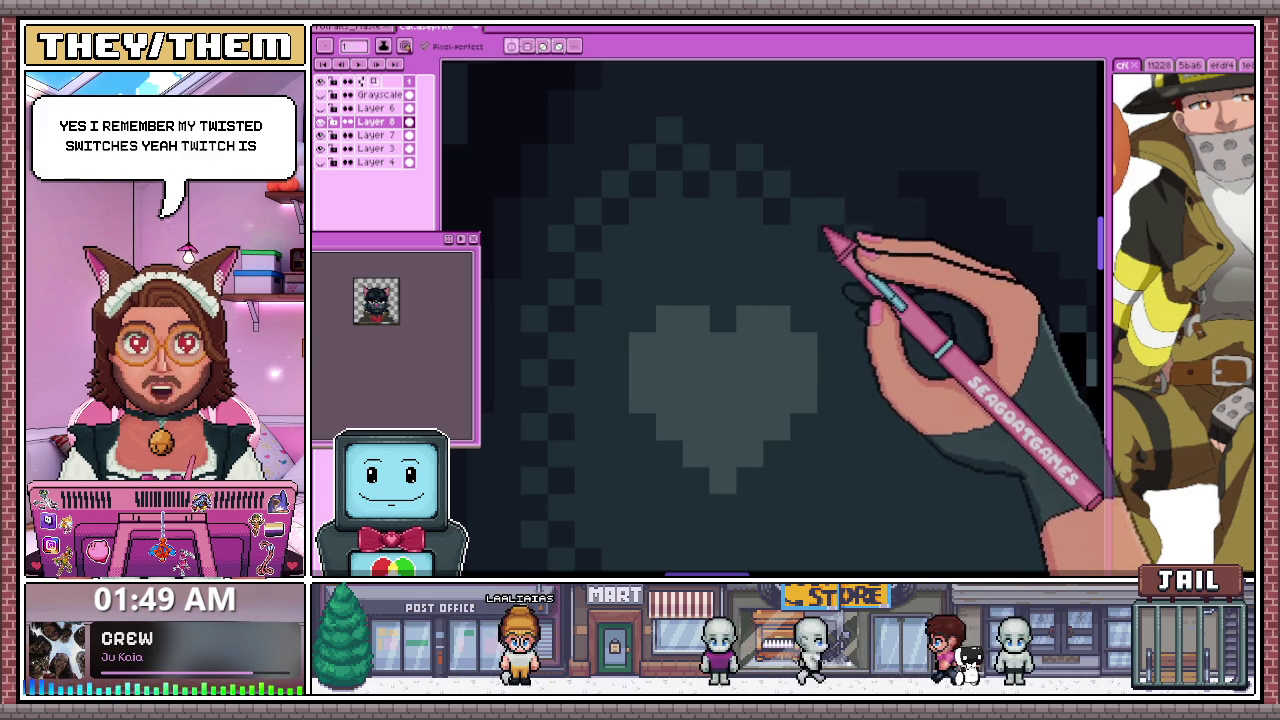
scroll(640, 210, "down", 1)
scroll(640, 210, "up", 1)
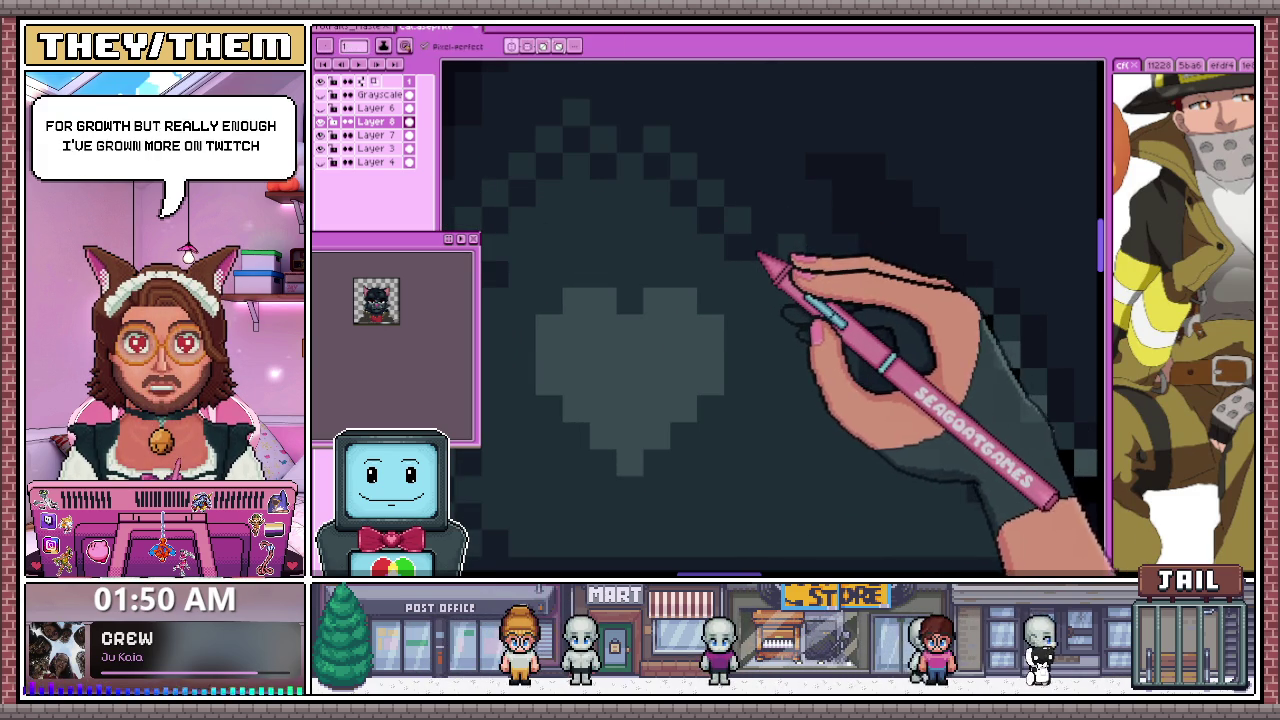
scroll(700, 300, "up", 1)
scroll(752, 342, "down", 2)
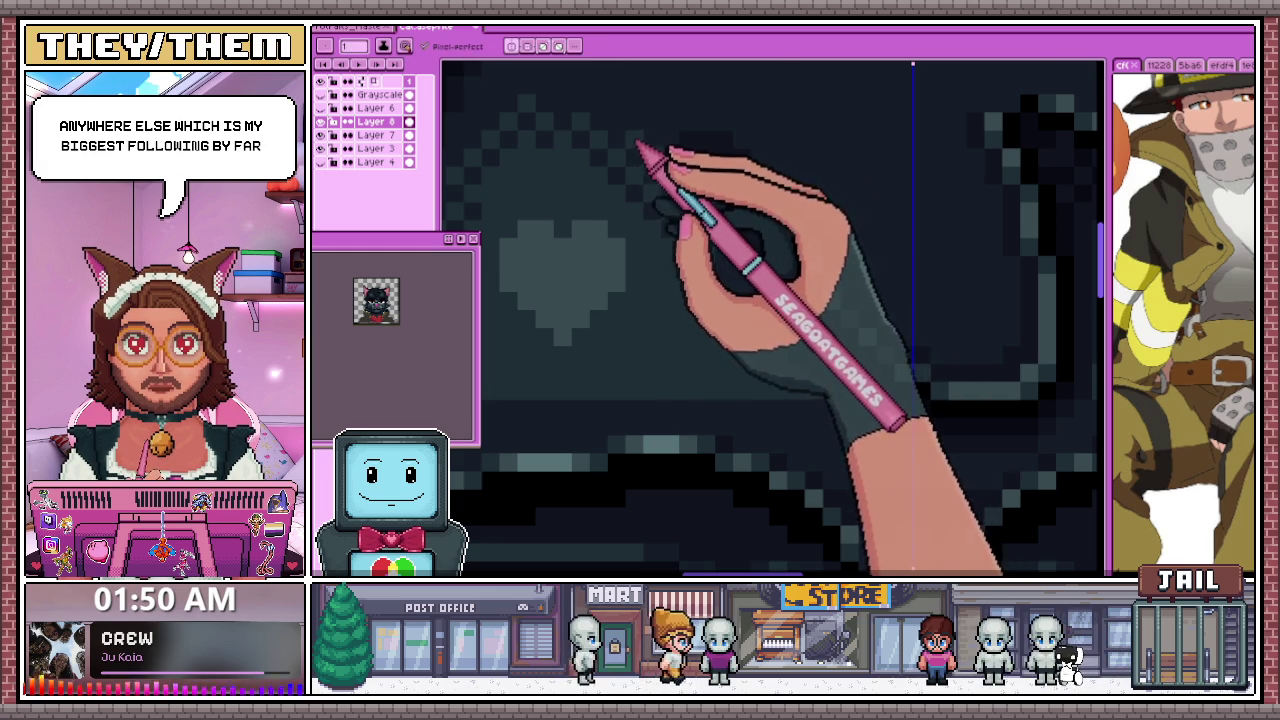
scroll(659, 175, "down", 1)
scroll(699, 215, "up", 1)
key("i")
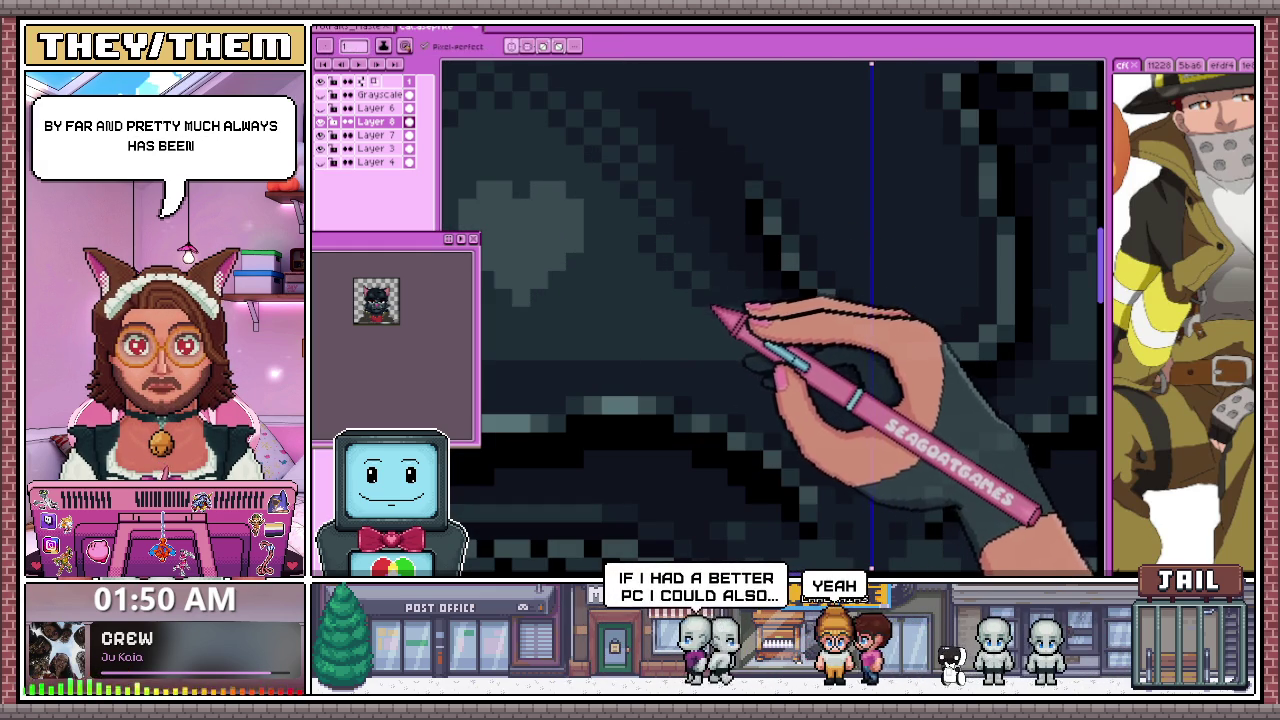
scroll(716, 368, "down", 2)
scroll(749, 309, "down", 1)
scroll(743, 329, "up", 3)
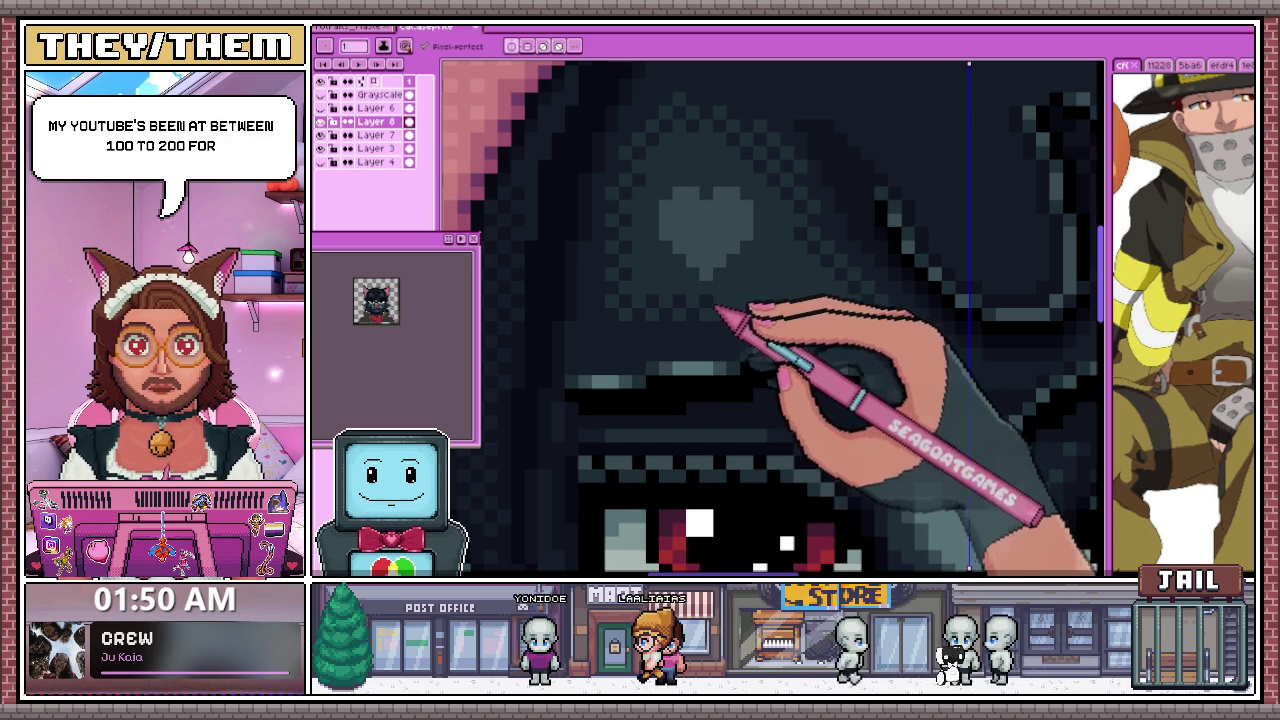
scroll(752, 325, "up", 1)
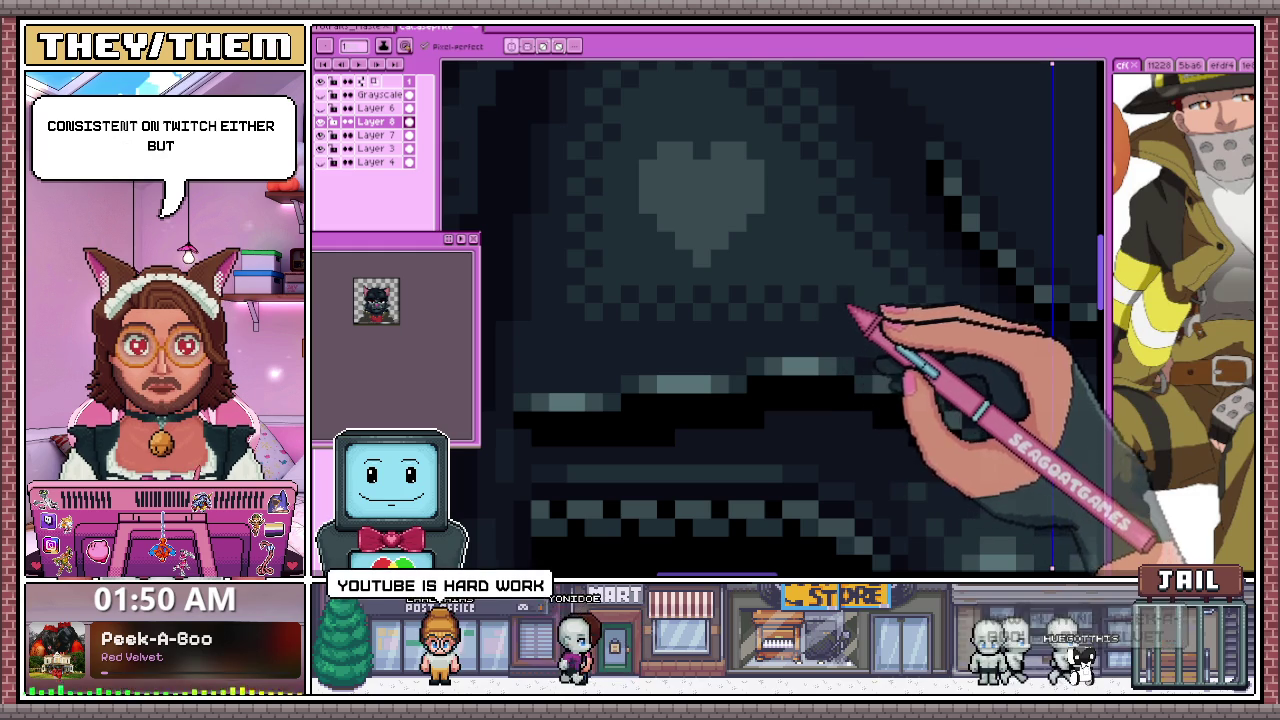
Zoom around the forehead hearts to inspect the dithered transition into the black fur
scroll(897, 318, "down", 2)
scroll(729, 306, "down", 2)
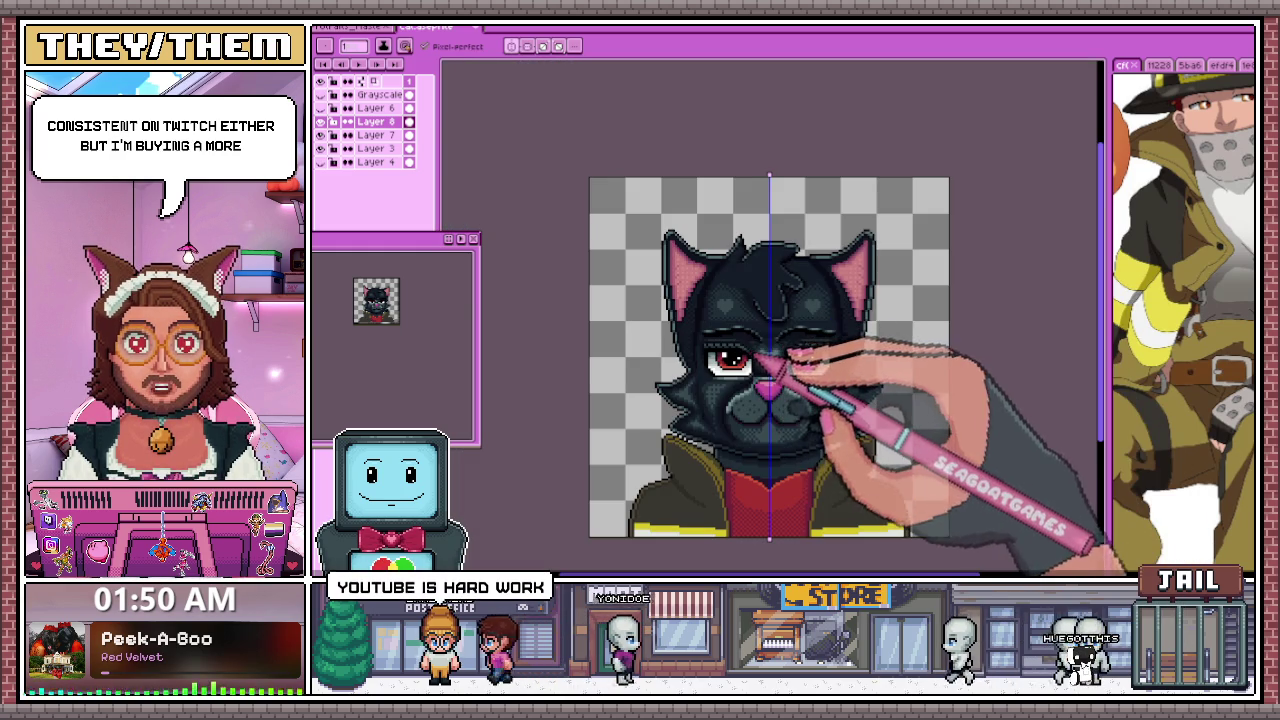
scroll(717, 337, "up", 1)
scroll(720, 340, "up", 3)
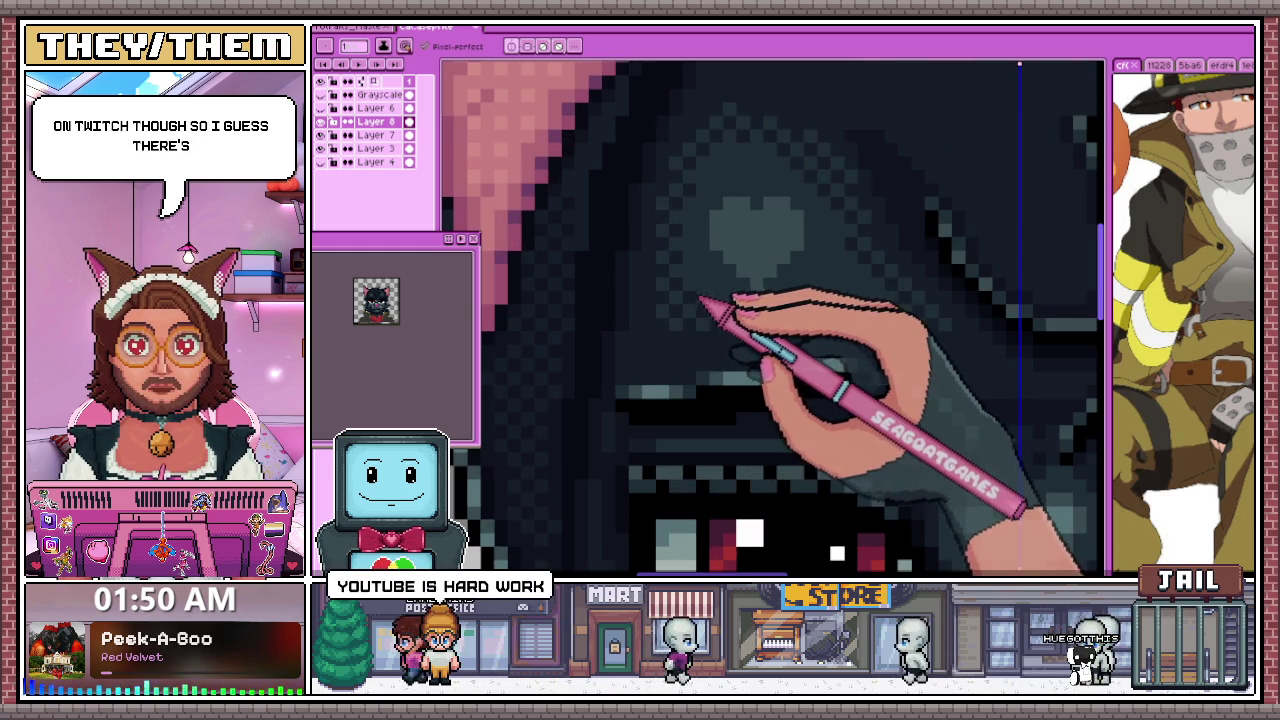
scroll(705, 290, "down", 2)
scroll(740, 275, "down", 2)
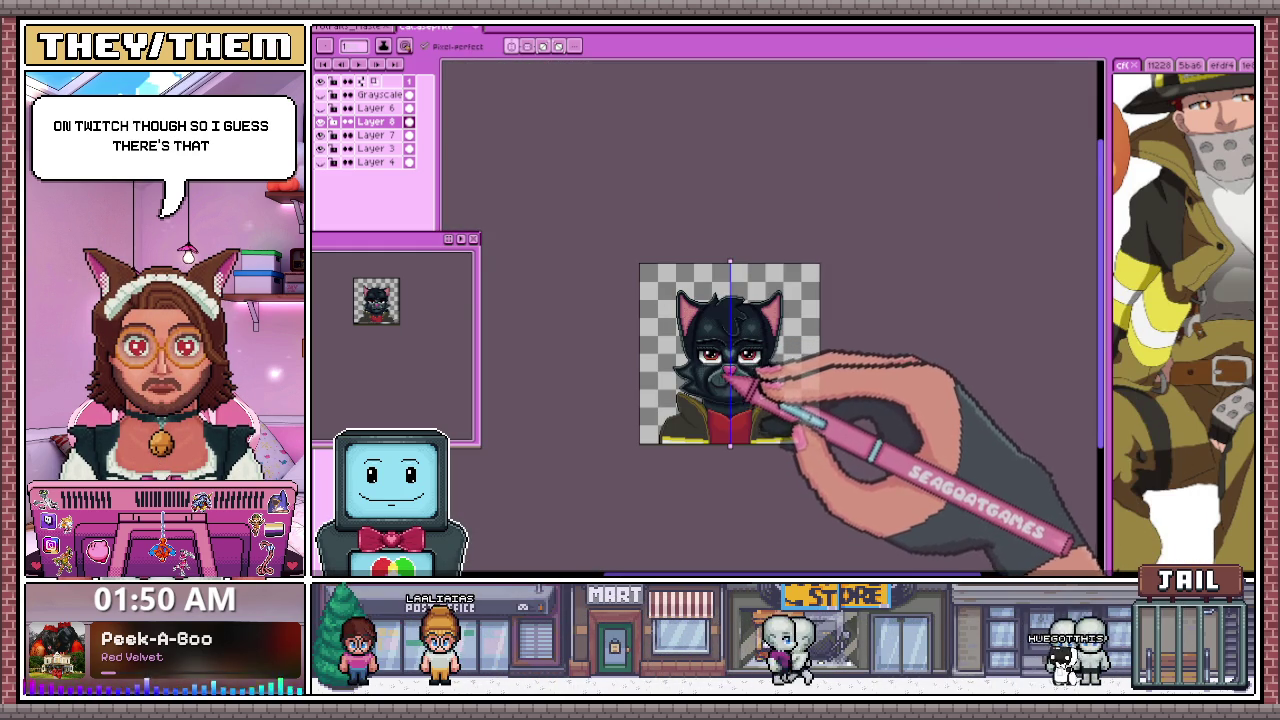
scroll(730, 372, "up", 2)
scroll(737, 337, "up", 1)
scroll(712, 378, "down", 3)
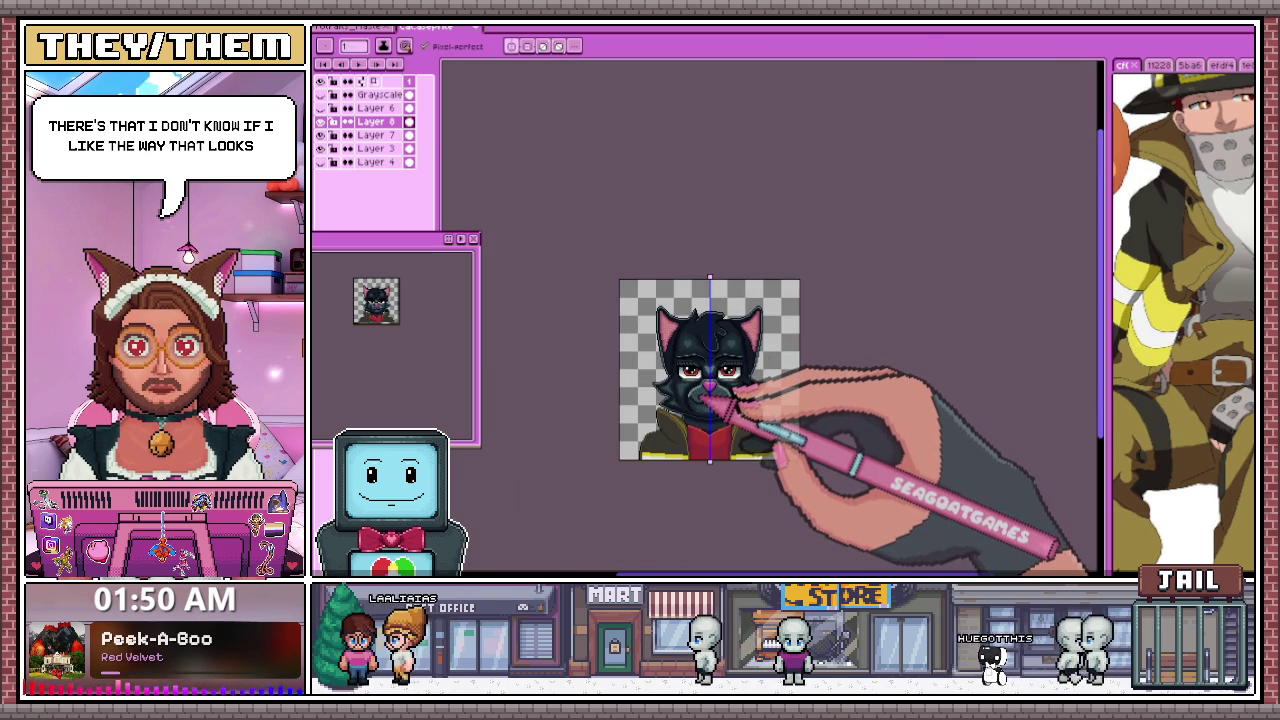
scroll(705, 400, "up", 1)
scroll(749, 400, "up", 2)
scroll(657, 251, "up", 1)
scroll(663, 206, "up", 2)
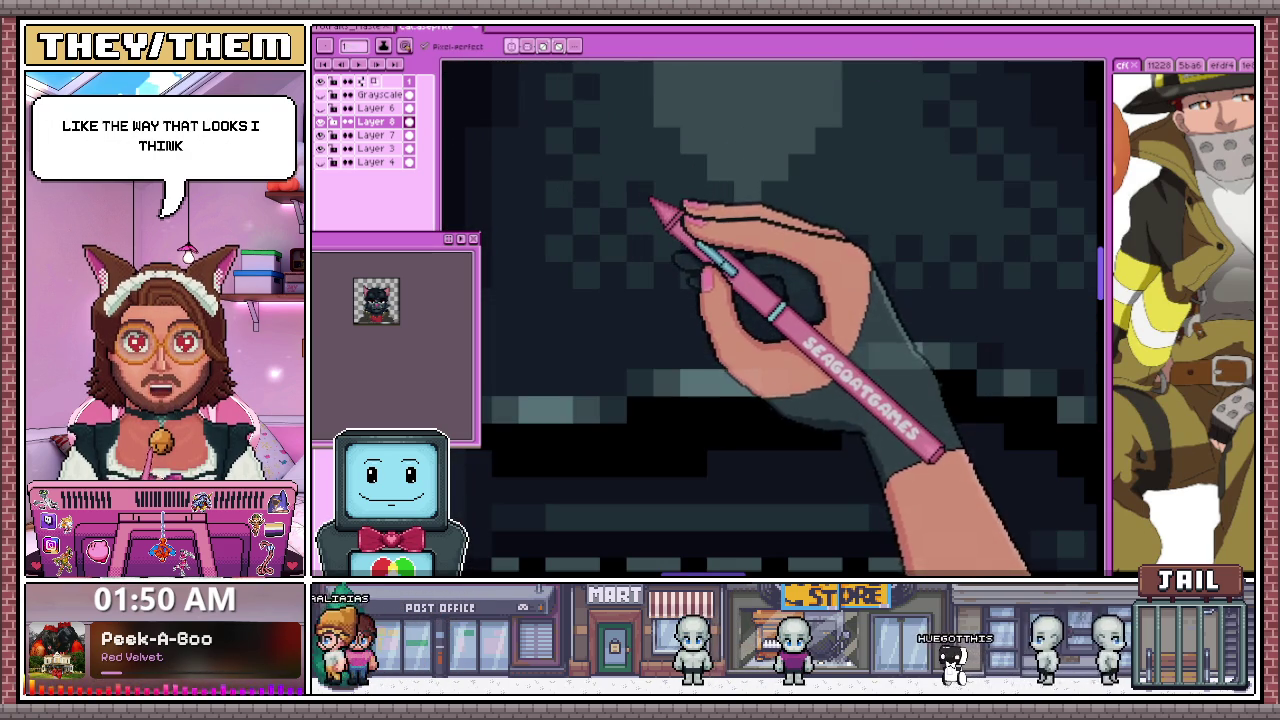
scroll(651, 300, "down", 2)
scroll(670, 310, "down", 1)
scroll(660, 280, "up", 3)
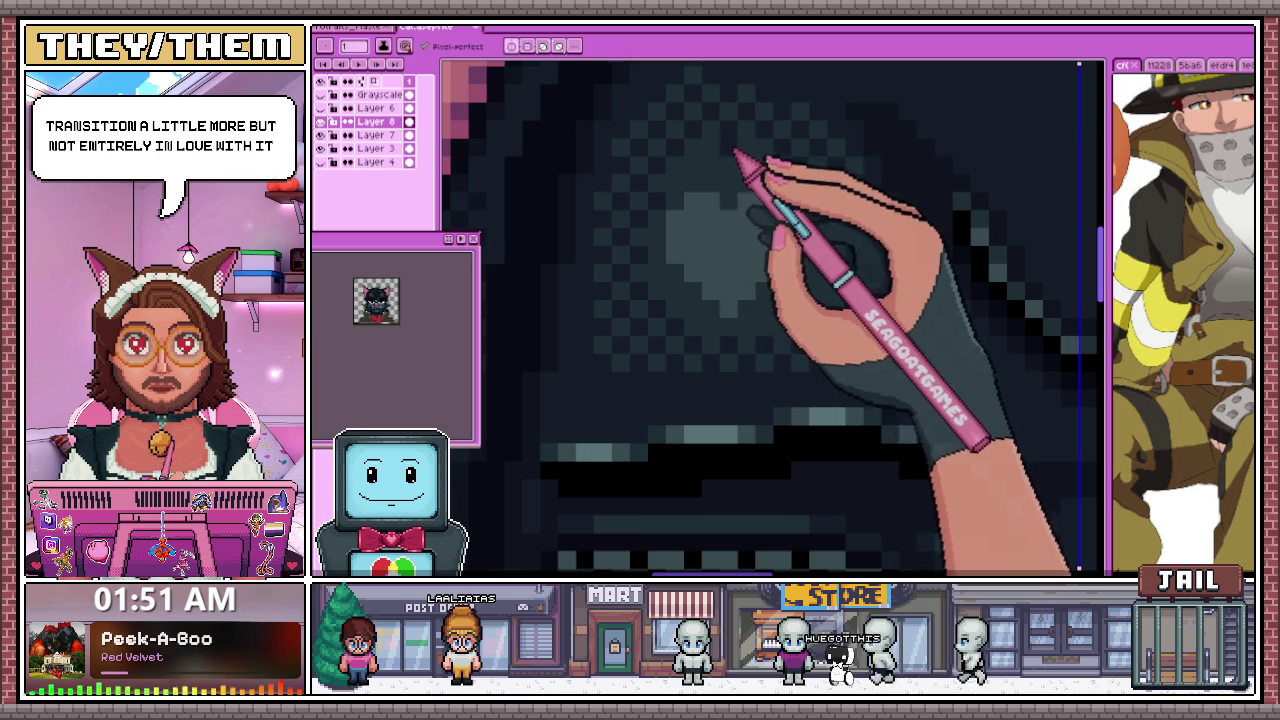
scroll(683, 283, "down", 2)
scroll(686, 283, "up", 1)
scroll(737, 223, "up", 1)
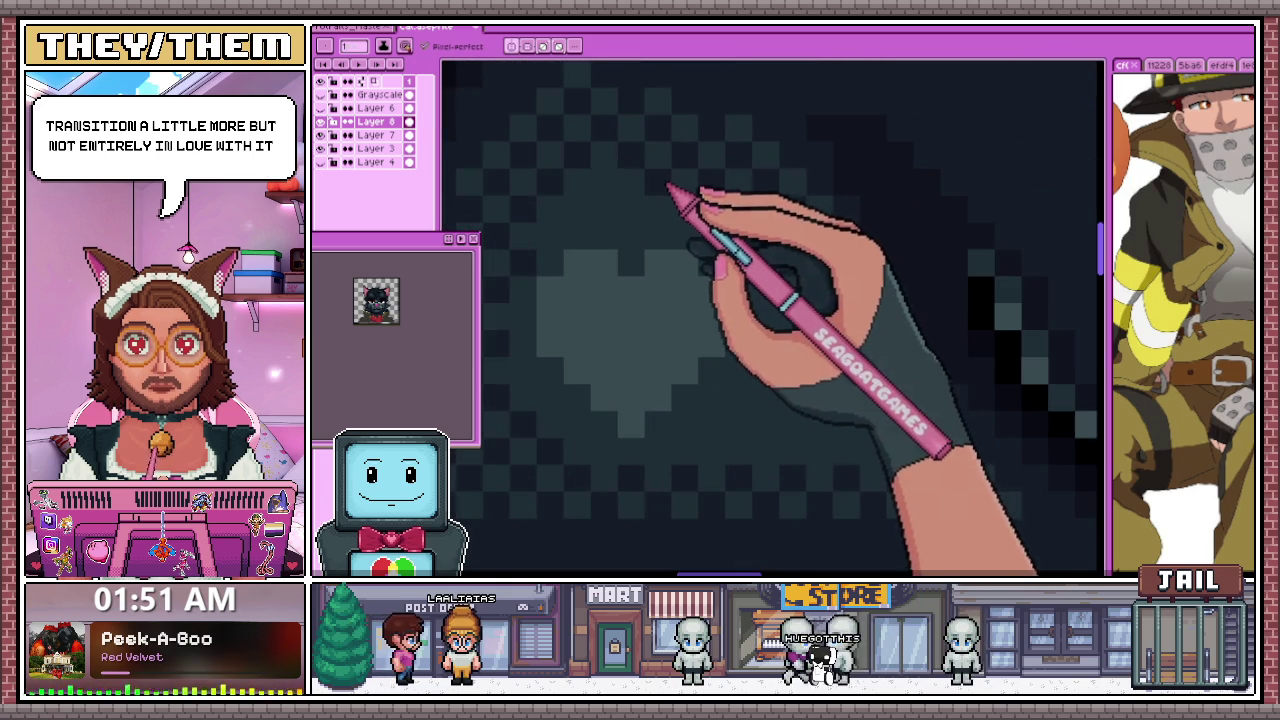
Sample a fur shade and repaint the dither so the hearts blend into darker tones
key("i")
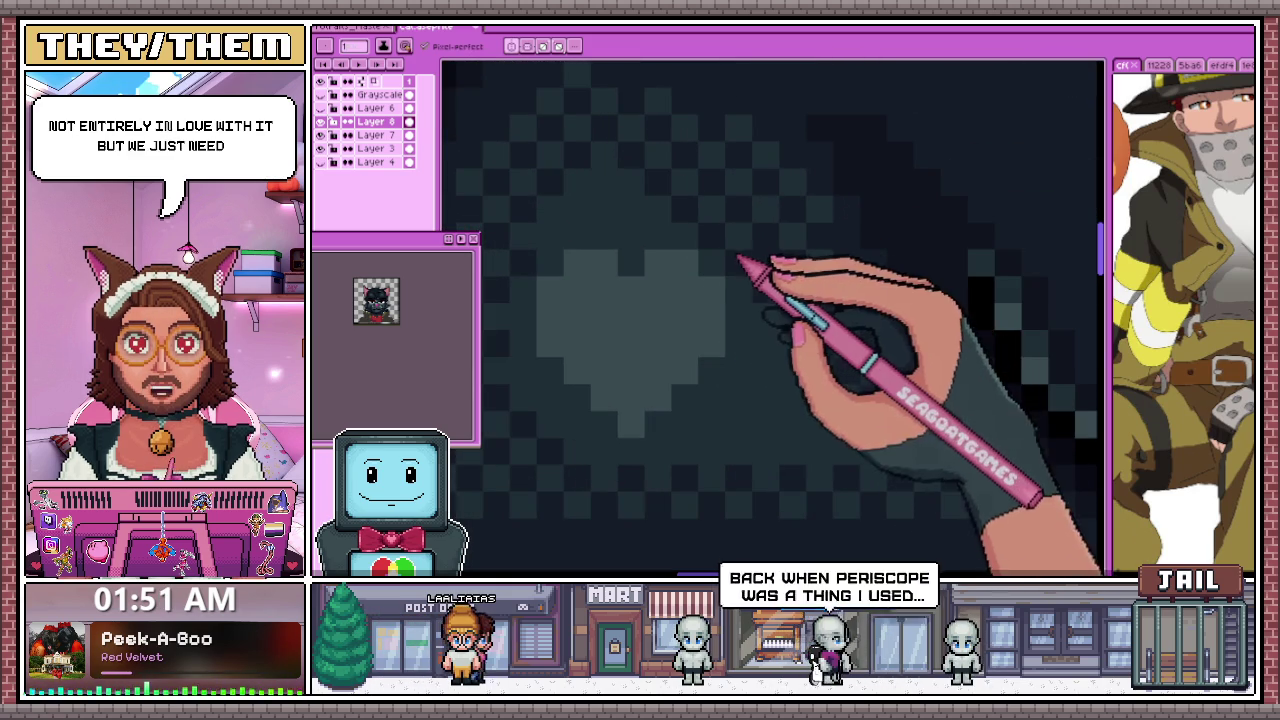
key("b")
scroll(805, 312, "down", 1)
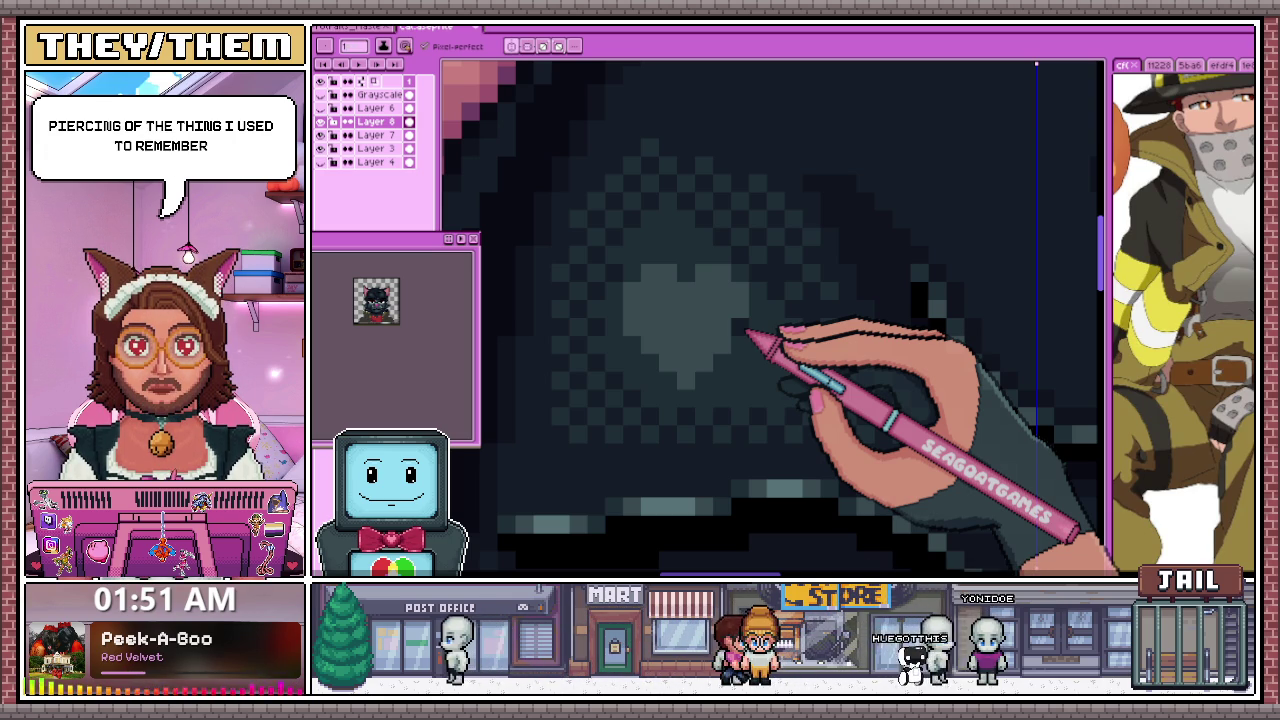
scroll(760, 300, "down", 1)
scroll(800, 240, "up", 1)
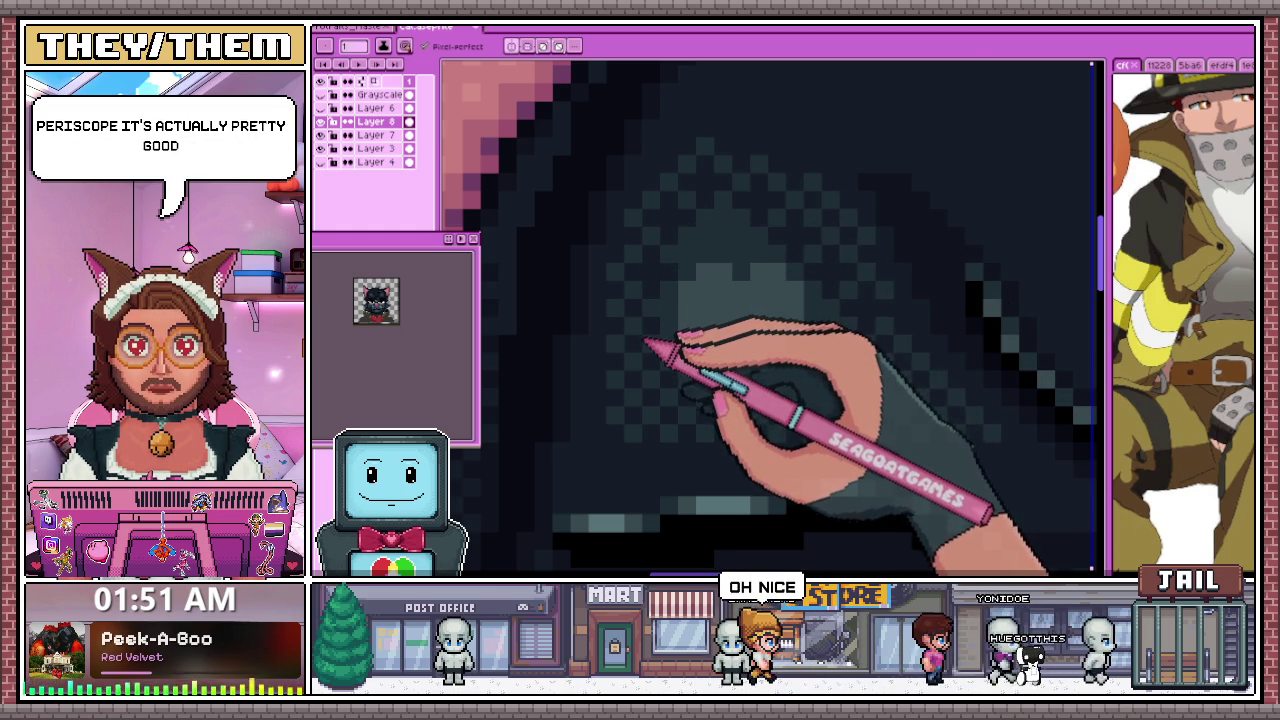
scroll(642, 348, "up", 1)
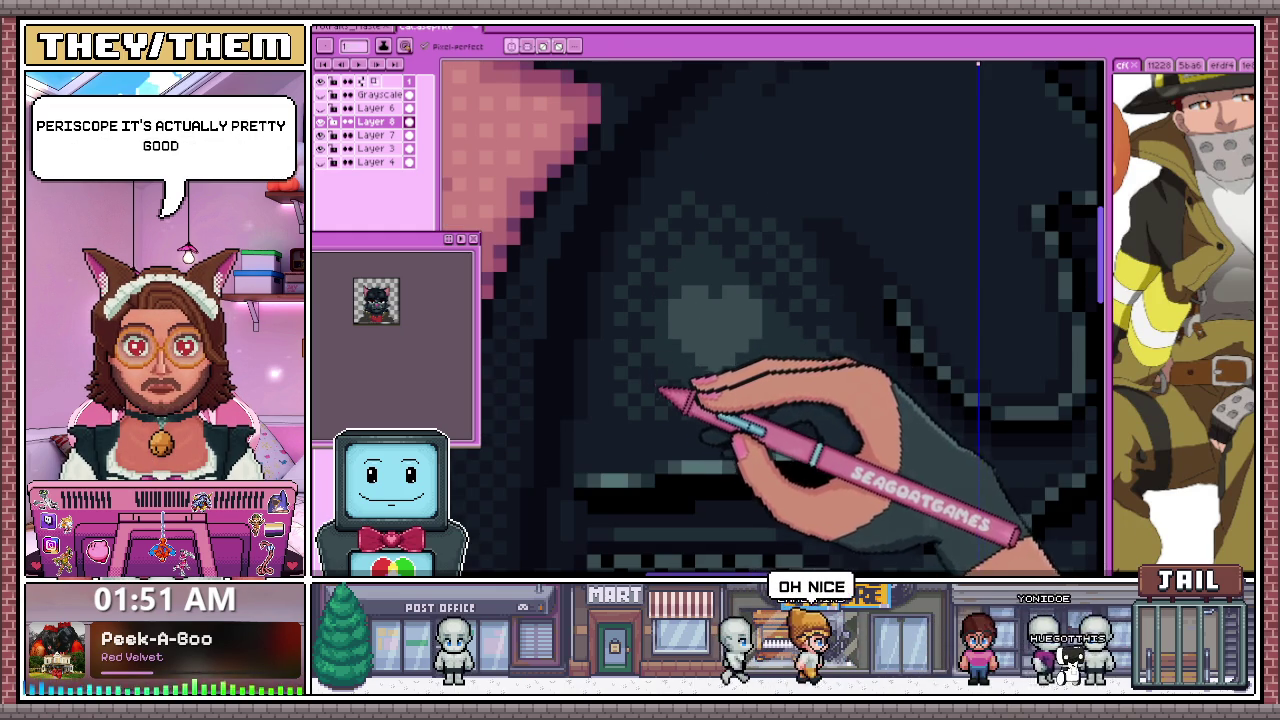
scroll(660, 385, "down", 2)
scroll(706, 429, "down", 2)
scroll(680, 443, "down", 2)
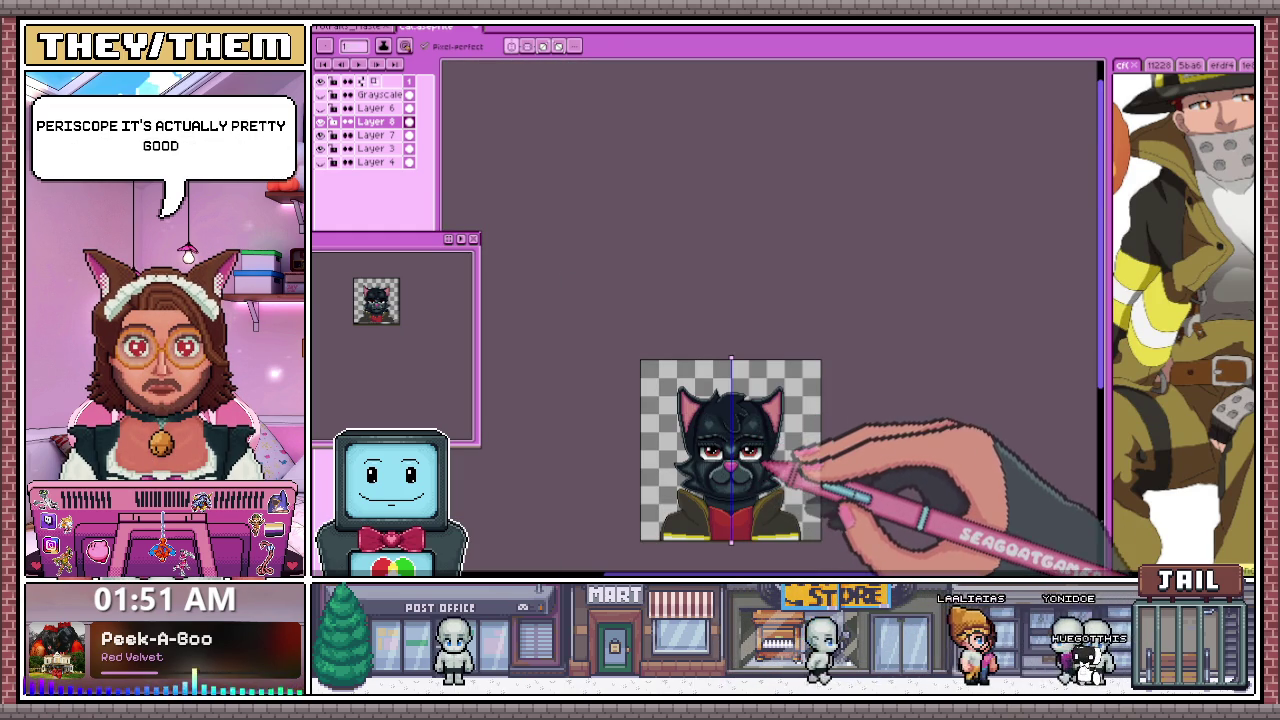
scroll(790, 465, "up", 3)
scroll(771, 423, "up", 1)
scroll(700, 300, "up", 2)
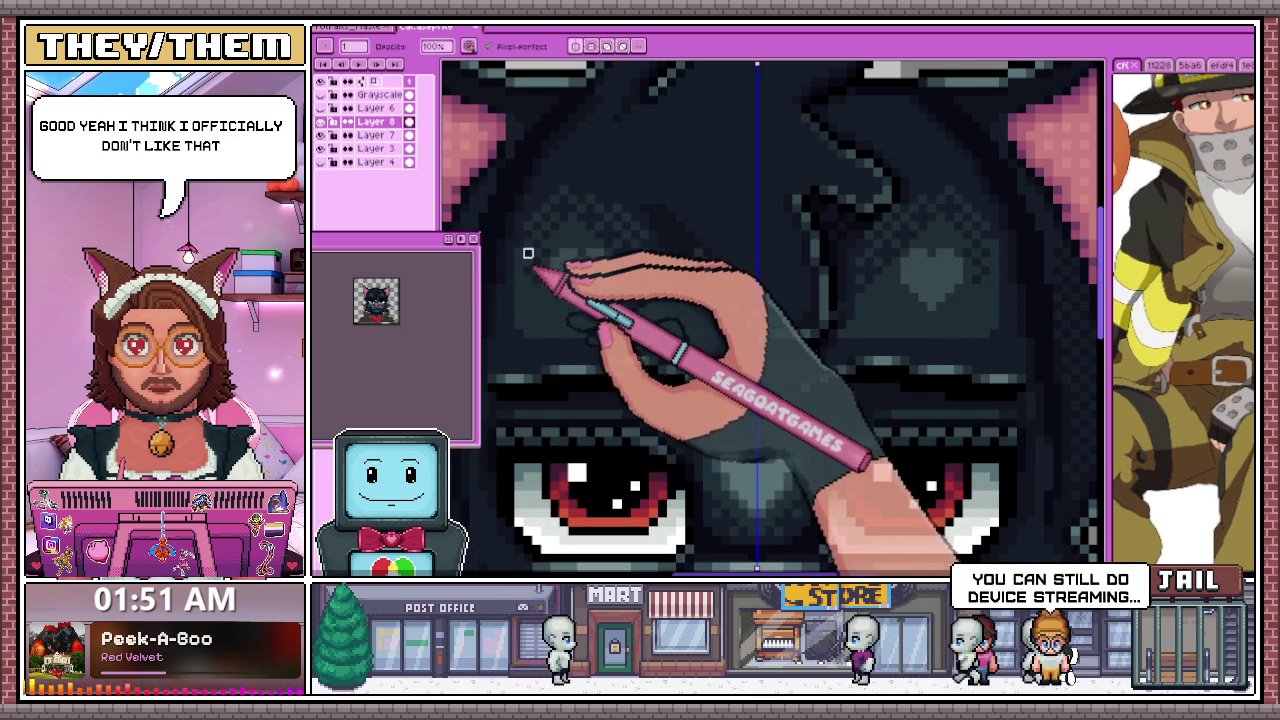
scroll(520, 250, "up", 1)
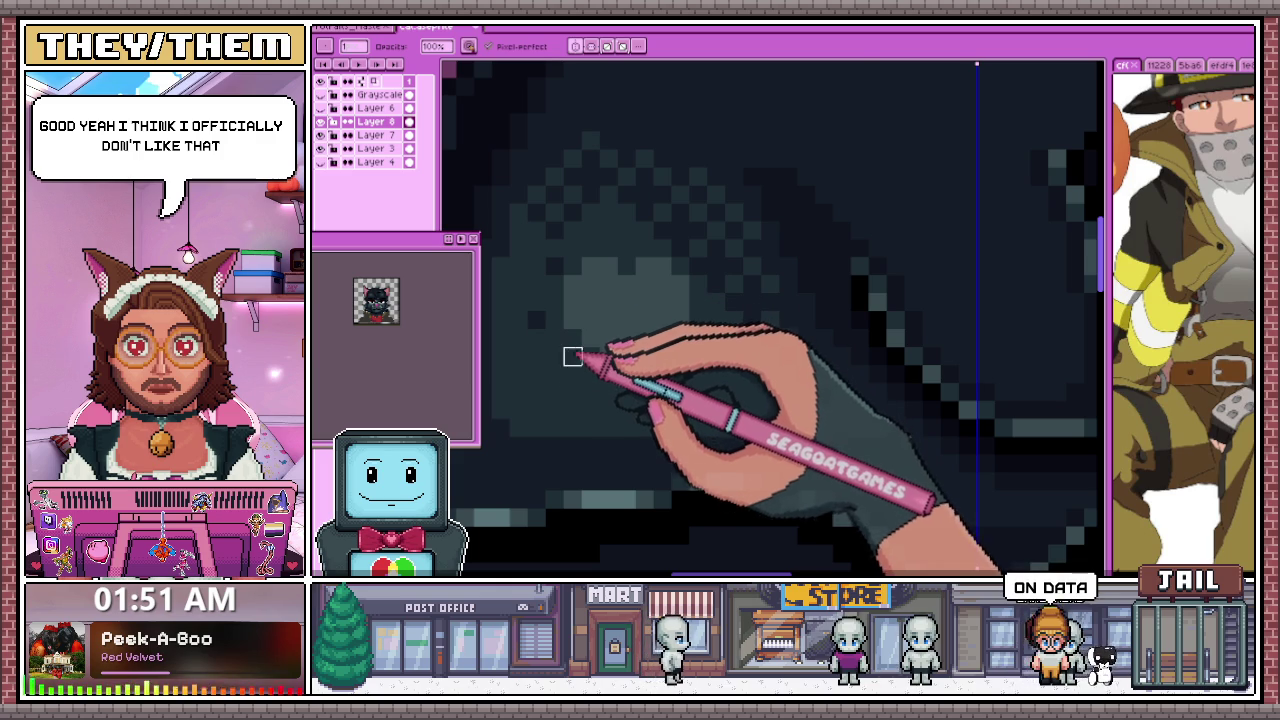
scroll(573, 400, "down", 1)
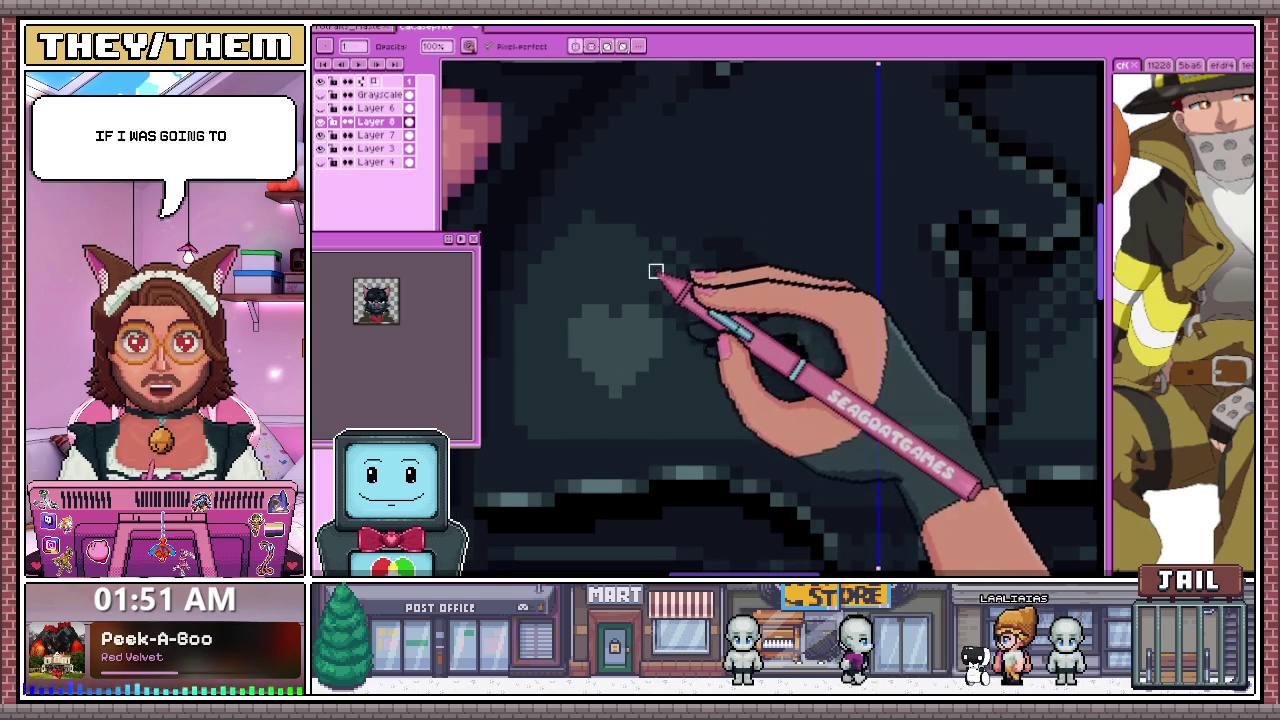
scroll(669, 294, "up", 1)
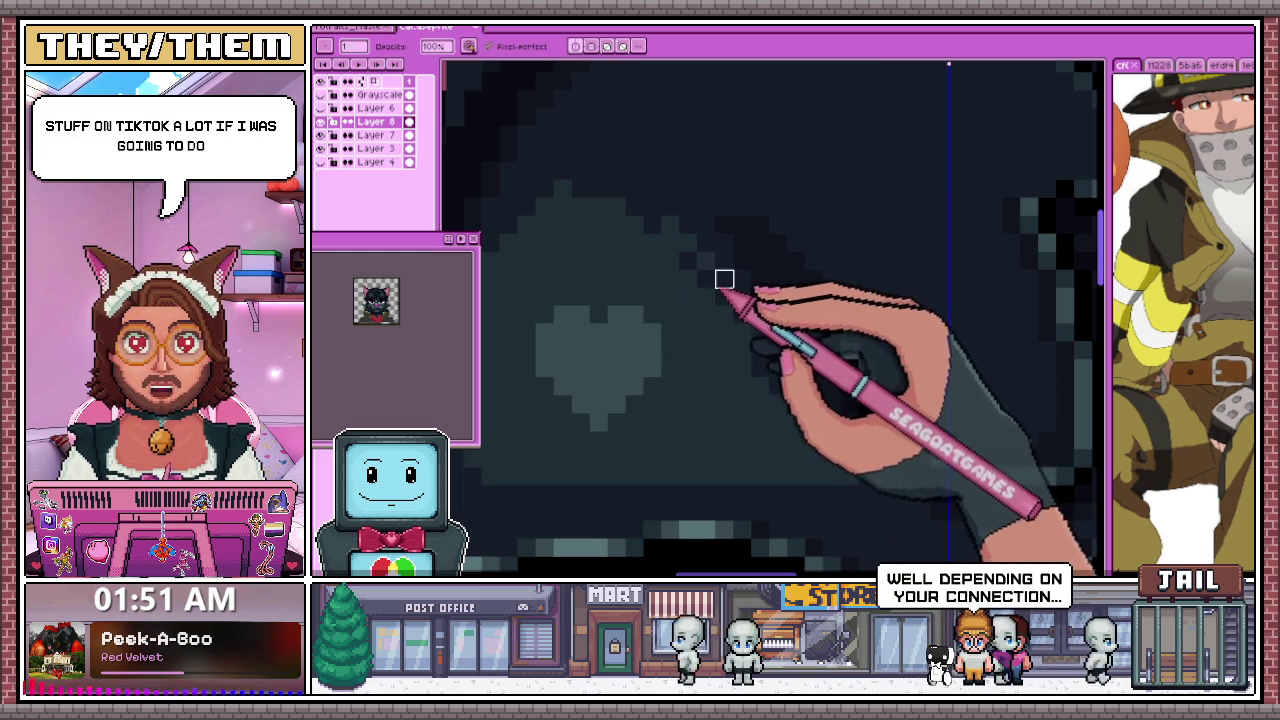
scroll(625, 225, "down", 1)
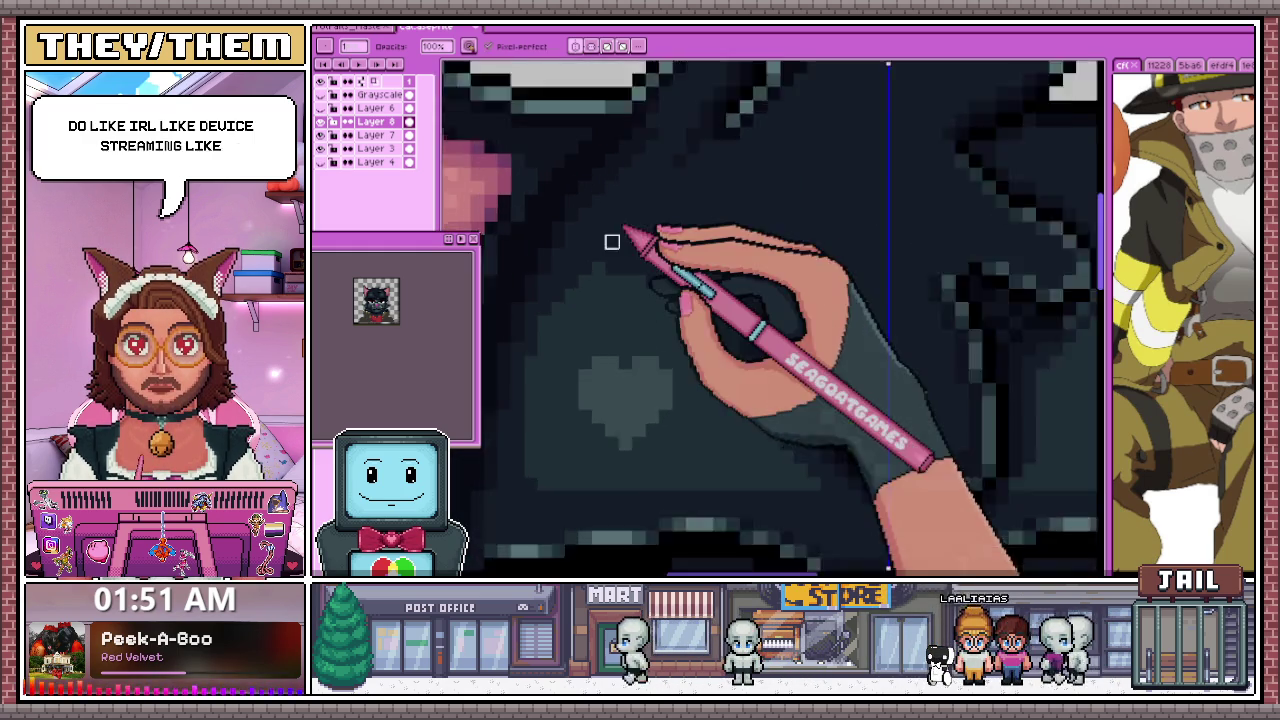
scroll(640, 285, "down", 1)
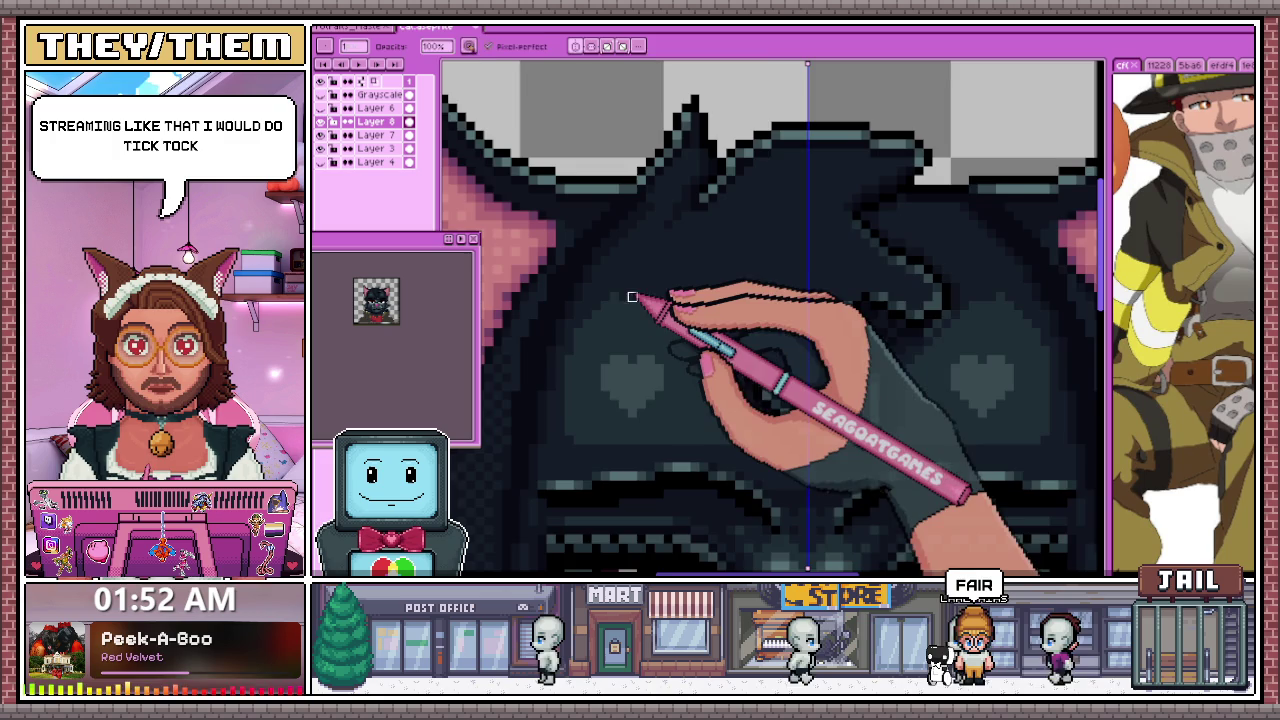
scroll(631, 297, "up", 1)
scroll(643, 307, "down", 3)
scroll(680, 275, "up", 3)
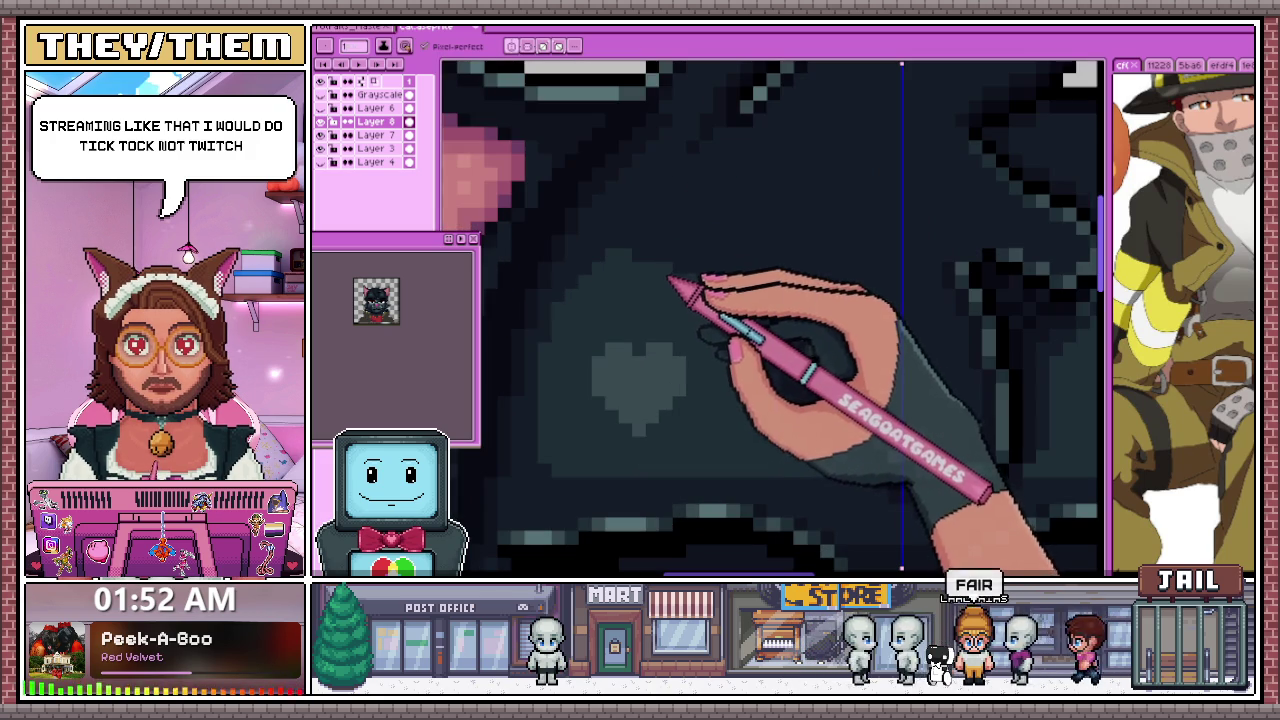
scroll(652, 266, "down", 2)
scroll(680, 376, "down", 1)
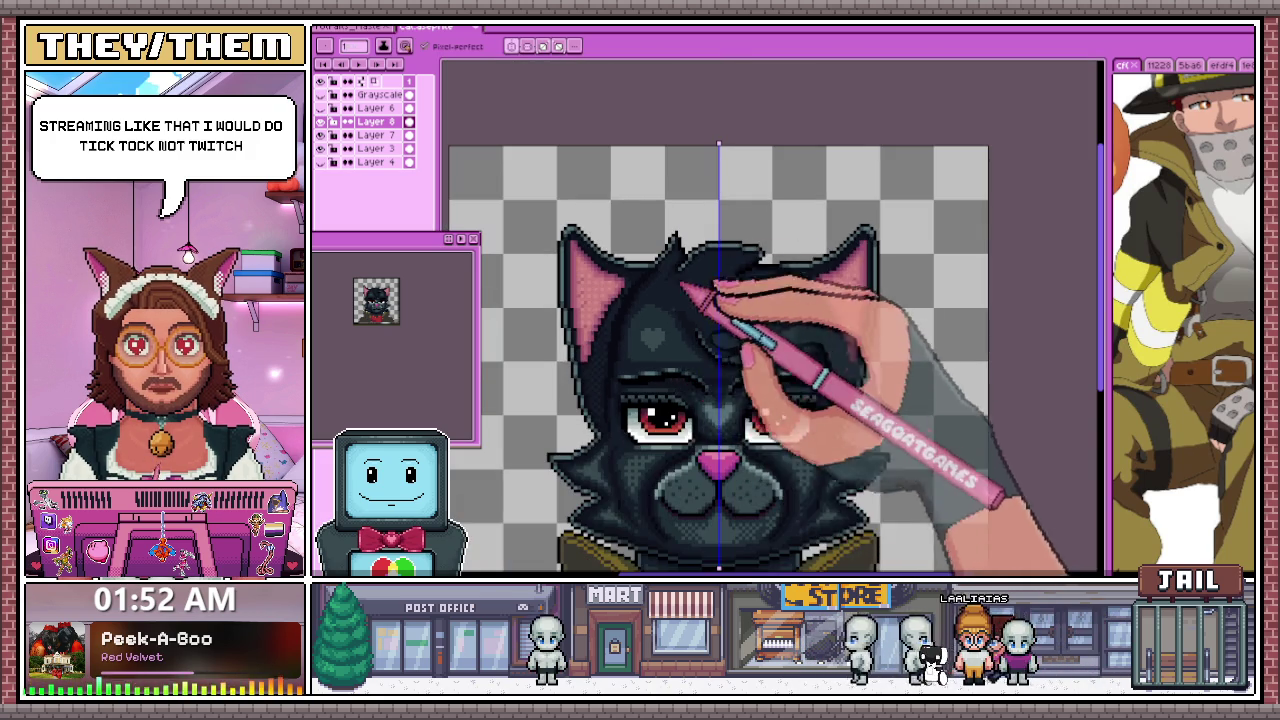
scroll(690, 265, "up", 2)
scroll(808, 330, "up", 1)
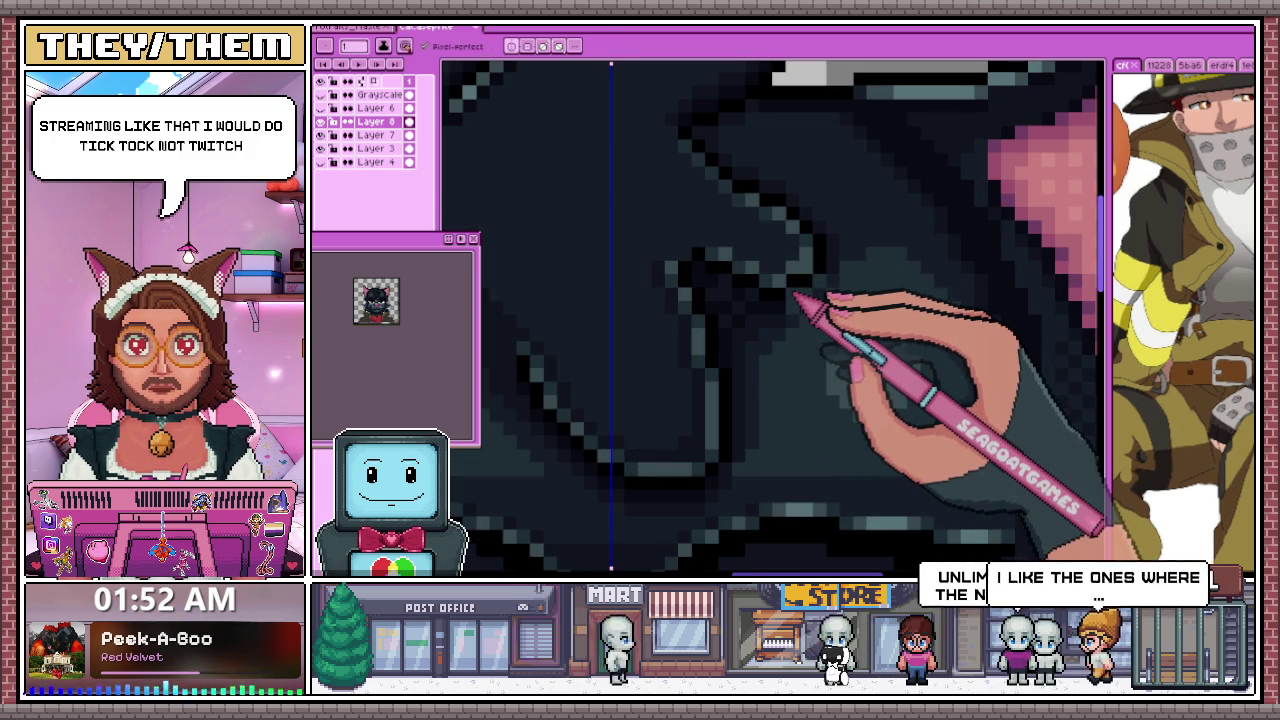
scroll(800, 295, "down", 1)
scroll(760, 315, "down", 1)
scroll(700, 320, "down", 1)
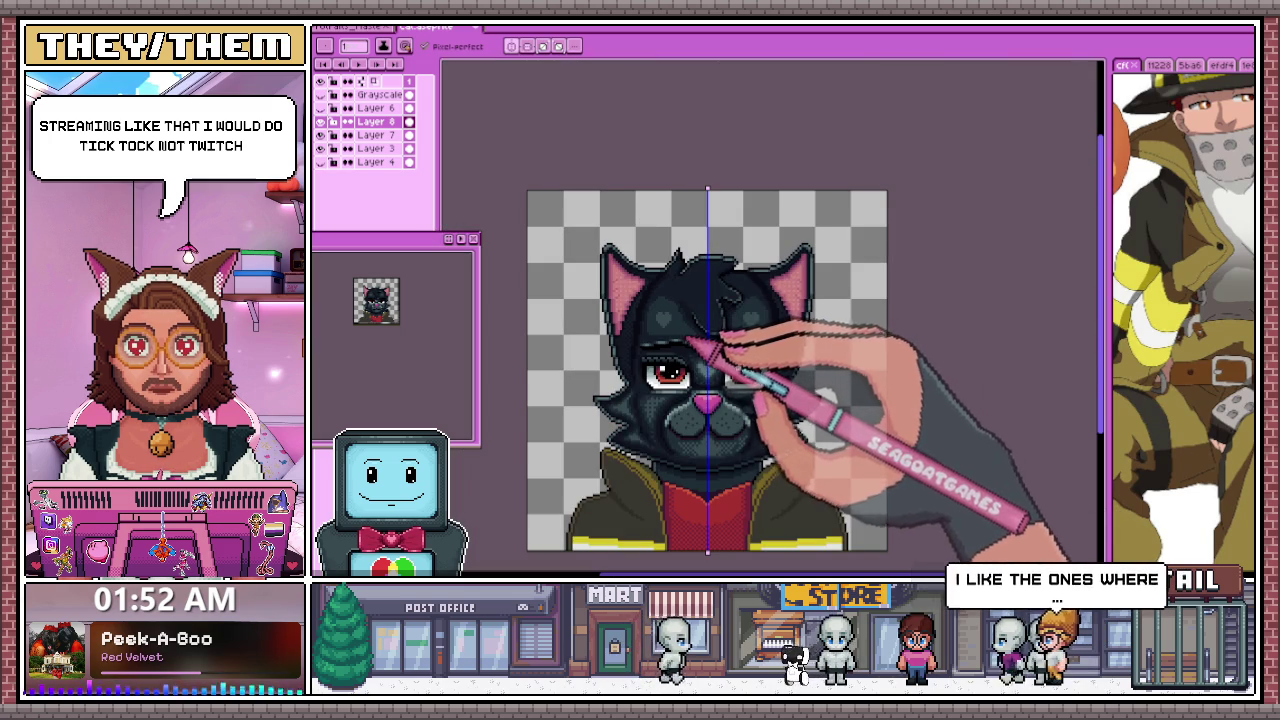
scroll(690, 360, "up", 1)
scroll(663, 360, "up", 3)
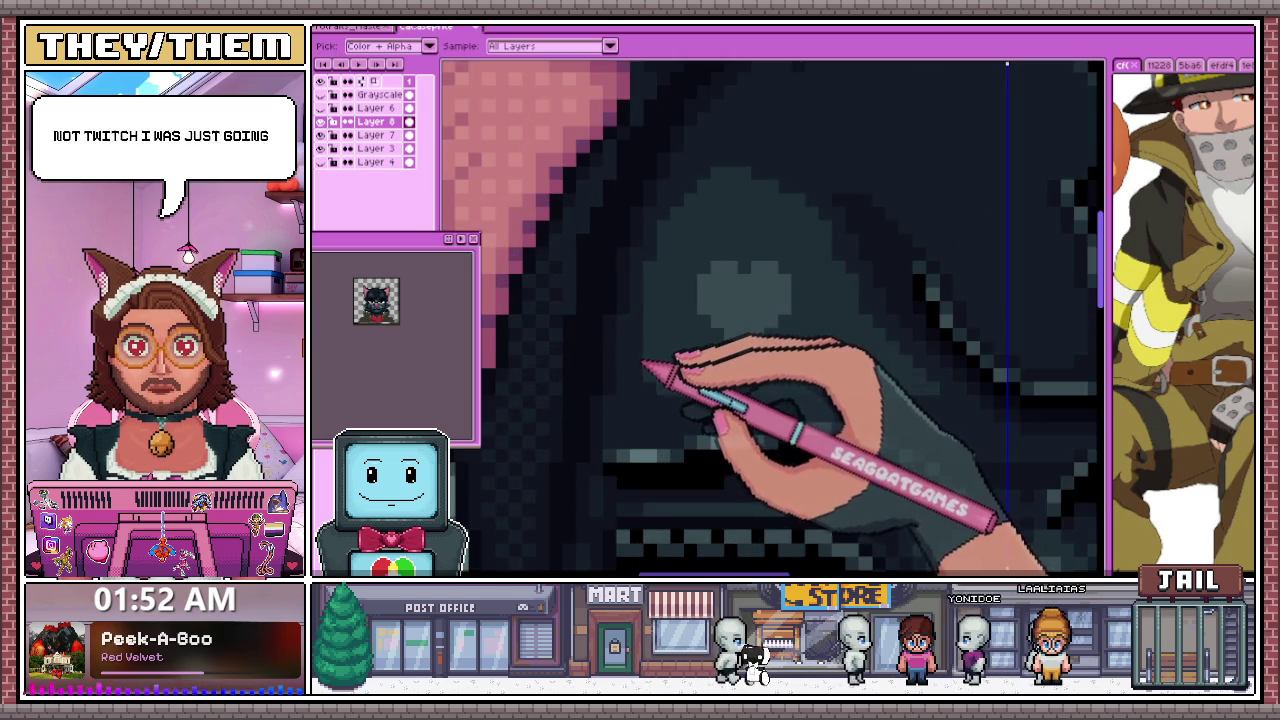
scroll(660, 372, "up", 1)
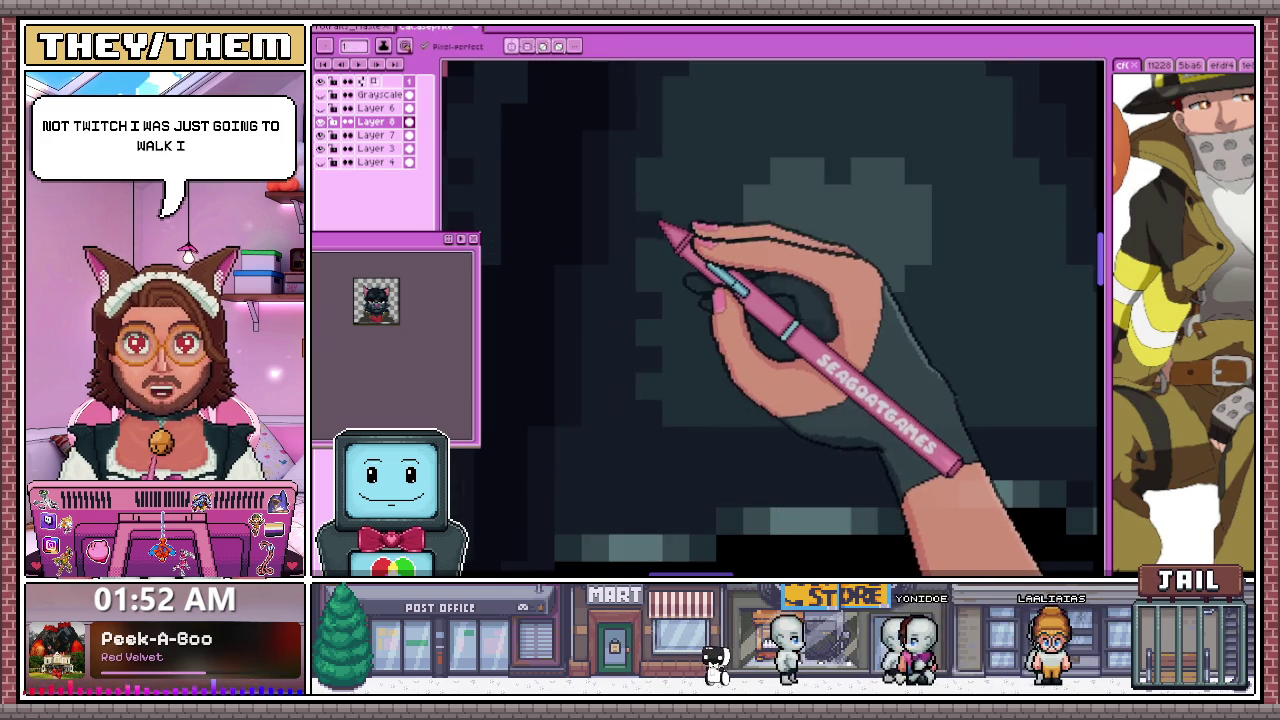
scroll(664, 350, "down", 2)
scroll(667, 385, "down", 1)
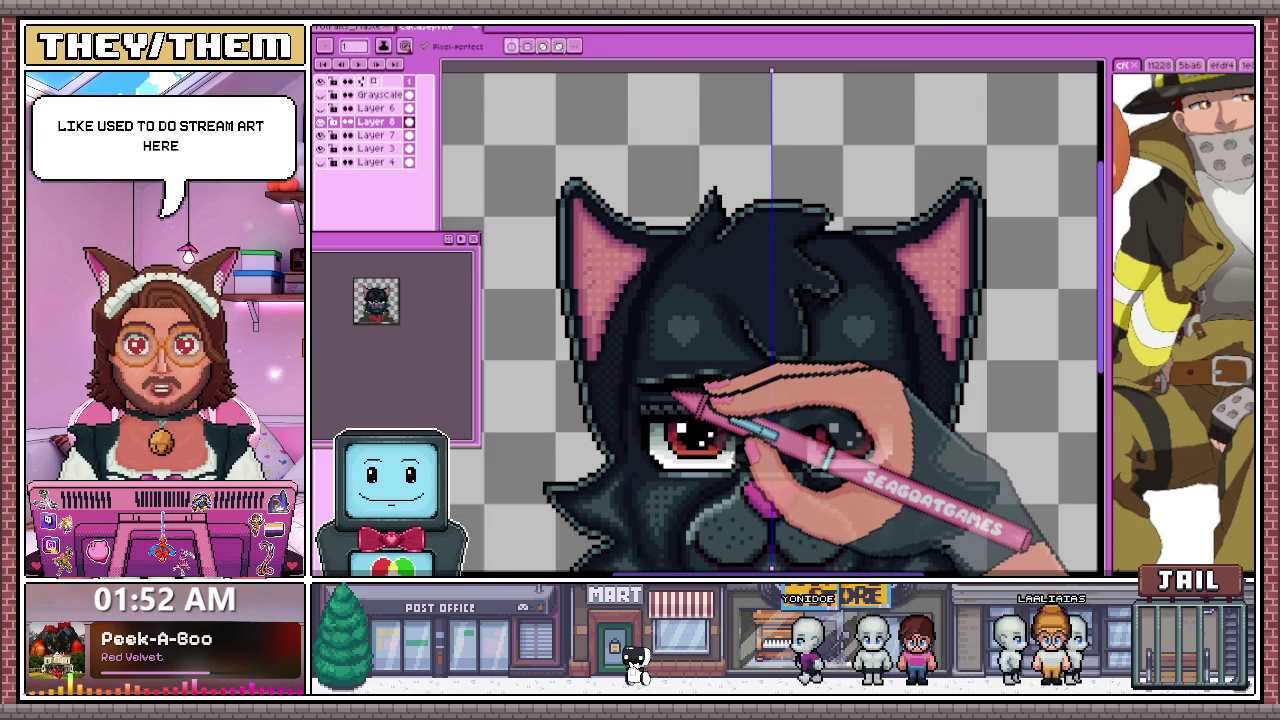
scroll(680, 340, "up", 2)
scroll(686, 280, "down", 3)
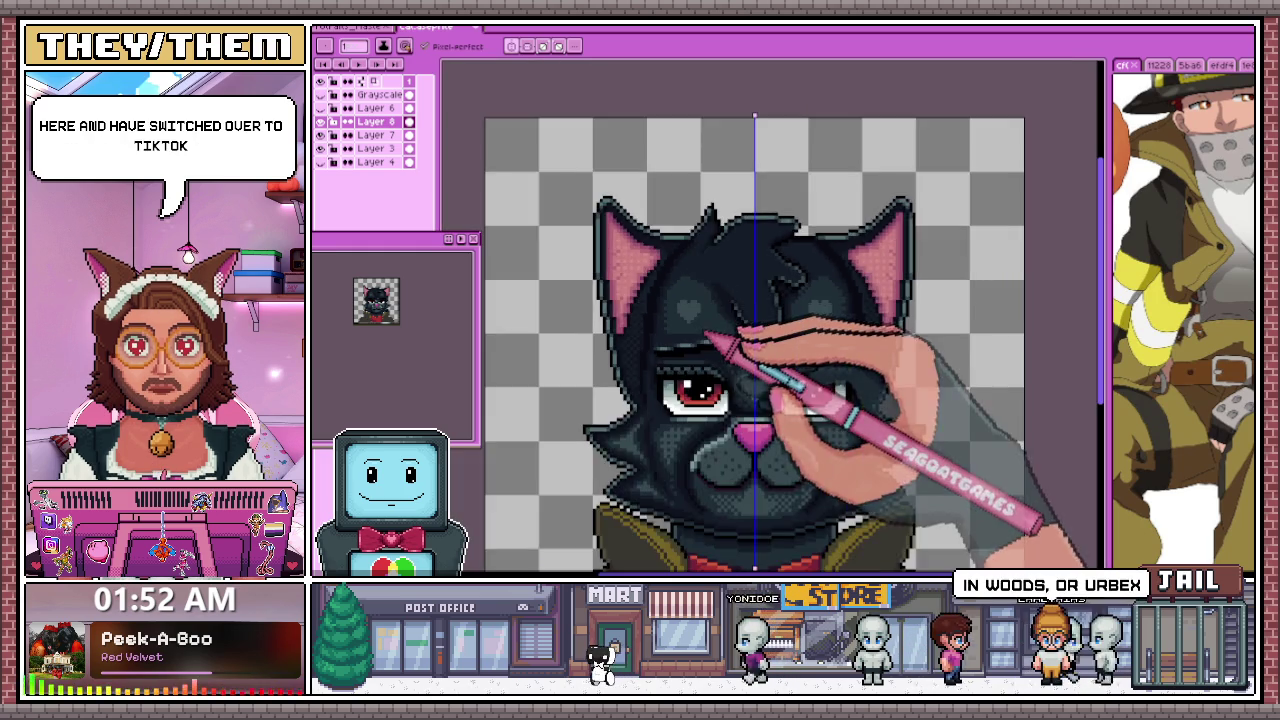
scroll(680, 300, "up", 3)
scroll(680, 326, "up", 1)
scroll(667, 333, "up", 1)
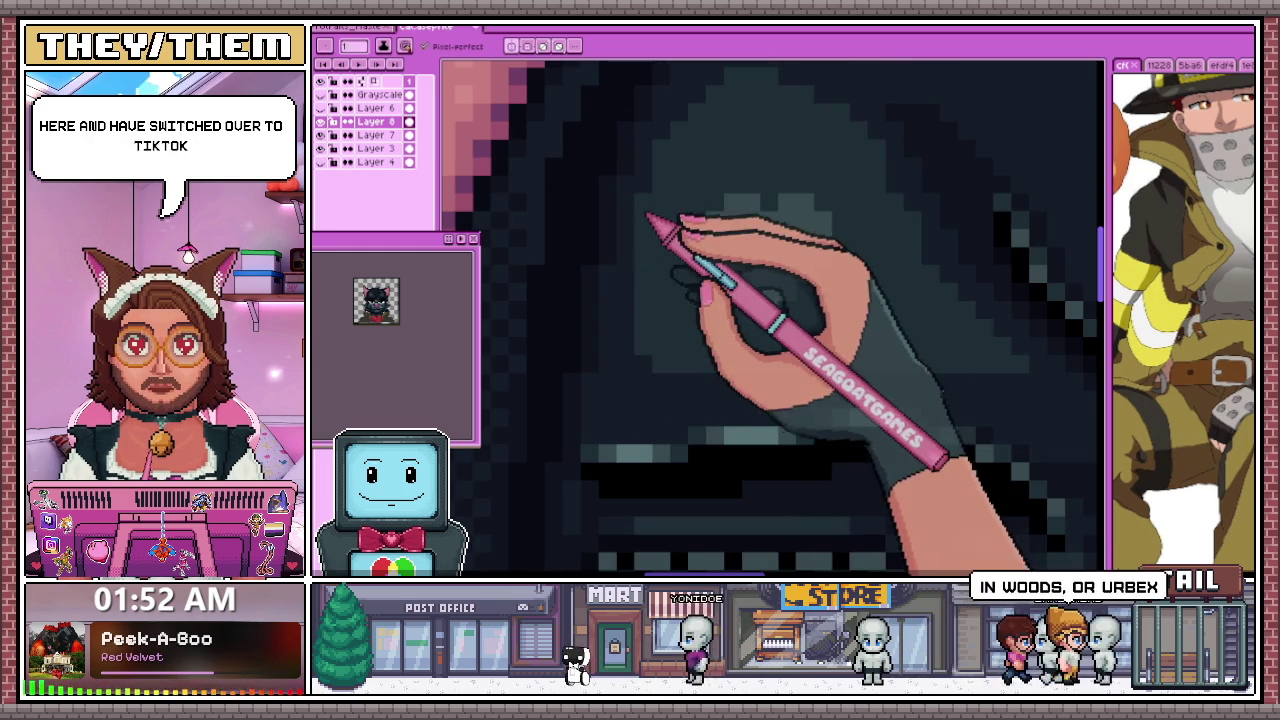
scroll(655, 255, "down", 1)
scroll(662, 287, "down", 3)
scroll(634, 366, "up", 1)
scroll(623, 357, "up", 3)
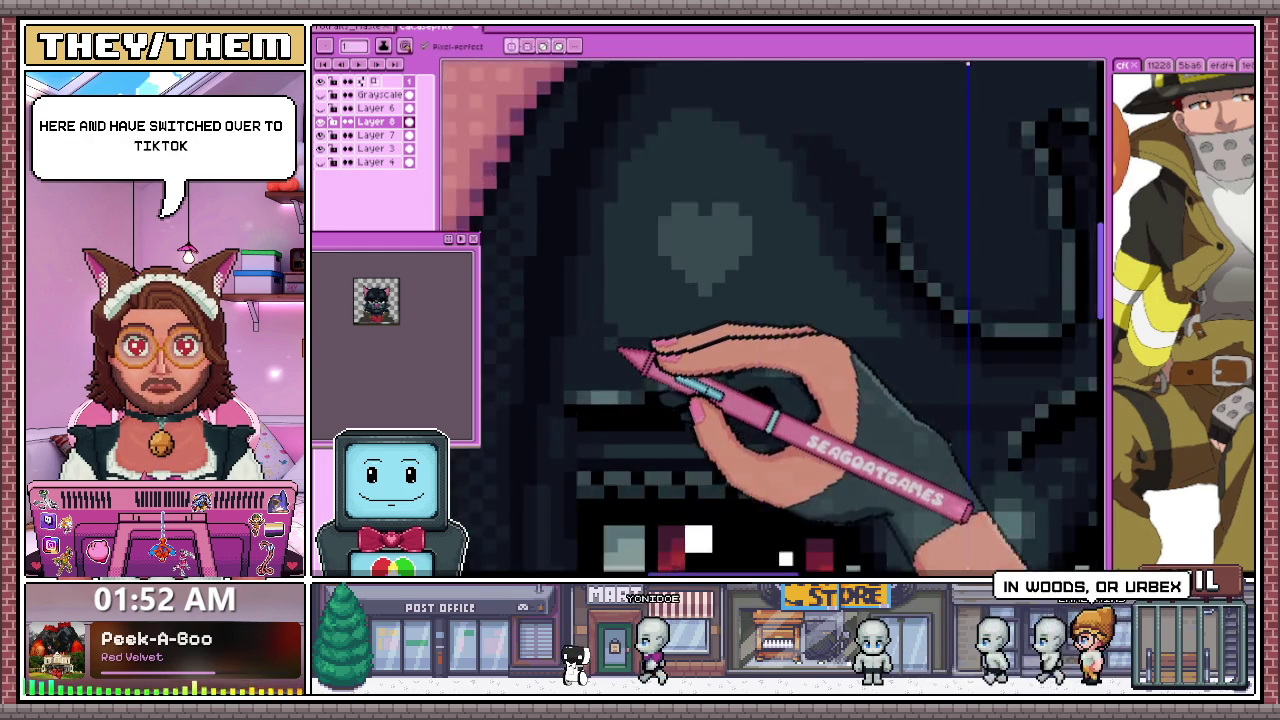
scroll(755, 332, "up", 1)
scroll(762, 336, "down", 3)
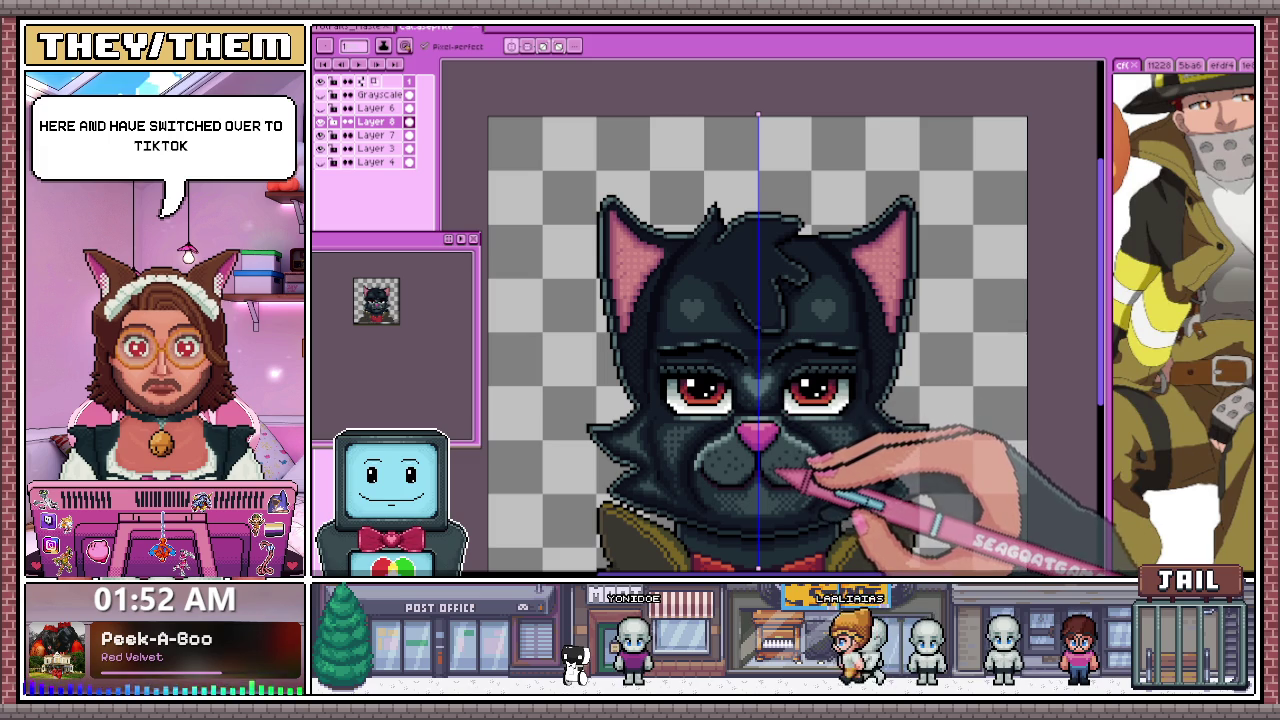
scroll(752, 390, "down", 1)
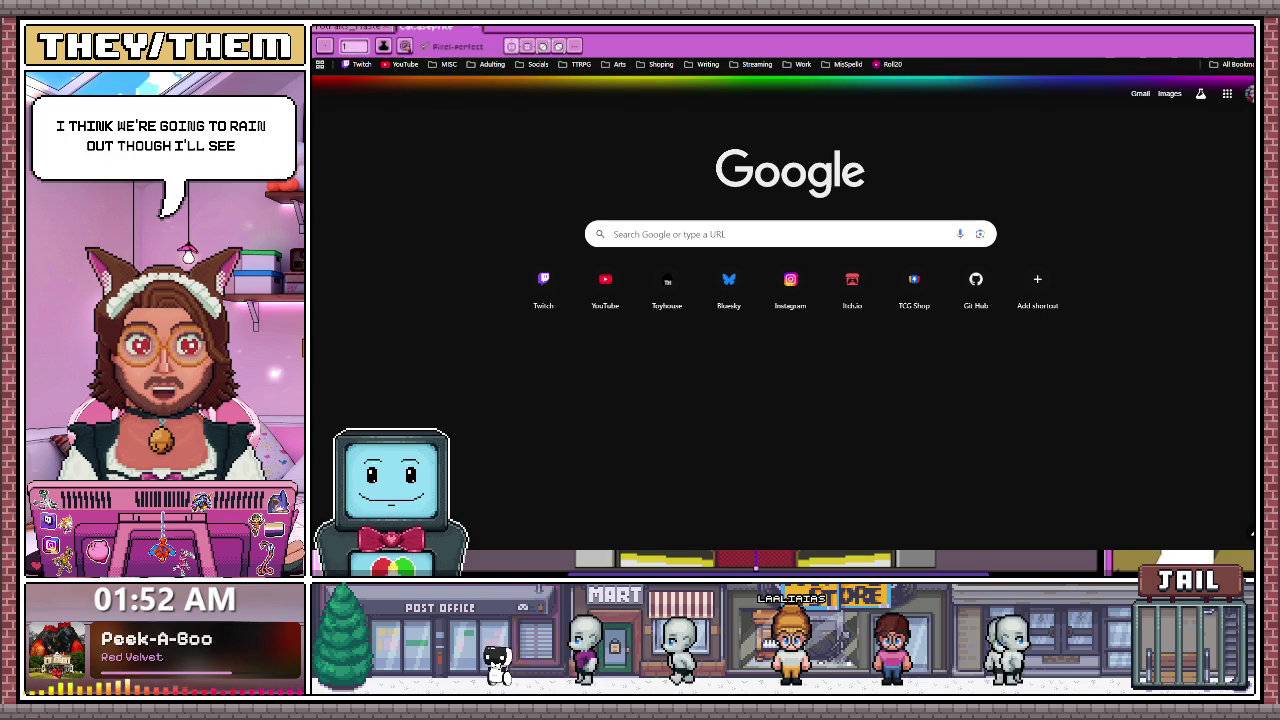
Open the Twitch home page from the Chrome bookmarks bar
left_click(364, 66)
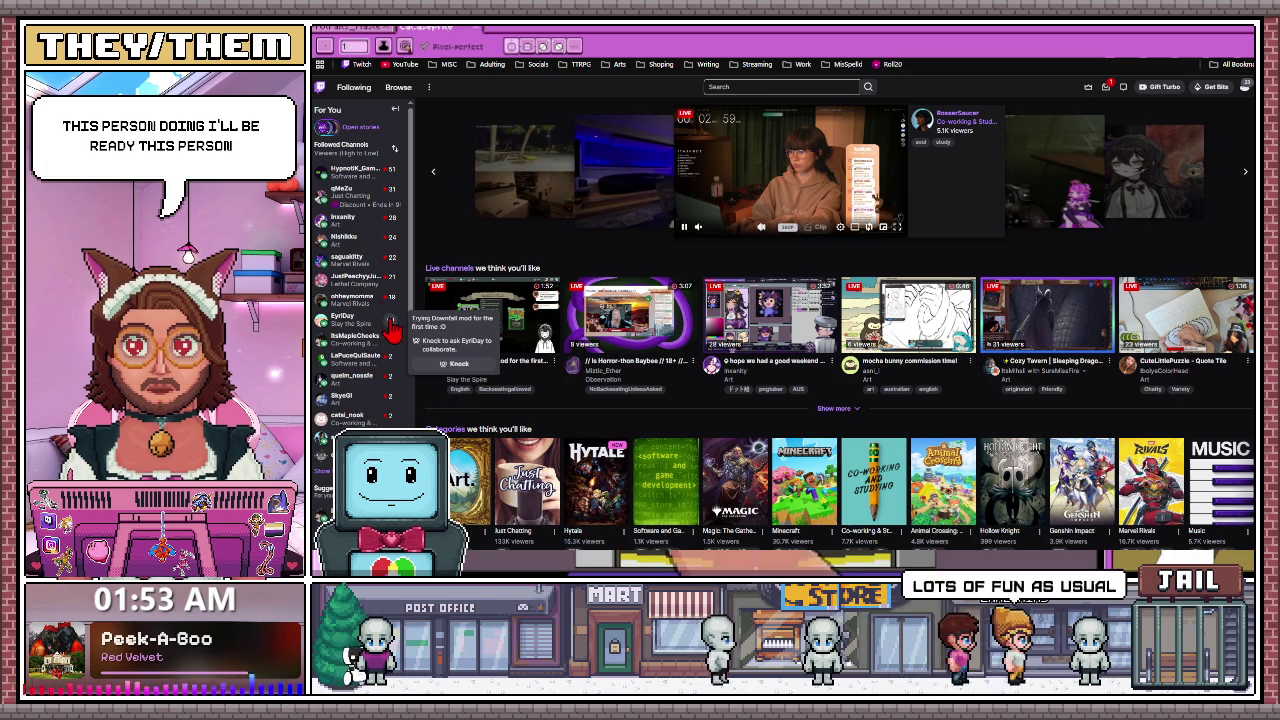
Watch the followed coding and drawing streams, then browse the Art category's live channels
left_click(342, 190)
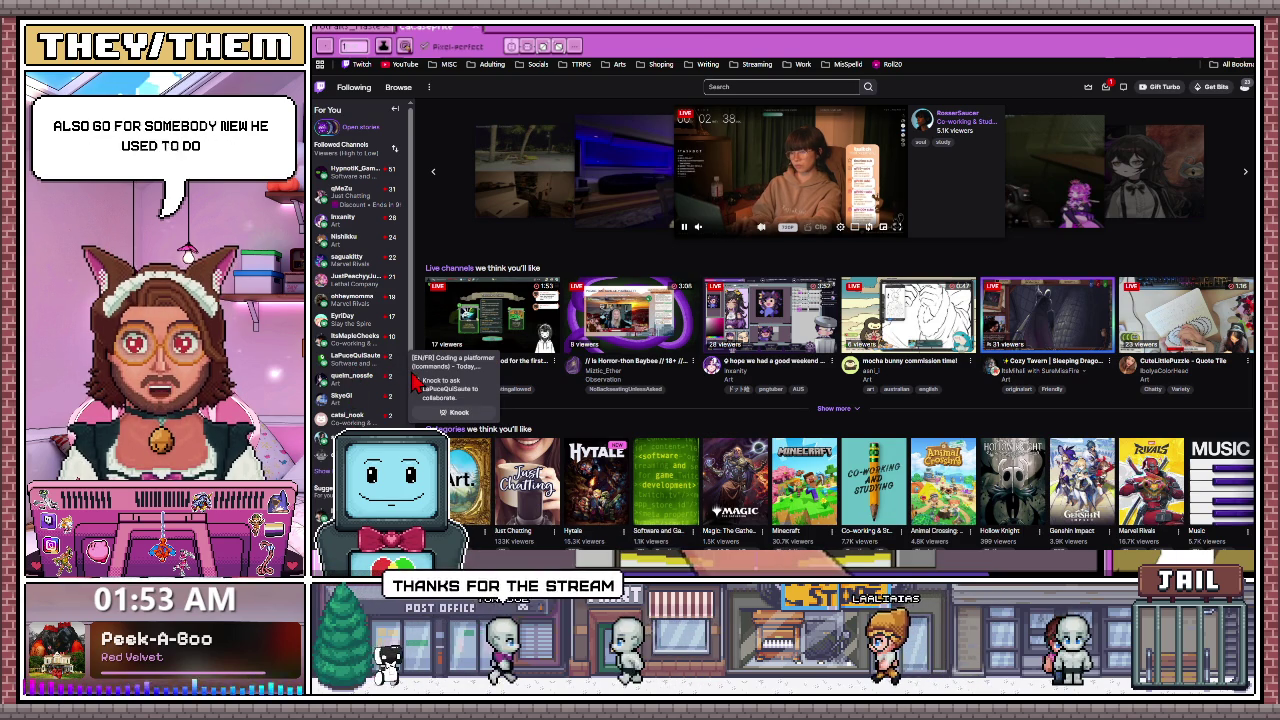
left_click(353, 367)
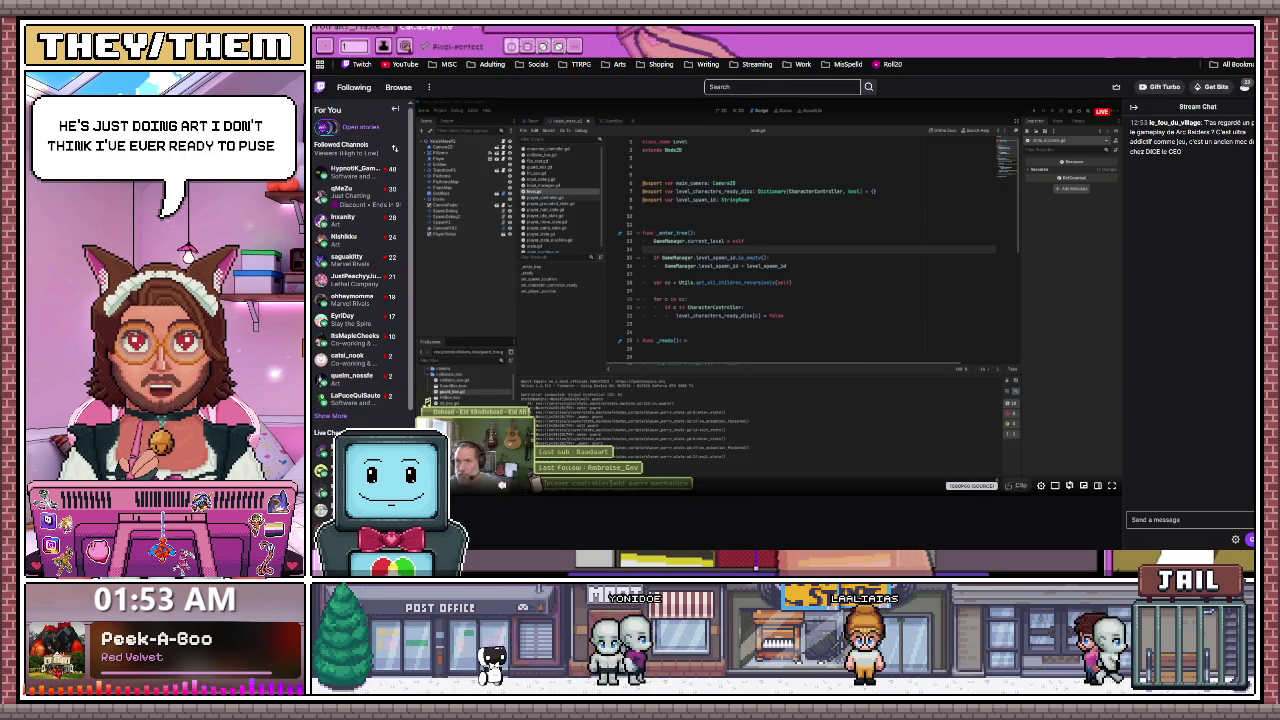
left_click(328, 428)
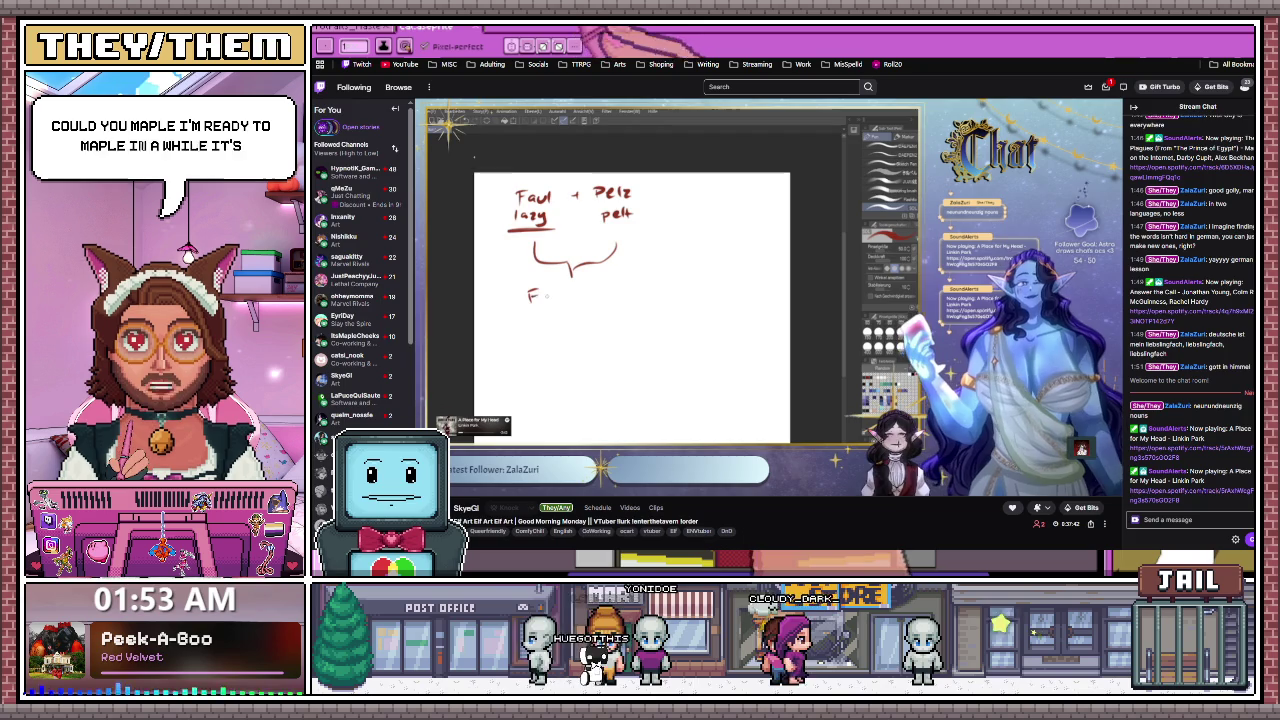
key("F5")
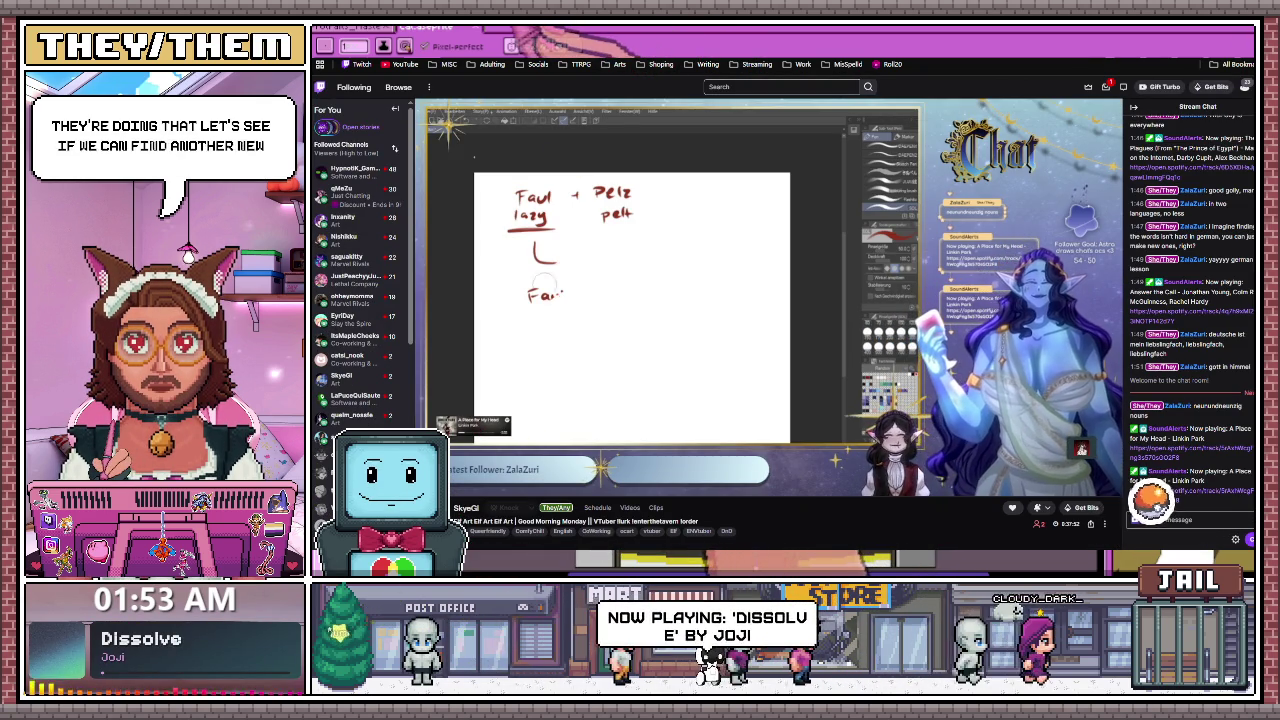
left_click(398, 87)
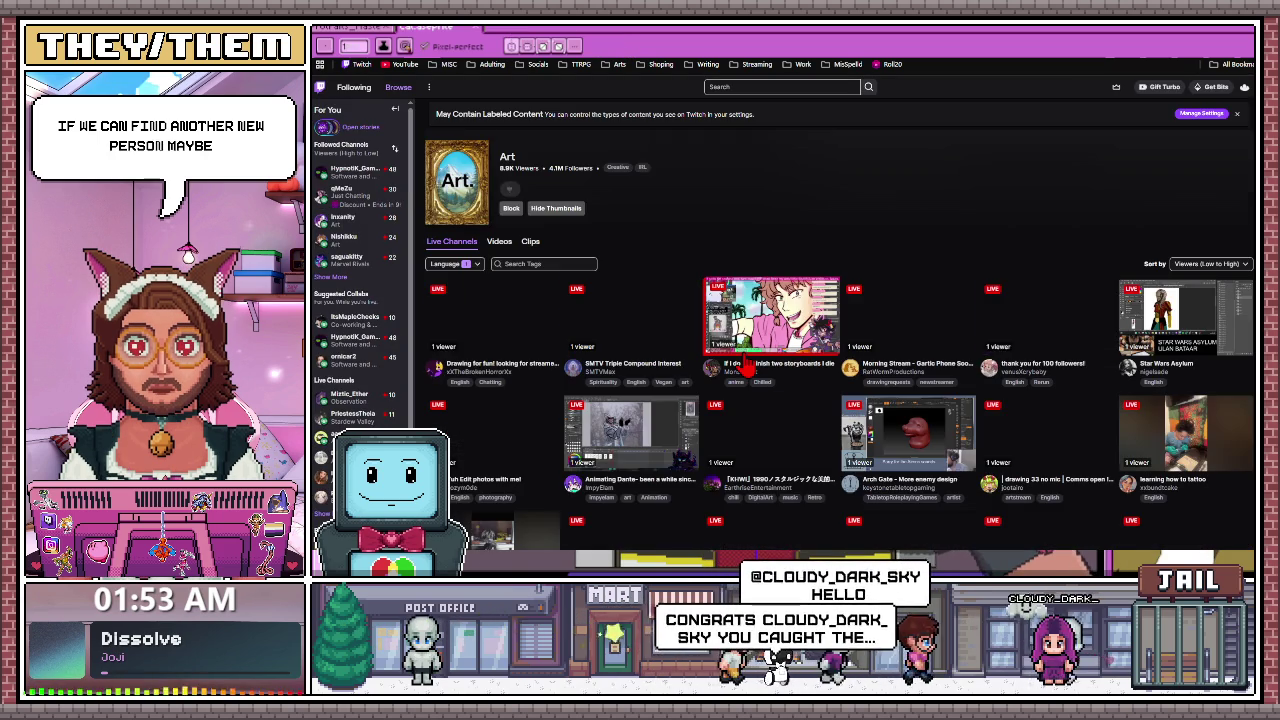
scroll(735, 375, "down", 2)
scroll(735, 375, "down", 1)
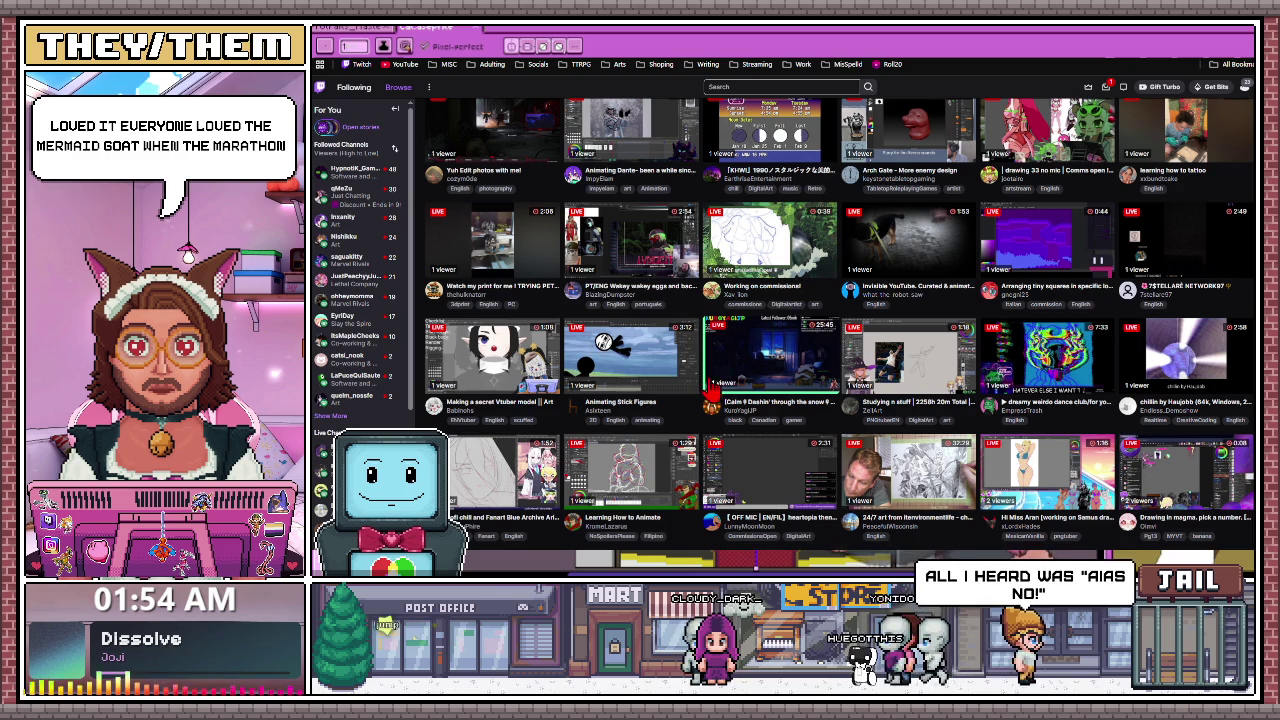
scroll(700, 420, "down", 3)
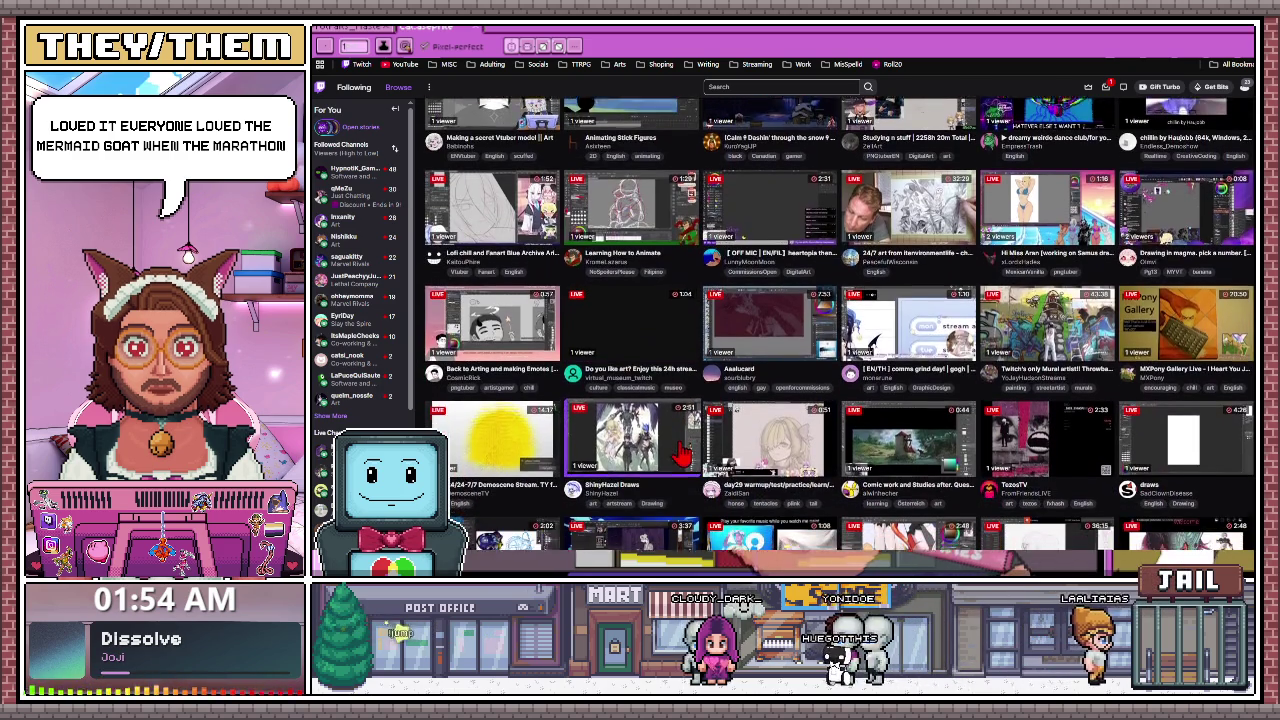
scroll(680, 453, "down", 2)
scroll(690, 430, "down", 1)
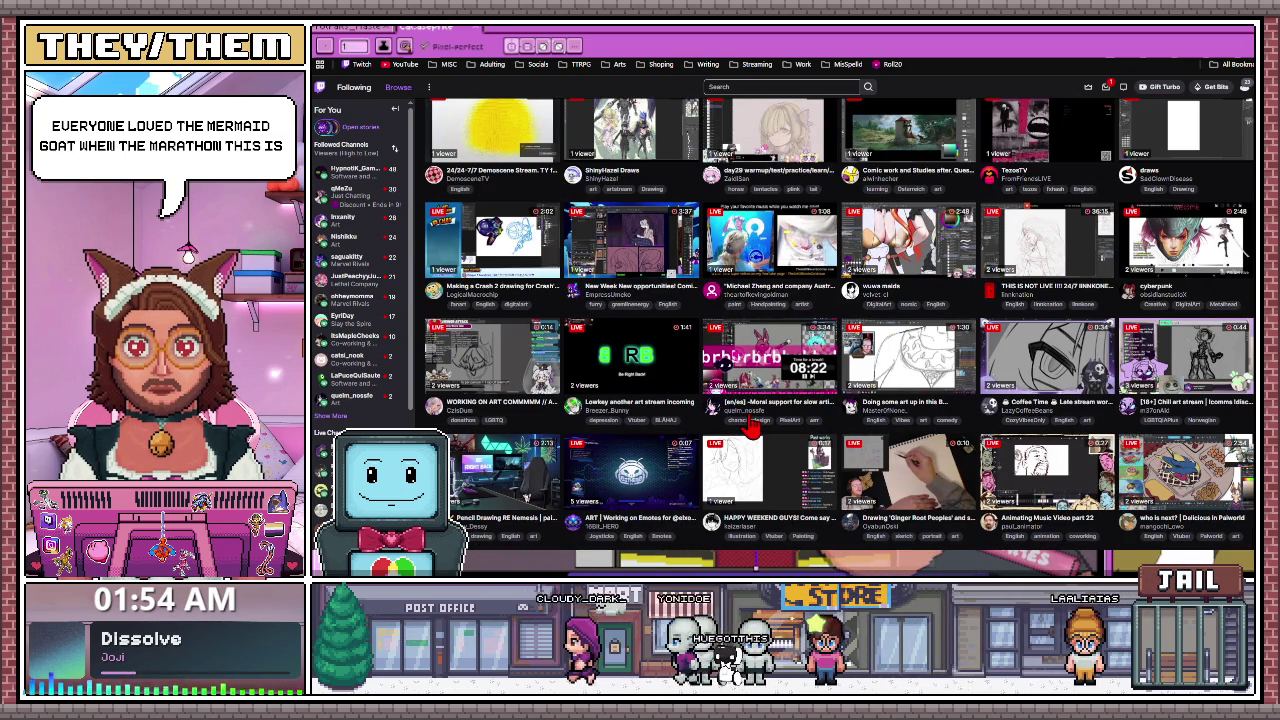
mouse_move(771, 355)
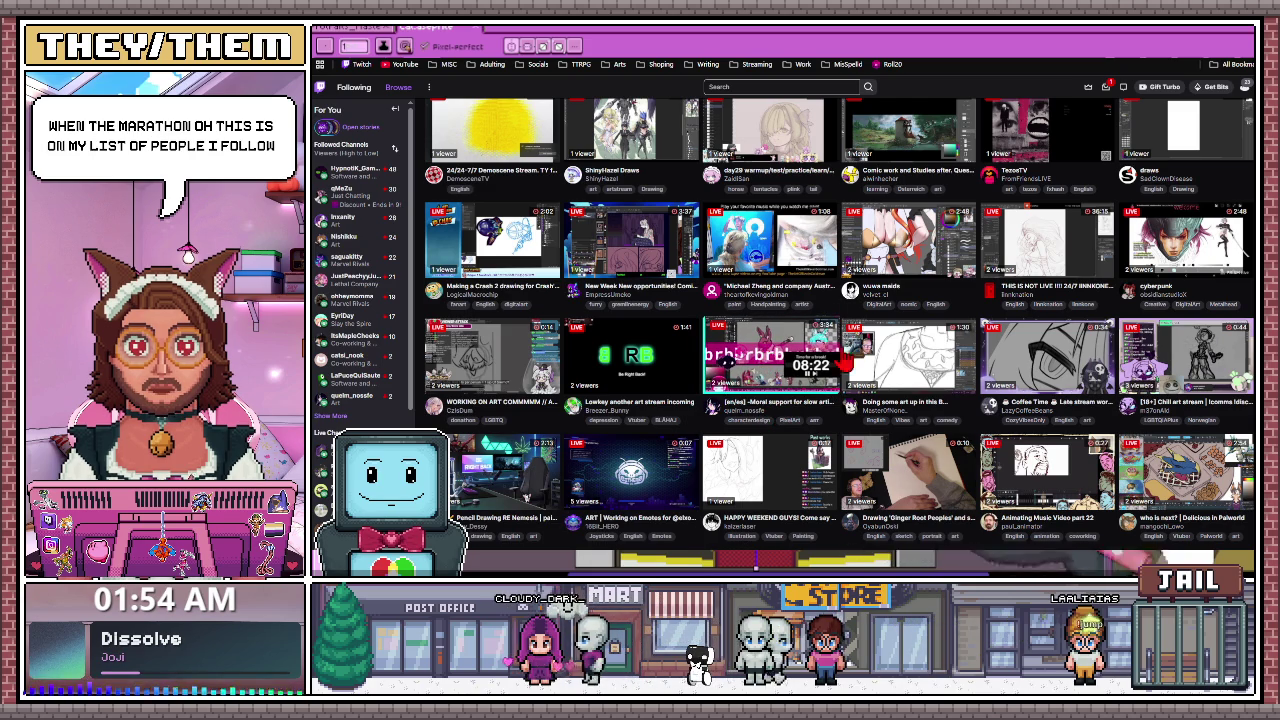
scroll(610, 350, "down", 3)
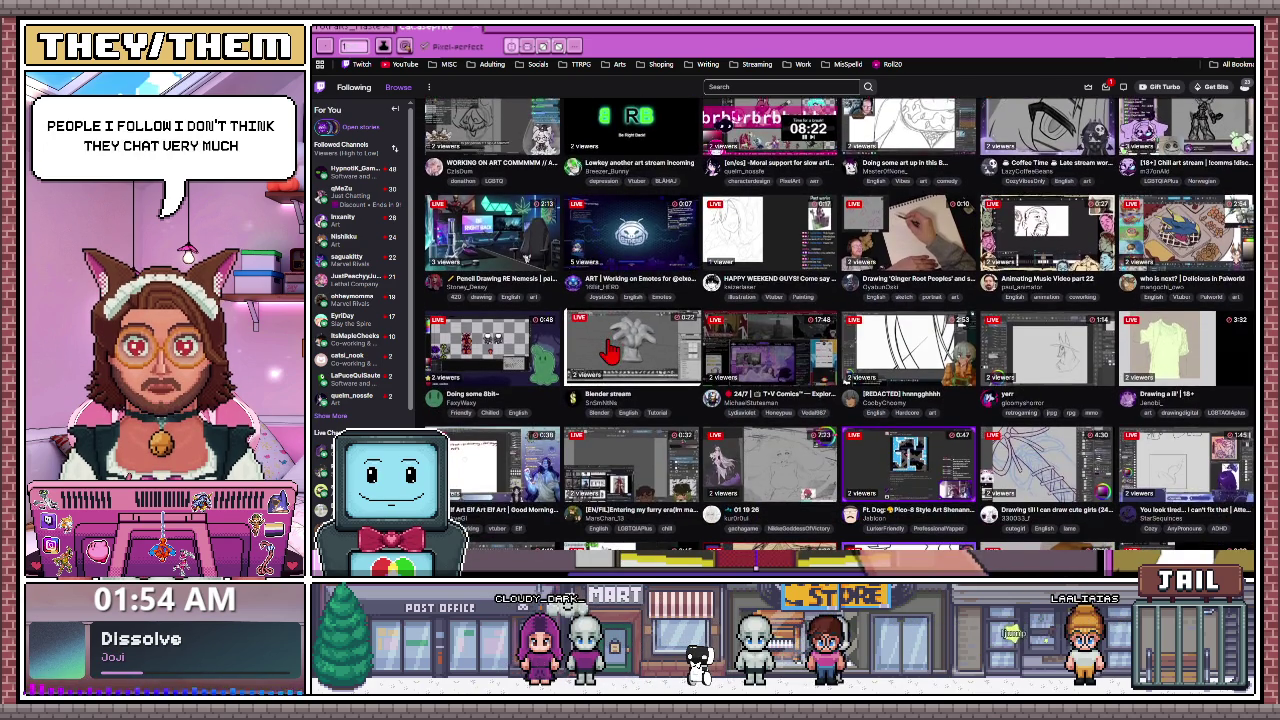
scroll(610, 350, "down", 2)
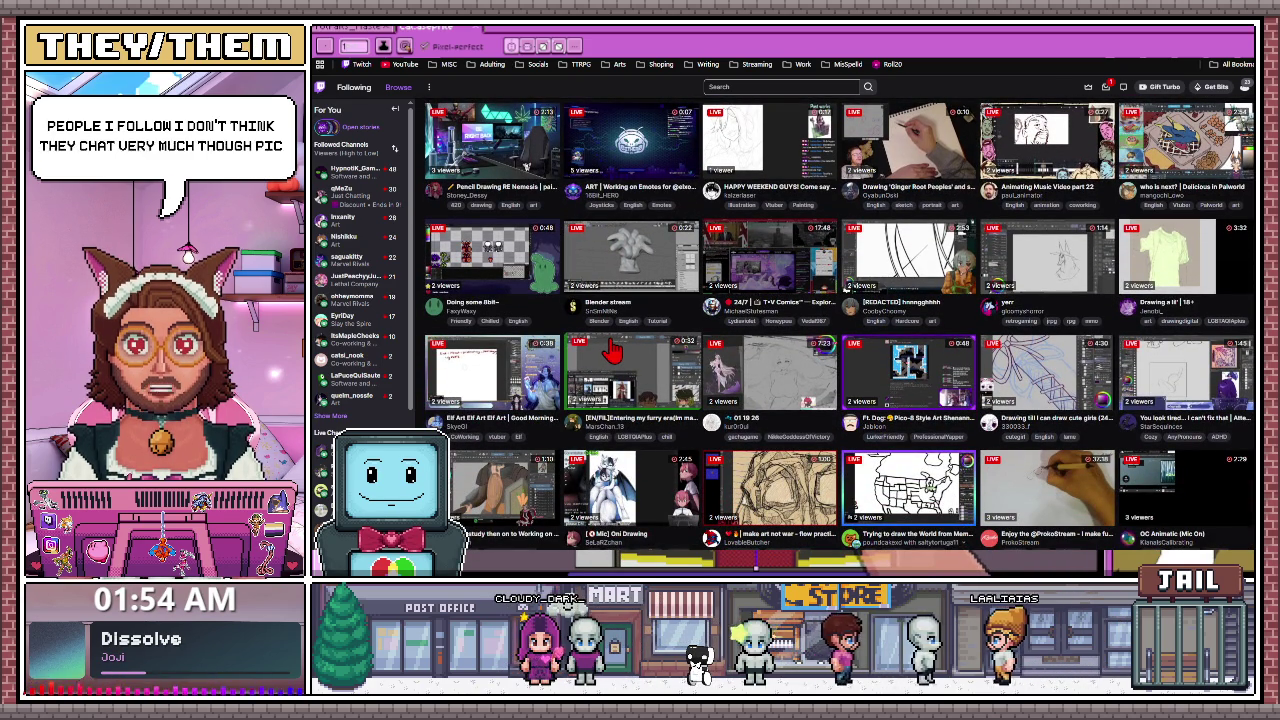
mouse_move(490, 370)
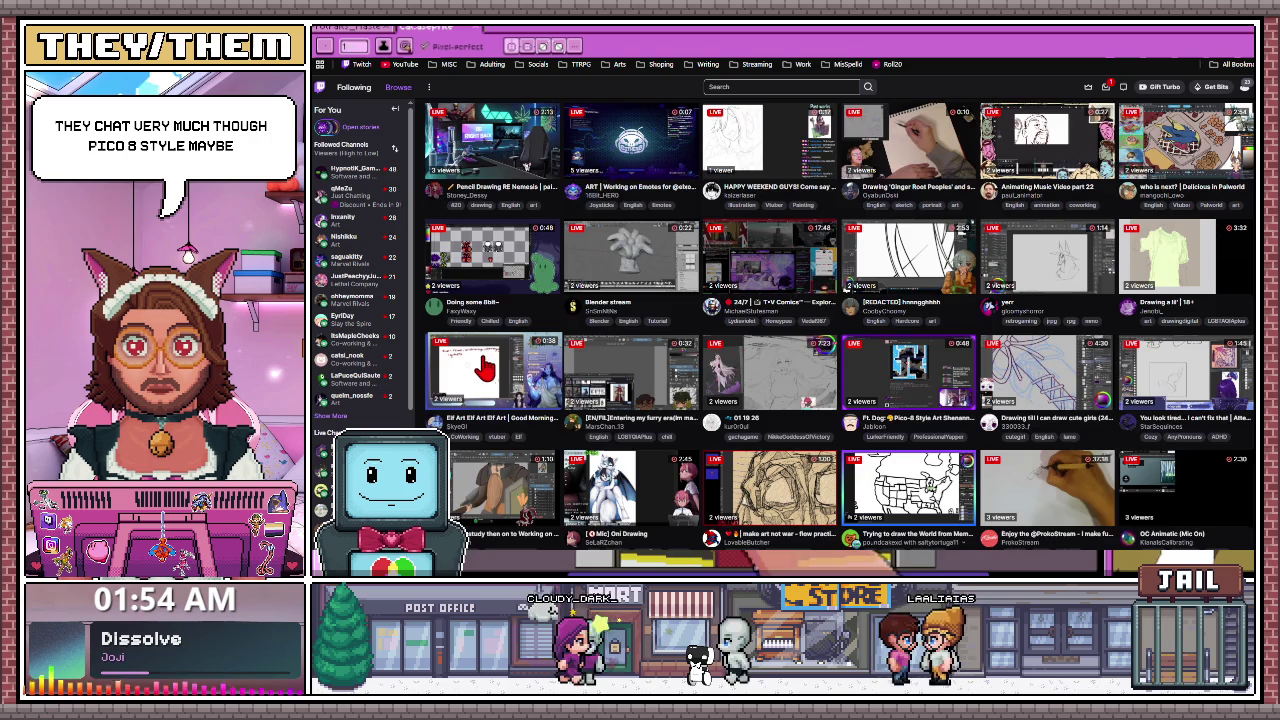
scroll(483, 367, "down", 2)
scroll(485, 365, "down", 3)
scroll(487, 364, "down", 2)
scroll(490, 362, "down", 2)
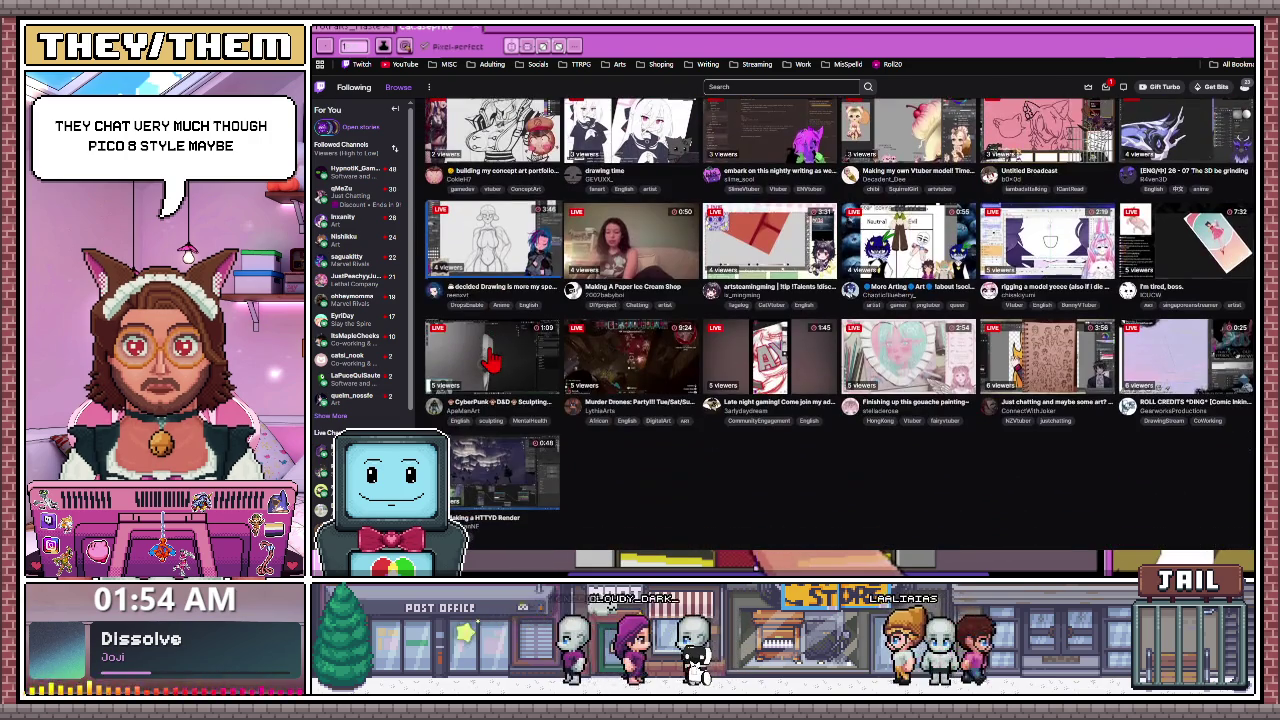
scroll(520, 364, "down", 2)
scroll(570, 366, "down", 2)
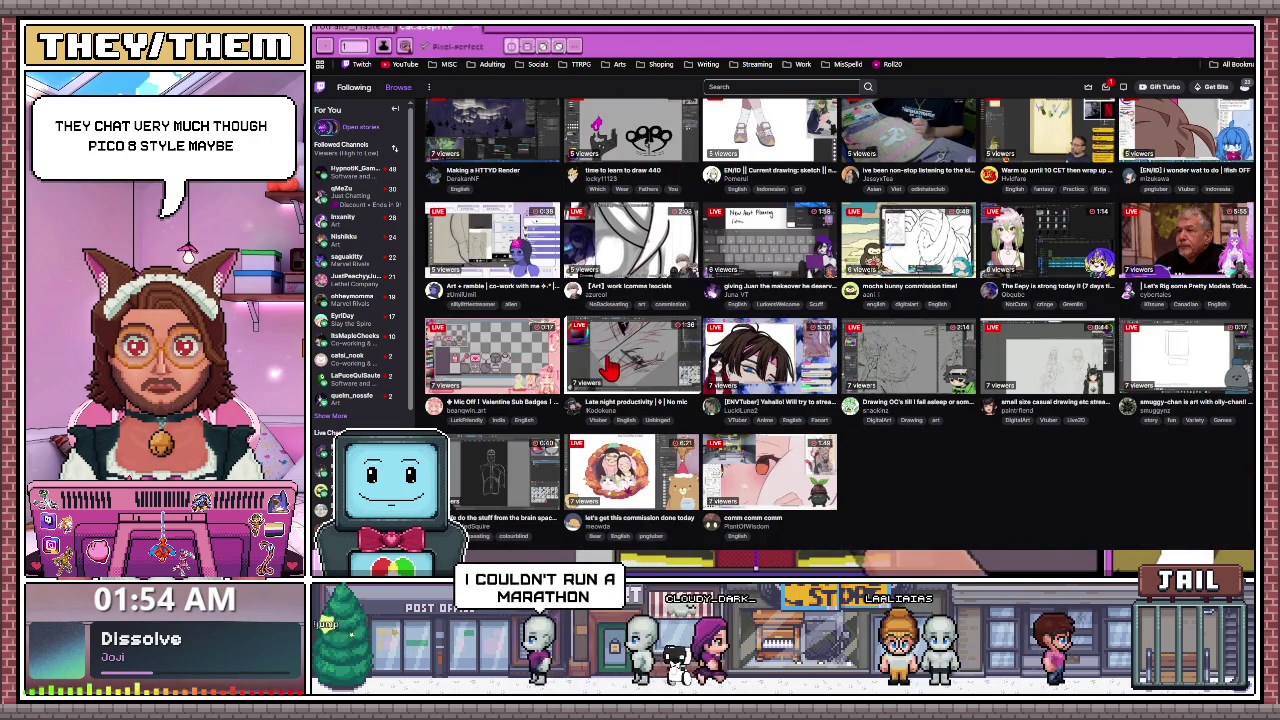
scroll(1000, 298, "up", 1)
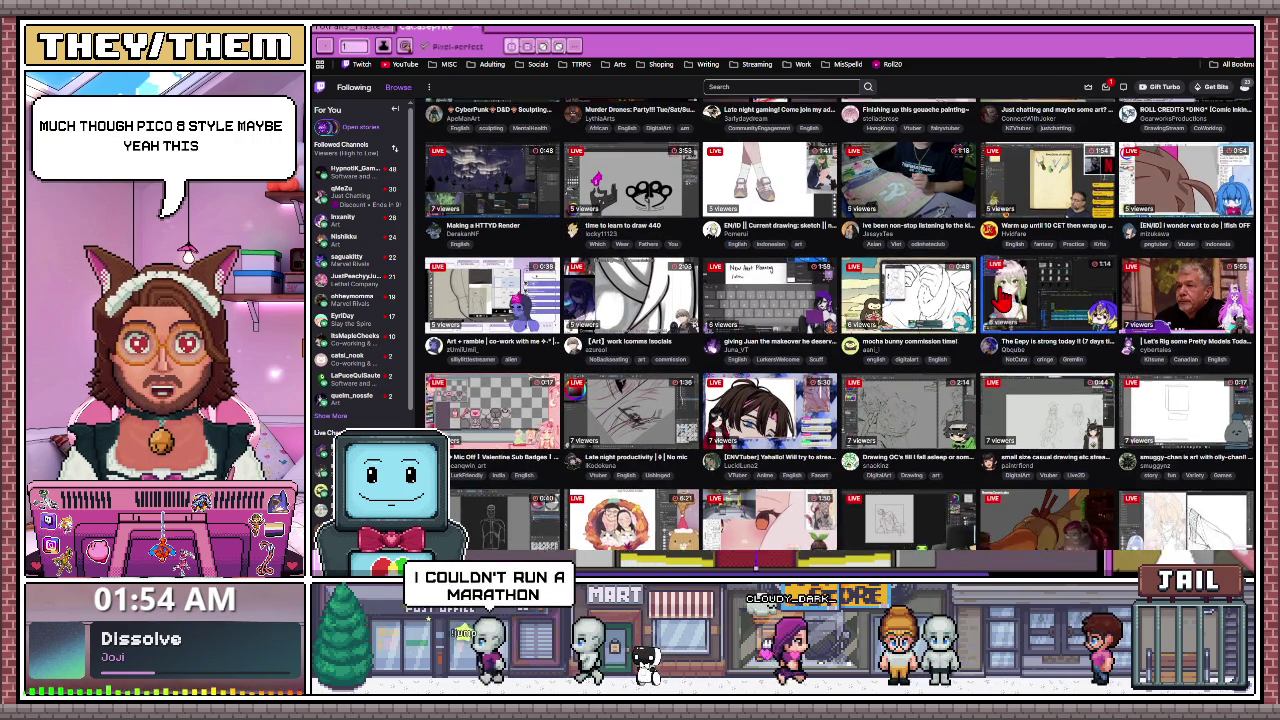
scroll(990, 299, "up", 1)
scroll(930, 298, "up", 1)
scroll(880, 297, "up", 1)
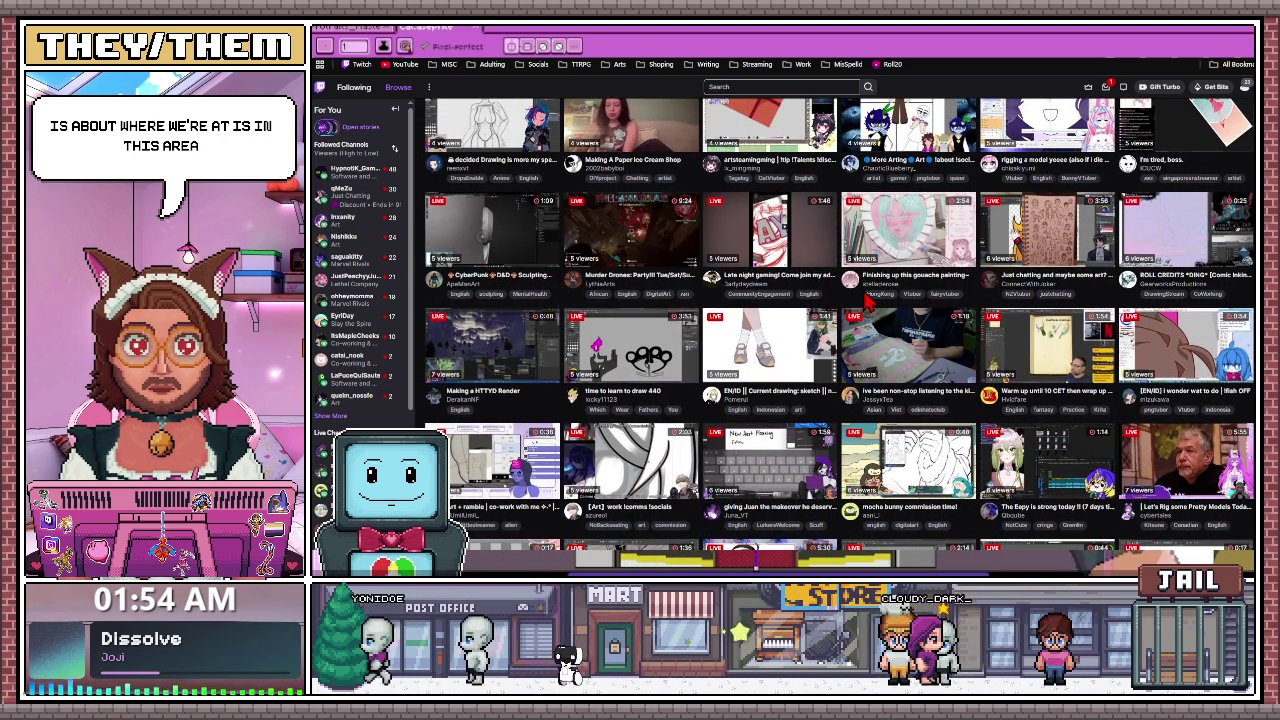
scroll(864, 296, "up", 1)
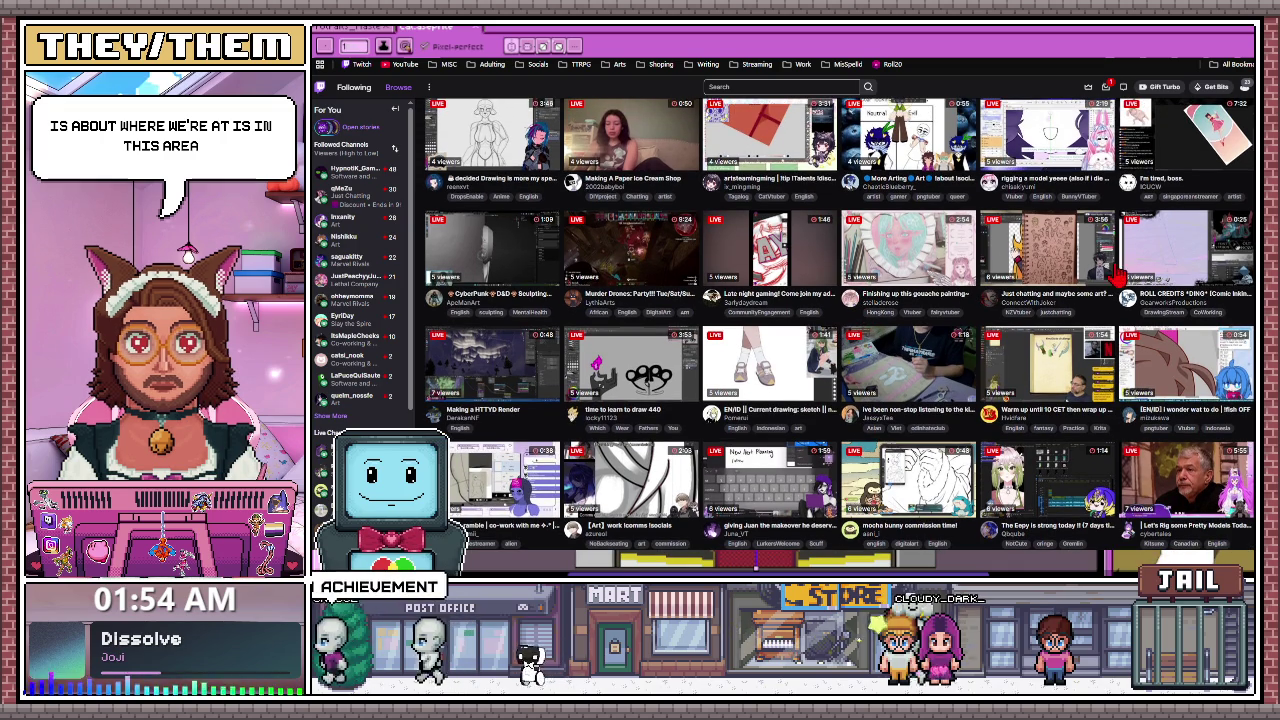
left_click(1068, 268)
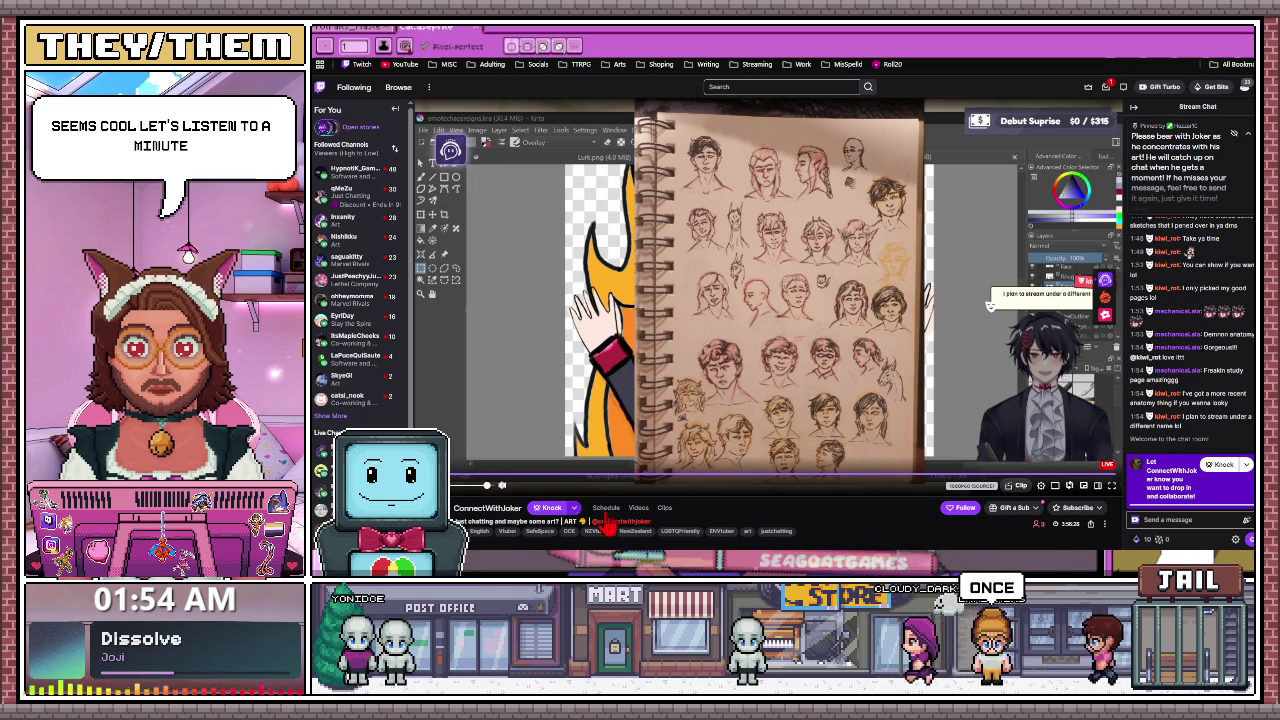
Select the streamer's channel name on the 'Just chatting and maybe some art?' stream
scroll(600, 522, "down", 3)
scroll(605, 522, "up", 3)
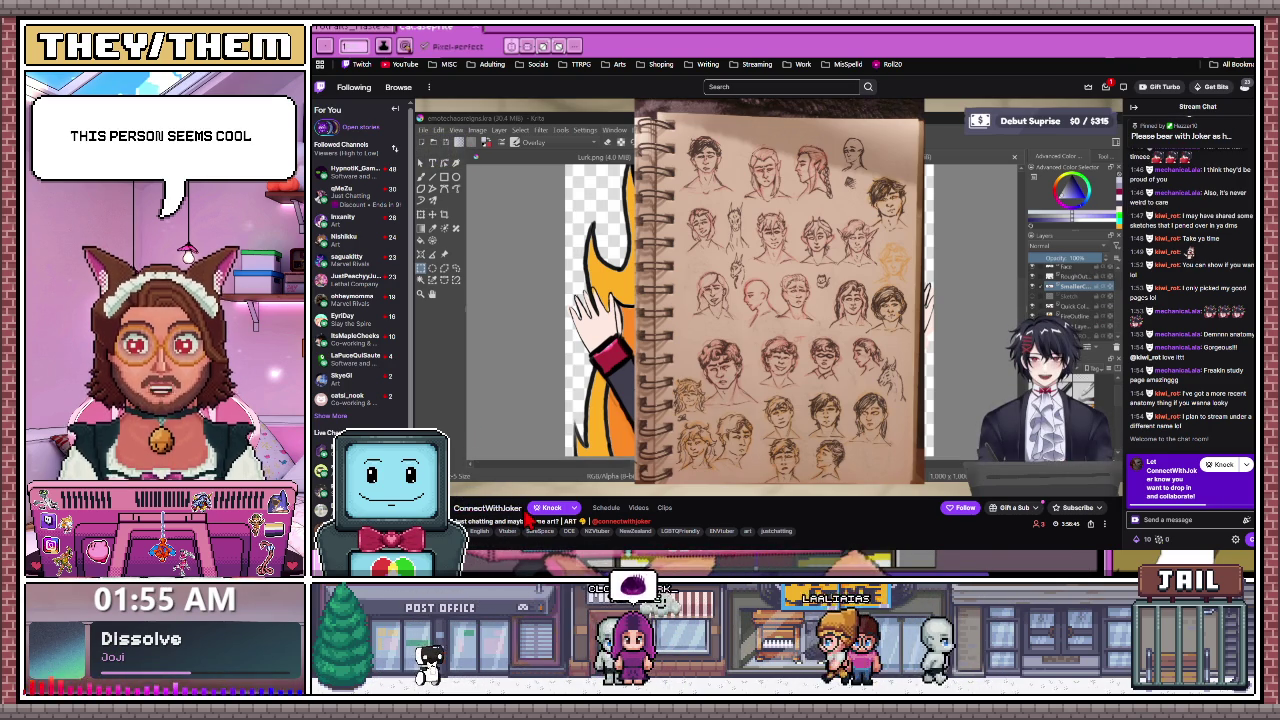
left_click_drag(456, 508, 476, 521)
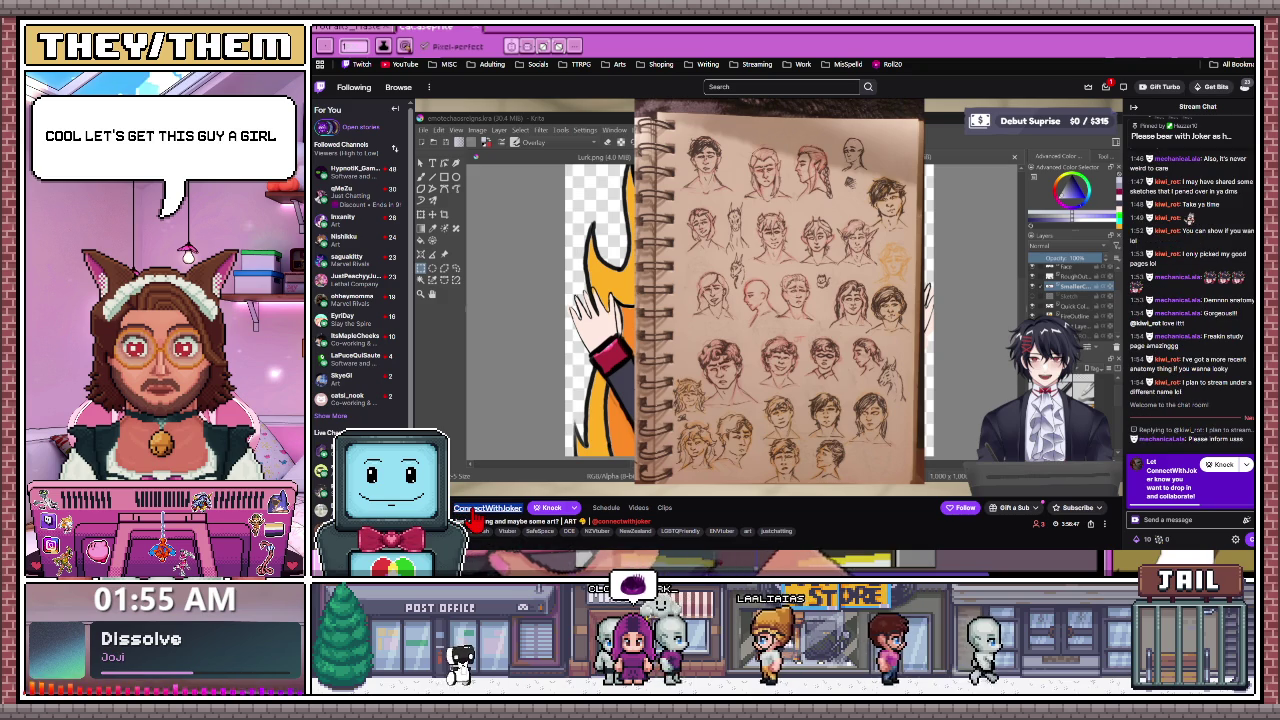